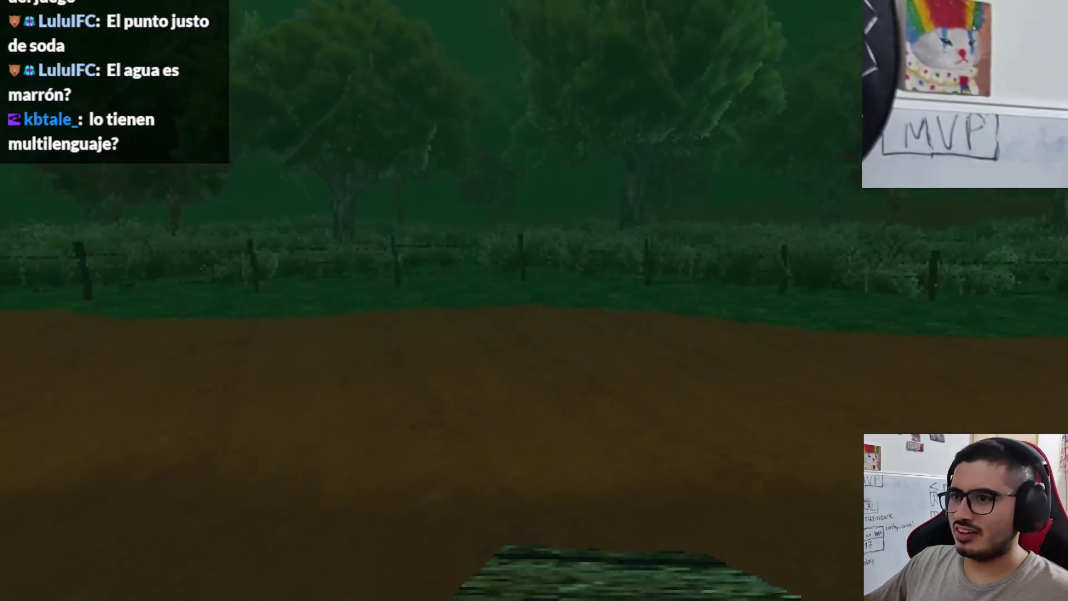
- Quit the Latin Shadows playtest from the pause menu with 'Salir al escritorio'
{"action": "key", "text": "Escape"}
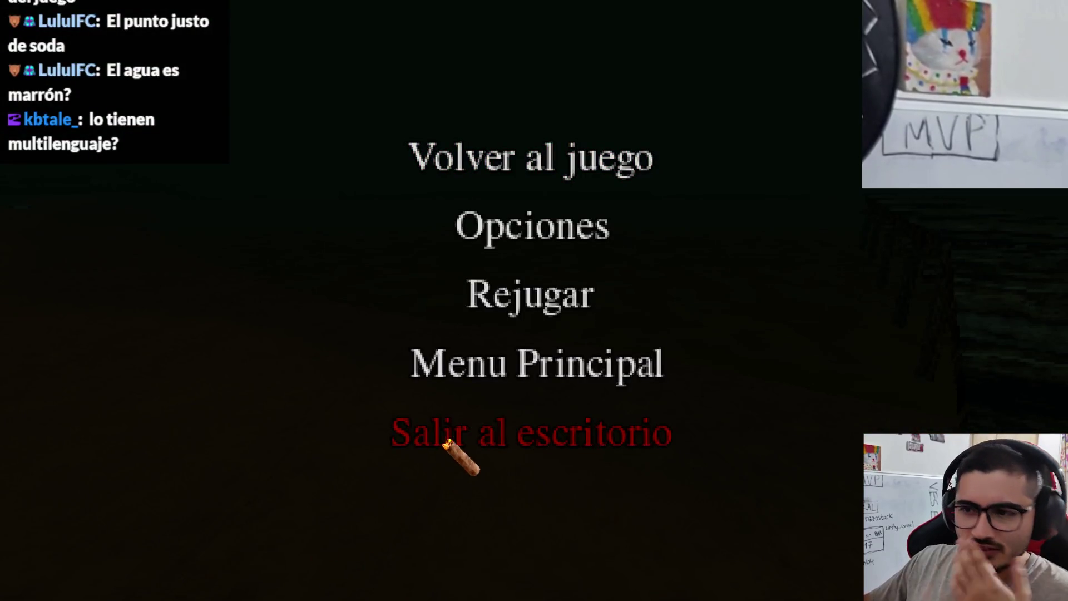
{"action": "left_click", "coordinate": [445, 442]}
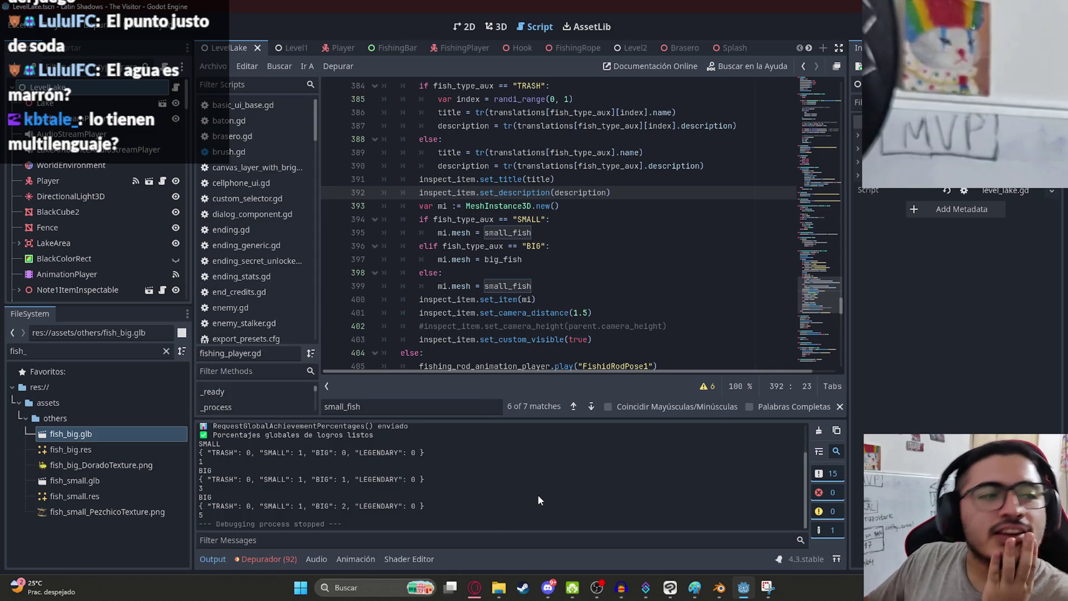
- Review the fish mesh lines 399 and 404 in fishing_player.gd, then switch to Blender
{"action": "left_click", "coordinate": [646, 282]}
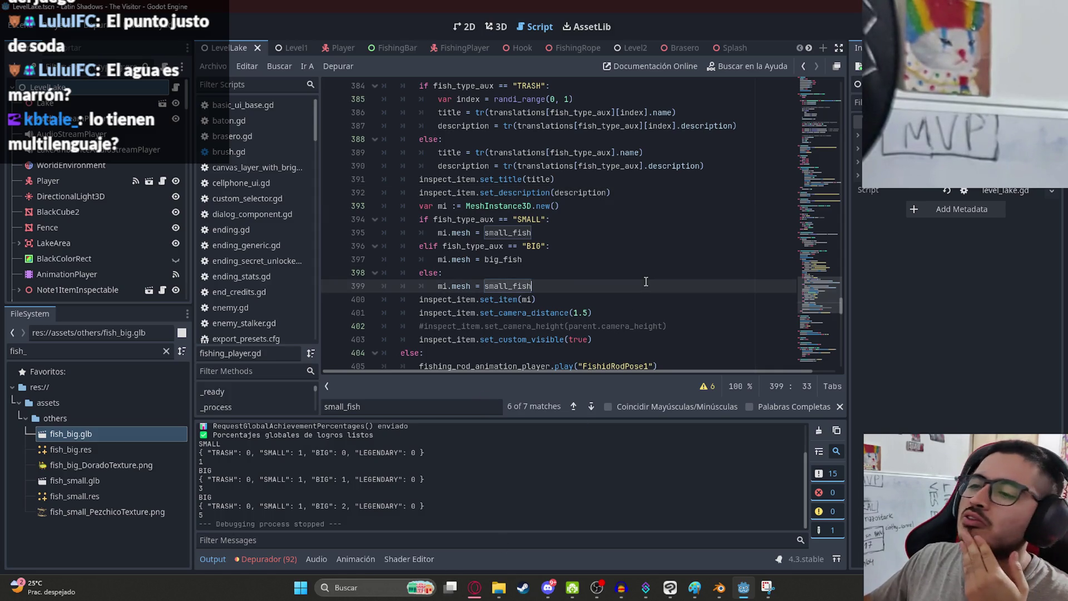
{"action": "left_click", "coordinate": [663, 350]}
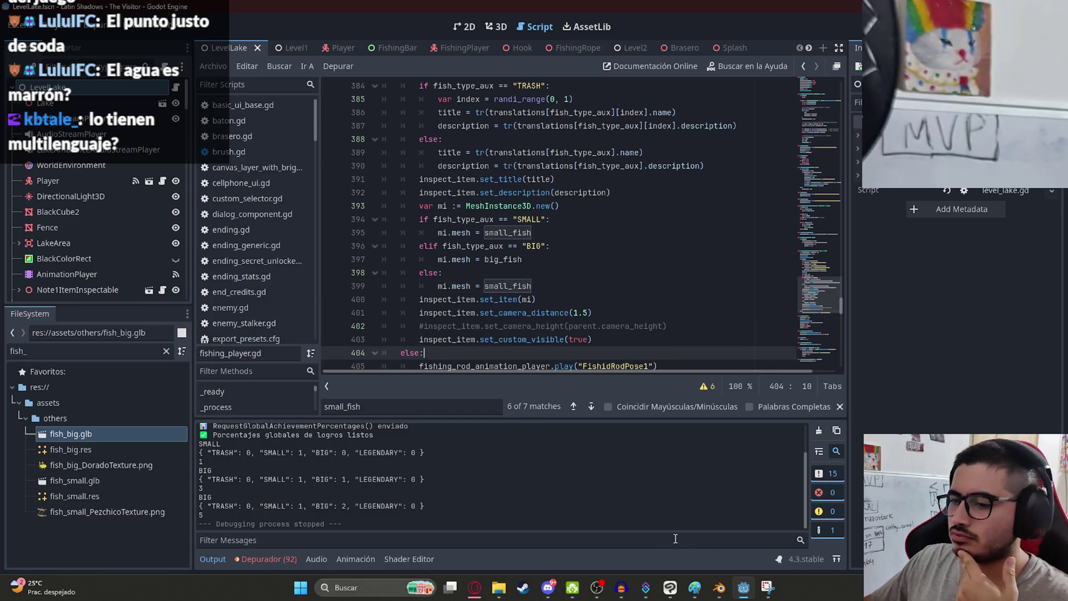
{"action": "scroll", "coordinate": [672, 344], "scroll_direction": "down", "scroll_amount": 5}
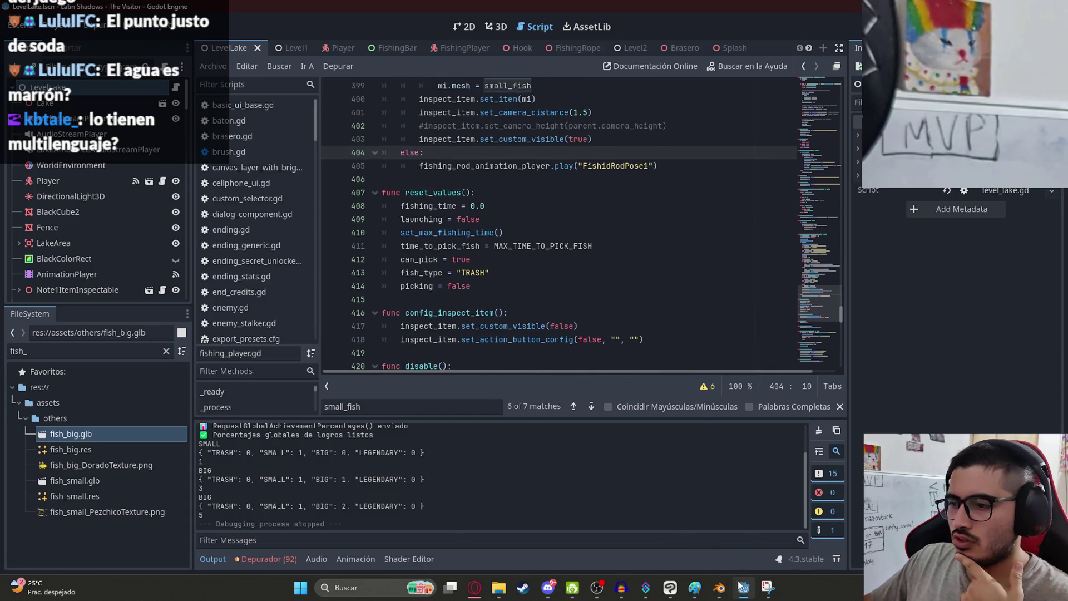
{"action": "left_click", "coordinate": [720, 589]}
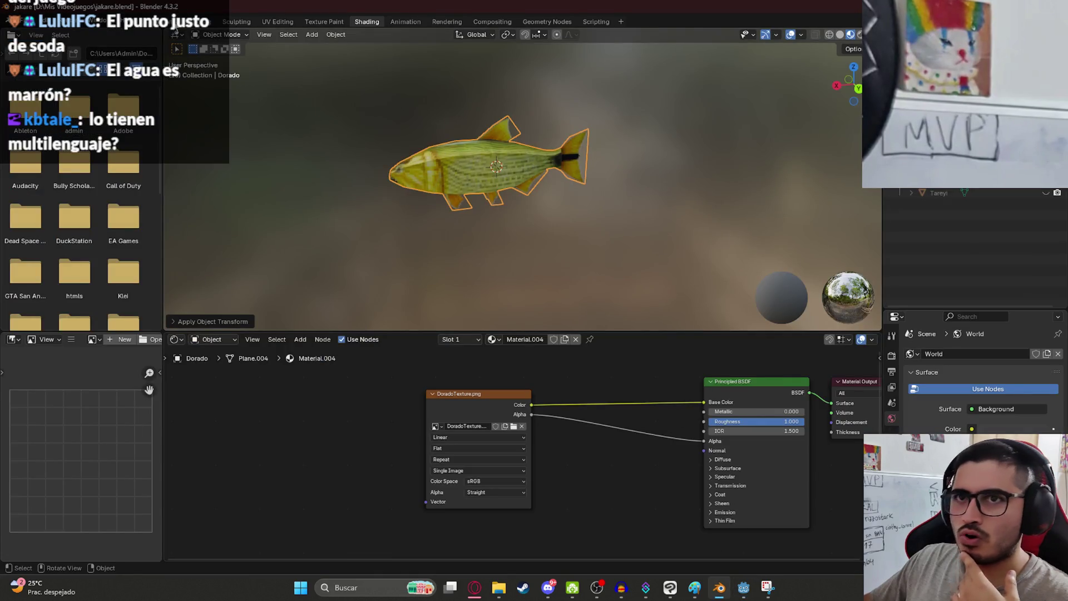
- Show the Dorado fish in front orthographic view in the Layout workspace and save jakare.blend
{"action": "left_click", "coordinate": [170, 25]}
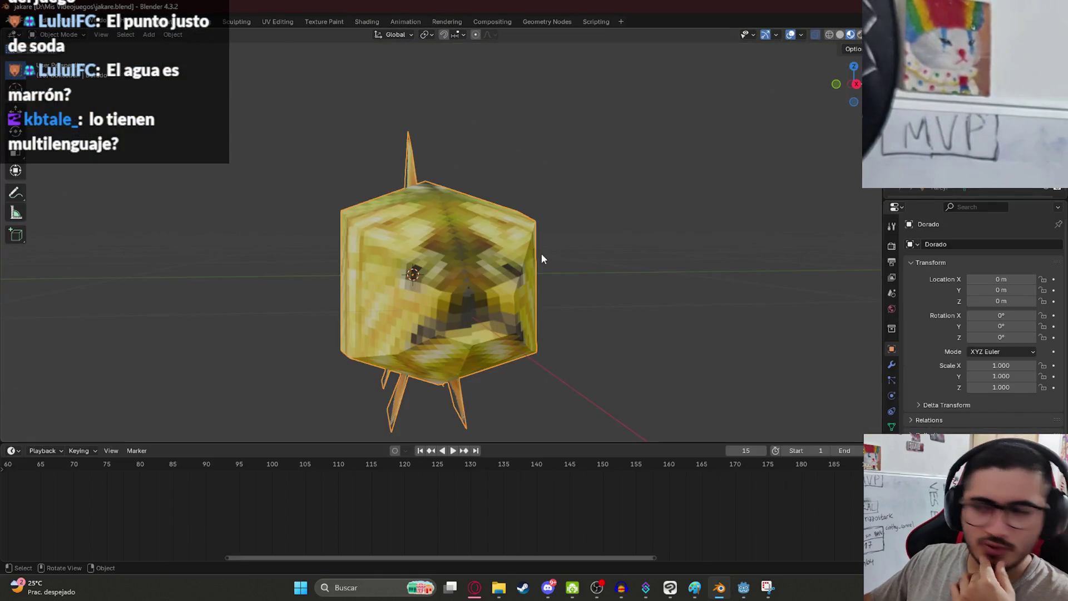
{"action": "key", "text": "KP_3"}
{"action": "scroll", "coordinate": [472, 279], "scroll_direction": "down", "scroll_amount": 3}
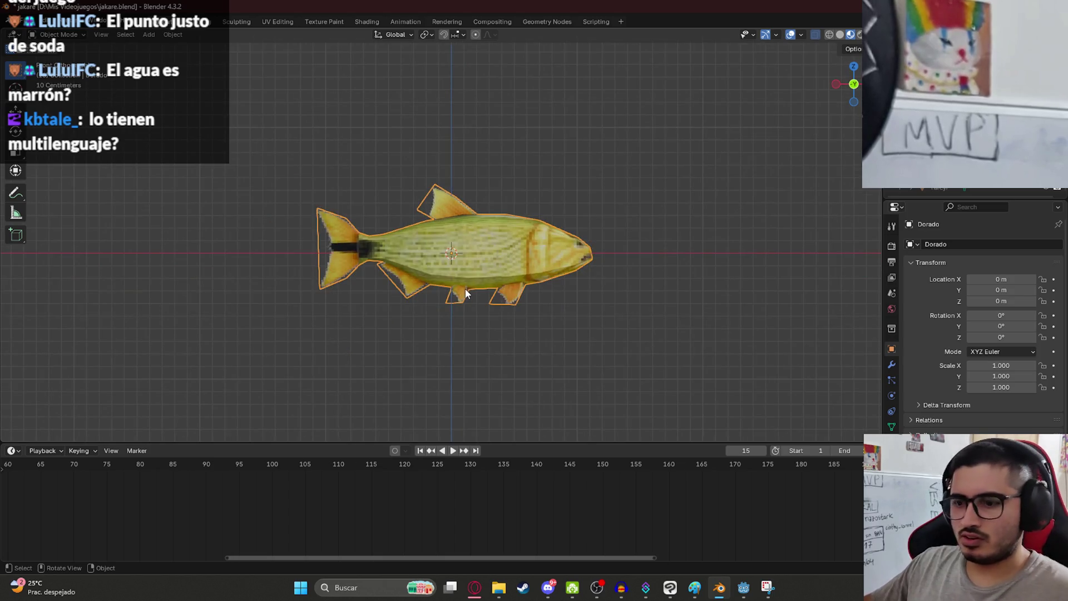
{"action": "key", "text": "KP_1"}
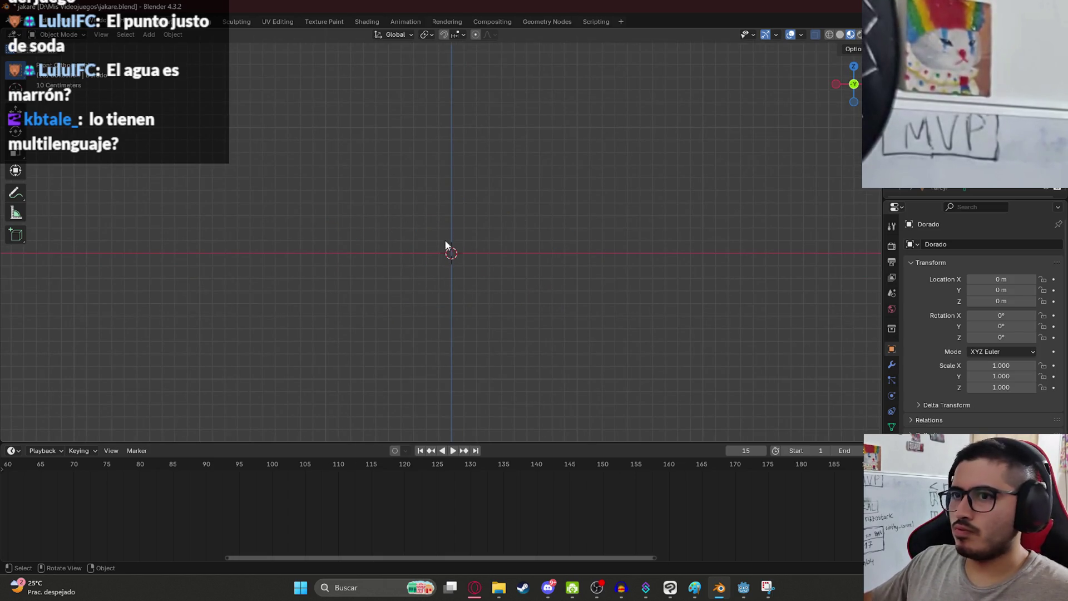
{"action": "key", "text": "ctrl+s"}
{"action": "key", "text": "alt+h"}
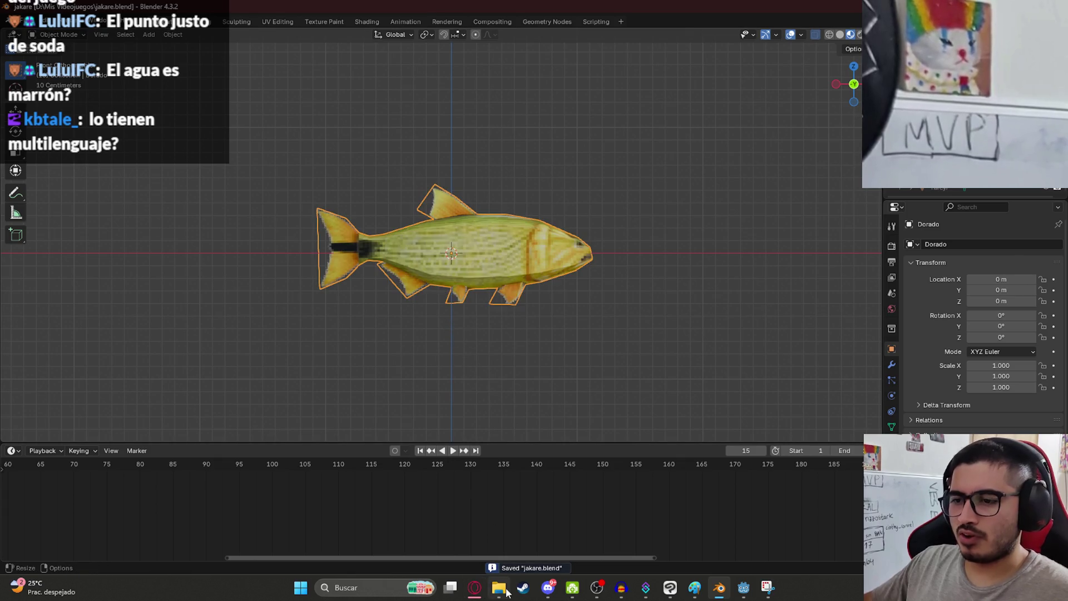
{"action": "left_click", "coordinate": [477, 594]}
- Search Google Images for 'surubi pez'
{"action": "left_click", "coordinate": [269, 58]}
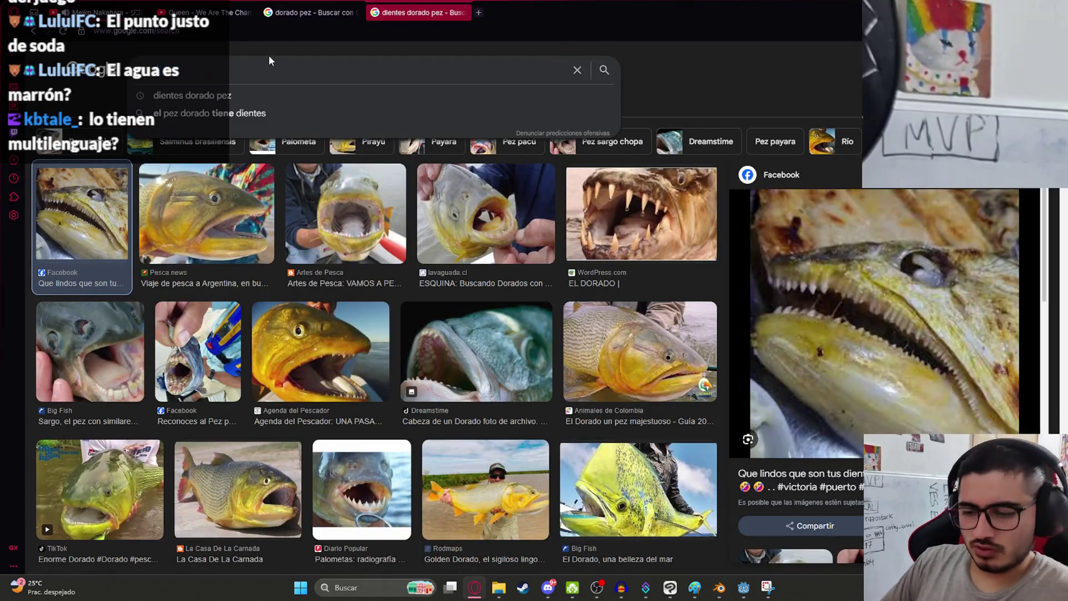
{"action": "key", "text": "ctrl+a"}
{"action": "type", "text": "surubi pez"}
{"action": "key", "text": "Return"}
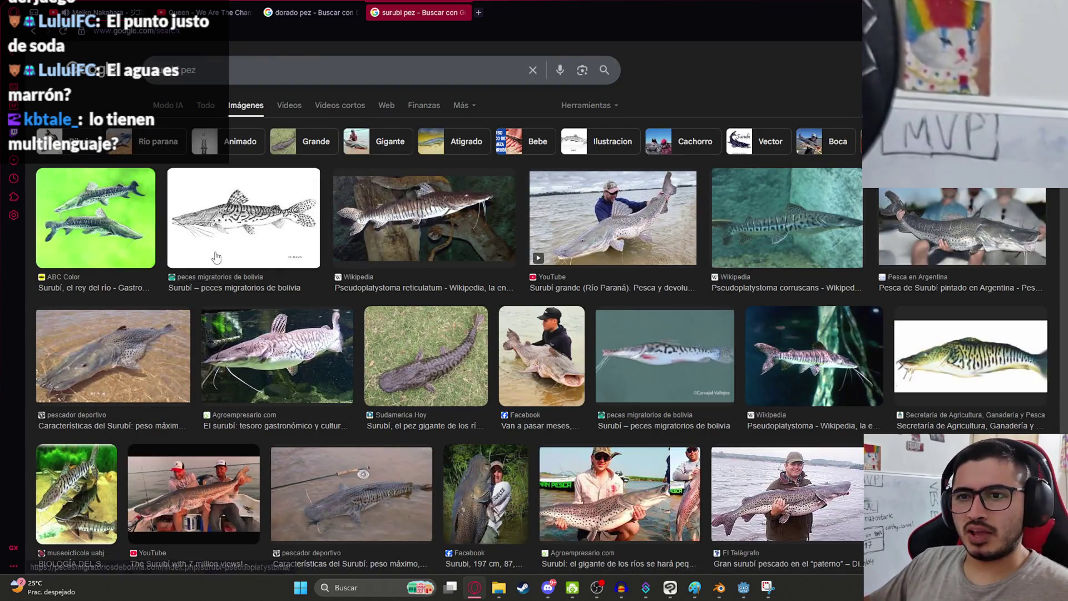
- Preview the Pinterest surubí illustration and save it as surubi.jpg
{"action": "left_click", "coordinate": [982, 365]}
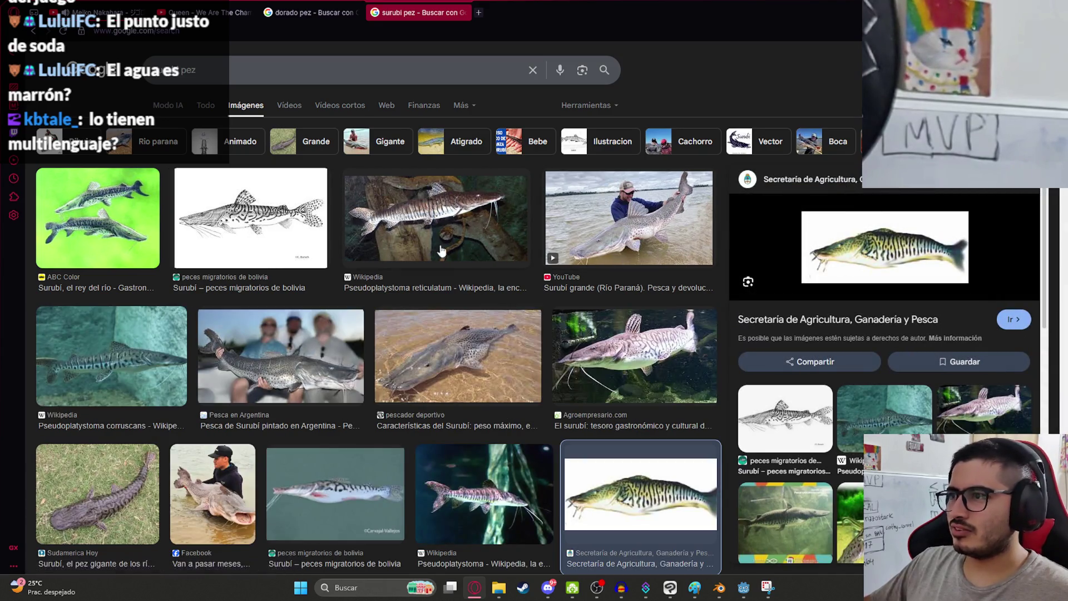
{"action": "left_click", "coordinate": [267, 225]}
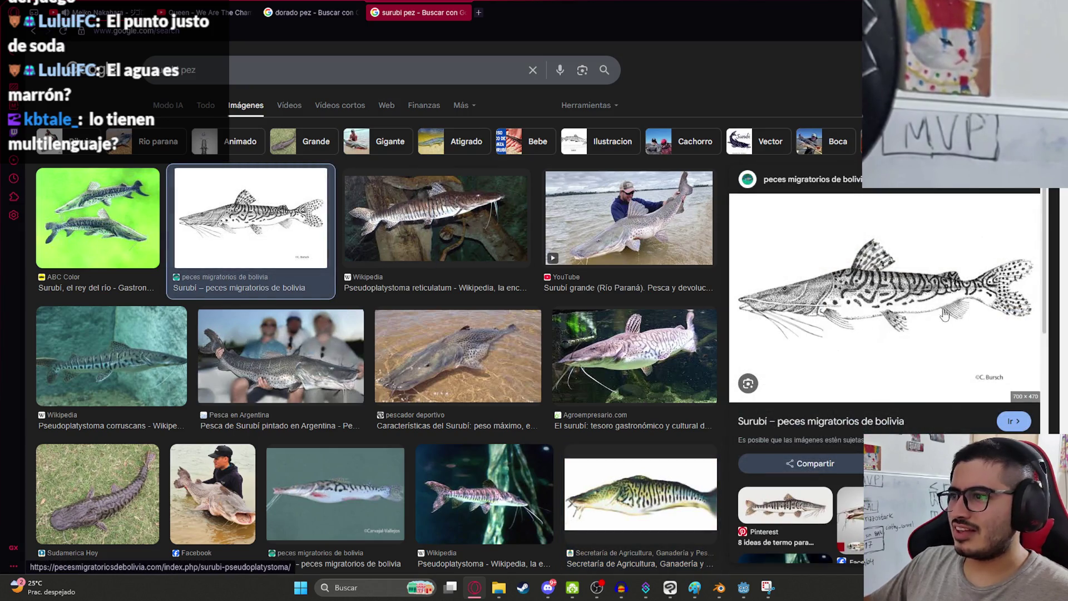
{"action": "scroll", "coordinate": [958, 284], "scroll_direction": "down", "scroll_amount": 3}
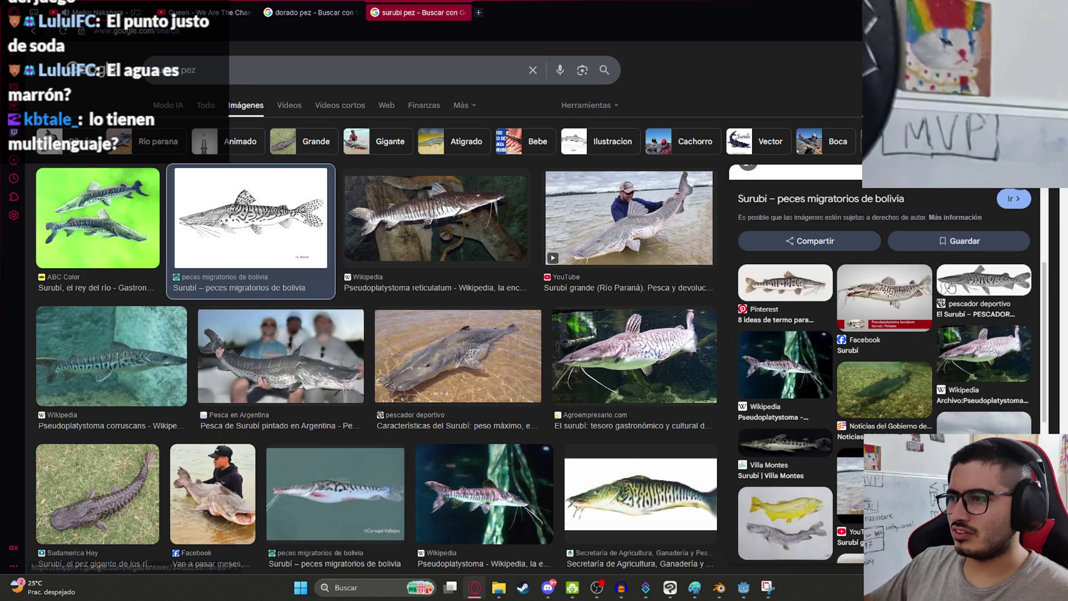
{"action": "scroll", "coordinate": [1001, 334], "scroll_direction": "up", "scroll_amount": 2}
{"action": "left_click", "coordinate": [809, 453]}
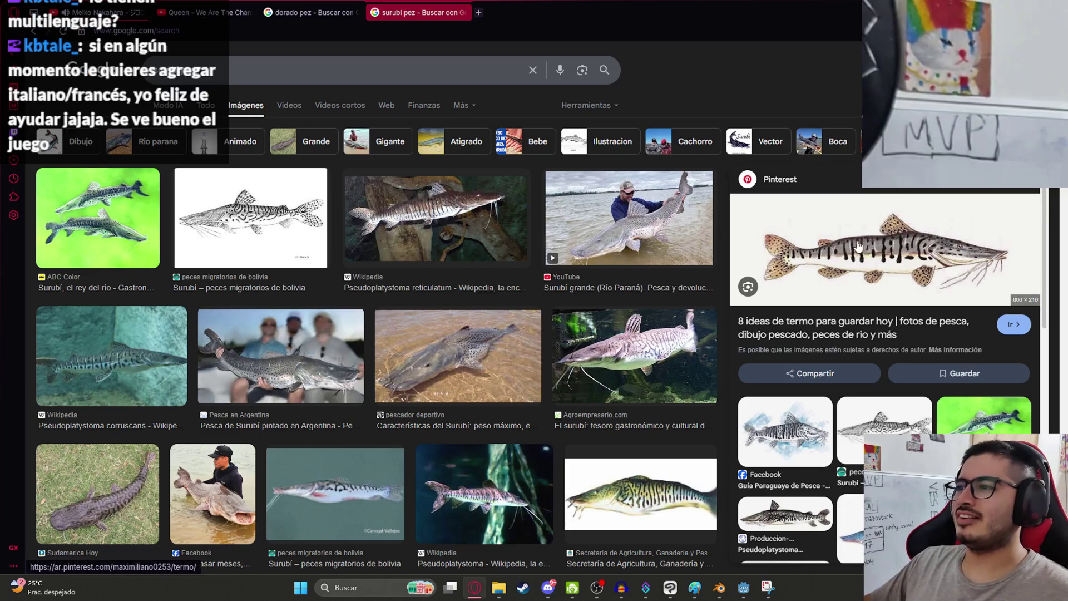
{"action": "right_click", "coordinate": [830, 243]}
{"action": "left_click", "coordinate": [882, 336]}
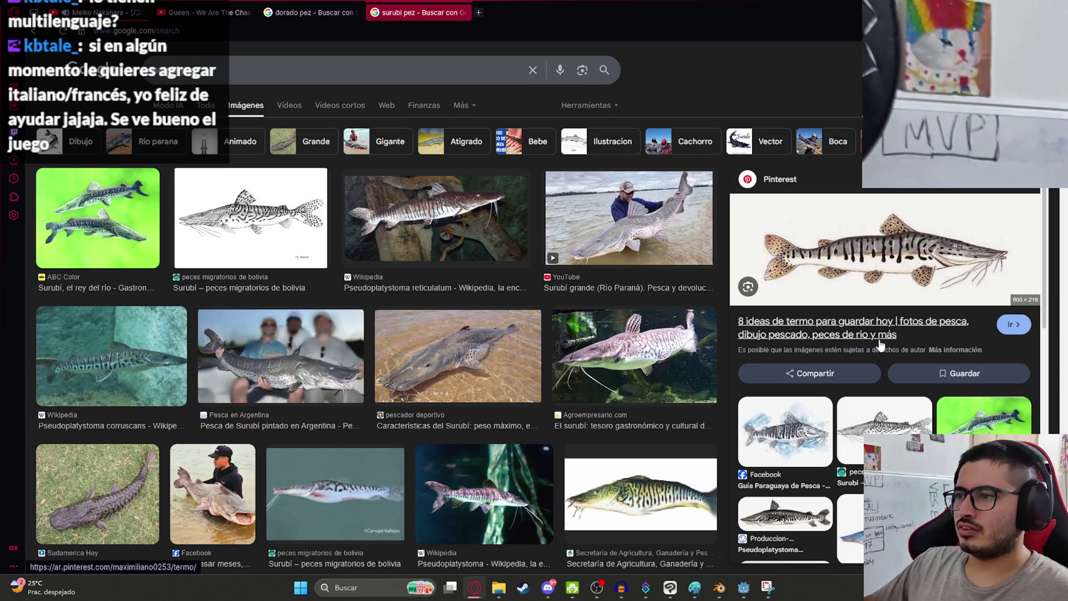
{"action": "type", "text": "su"}
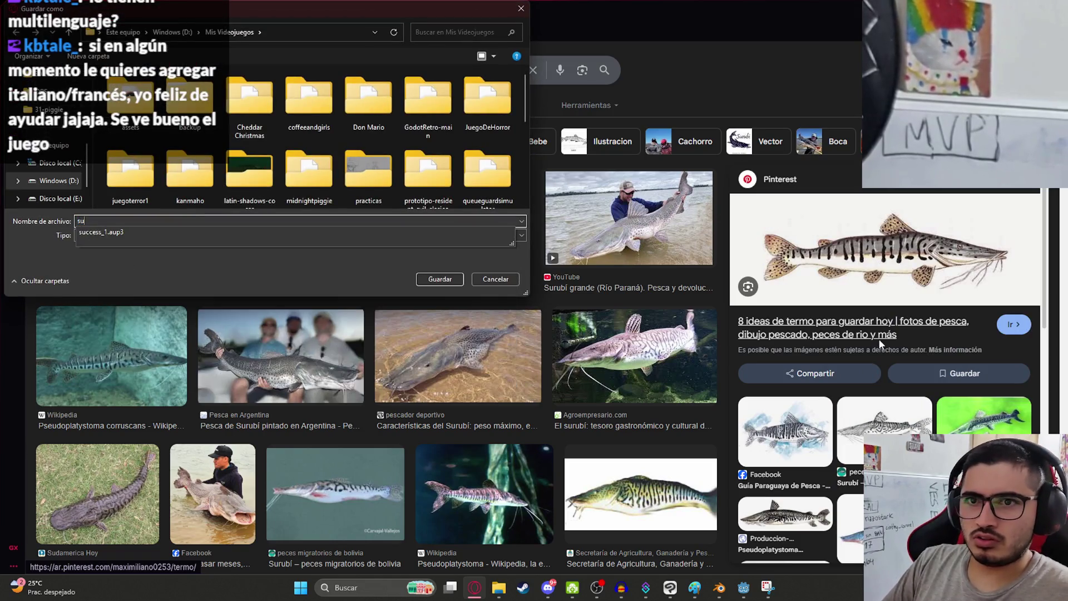
{"action": "type", "text": "rubi"}
{"action": "key", "text": "Return"}
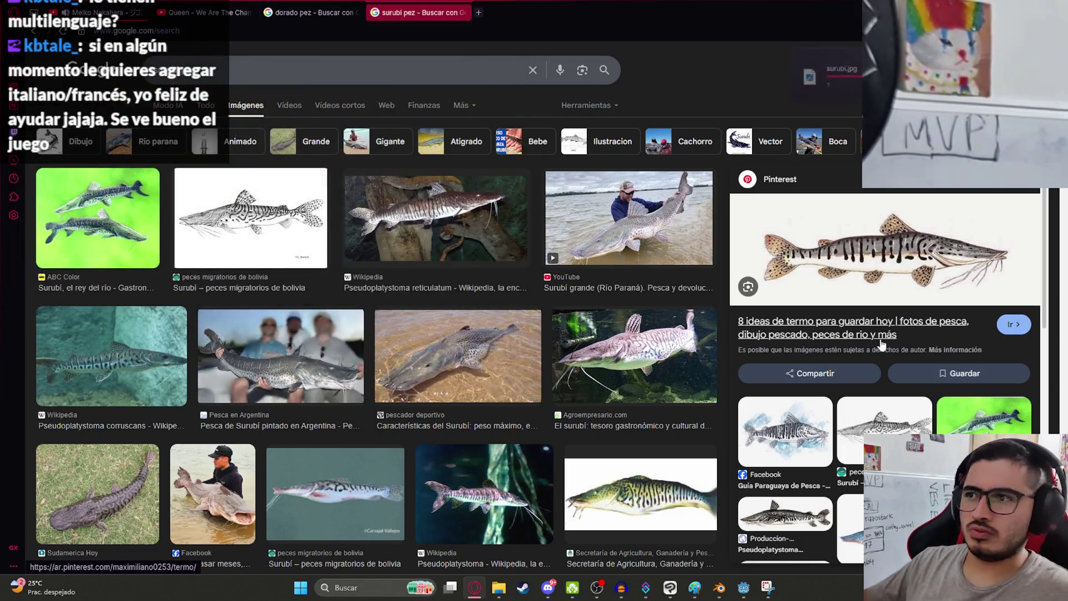
- Add a reference image empty loaded with surubi.jpg
{"action": "left_click", "coordinate": [719, 587]}
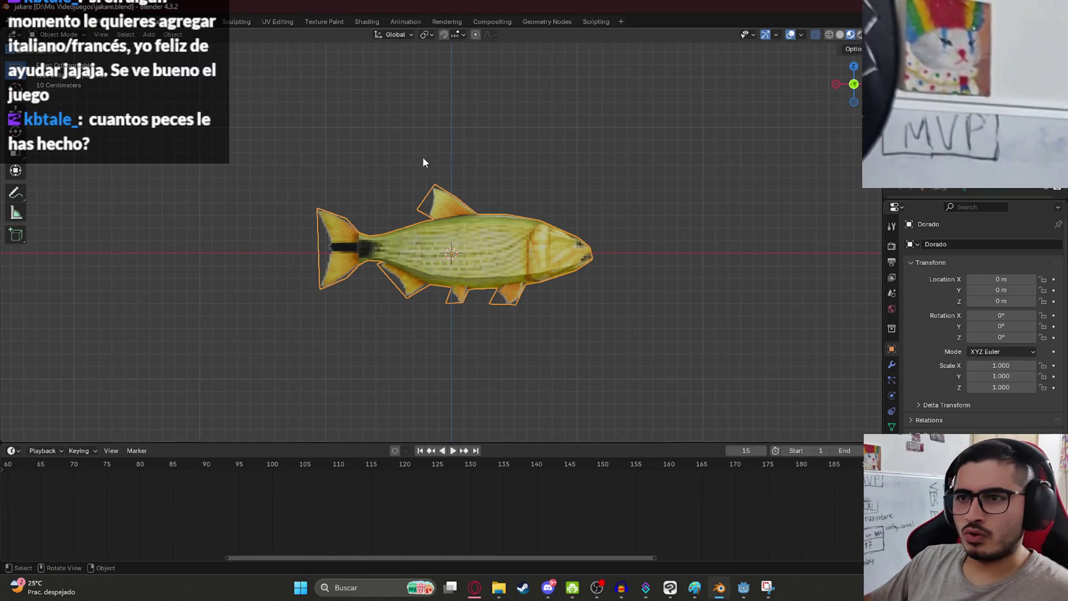
{"action": "key", "text": "shift+a"}
{"action": "type", "text": "refere"}
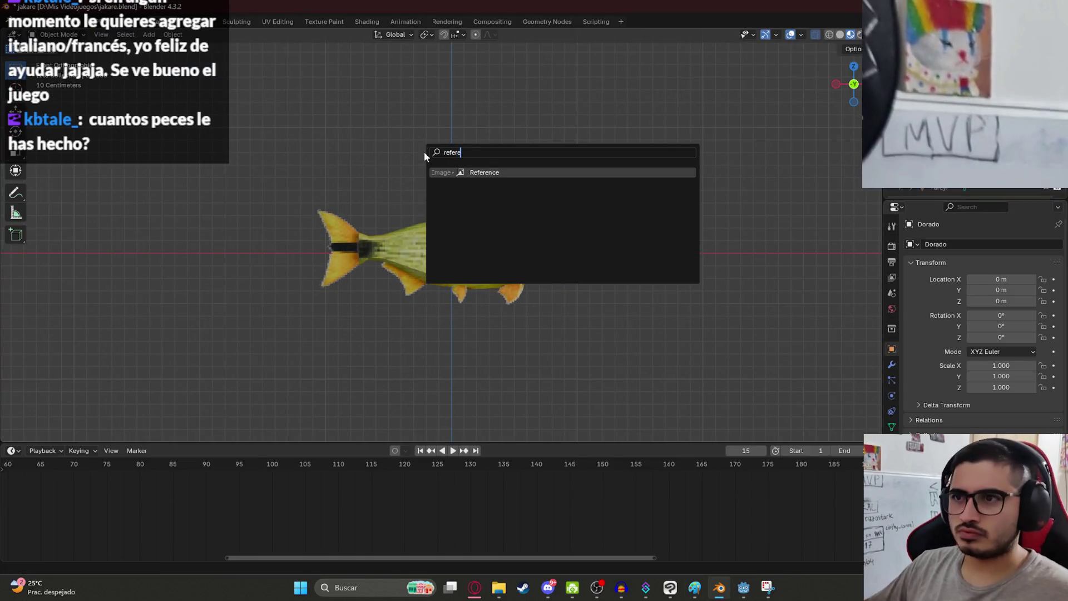
{"action": "key", "text": "Return"}
{"action": "mouse_move", "coordinate": [825, 178]}
{"action": "left_mouse_down"}
{"action": "mouse_move", "coordinate": [814, 369]}
{"action": "mouse_move", "coordinate": [826, 428]}
{"action": "mouse_move", "coordinate": [830, 366]}
{"action": "mouse_move", "coordinate": [791, 343]}
{"action": "mouse_move", "coordinate": [822, 350]}
{"action": "mouse_move", "coordinate": [824, 395]}
{"action": "mouse_move", "coordinate": [786, 295]}
{"action": "left_mouse_up"}
{"action": "double_click", "coordinate": [740, 211]}
{"action": "scroll", "coordinate": [609, 248], "scroll_direction": "down", "scroll_amount": 2}
- Resize and reposition the reference image, bringing it to about 0.896 scale
{"action": "key", "text": "s"}
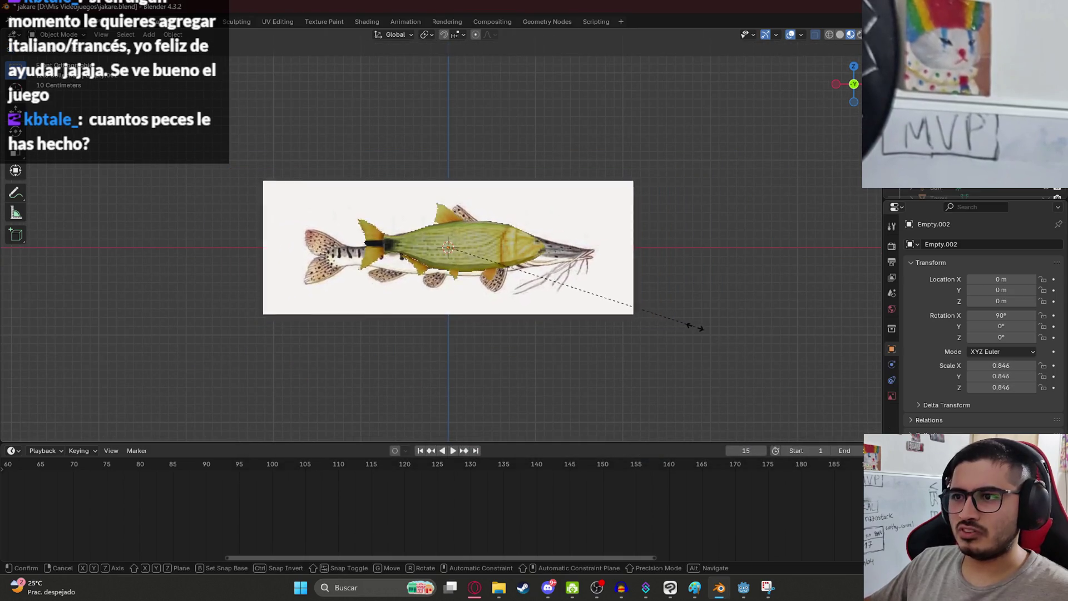
{"action": "left_click", "coordinate": [723, 344]}
{"action": "key", "text": "g"}
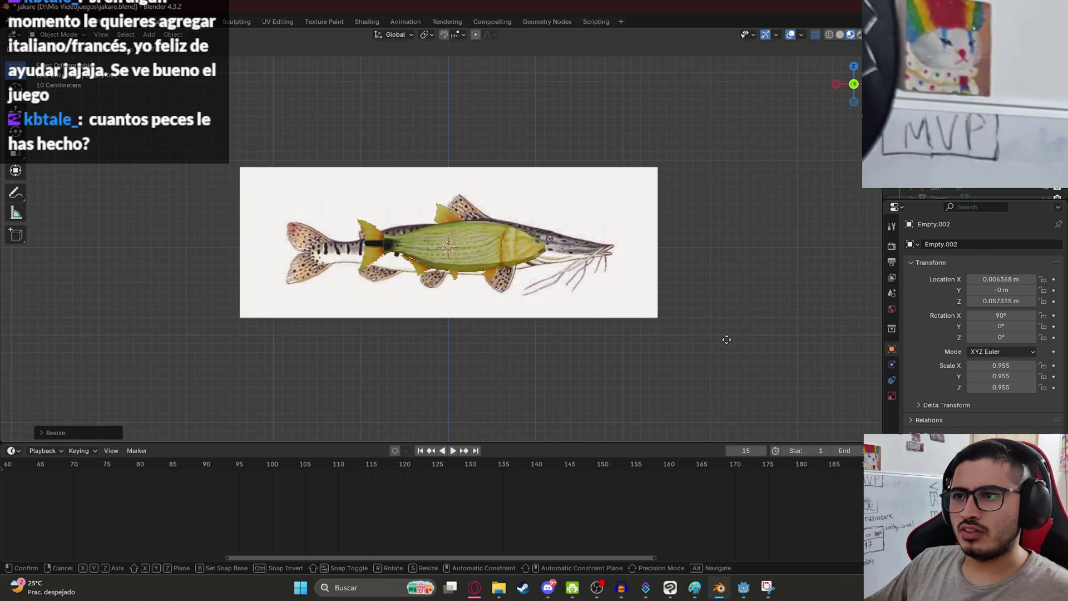
{"action": "left_click", "coordinate": [726, 339]}
{"action": "key", "text": "s"}
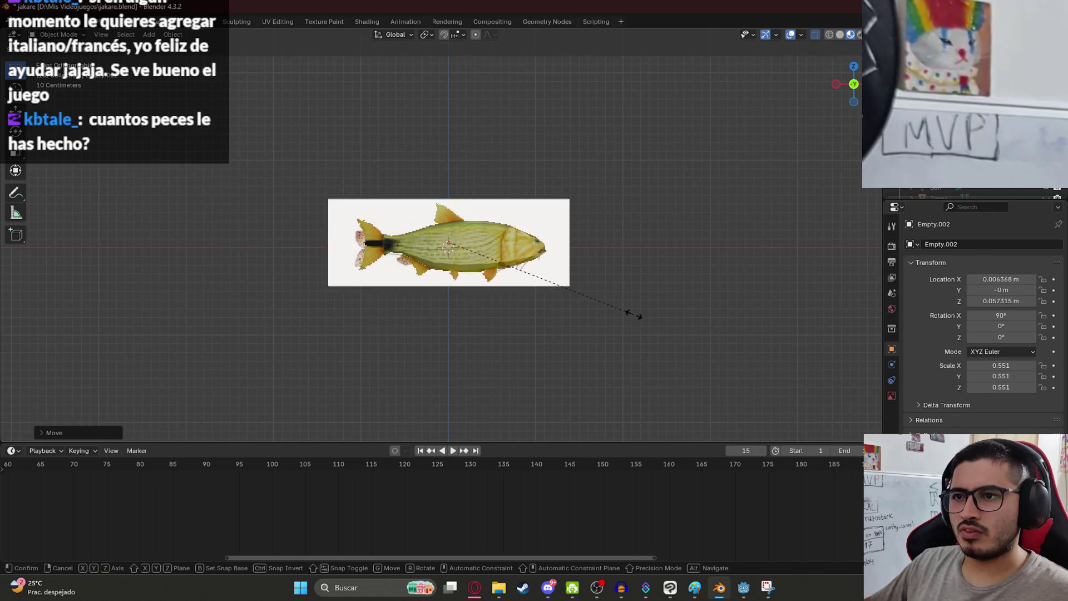
{"action": "left_click", "coordinate": [754, 351]}
{"action": "key", "text": "g"}
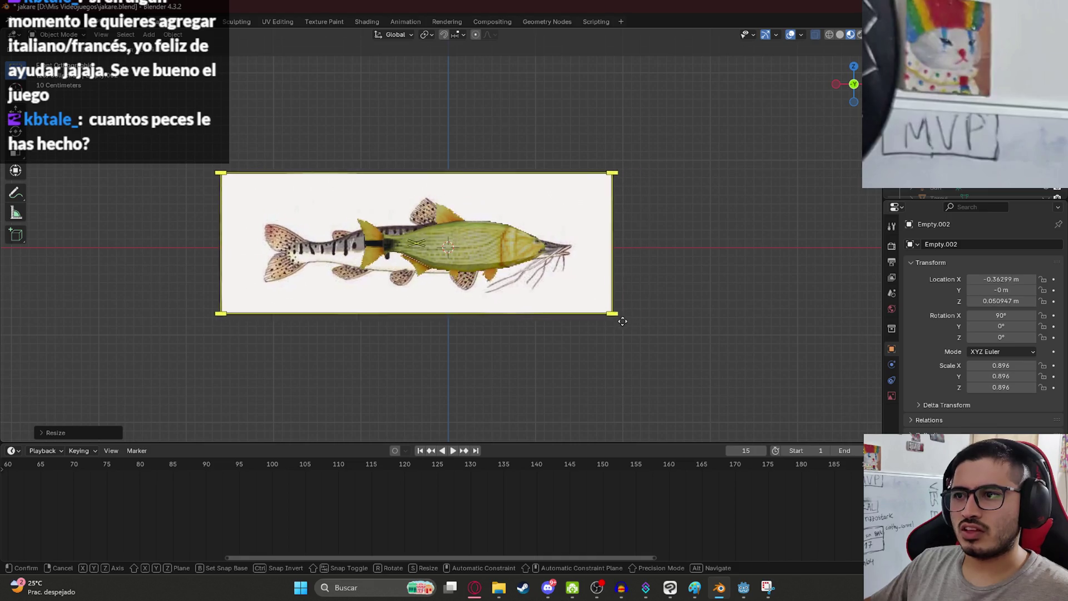
{"action": "left_click", "coordinate": [662, 328]}
- Fine-tune the reference image's position and settle its scale at 0.898
{"action": "key", "text": "s"}
{"action": "left_click", "coordinate": [695, 342]}
{"action": "key", "text": "g"}
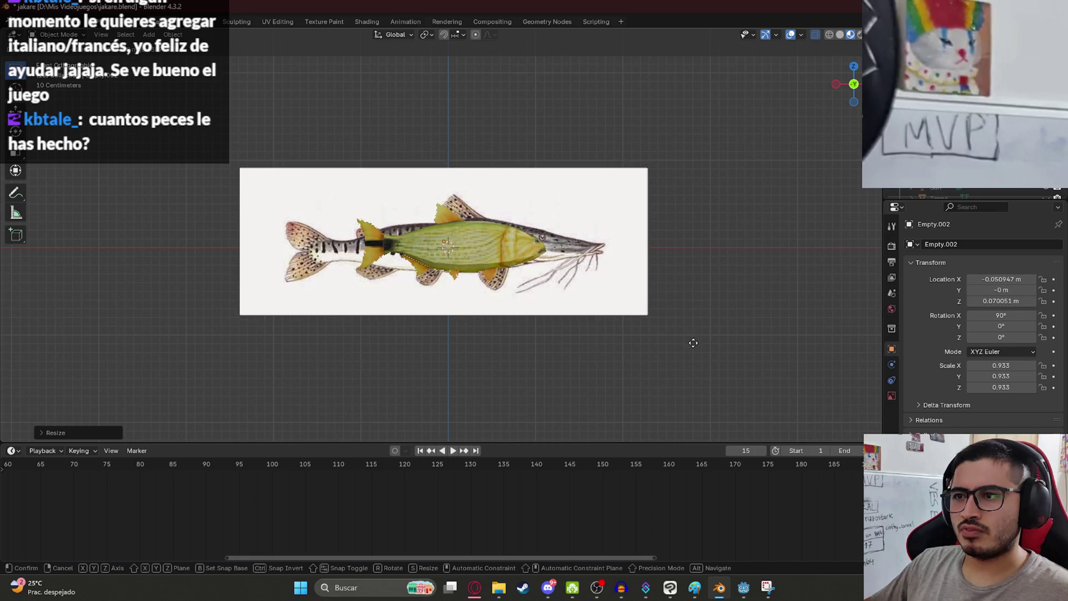
{"action": "left_click", "coordinate": [693, 343]}
{"action": "scroll", "coordinate": [699, 343], "scroll_direction": "up", "scroll_amount": 1}
{"action": "key", "text": "s"}
{"action": "left_click", "coordinate": [716, 344]}
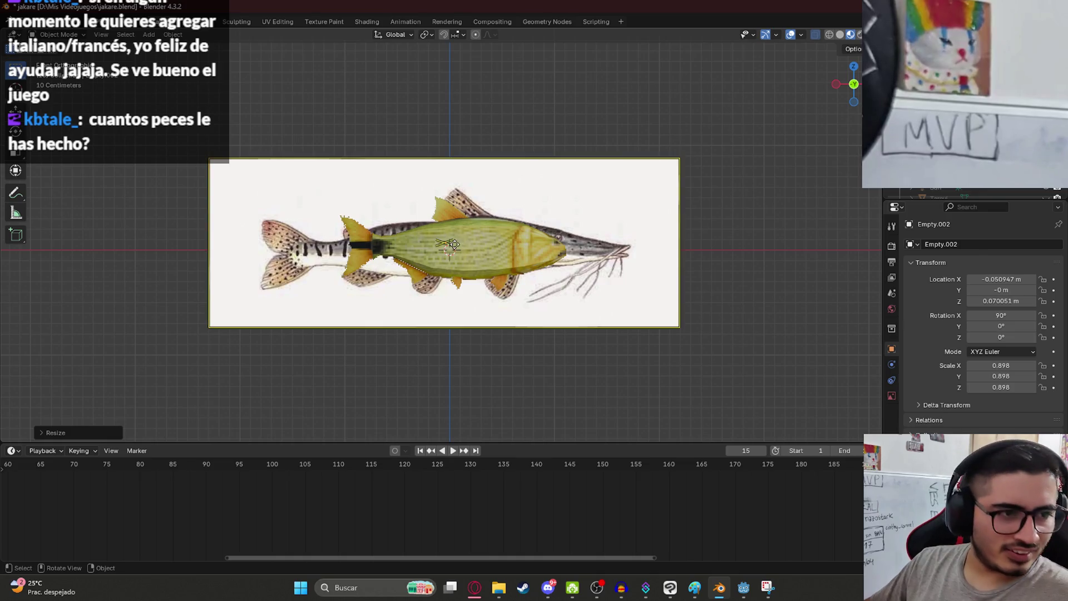
{"action": "scroll", "coordinate": [458, 245], "scroll_direction": "down", "scroll_amount": 4}
- Push the reference image behind the dorado fish and return to front view
{"action": "mouse_move", "coordinate": [589, 209]}
{"action": "middle_mouse_down"}
{"action": "mouse_move", "coordinate": [425, 252]}
{"action": "mouse_move", "coordinate": [494, 301]}
{"action": "middle_mouse_up"}
{"action": "key", "text": "g"}
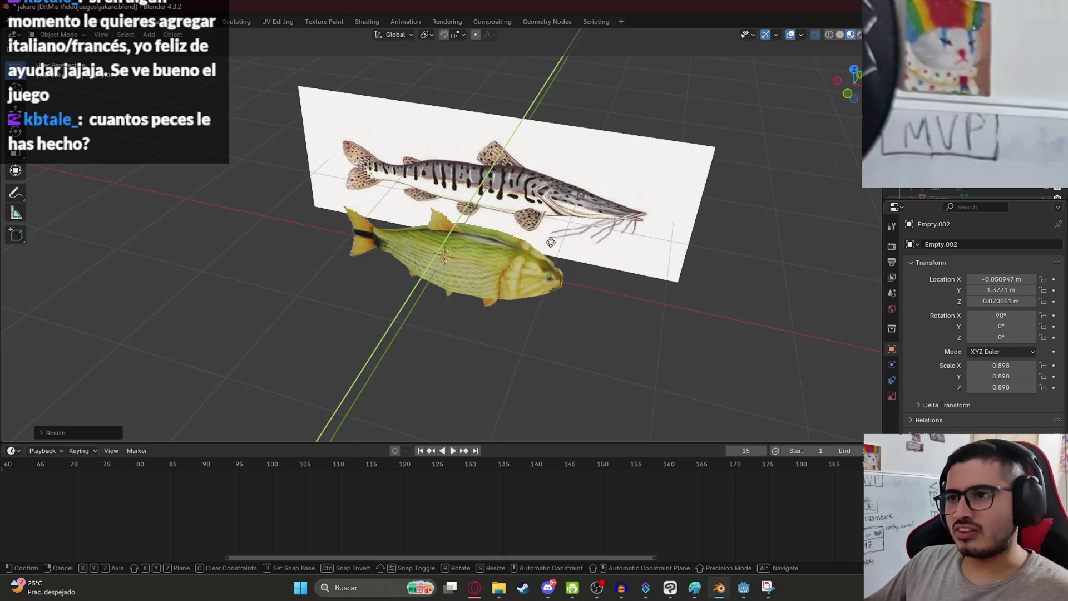
{"action": "left_click", "coordinate": [552, 245]}
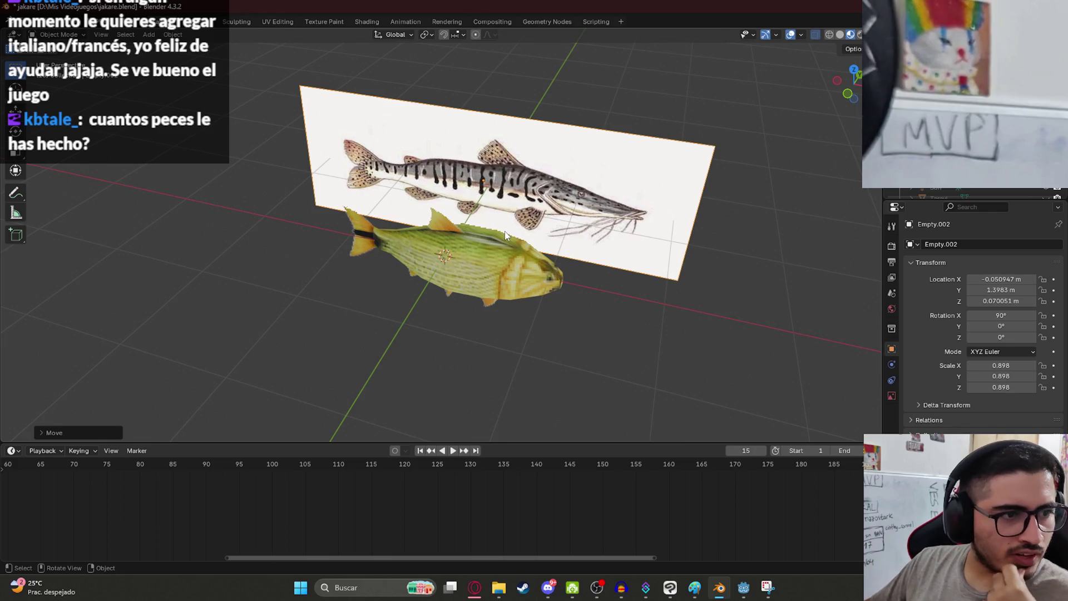
{"action": "key", "text": "g"}
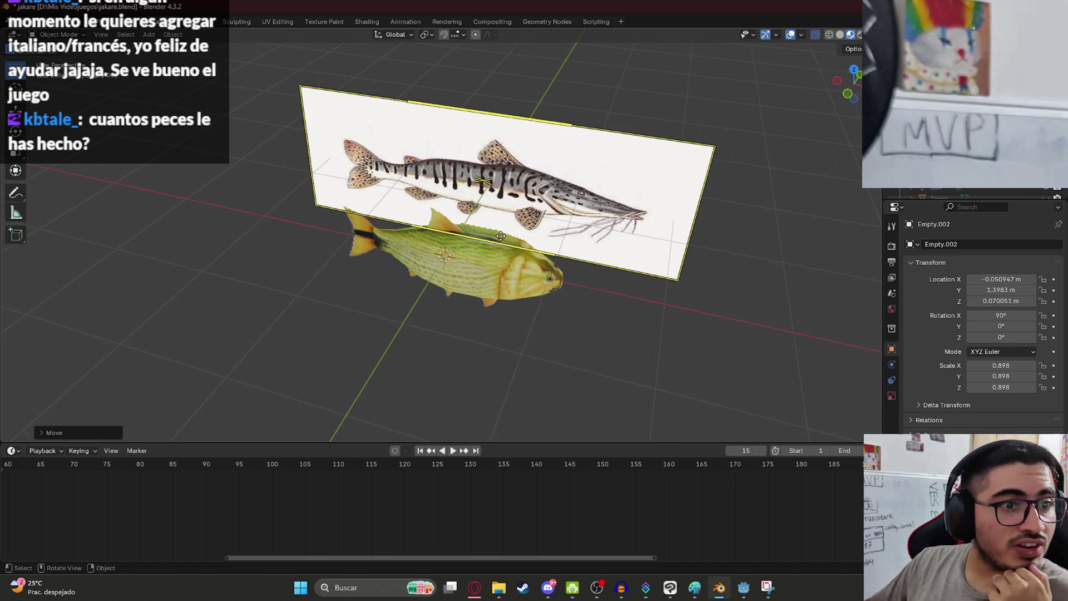
{"action": "right_click", "coordinate": [496, 242]}
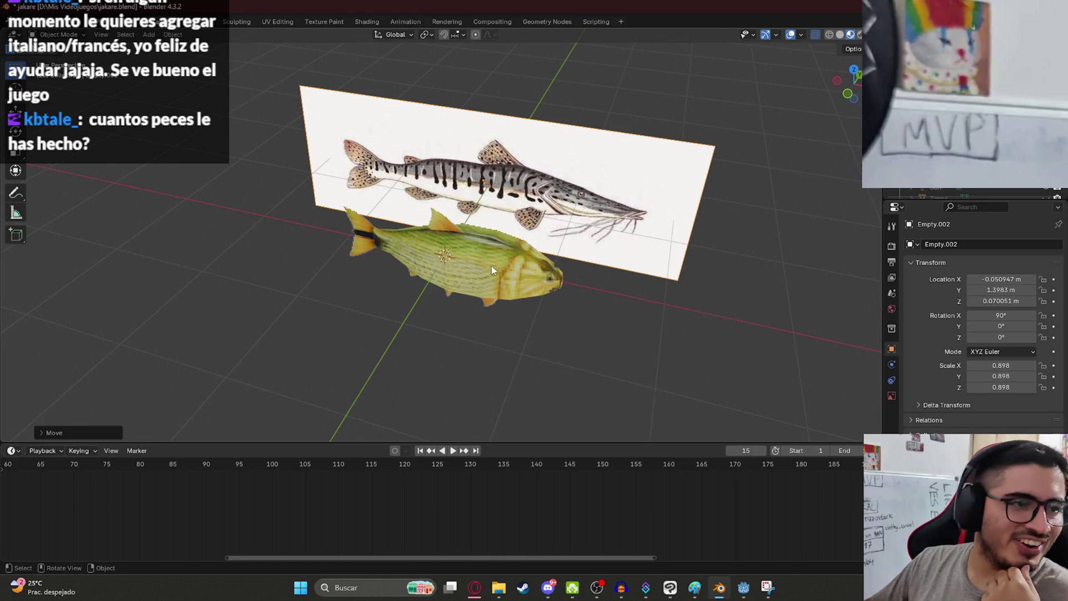
{"action": "key", "text": "KP_1"}
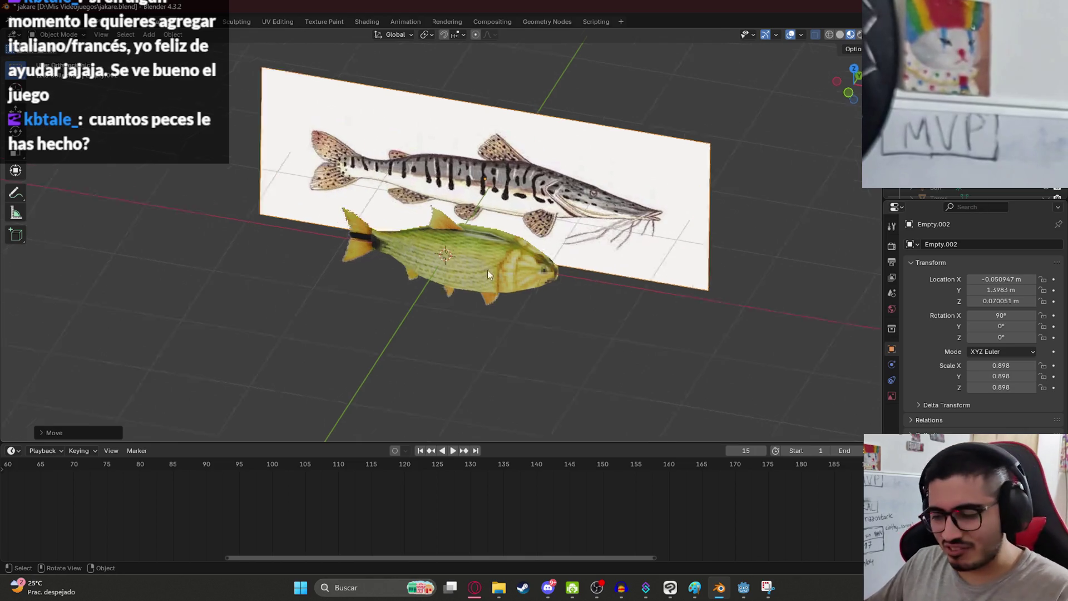
{"action": "scroll", "coordinate": [520, 275], "scroll_direction": "down", "scroll_amount": 4}
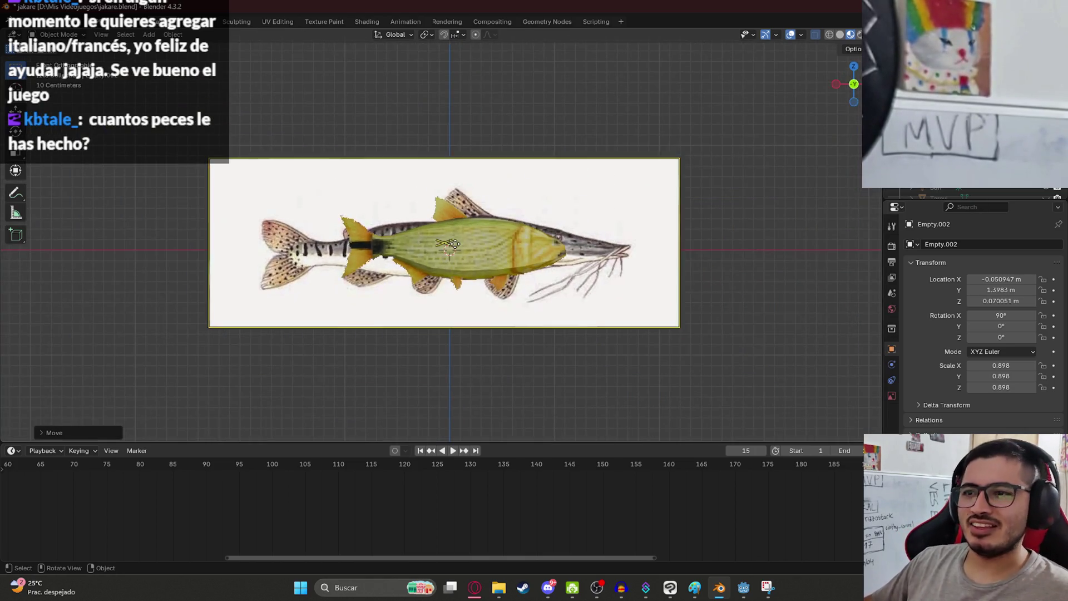
{"action": "left_click", "coordinate": [443, 255]}
{"action": "scroll", "coordinate": [477, 271], "scroll_direction": "down", "scroll_amount": 3}
- Hide the dorado fish model and return to the front view
{"action": "left_click", "coordinate": [478, 271]}
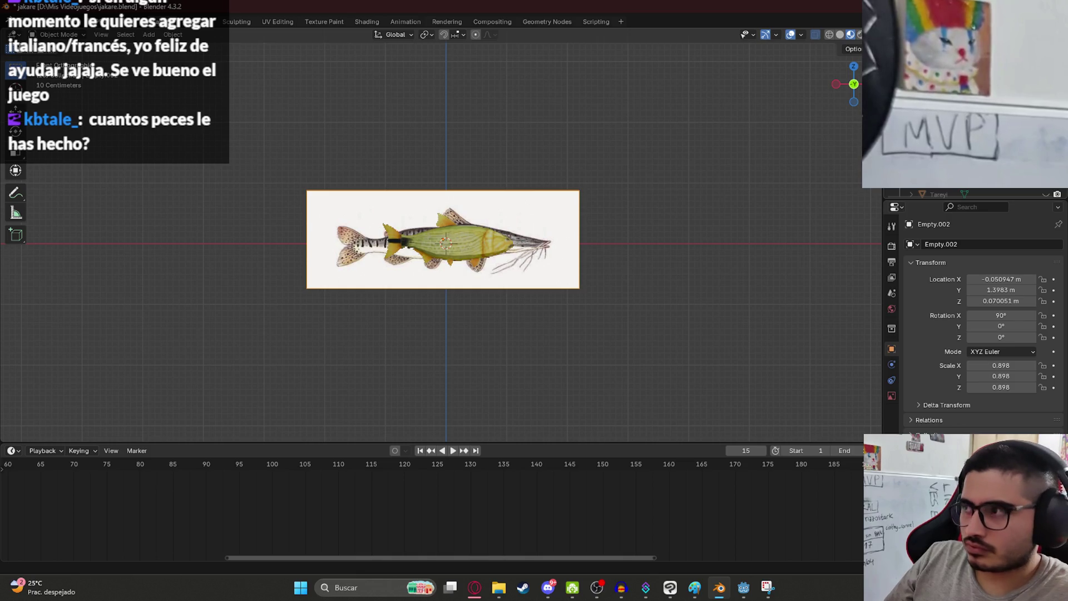
{"action": "left_click", "coordinate": [946, 139]}
{"action": "left_click", "coordinate": [443, 239]}
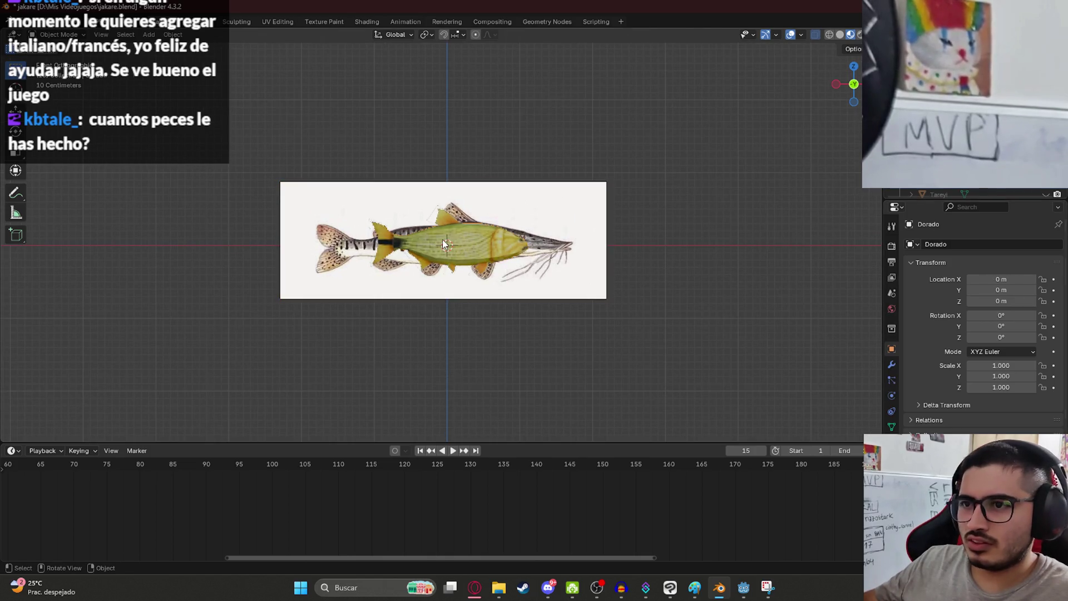
{"action": "scroll", "coordinate": [444, 239], "scroll_direction": "up", "scroll_amount": 6}
{"action": "middle_click_drag", "start_coordinate": [506, 215], "coordinate": [506, 290]}
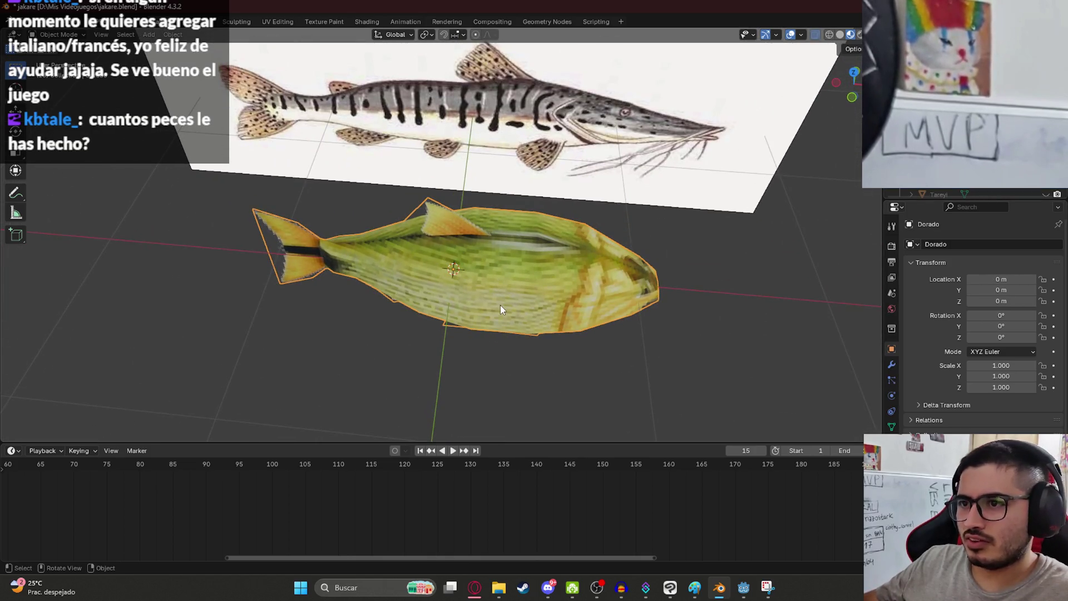
{"action": "key", "text": "h"}
{"action": "key", "text": "KP_1"}
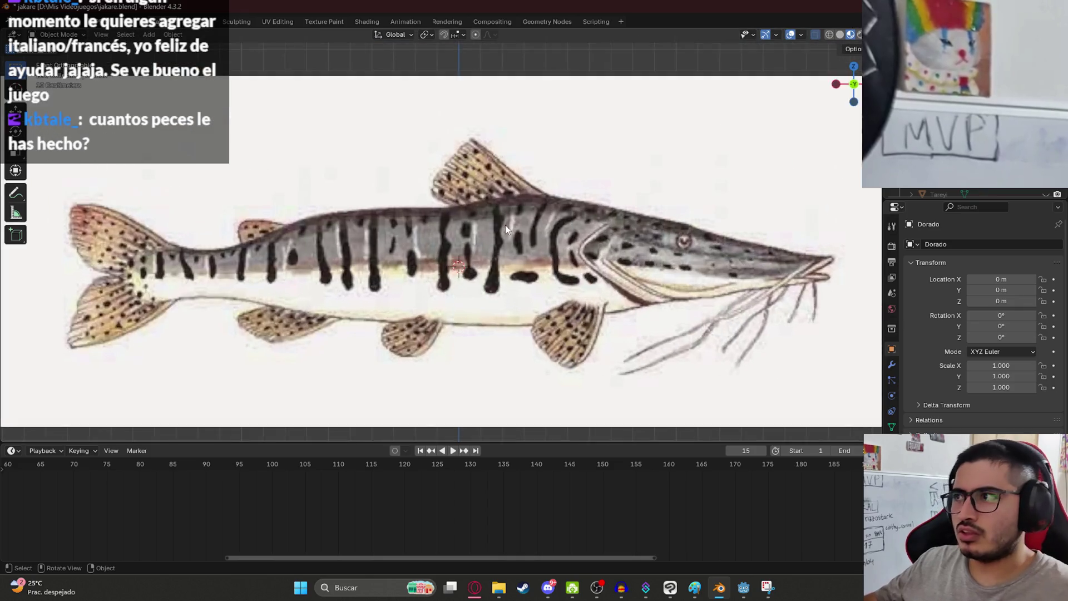
{"action": "scroll", "coordinate": [505, 225], "scroll_direction": "down", "scroll_amount": 5}
- Add a new Plane mesh at the origin
{"action": "key", "text": "shift+a"}
{"action": "mouse_move", "coordinate": [490, 268]}
{"action": "left_click", "coordinate": [529, 269]}
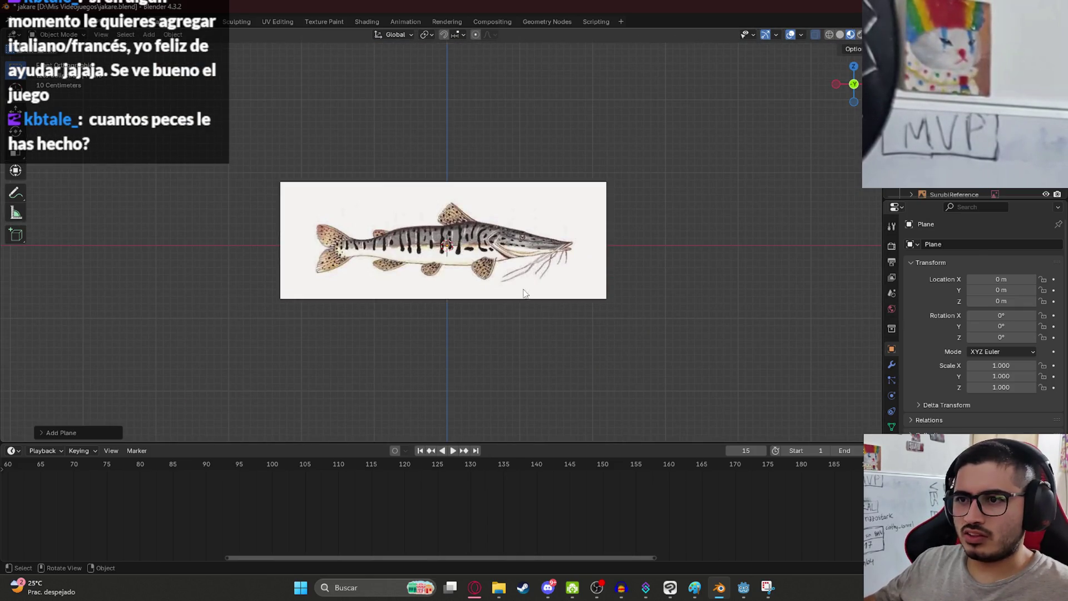
- Stand the plane upright with a 90° X rotation and shrink it to 0.282 scale
{"action": "scroll", "coordinate": [452, 261], "scroll_direction": "up", "scroll_amount": 2}
{"action": "type", "text": "rx"}
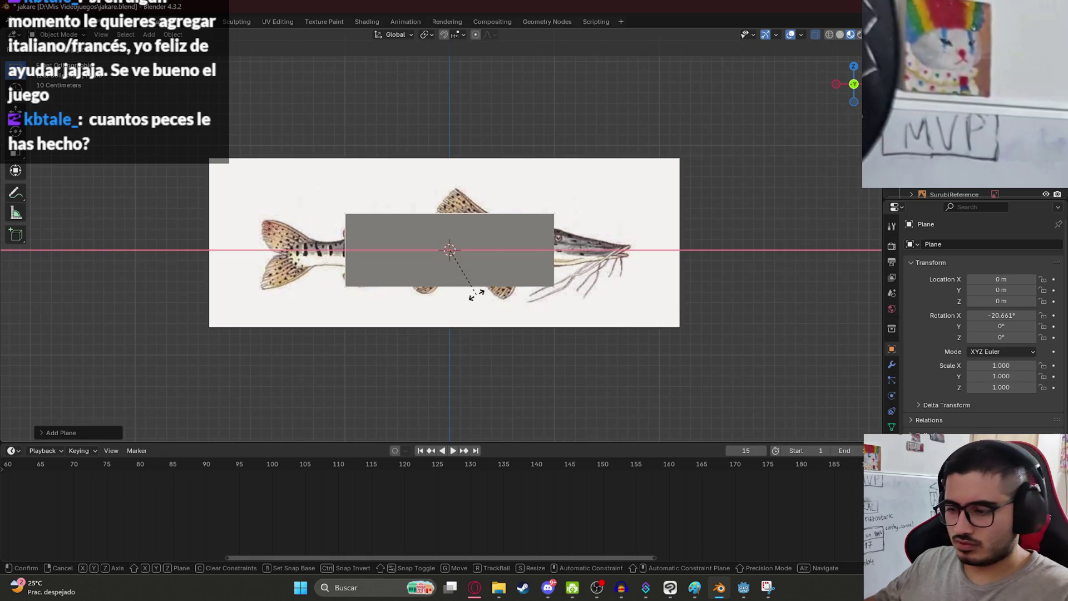
{"action": "type", "text": "90"}
{"action": "key", "text": "Return"}
{"action": "scroll", "coordinate": [509, 290], "scroll_direction": "down", "scroll_amount": 1}
{"action": "scroll", "coordinate": [510, 290], "scroll_direction": "up", "scroll_amount": 3}
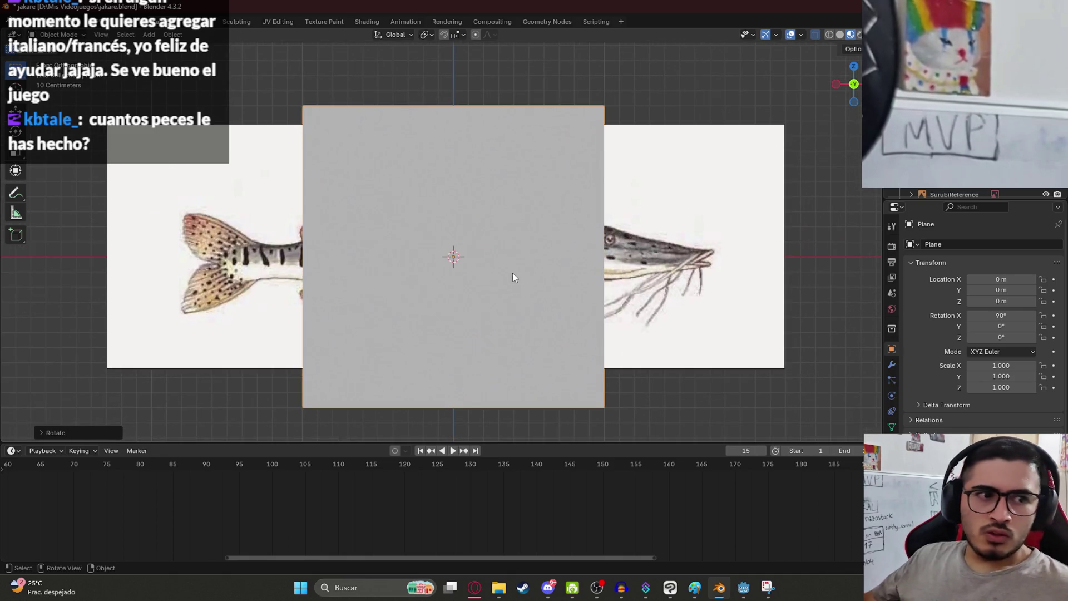
{"action": "key", "text": "s"}
{"action": "left_click", "coordinate": [507, 302]}
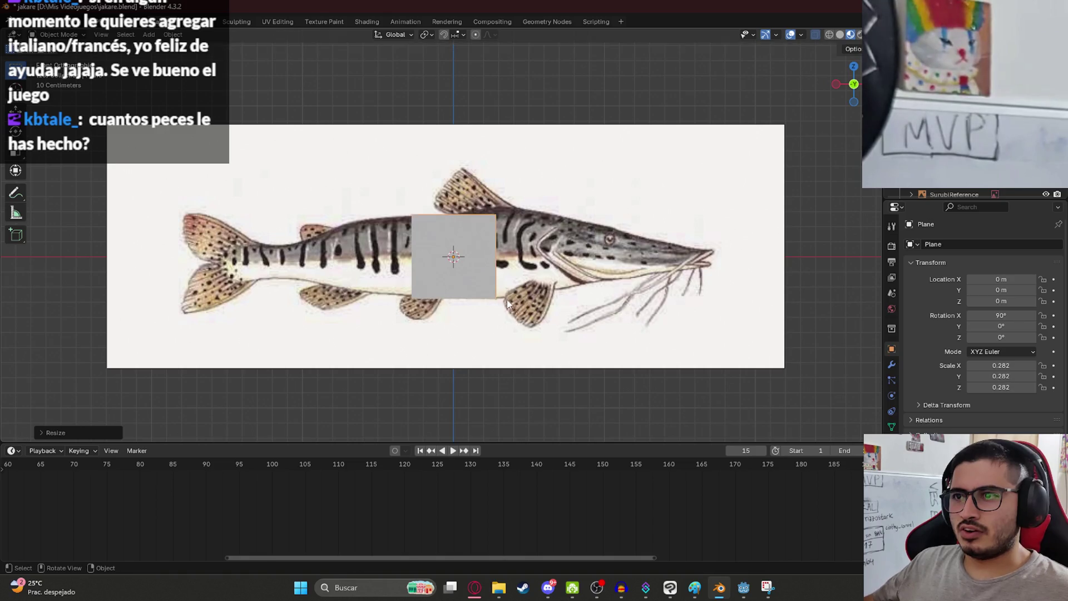
{"action": "scroll", "coordinate": [478, 282], "scroll_direction": "up", "scroll_amount": 4}
- In Edit Mode, move the plane's two right corners onto the body outline
{"action": "key", "text": "Tab"}
{"action": "scroll", "coordinate": [424, 252], "scroll_direction": "down", "scroll_amount": 1}
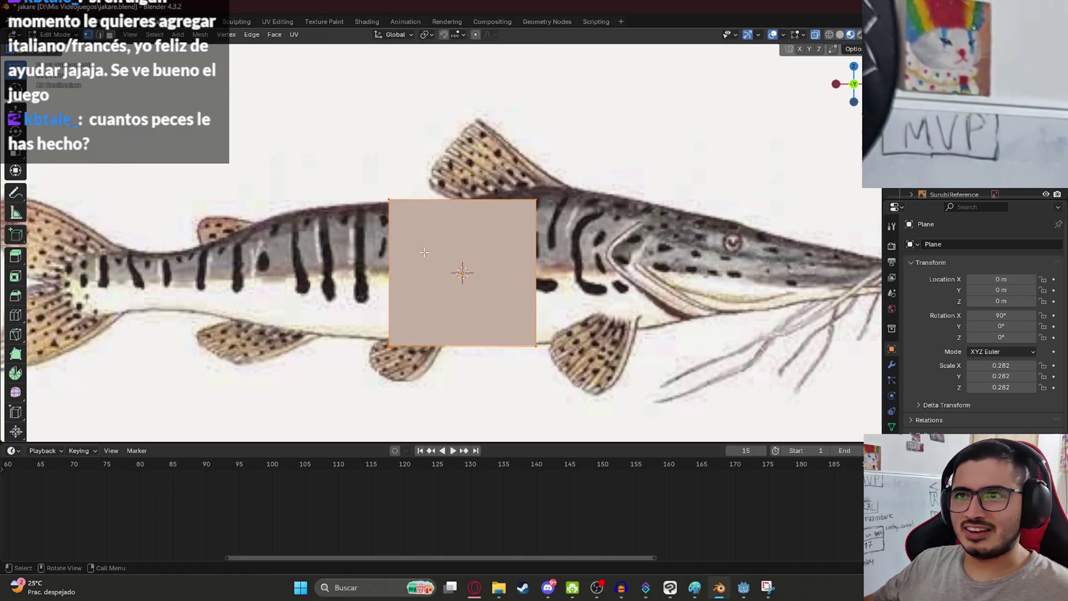
{"action": "left_click", "coordinate": [535, 199]}
{"action": "key", "text": "g"}
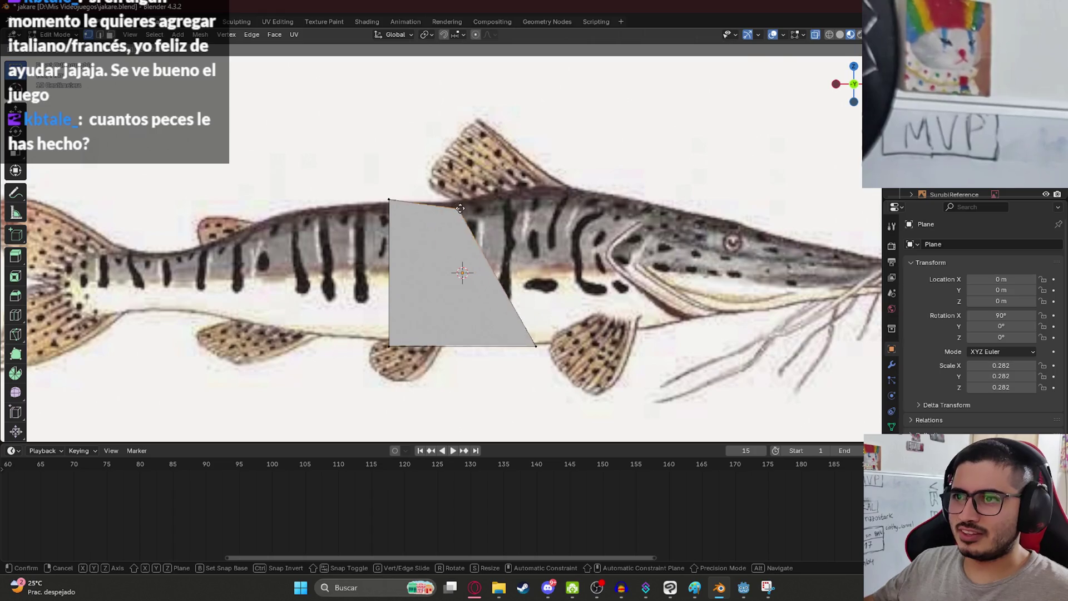
{"action": "left_click", "coordinate": [453, 200]}
{"action": "left_click", "coordinate": [535, 346]}
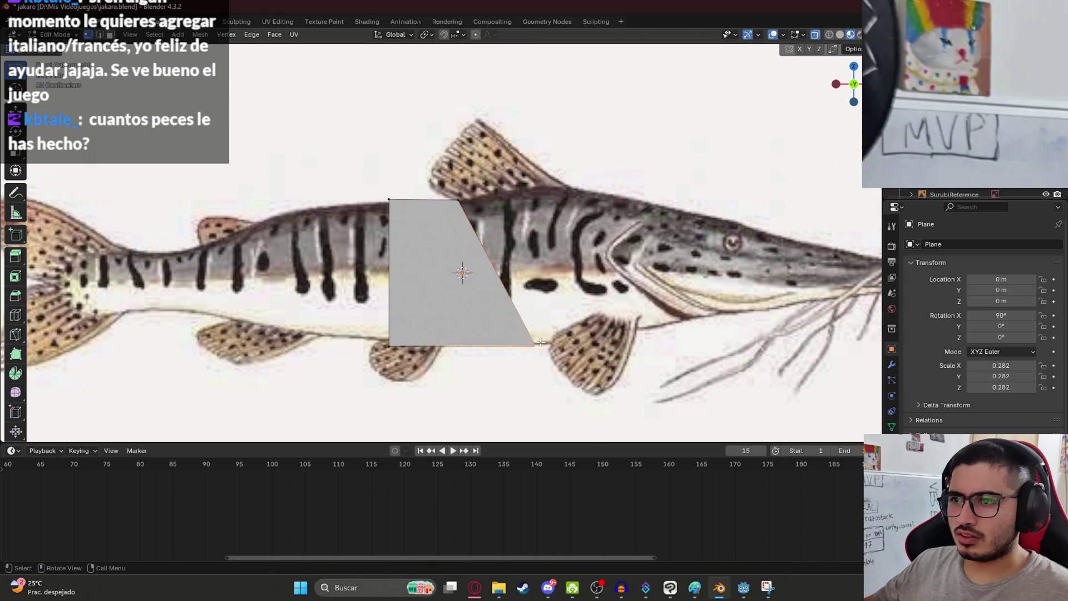
{"action": "key", "text": "g"}
{"action": "left_click", "coordinate": [462, 337]}
- Place the left corners on the belly line and the back outline
{"action": "left_click", "coordinate": [386, 346]}
{"action": "key", "text": "g"}
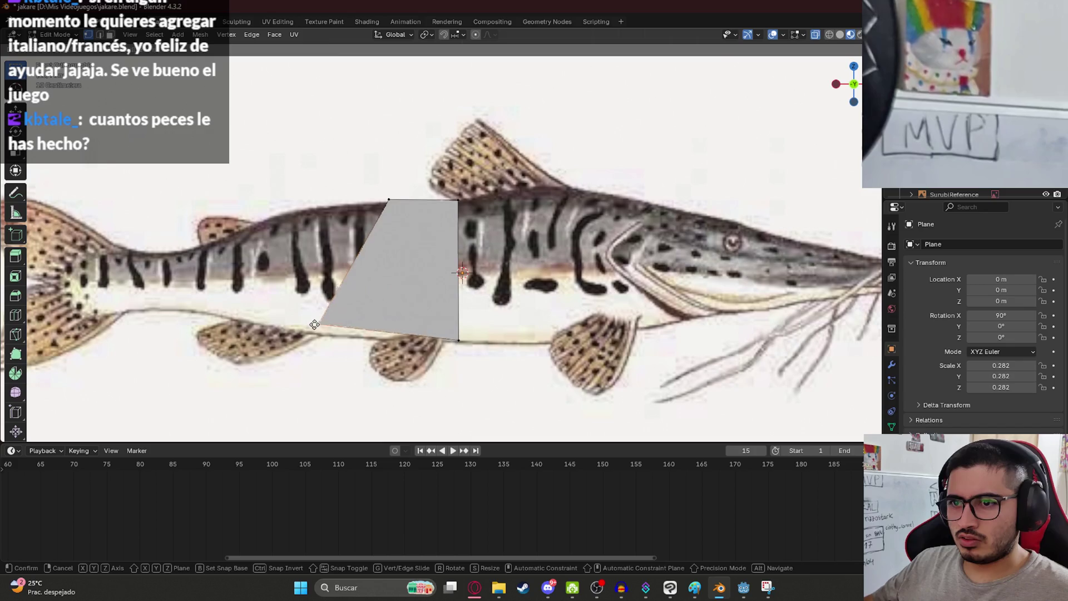
{"action": "left_click", "coordinate": [323, 336]}
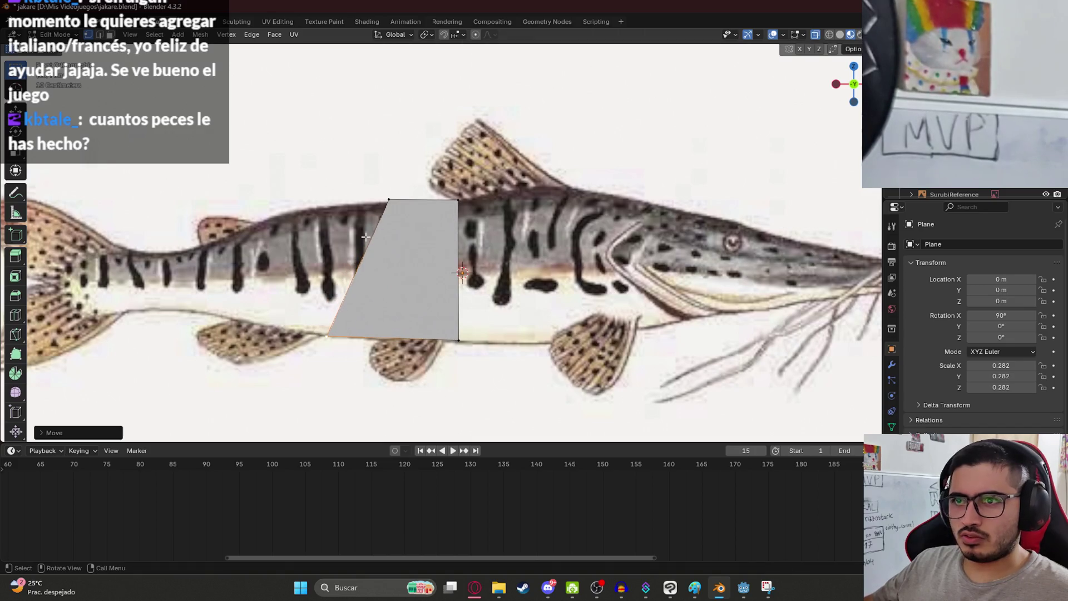
{"action": "left_click", "coordinate": [390, 198]}
{"action": "key", "text": "g"}
{"action": "left_click", "coordinate": [328, 204]}
- Extrude two faces from the left edge toward the tail, narrowing the end edge
{"action": "left_click", "coordinate": [327, 336], "text": "shift"}
{"action": "middle_click_drag", "start_coordinate": [327, 336], "coordinate": [482, 300], "text": "shift"}
{"action": "key", "text": "e"}
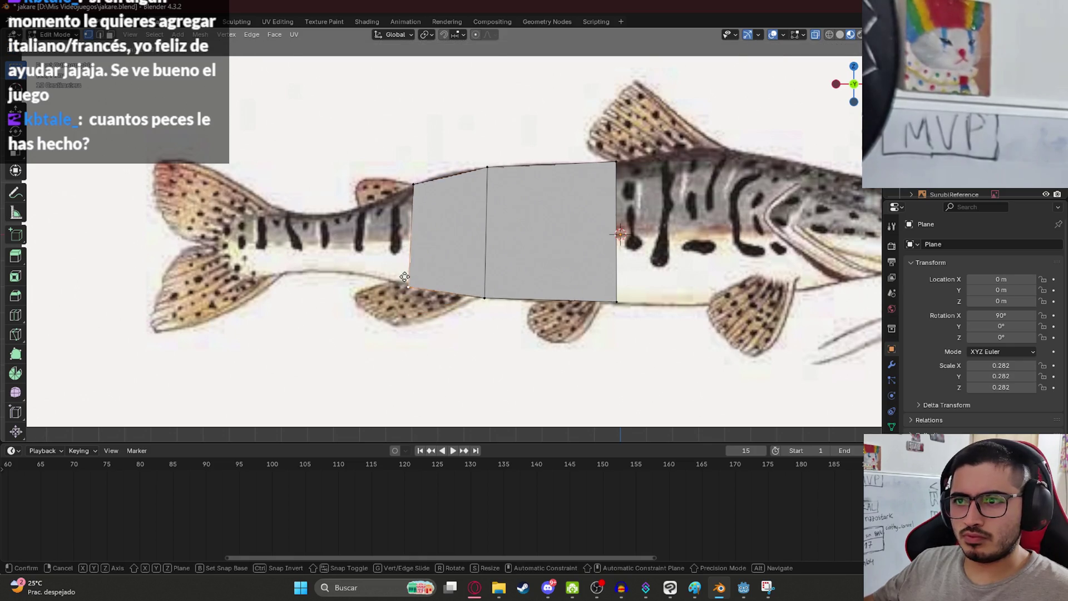
{"action": "left_click", "coordinate": [404, 276]}
{"action": "middle_click_drag", "start_coordinate": [445, 211], "coordinate": [506, 232], "text": "shift"}
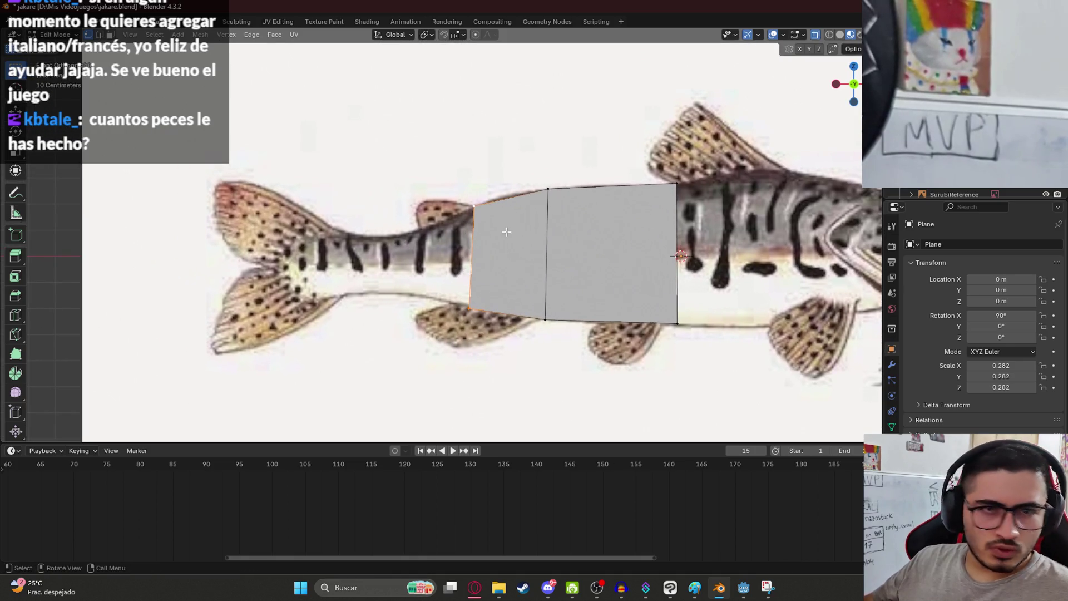
{"action": "key", "text": "e"}
{"action": "left_click", "coordinate": [417, 250]}
{"action": "key", "text": "s"}
{"action": "left_click", "coordinate": [417, 289]}
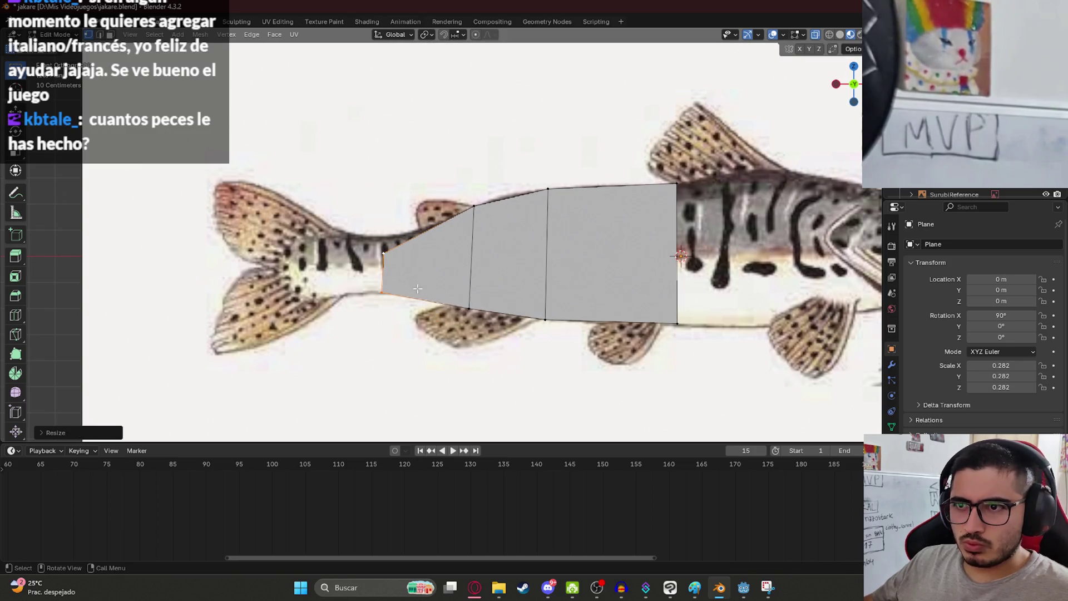
- Snap the end edge's vertices onto the back and belly outlines
{"action": "left_click", "coordinate": [384, 253]}
{"action": "key", "text": "g"}
{"action": "left_click", "coordinate": [395, 266]}
{"action": "left_click", "coordinate": [382, 292]}
{"action": "key", "text": "g"}
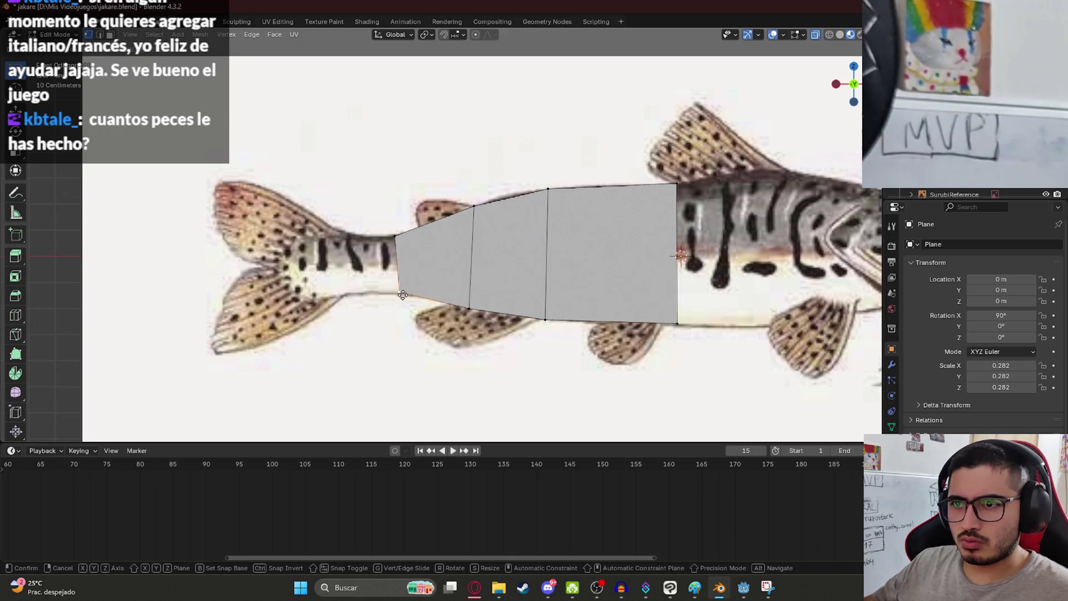
{"action": "left_click", "coordinate": [403, 295]}
{"action": "left_click_drag", "start_coordinate": [376, 225], "coordinate": [405, 264]}
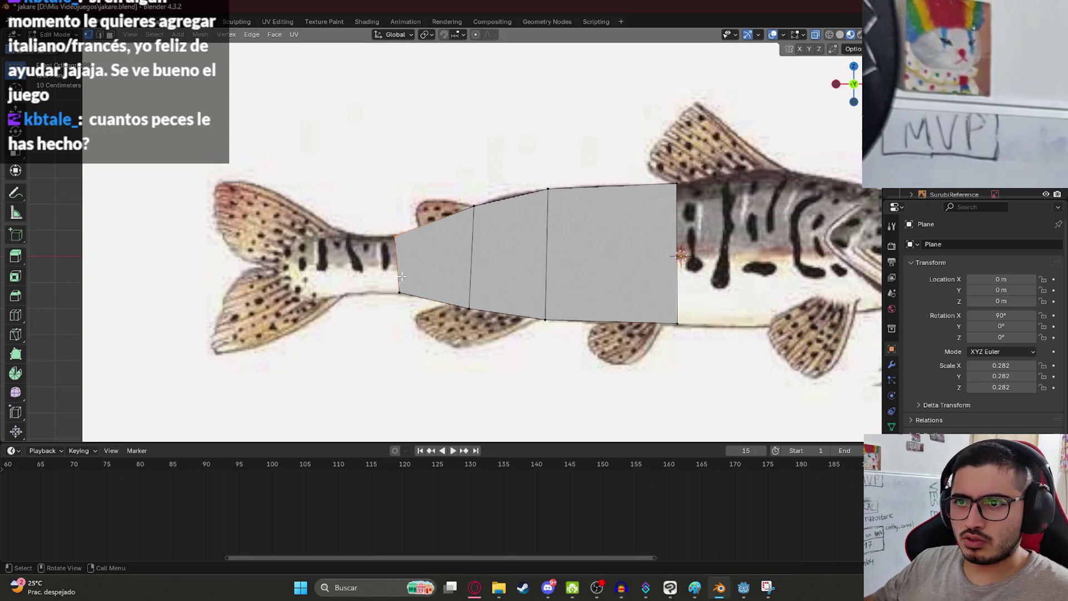
- Extrude narrow tail faces and position the vertical end edge at the tail base
{"action": "key", "text": "e"}
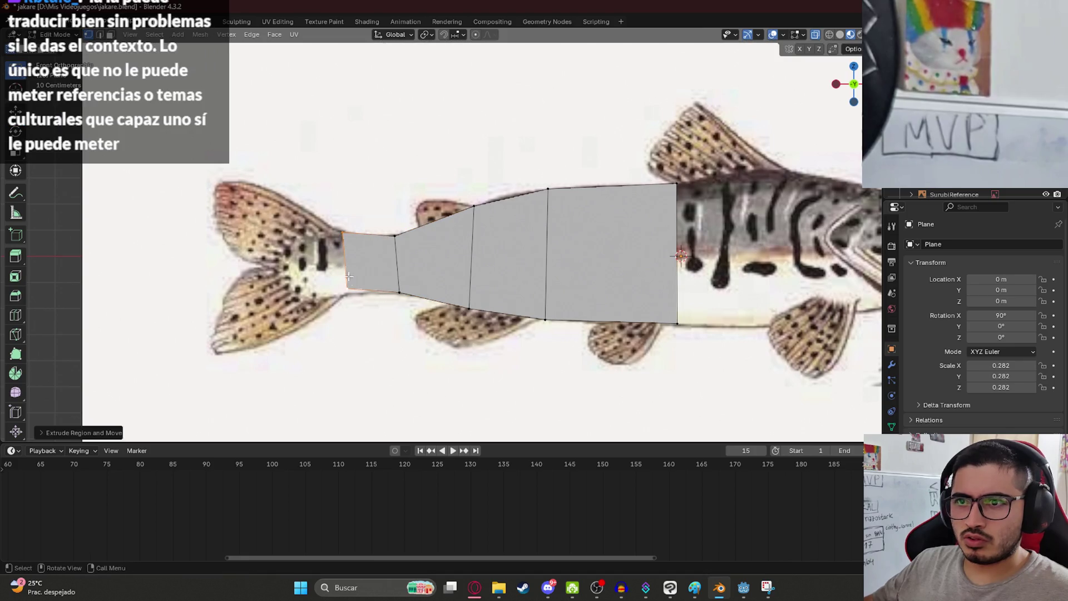
{"action": "left_click", "coordinate": [346, 299]}
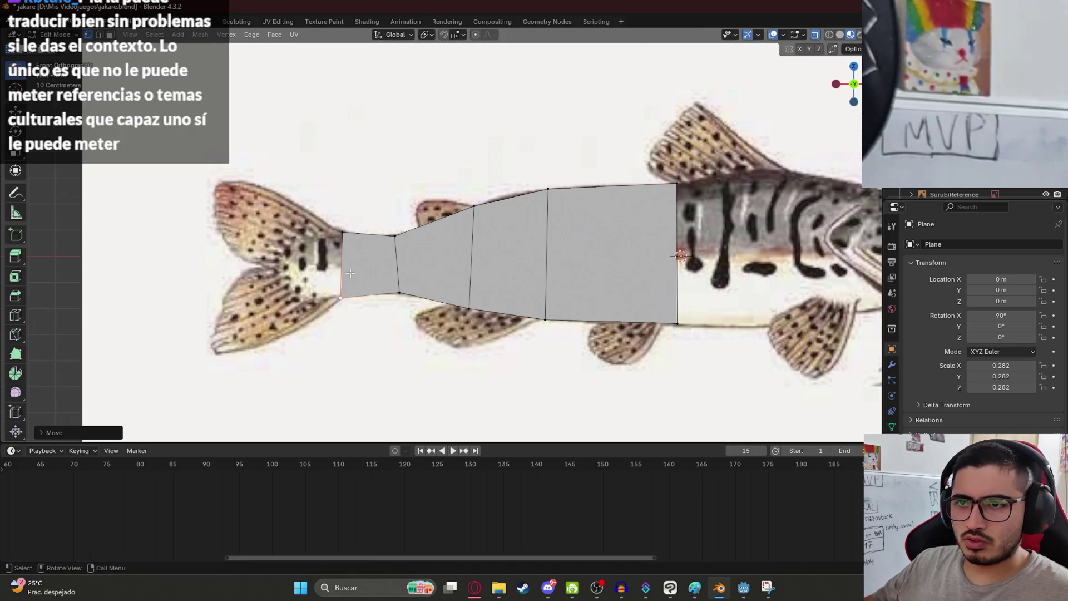
{"action": "left_click", "coordinate": [344, 233], "text": "shift"}
{"action": "key", "text": "e"}
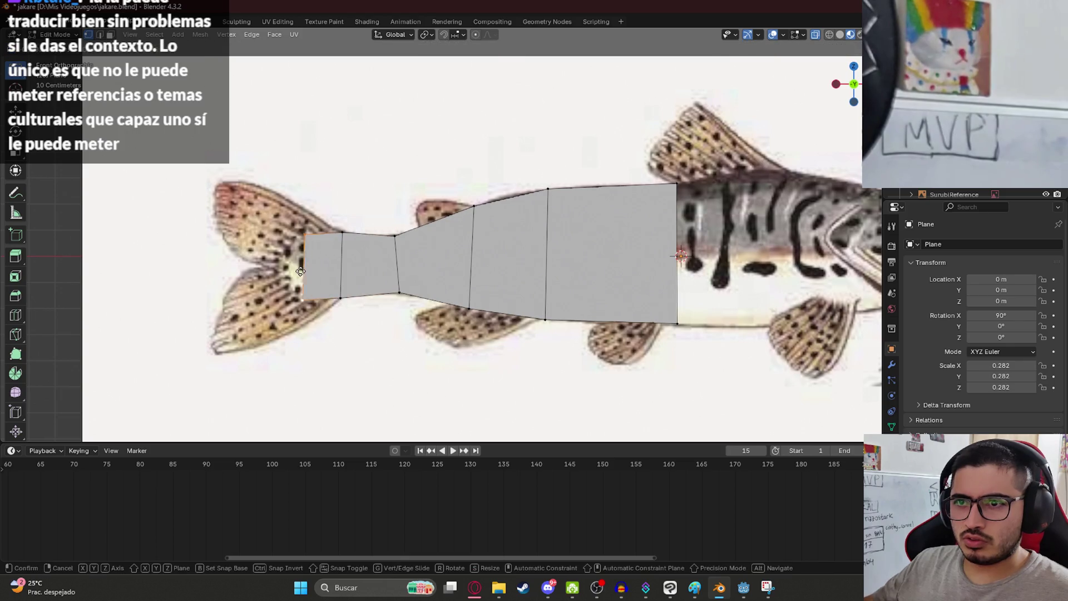
{"action": "key", "text": "s"}
{"action": "left_click", "coordinate": [278, 275]}
{"action": "key", "text": "g"}
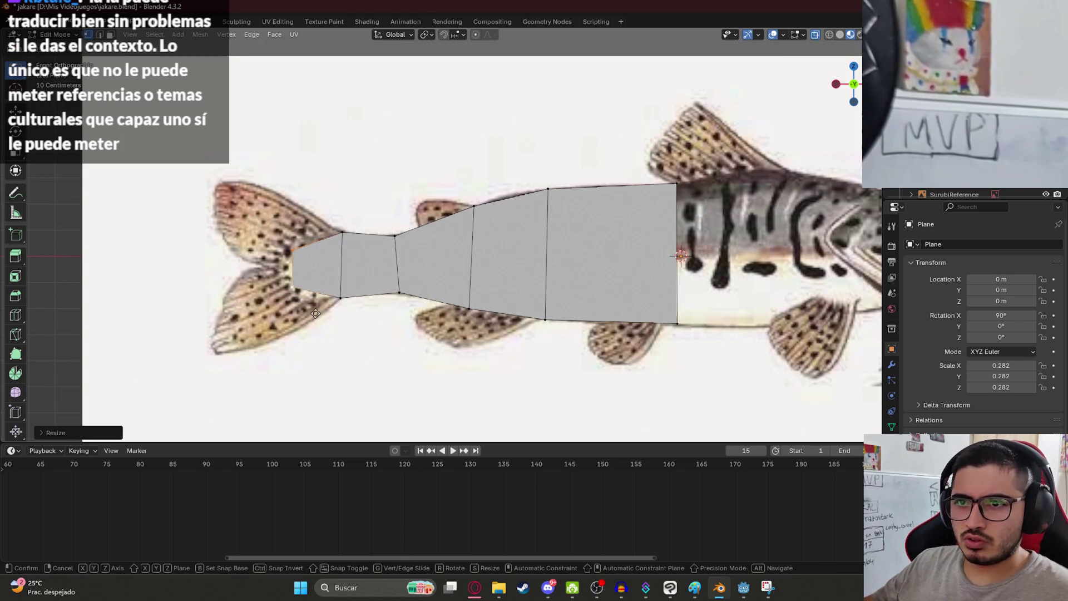
{"action": "left_click", "coordinate": [295, 242]}
{"action": "left_click", "coordinate": [309, 300]}
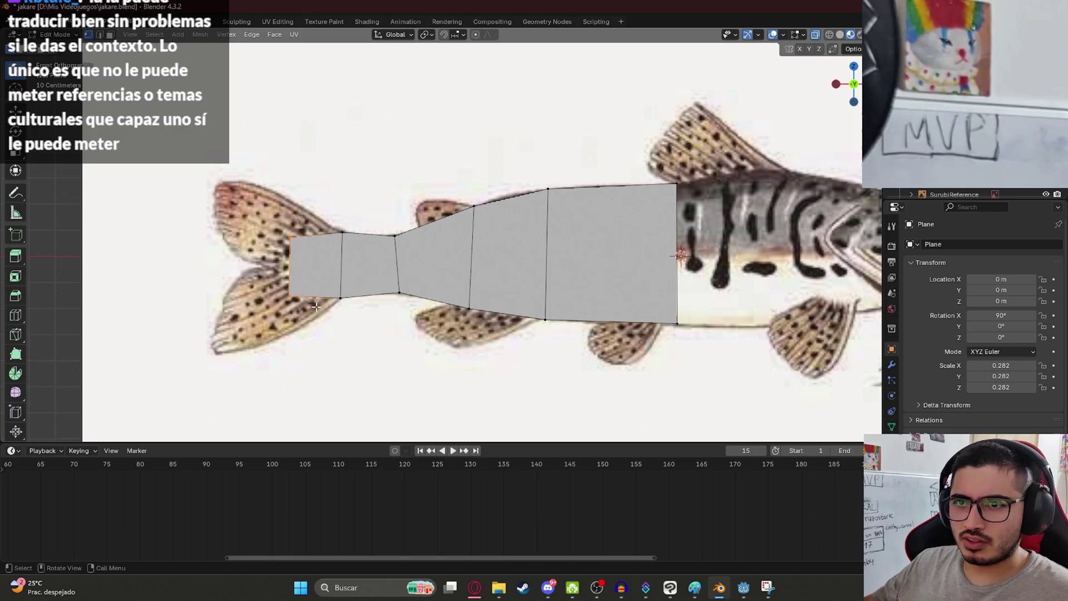
{"action": "key", "text": "g"}
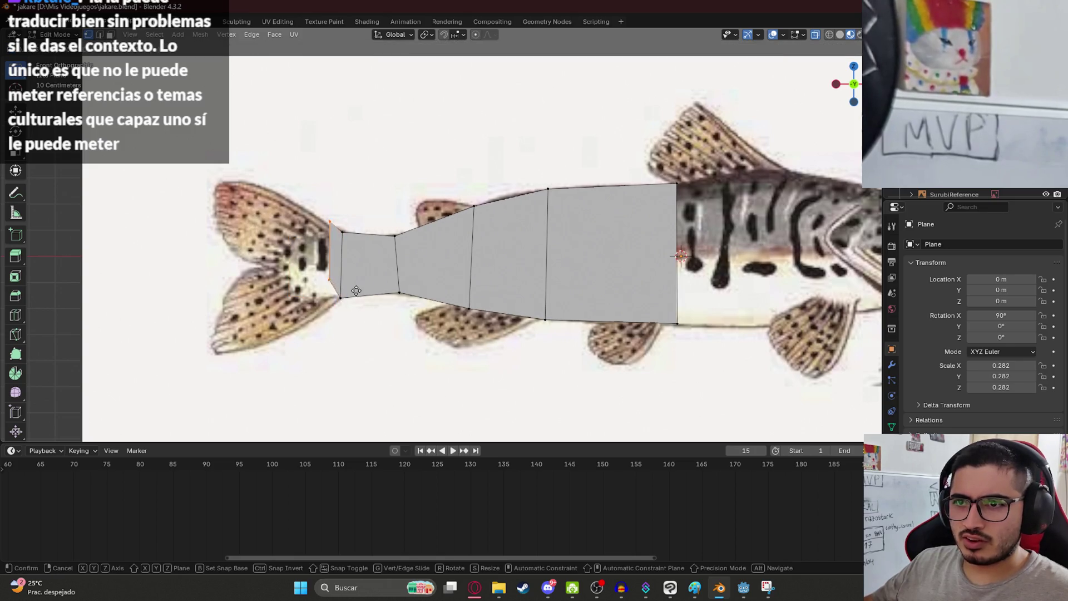
{"action": "left_click", "coordinate": [311, 295]}
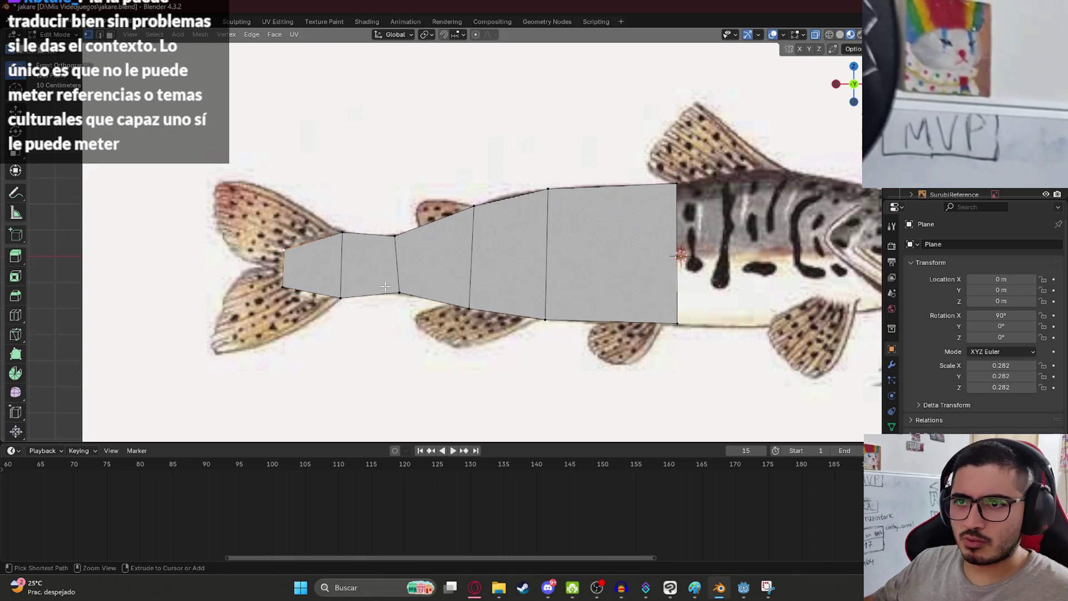
- Remove the leftmost tail face and adjust the new end vertex
{"action": "key", "text": "ctrl+x"}
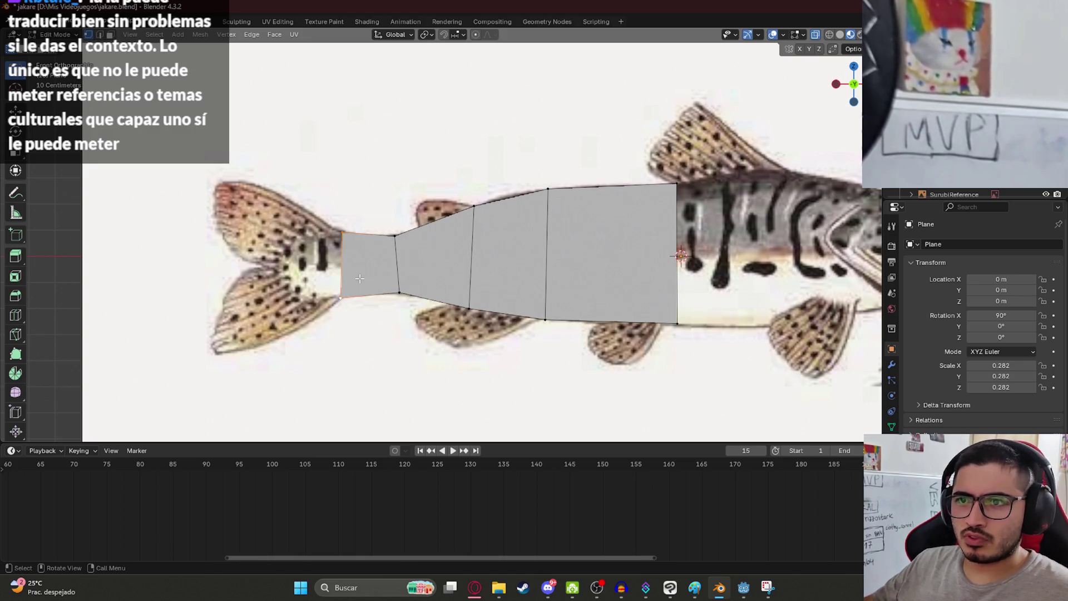
{"action": "key", "text": "g"}
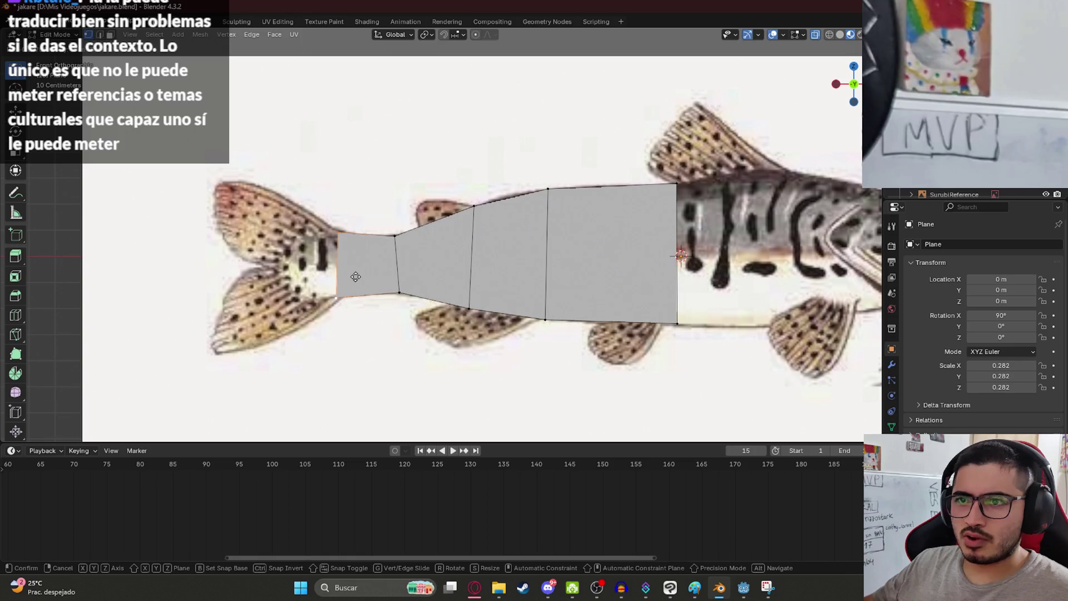
{"action": "left_click", "coordinate": [356, 276]}
{"action": "scroll", "coordinate": [320, 268], "scroll_direction": "down", "scroll_amount": 3}
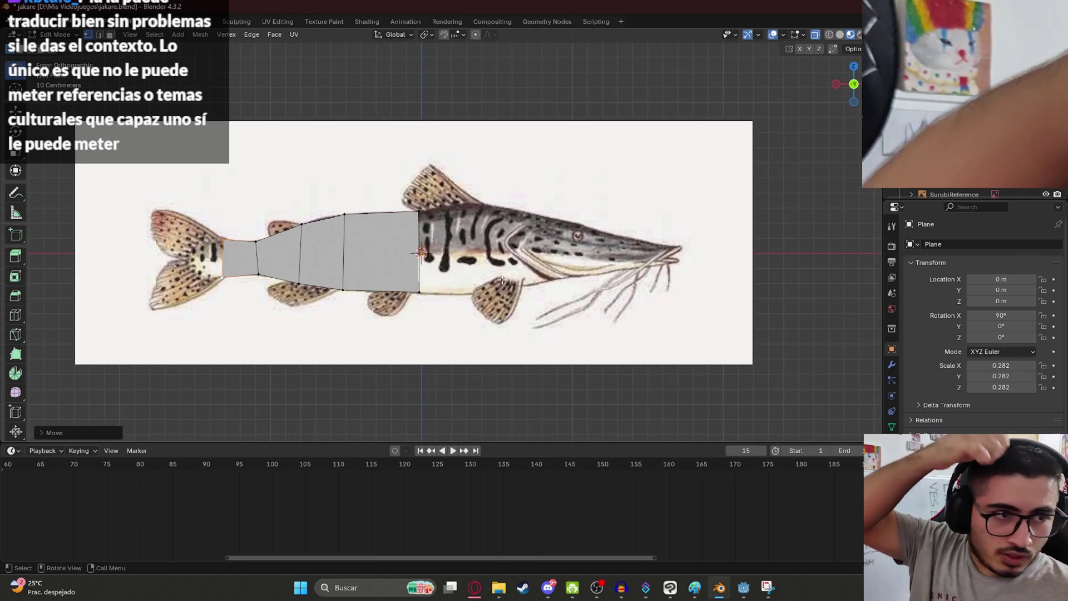
- Save jakare.blend with the four-face rear body strip in place
{"action": "key", "text": "ctrl+s"}
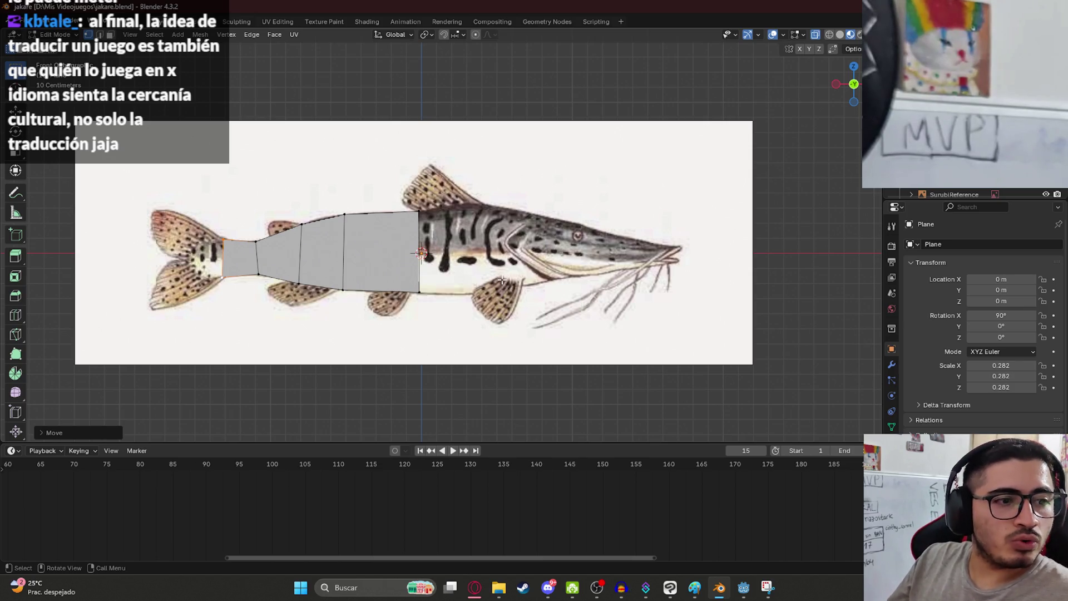
{"action": "scroll", "coordinate": [549, 202], "scroll_direction": "up", "scroll_amount": 3}
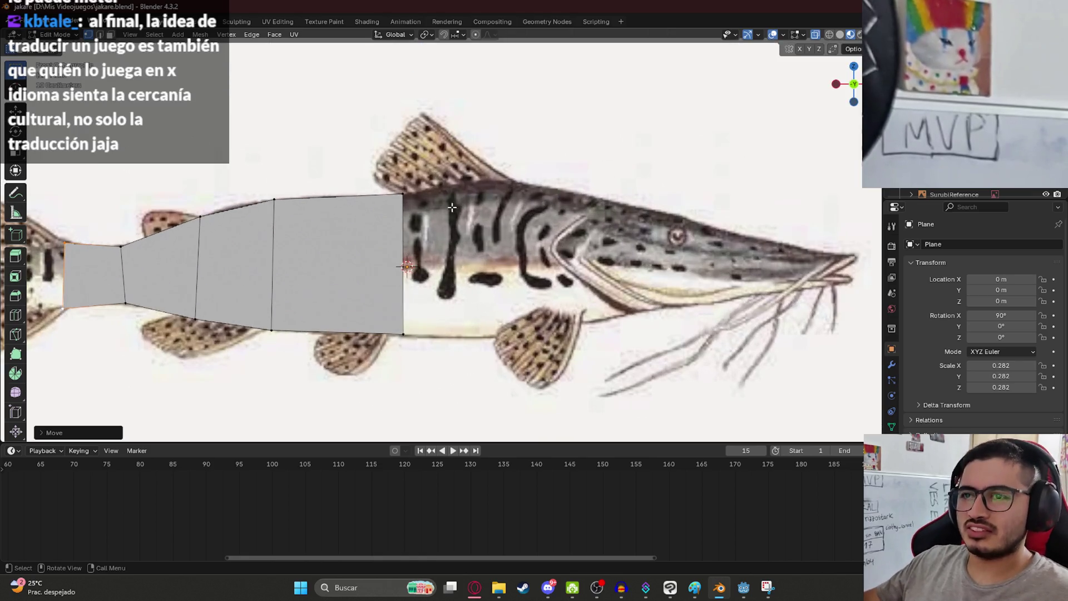
- Extrude the top and bottom corners onto the back and belly outline, fill the quad, and adjust its bottom corner
{"action": "key", "text": "e"}
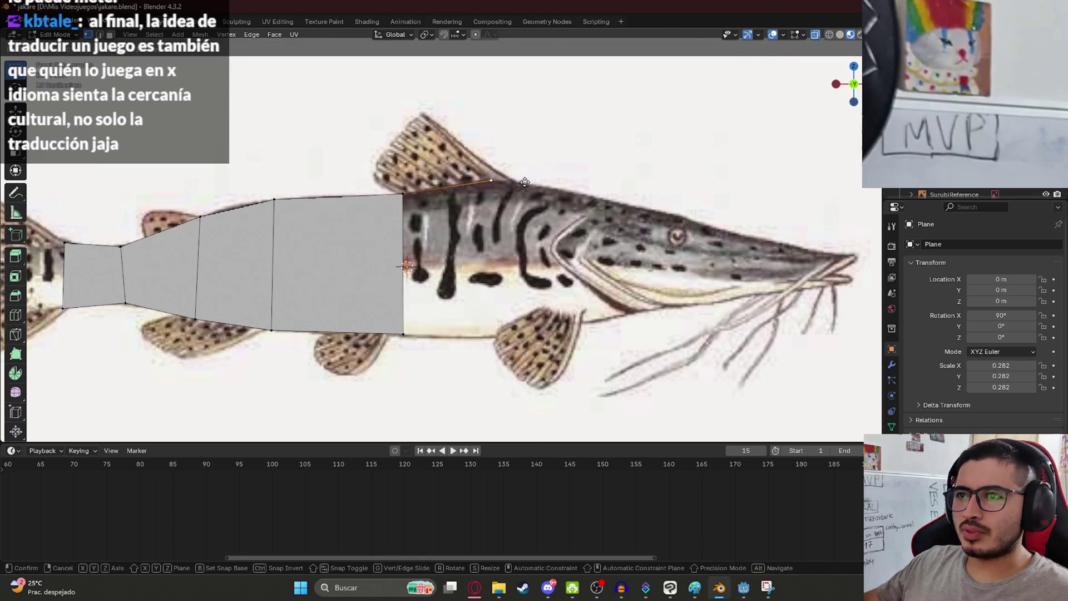
{"action": "left_click", "coordinate": [523, 182]}
{"action": "left_click", "coordinate": [401, 337]}
{"action": "key", "text": "e"}
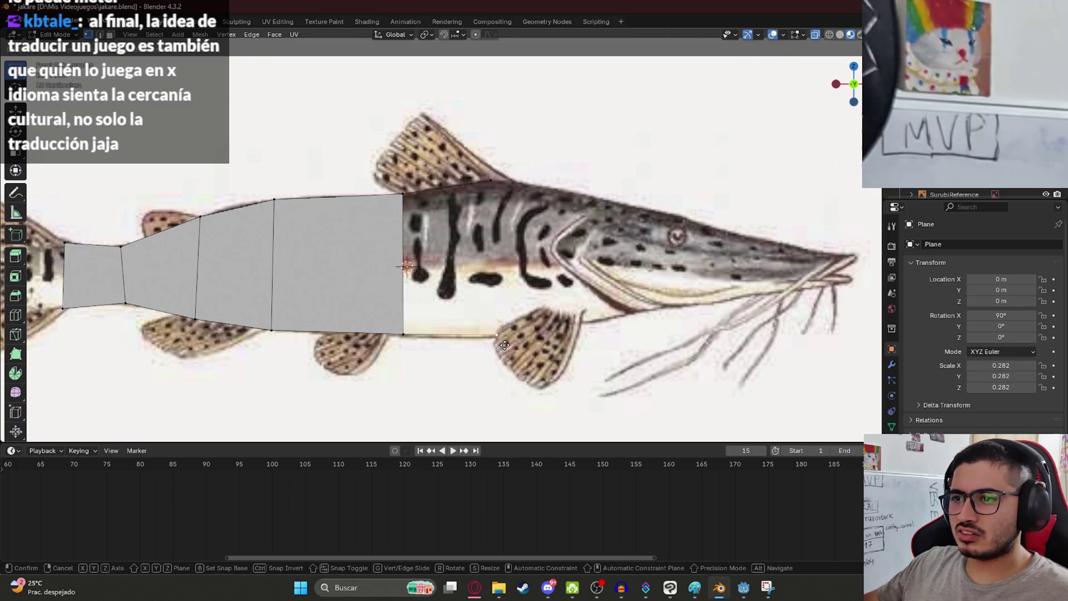
{"action": "left_click", "coordinate": [501, 342]}
{"action": "left_click", "coordinate": [492, 180], "text": "shift"}
{"action": "key", "text": "f"}
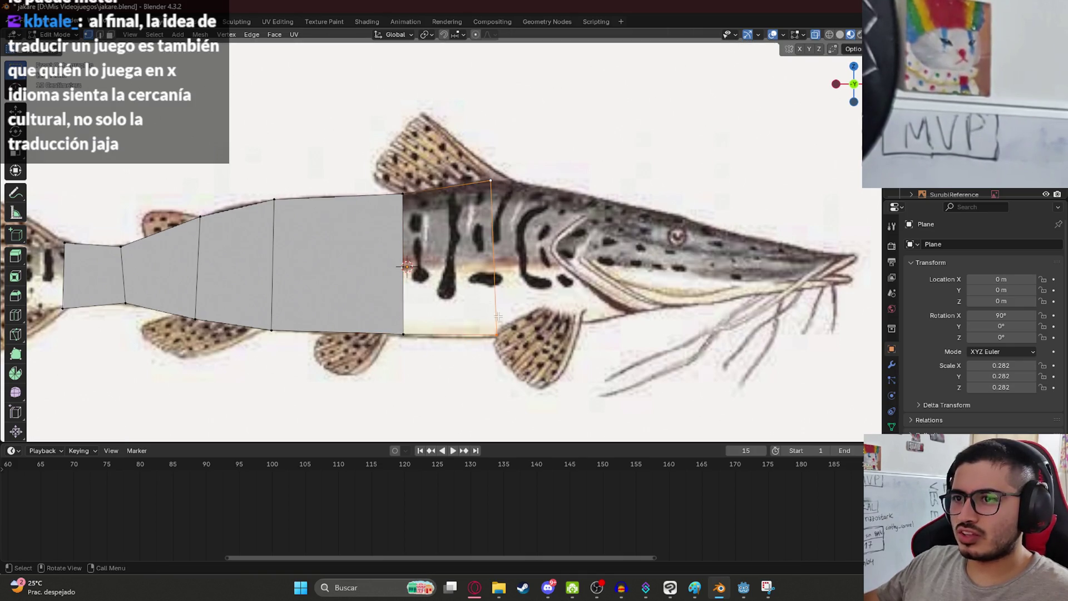
{"action": "key", "text": "f"}
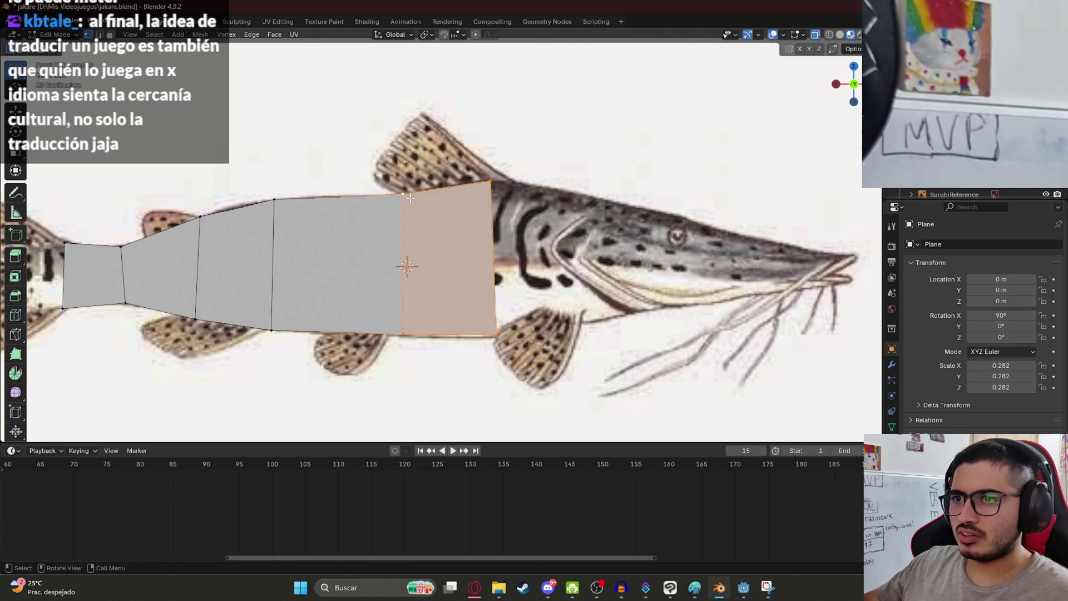
{"action": "left_click", "coordinate": [494, 193]}
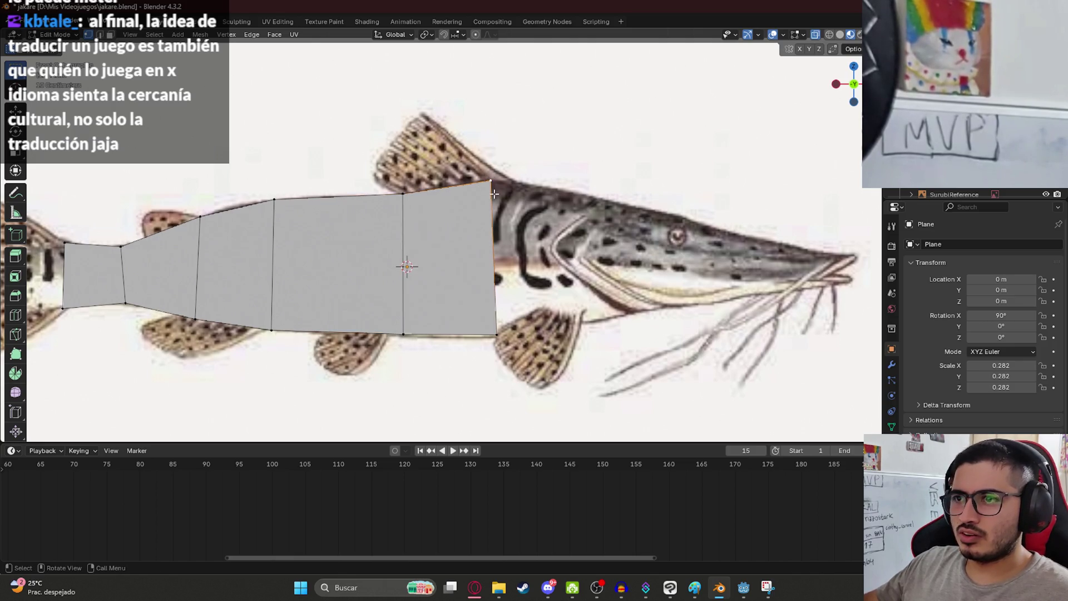
{"action": "left_click", "coordinate": [497, 337]}
{"action": "key", "text": "g"}
{"action": "left_click", "coordinate": [514, 286]}
- Extend two more faces over the head, raising their bottom vertices to follow the jawline
{"action": "key", "text": "e"}
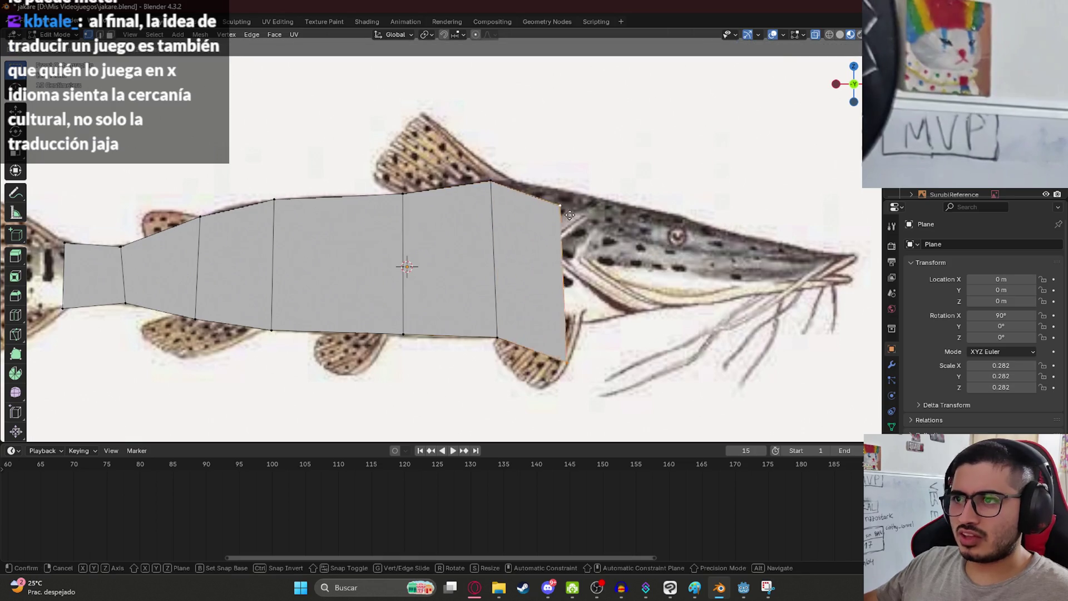
{"action": "left_click", "coordinate": [595, 245]}
{"action": "left_click", "coordinate": [605, 351]}
{"action": "key", "text": "g"}
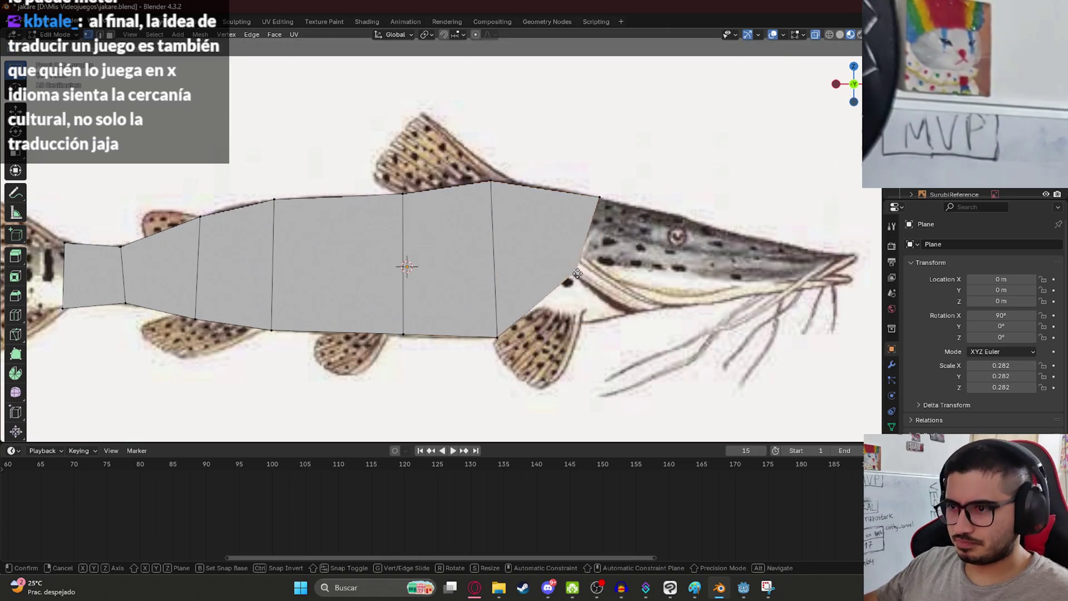
{"action": "left_click", "coordinate": [603, 253]}
{"action": "middle_click_drag", "start_coordinate": [614, 246], "coordinate": [473, 245], "text": "shift"}
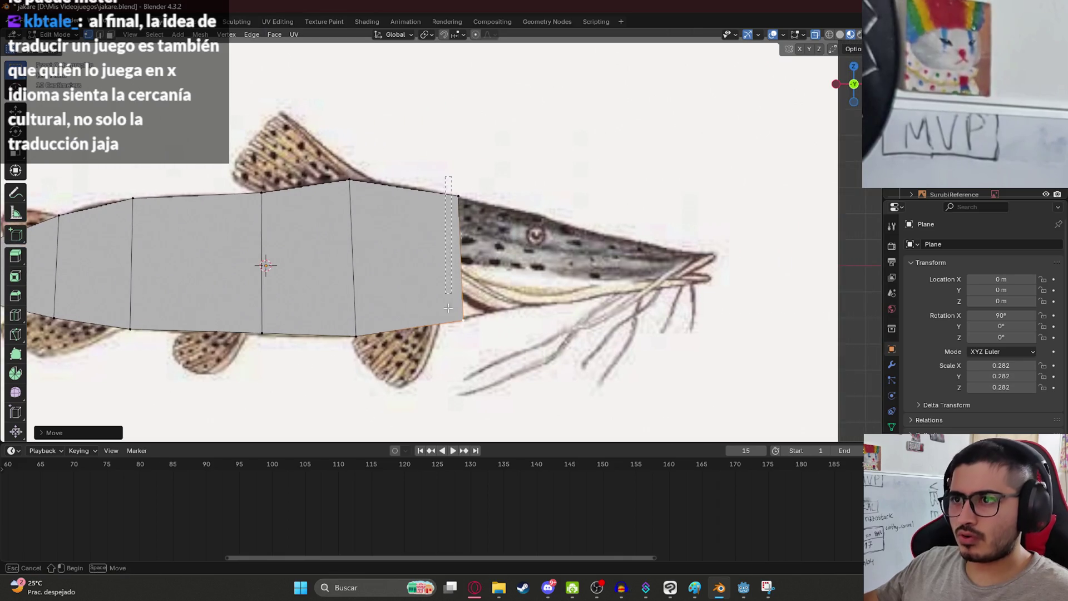
{"action": "left_click_drag", "start_coordinate": [447, 307], "coordinate": [450, 300]}
{"action": "key", "text": "e"}
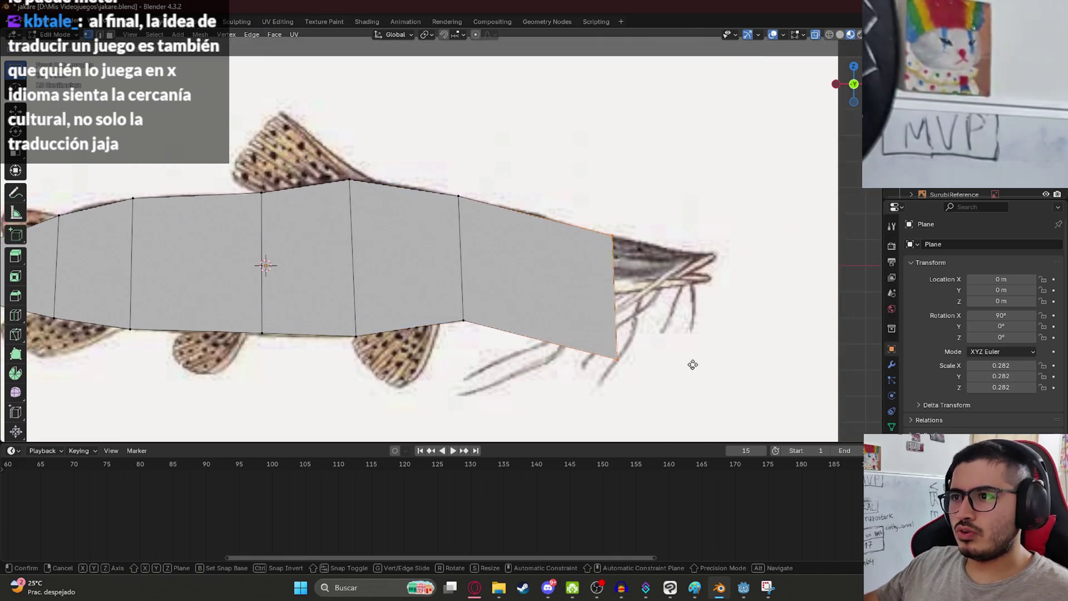
{"action": "left_click", "coordinate": [695, 364]}
{"action": "left_click", "coordinate": [626, 362]}
{"action": "key", "text": "g"}
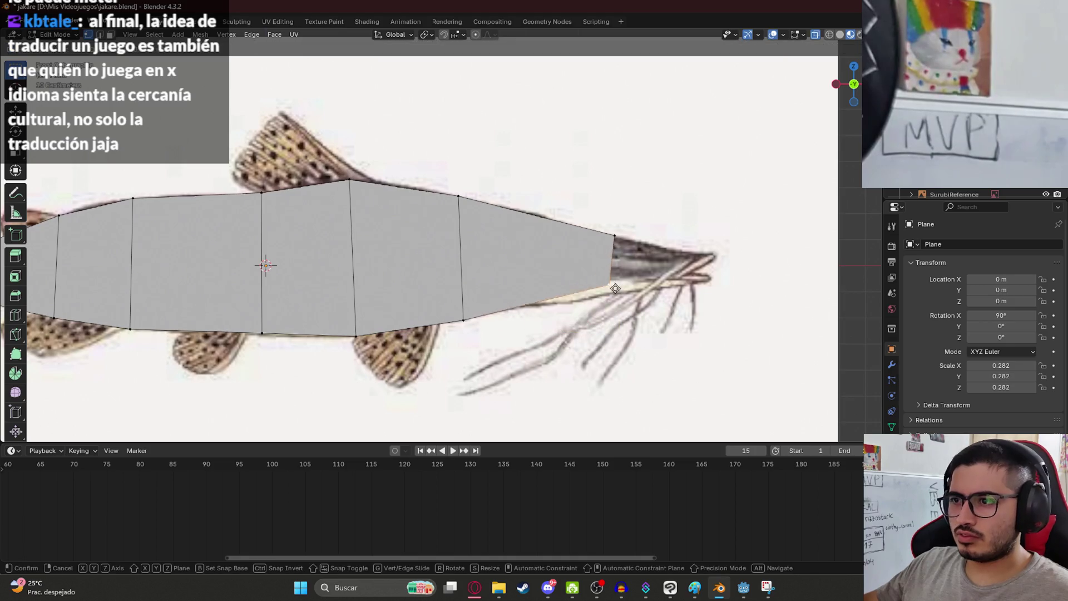
{"action": "left_click", "coordinate": [643, 296]}
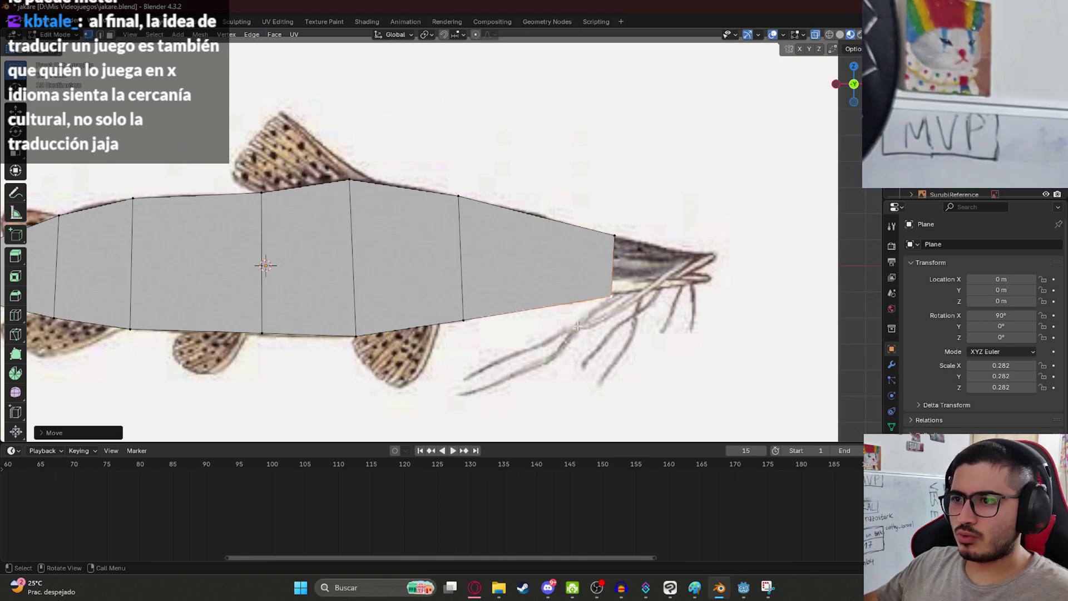
- Extrude the front edge into a final face reaching the snout tip
{"action": "left_click", "coordinate": [623, 240], "text": "shift"}
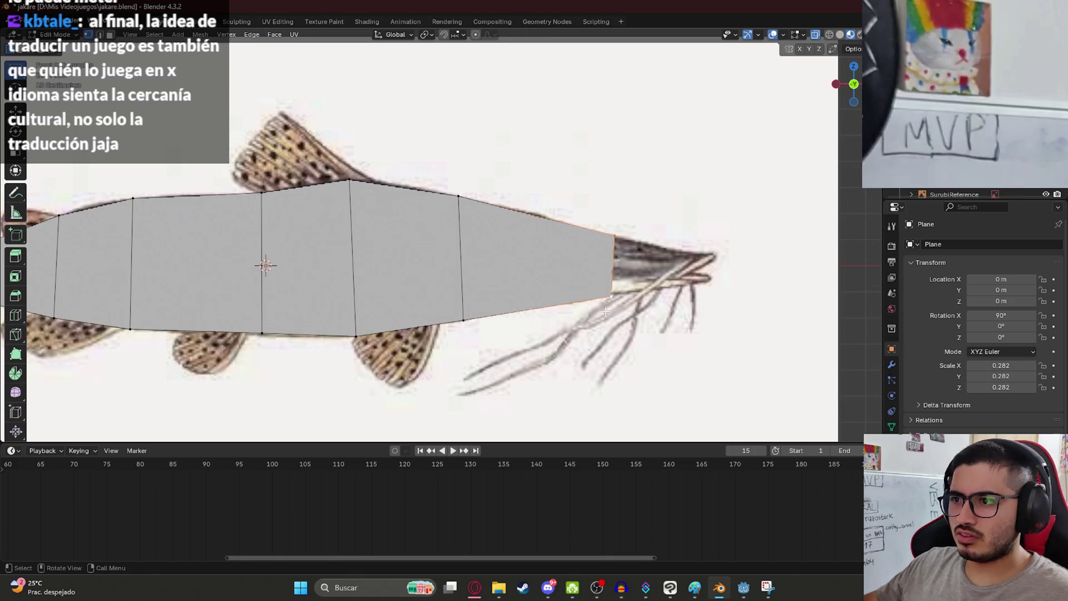
{"action": "key", "text": "e"}
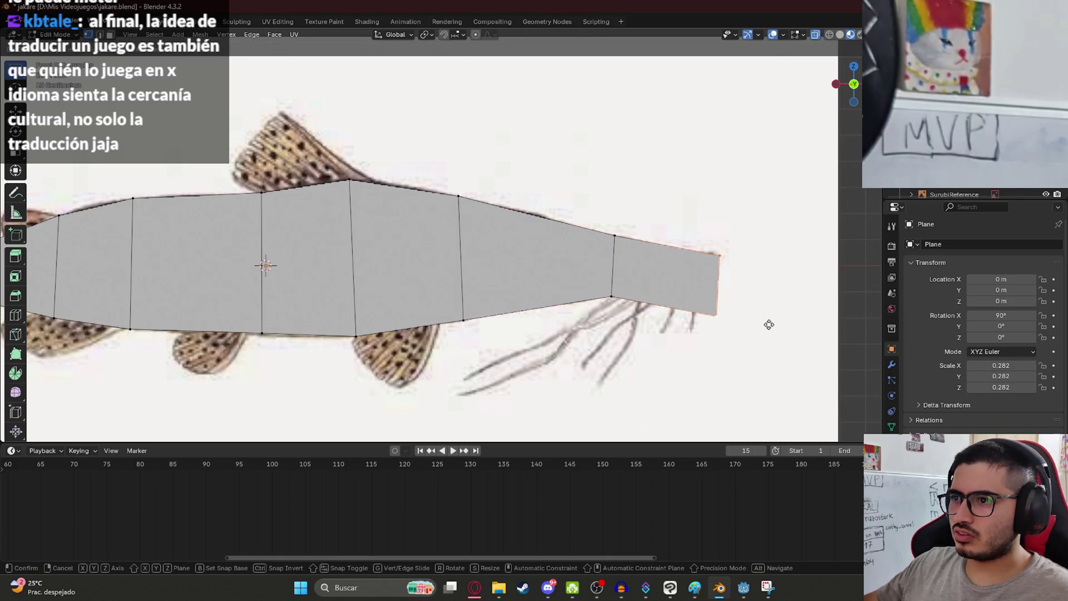
{"action": "left_click", "coordinate": [762, 322]}
{"action": "middle_click_drag", "start_coordinate": [762, 322], "coordinate": [652, 339], "text": "shift"}
{"action": "scroll", "coordinate": [651, 338], "scroll_direction": "up", "scroll_amount": 4}
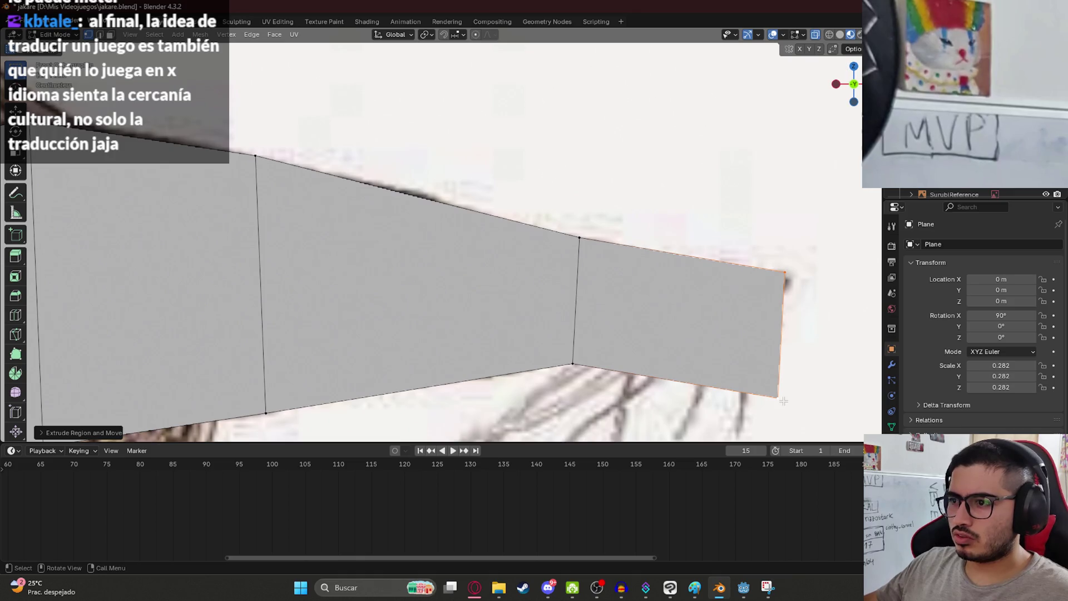
- Move the snout tip vertices to form a pointed tip
{"action": "key", "text": "g"}
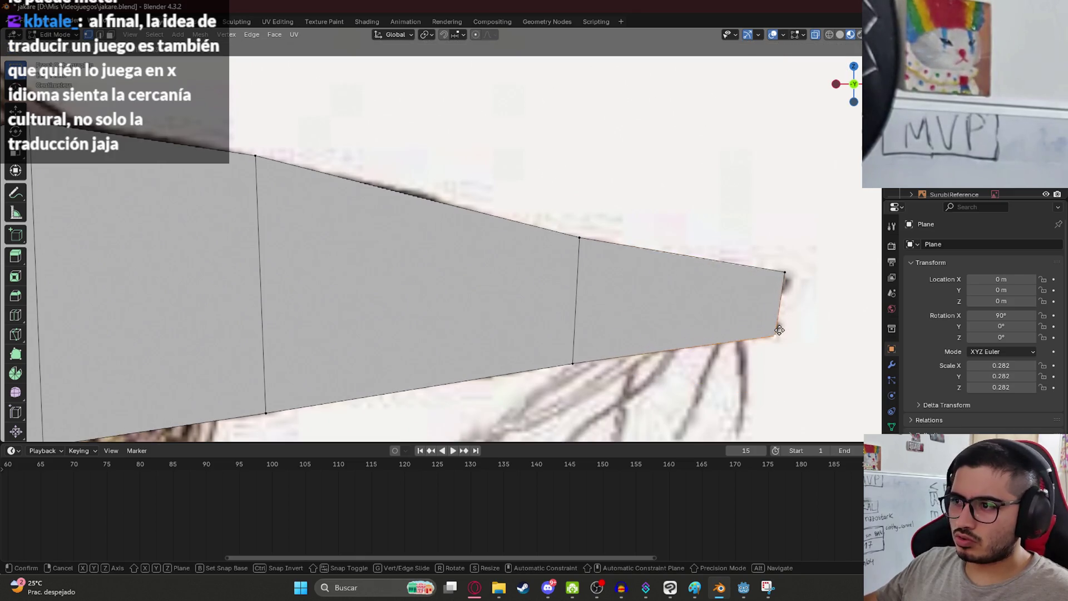
{"action": "left_click", "coordinate": [779, 330]}
{"action": "middle_click_drag", "start_coordinate": [734, 264], "coordinate": [556, 264], "text": "shift"}
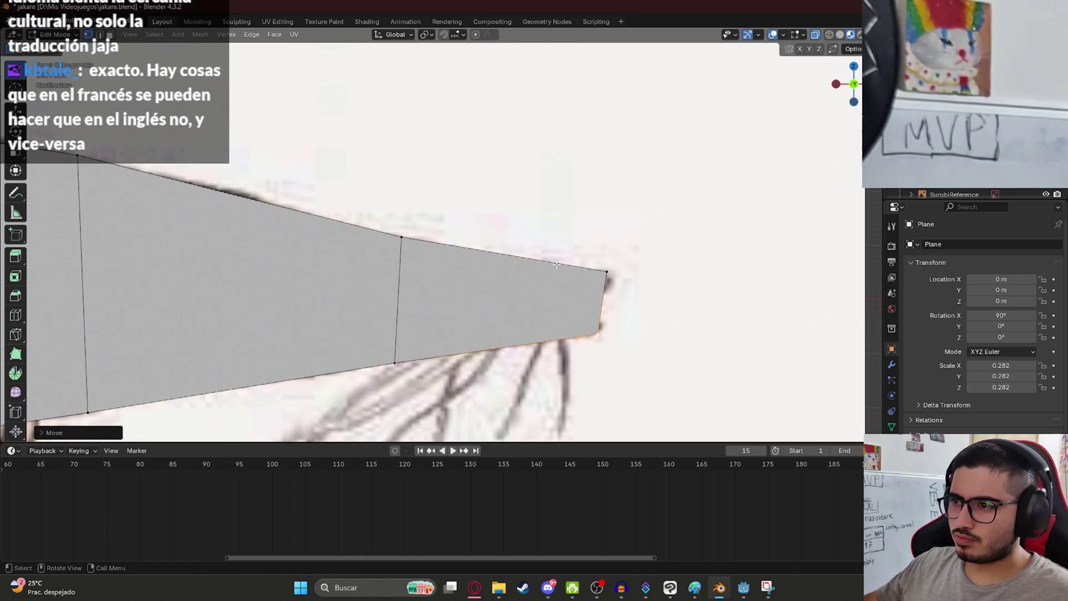
{"action": "left_click", "coordinate": [610, 267], "text": "shift"}
{"action": "key", "text": "g"}
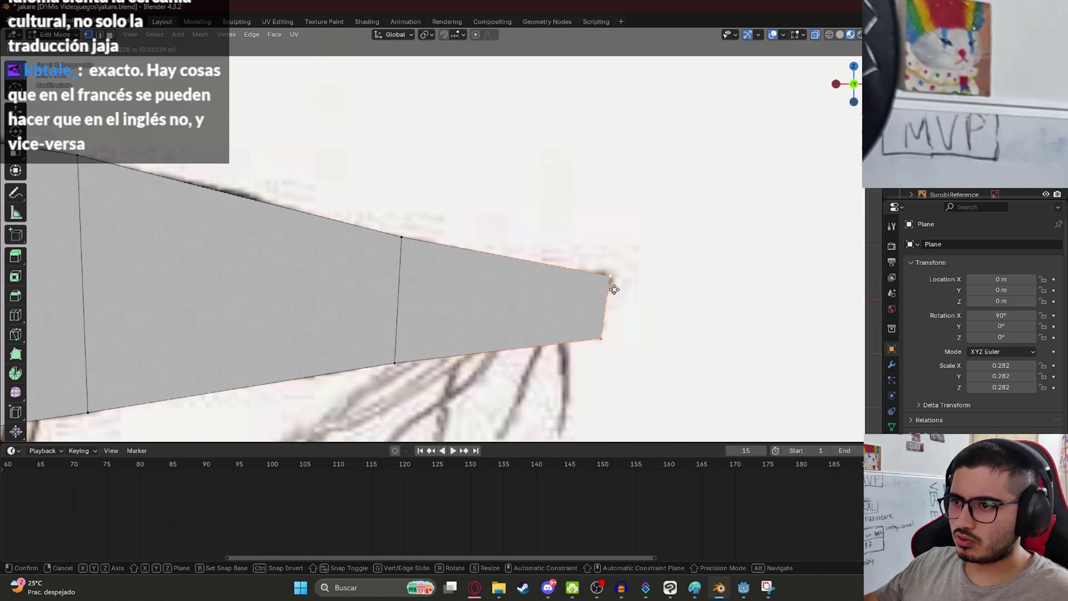
{"action": "left_click", "coordinate": [615, 287]}
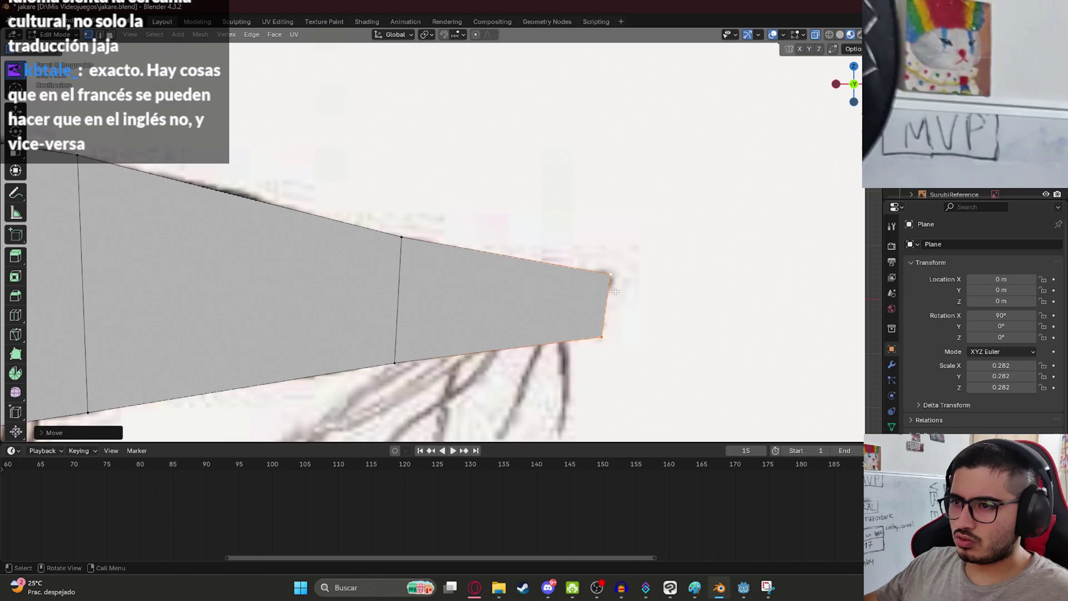
{"action": "left_click", "coordinate": [593, 337]}
{"action": "key", "text": "g"}
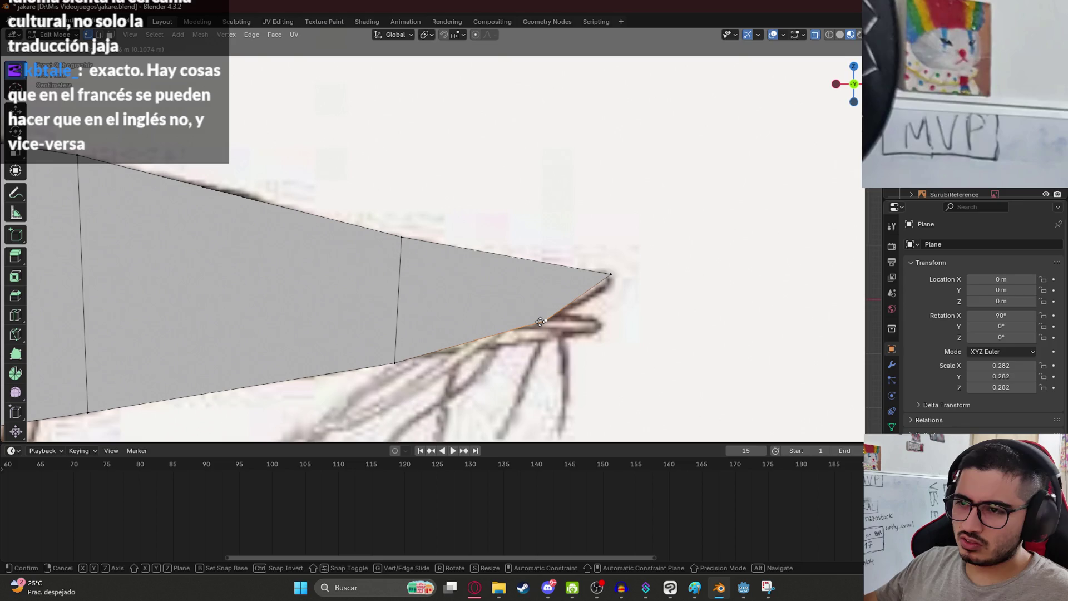
{"action": "left_click", "coordinate": [540, 322]}
- Extrude the lower front edge into a small jaw face and pull its corners back to fit the drawing
{"action": "left_click", "coordinate": [399, 361], "text": "shift"}
{"action": "key", "text": "e"}
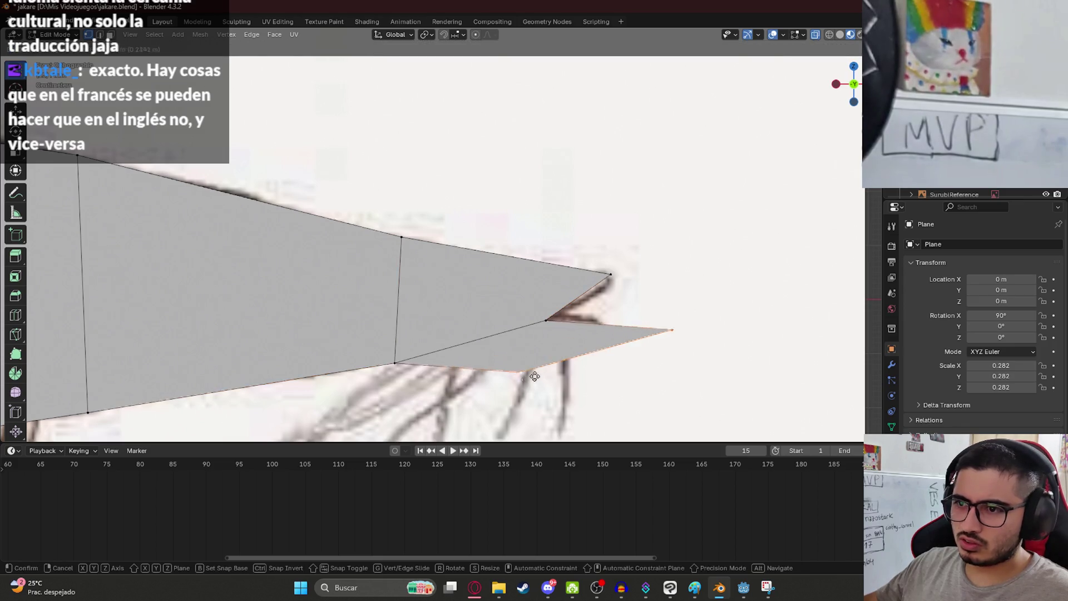
{"action": "left_click", "coordinate": [524, 371]}
{"action": "key", "text": "g"}
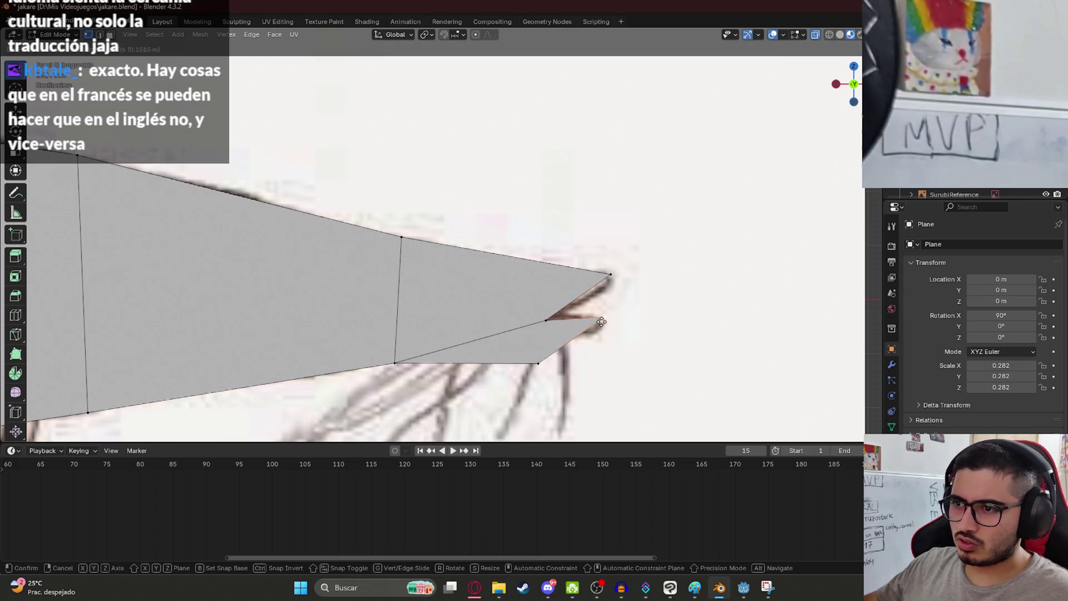
{"action": "left_click", "coordinate": [580, 339]}
{"action": "key", "text": "g"}
{"action": "left_click", "coordinate": [601, 335]}
{"action": "key", "text": "g"}
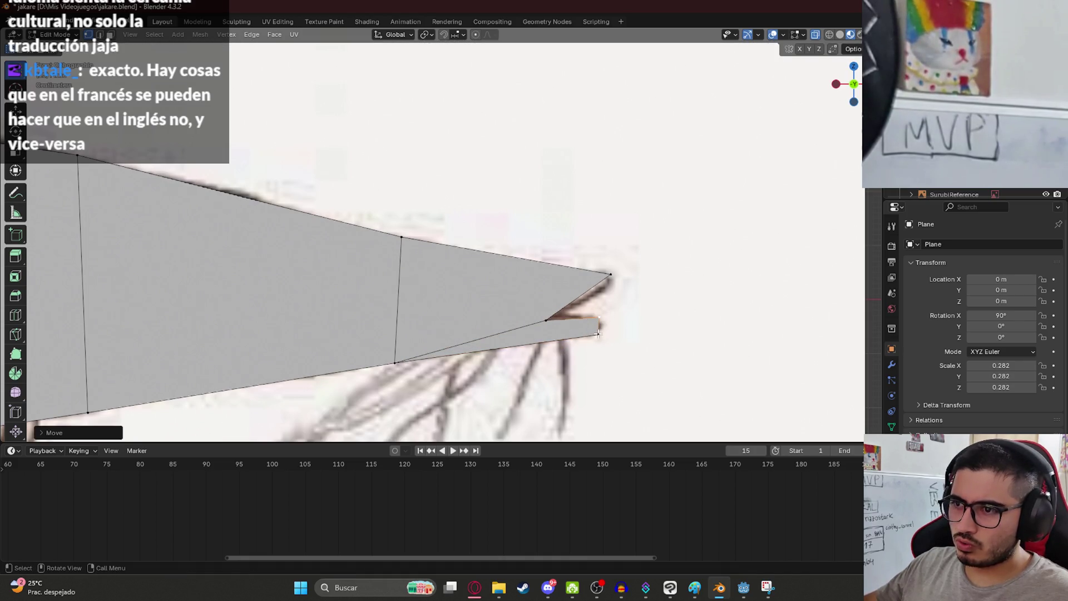
{"action": "left_click", "coordinate": [590, 334]}
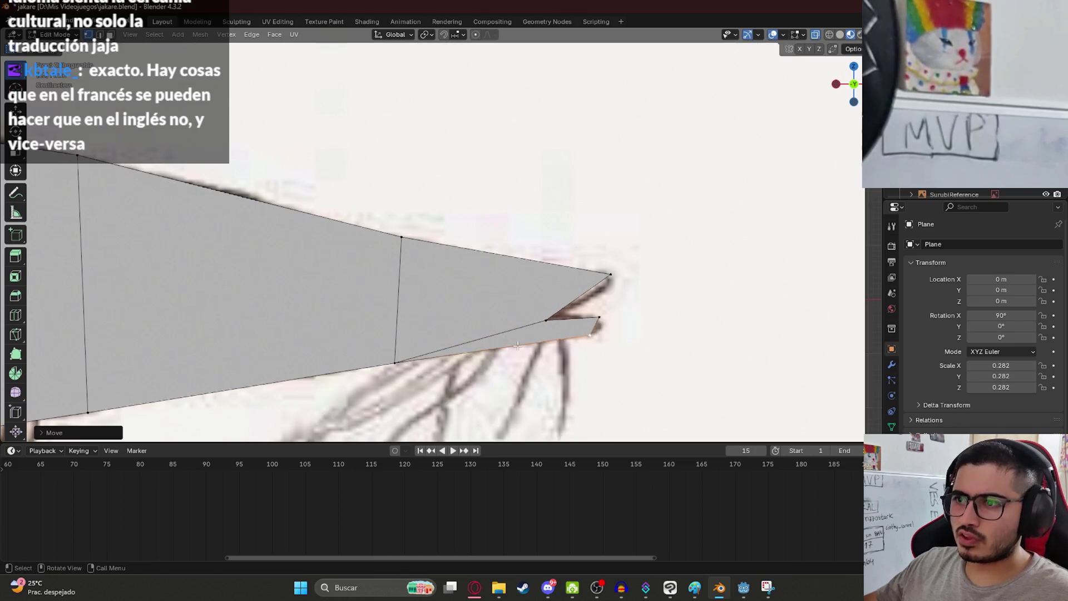
- Frame the whole fish and save jakare.blend
{"action": "scroll", "coordinate": [447, 321], "scroll_direction": "down", "scroll_amount": 5}
{"action": "middle_click_drag", "start_coordinate": [389, 245], "coordinate": [506, 278], "text": "shift"}
{"action": "mouse_move", "coordinate": [382, 275]}
{"action": "middle_mouse_down", "text": "shift"}
{"action": "mouse_move", "coordinate": [406, 244]}
{"action": "mouse_move", "coordinate": [539, 201]}
{"action": "middle_mouse_up", "text": "shift"}
{"action": "key", "text": "ctrl+s"}
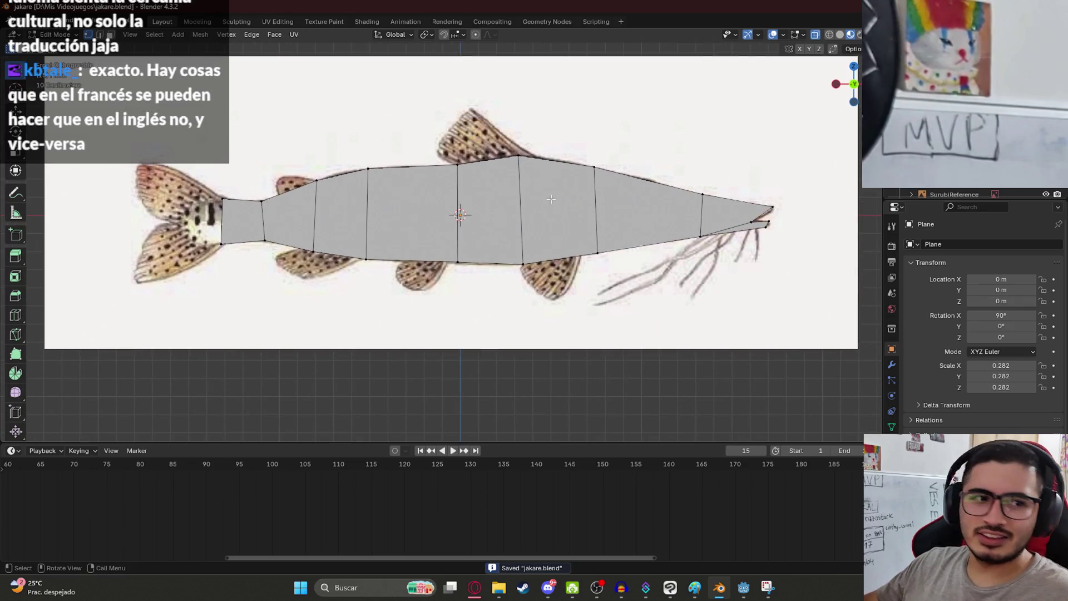
- Select the entire fish outline and extrude it into a thick slab
{"action": "scroll", "coordinate": [551, 198], "scroll_direction": "down", "scroll_amount": 3}
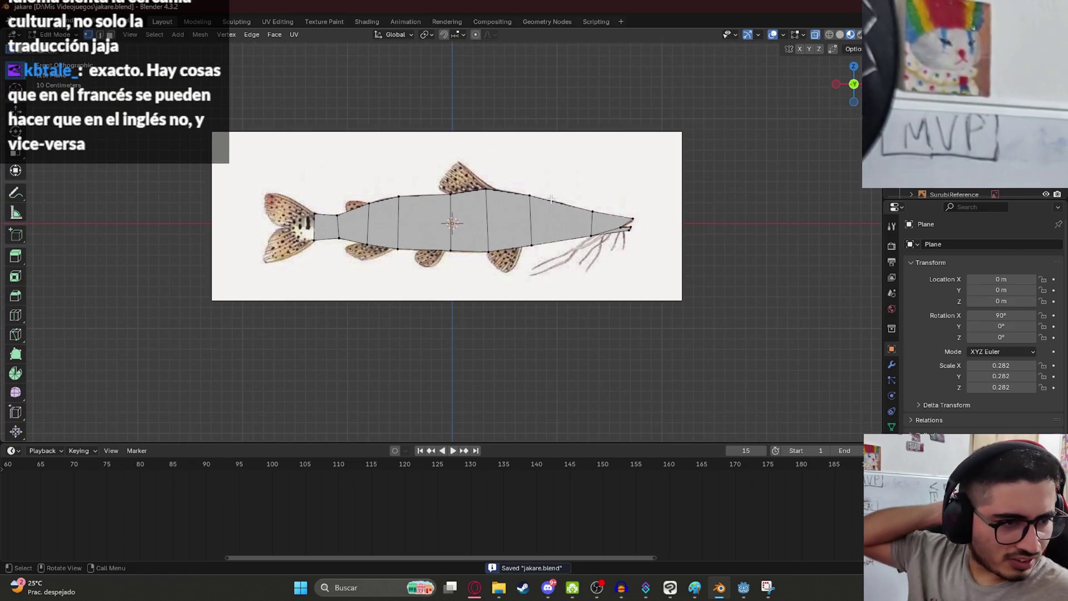
{"action": "scroll", "coordinate": [550, 198], "scroll_direction": "up", "scroll_amount": 5}
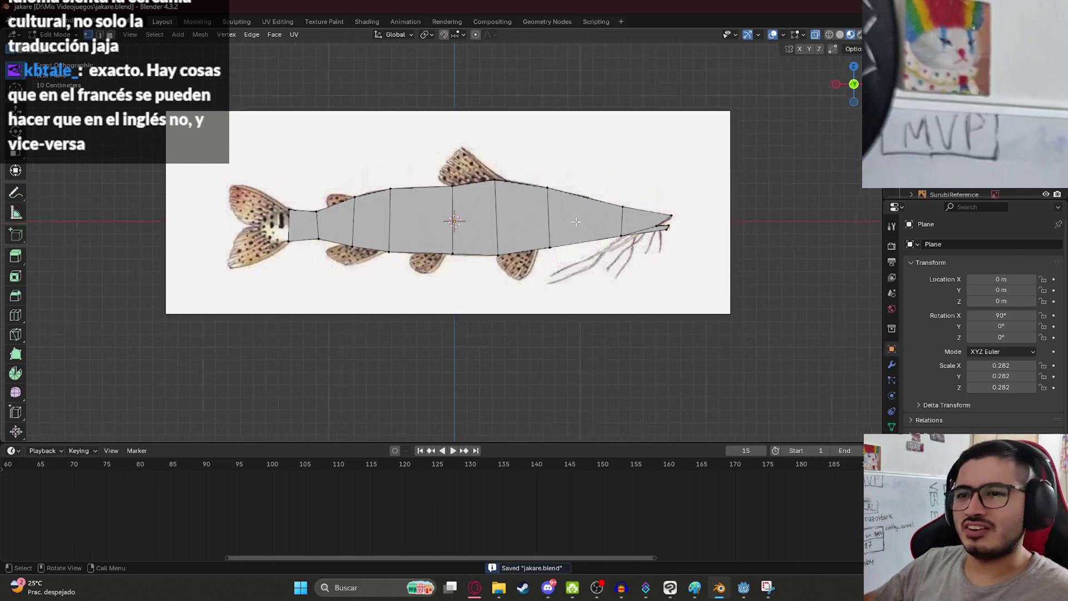
{"action": "scroll", "coordinate": [690, 232], "scroll_direction": "down", "scroll_amount": 5}
{"action": "scroll", "coordinate": [690, 231], "scroll_direction": "up", "scroll_amount": 5}
{"action": "scroll", "coordinate": [433, 289], "scroll_direction": "down", "scroll_amount": 3}
{"action": "mouse_move", "coordinate": [395, 307]}
{"action": "middle_mouse_down", "text": "shift"}
{"action": "mouse_move", "coordinate": [408, 313]}
{"action": "mouse_move", "coordinate": [451, 295]}
{"action": "mouse_move", "coordinate": [389, 282]}
{"action": "middle_mouse_up", "text": "shift"}
{"action": "key", "text": "a"}
{"action": "key", "text": "e"}
{"action": "left_click", "coordinate": [460, 257]}
- Switch to wireframe shading and orbit around the slab to inspect it
{"action": "middle_click_drag", "start_coordinate": [460, 258], "coordinate": [484, 278]}
{"action": "key", "text": "z"}
{"action": "left_click", "coordinate": [389, 272]}
{"action": "middle_click_drag", "start_coordinate": [389, 273], "coordinate": [489, 243]}
- Back in solid shading, select the unwanted face's vertices and delete the face
{"action": "left_click", "coordinate": [440, 244]}
{"action": "left_click", "coordinate": [457, 214]}
{"action": "middle_click_drag", "start_coordinate": [435, 204], "coordinate": [492, 216]}
{"action": "left_click", "coordinate": [486, 215]}
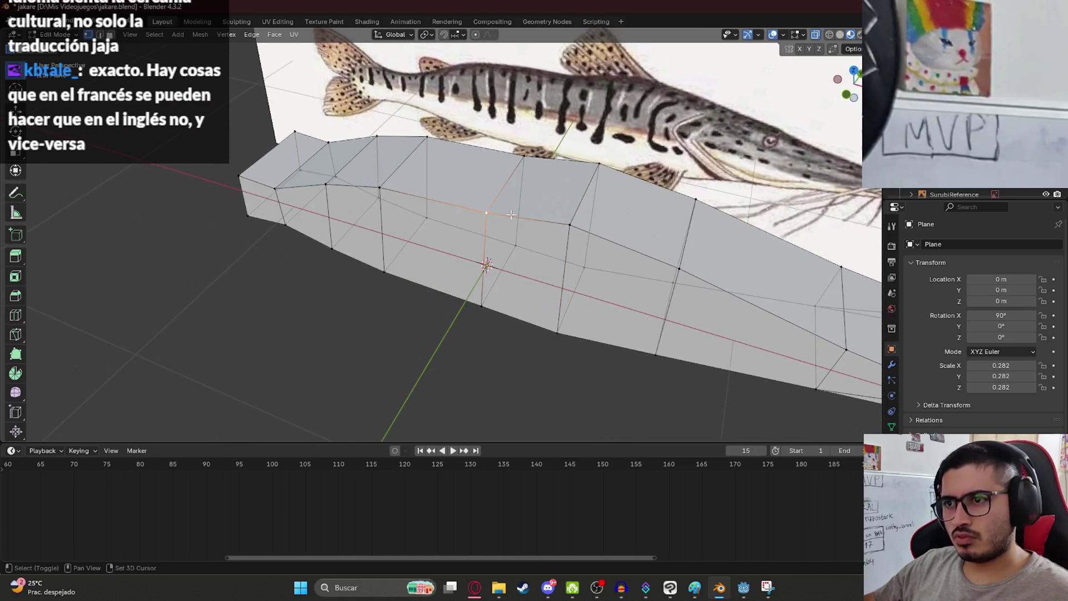
{"action": "left_click", "coordinate": [563, 230], "text": "shift"}
{"action": "mouse_move", "coordinate": [564, 229]}
{"action": "middle_mouse_down"}
{"action": "mouse_move", "coordinate": [487, 305]}
{"action": "mouse_move", "coordinate": [581, 272]}
{"action": "mouse_move", "coordinate": [633, 226]}
{"action": "mouse_move", "coordinate": [515, 303]}
{"action": "mouse_move", "coordinate": [276, 298]}
{"action": "mouse_move", "coordinate": [250, 281]}
{"action": "mouse_move", "coordinate": [581, 233]}
{"action": "mouse_move", "coordinate": [388, 243]}
{"action": "mouse_move", "coordinate": [399, 265]}
{"action": "mouse_move", "coordinate": [499, 272]}
{"action": "mouse_move", "coordinate": [584, 244]}
{"action": "middle_mouse_up"}
{"action": "key", "text": "x"}
{"action": "left_click", "coordinate": [528, 321]}
- In the right orthographic view, box-select the right-hand column of vertices
{"action": "scroll", "coordinate": [547, 248], "scroll_direction": "down", "scroll_amount": 6}
{"action": "key", "text": "KP_3"}
{"action": "key", "text": "KP_1"}
{"action": "key", "text": "KP_3"}
{"action": "middle_click_drag", "start_coordinate": [476, 270], "coordinate": [496, 240]}
{"action": "key", "text": "KP_3"}
{"action": "key", "text": "b"}
{"action": "left_click_drag", "start_coordinate": [507, 283], "coordinate": [586, 327]}
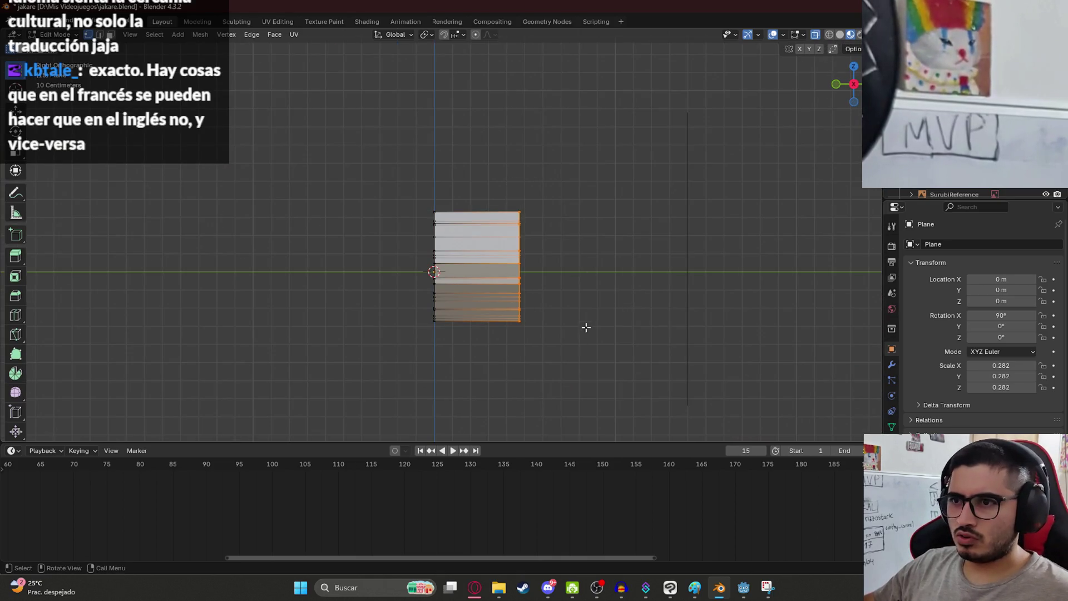
- Move the selected right-hand vertices outward along Y to widen the body
{"action": "middle_click_drag", "start_coordinate": [567, 277], "coordinate": [595, 261]}
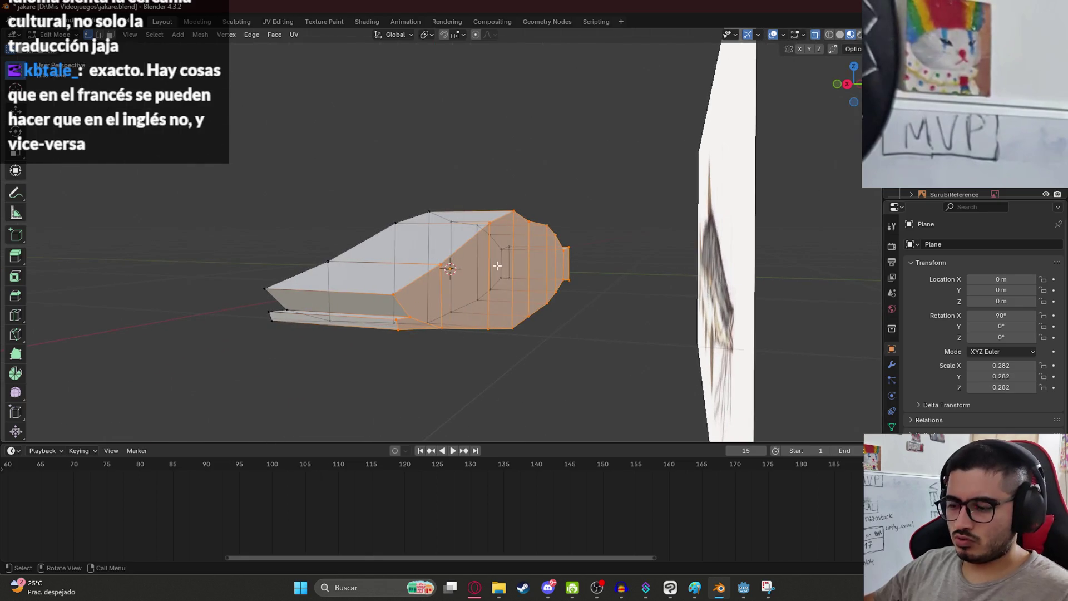
{"action": "key", "text": "KP_3"}
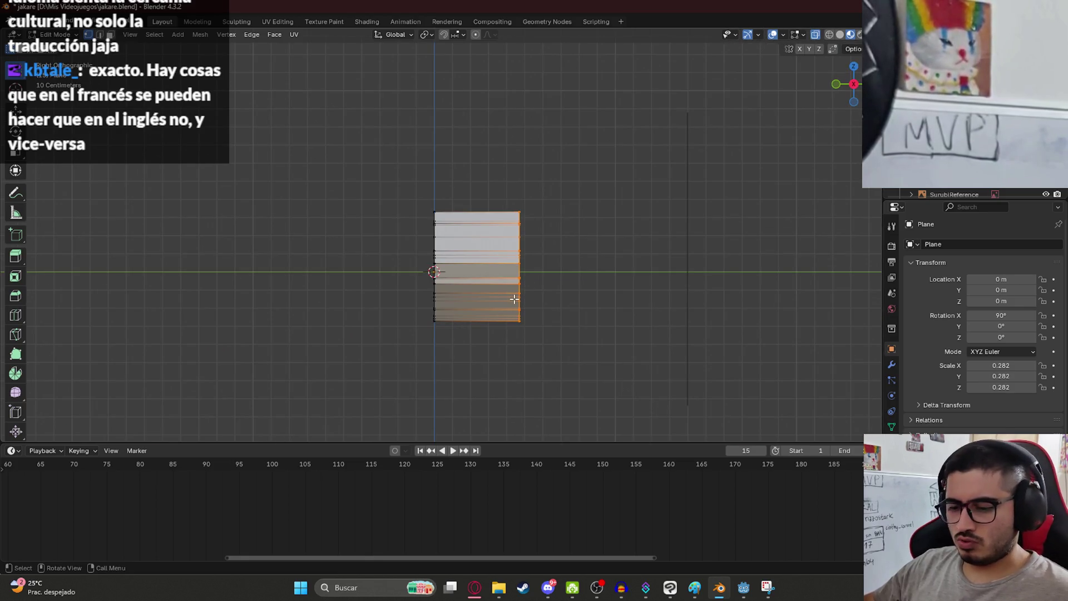
{"action": "key", "text": "g"}
{"action": "key", "text": "y"}
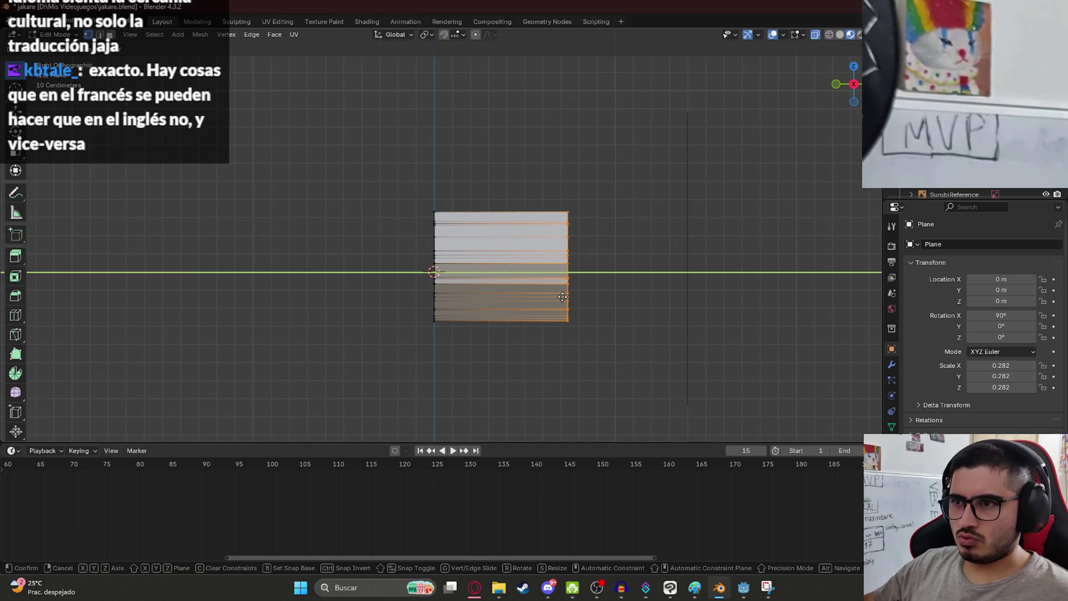
{"action": "left_click", "coordinate": [584, 298]}
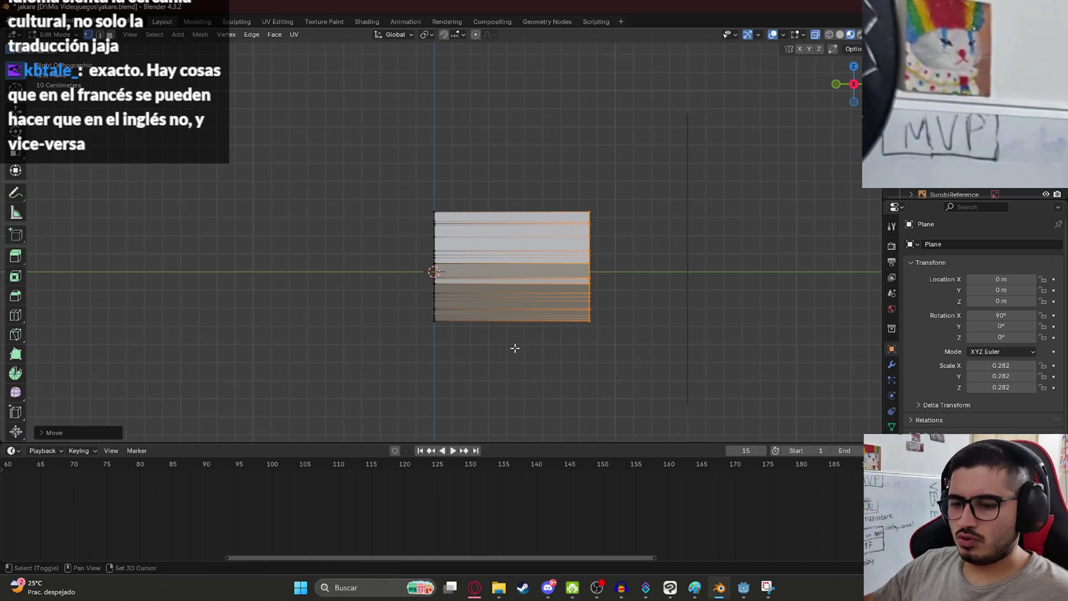
- Add a centre edge loop and scale the left and right border vertices along Z to form a ridge
{"action": "key", "text": "ctrl+r"}
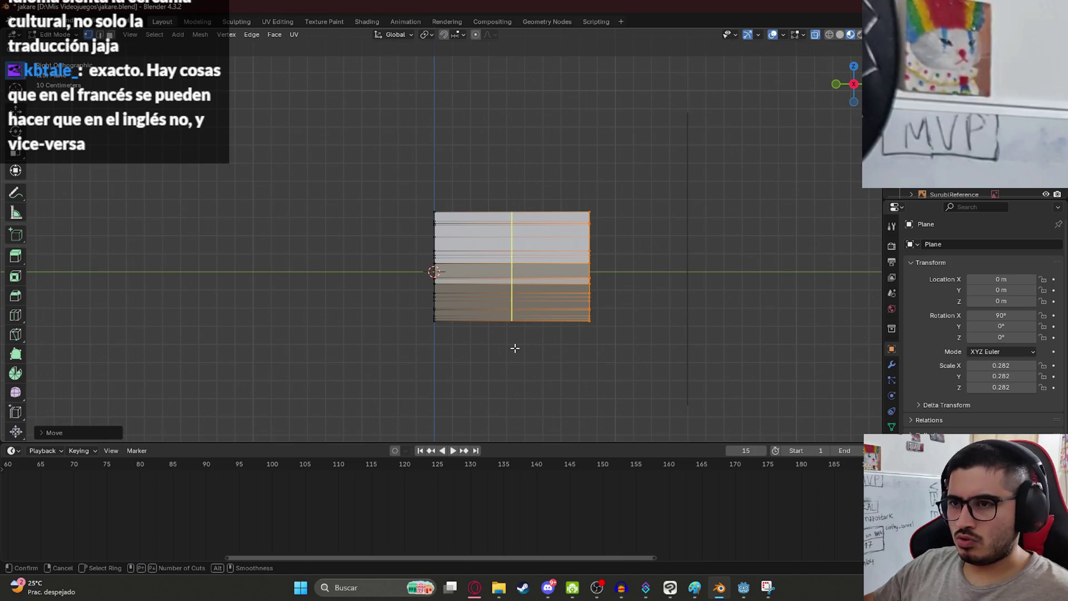
{"action": "left_click", "coordinate": [515, 289]}
{"action": "left_click", "coordinate": [517, 289]}
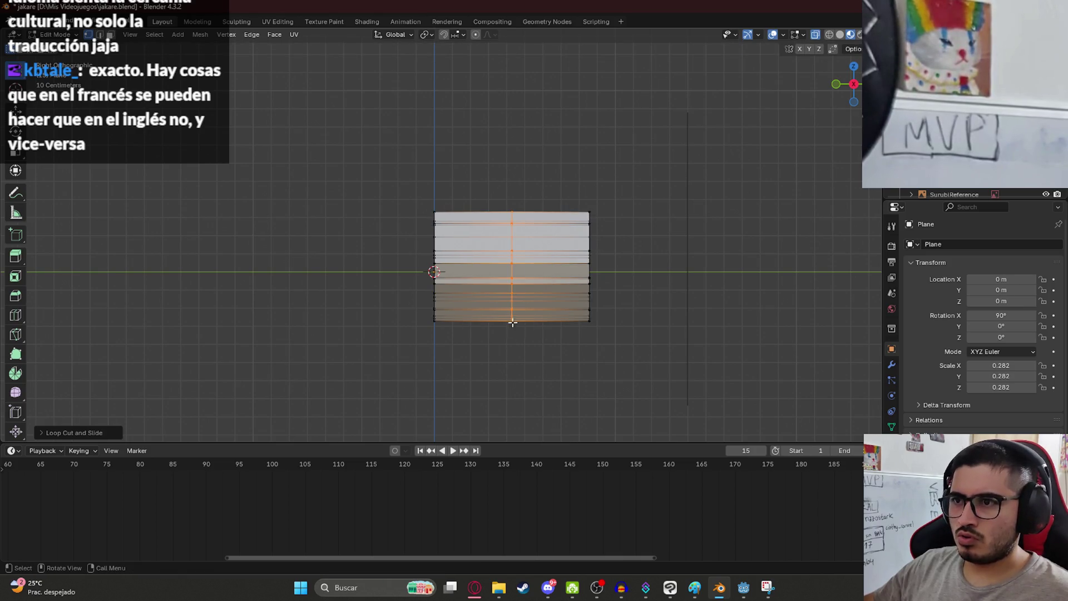
{"action": "left_click_drag", "start_coordinate": [416, 192], "coordinate": [439, 378]}
{"action": "left_click_drag", "start_coordinate": [573, 190], "coordinate": [598, 322], "text": "shift"}
{"action": "key", "text": "s"}
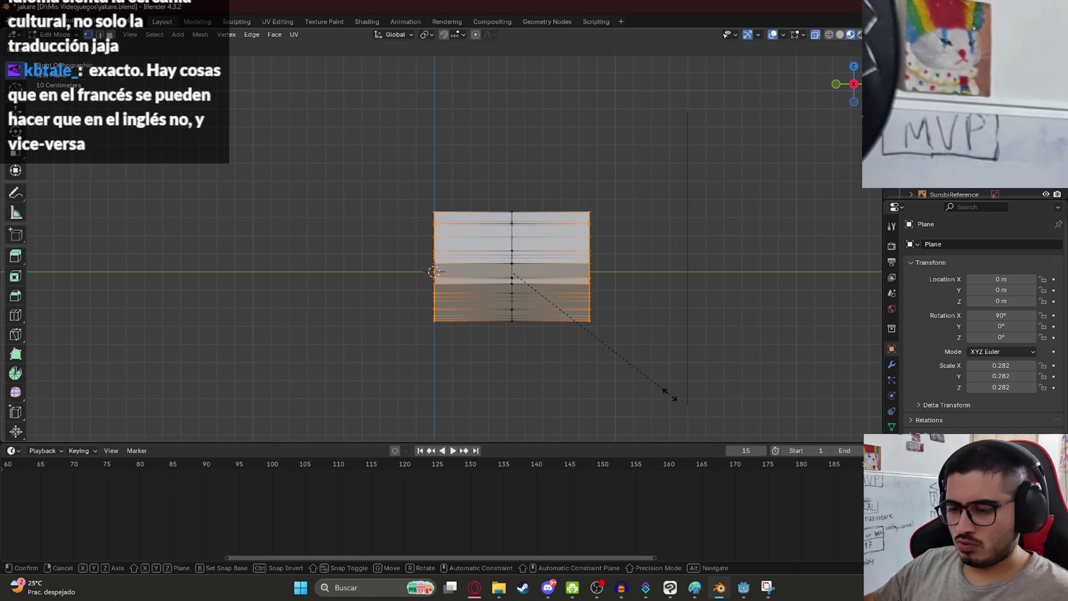
{"action": "key", "text": "y"}
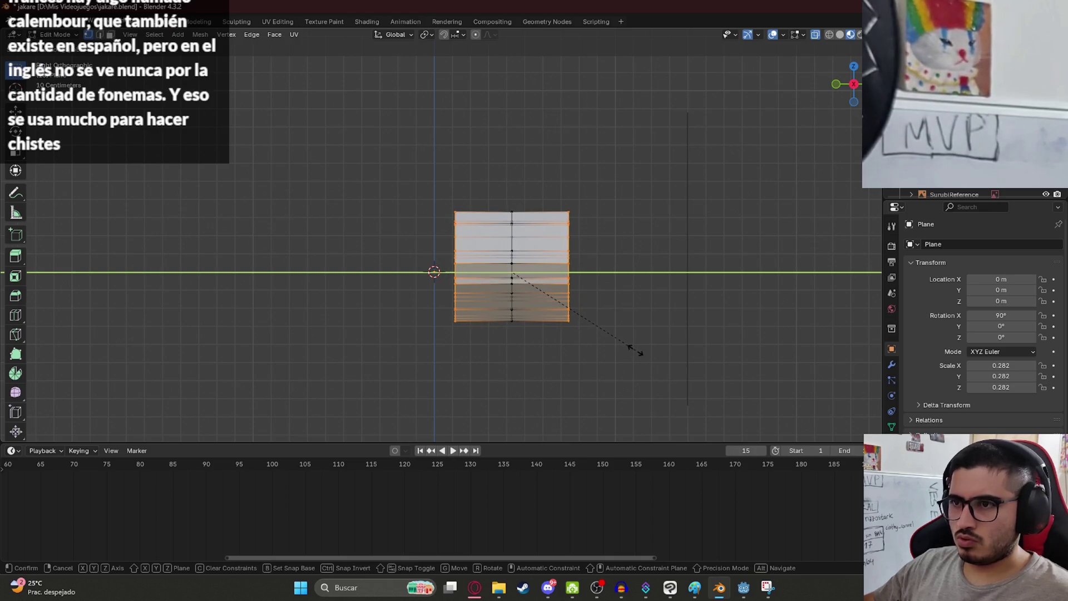
{"action": "key", "text": "z"}
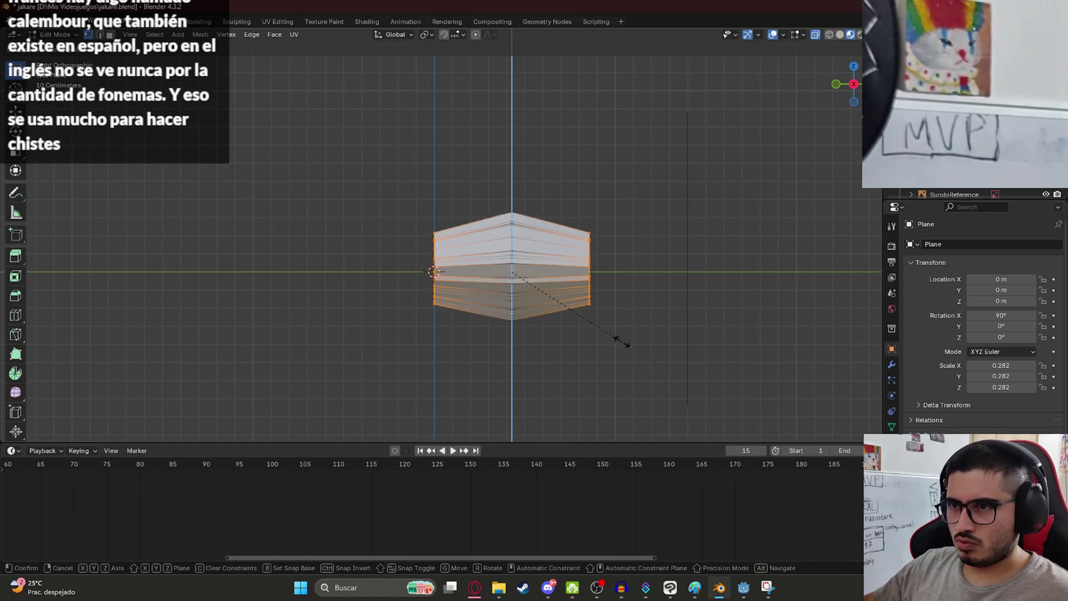
{"action": "left_click", "coordinate": [617, 333]}
- Exit Edit Mode and view the reshaped body from above beside the reference
{"action": "mouse_move", "coordinate": [619, 345]}
{"action": "middle_mouse_down"}
{"action": "mouse_move", "coordinate": [529, 277]}
{"action": "mouse_move", "coordinate": [696, 293]}
{"action": "mouse_move", "coordinate": [663, 312]}
{"action": "mouse_move", "coordinate": [413, 278]}
{"action": "middle_mouse_up"}
{"action": "key", "text": "Tab"}
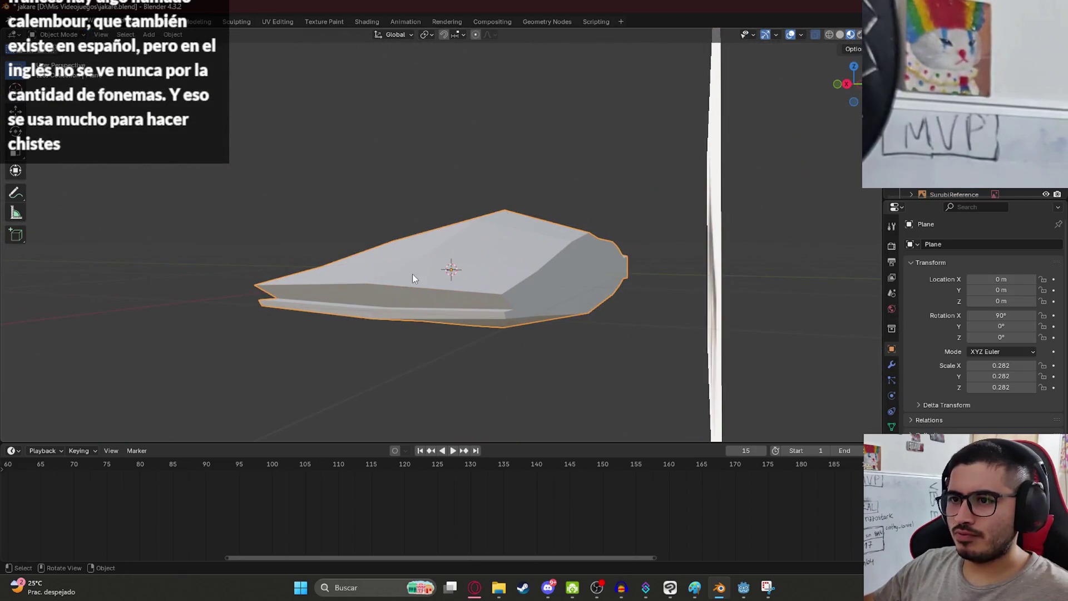
{"action": "mouse_move", "coordinate": [361, 334]}
{"action": "middle_mouse_down"}
{"action": "mouse_move", "coordinate": [448, 357]}
{"action": "mouse_move", "coordinate": [419, 405]}
{"action": "mouse_move", "coordinate": [575, 362]}
{"action": "mouse_move", "coordinate": [694, 294]}
{"action": "mouse_move", "coordinate": [675, 264]}
{"action": "mouse_move", "coordinate": [545, 305]}
{"action": "middle_mouse_up"}
- Re-enter Edit Mode and save jakare.blend with the current body mesh
{"action": "key", "text": "Tab"}
{"action": "mouse_move", "coordinate": [324, 267]}
{"action": "middle_mouse_down"}
{"action": "mouse_move", "coordinate": [524, 281]}
{"action": "mouse_move", "coordinate": [536, 207]}
{"action": "middle_mouse_up"}
{"action": "scroll", "coordinate": [524, 281], "scroll_direction": "down", "scroll_amount": 5}
{"action": "key", "text": "ctrl+s"}
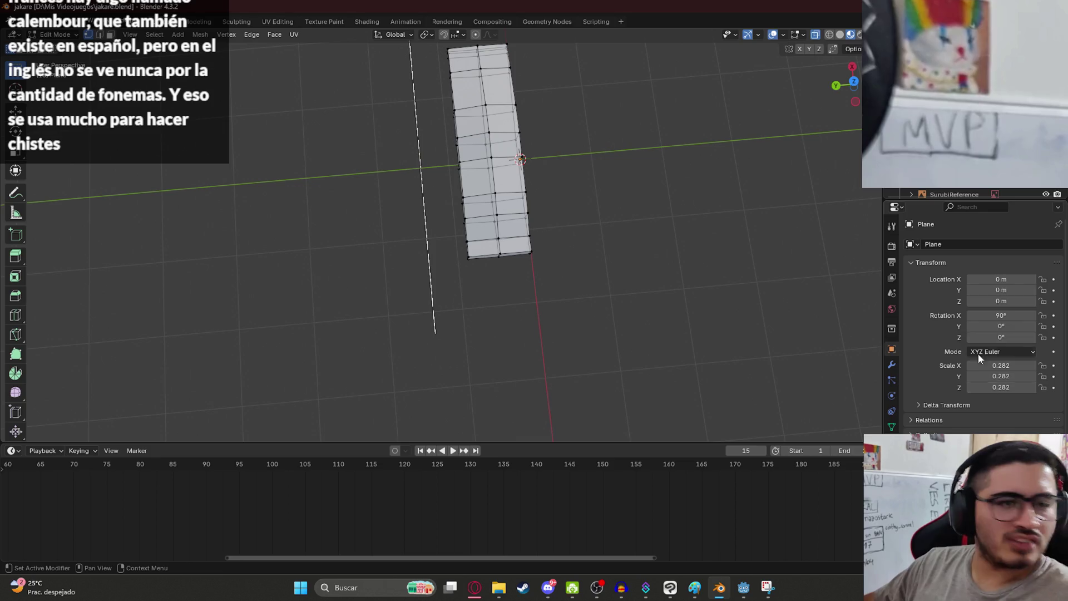
{"action": "scroll", "coordinate": [549, 283], "scroll_direction": "up", "scroll_amount": 3}
{"action": "middle_click_drag", "start_coordinate": [548, 283], "coordinate": [427, 271]}
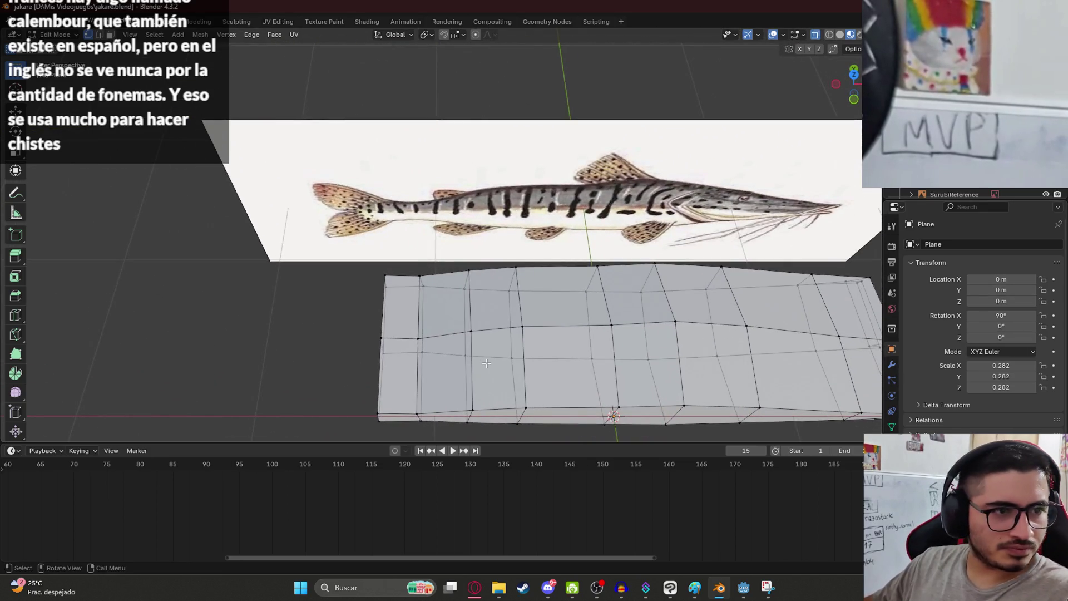
- In top view, scale the left three columns of the mesh narrower along Y
{"action": "key", "text": "KP_7"}
{"action": "middle_click_drag", "start_coordinate": [517, 349], "coordinate": [460, 203], "text": "shift"}
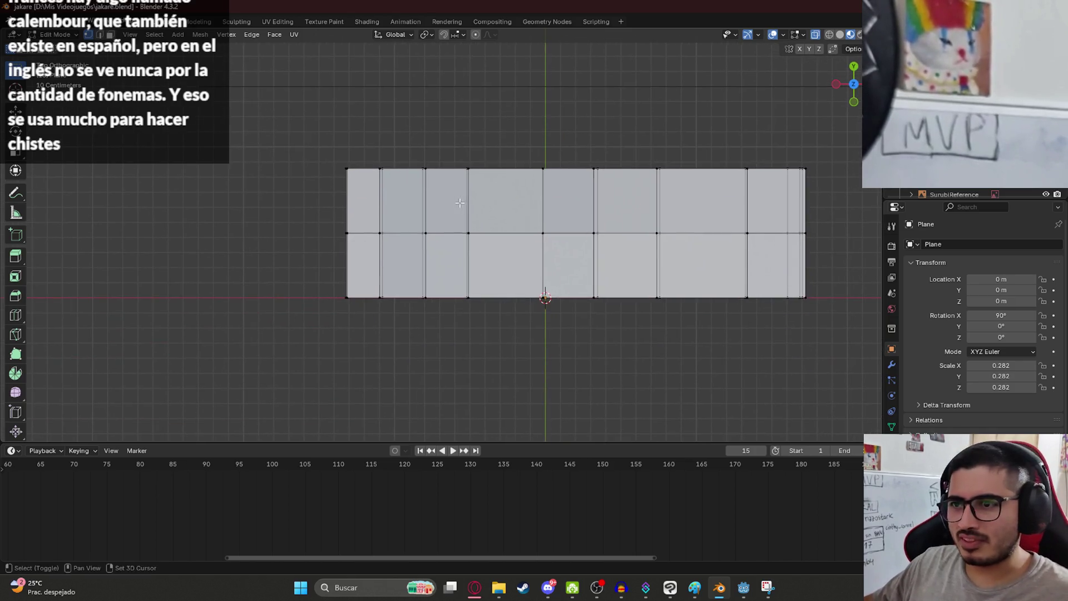
{"action": "middle_click_drag", "start_coordinate": [451, 261], "coordinate": [502, 182]}
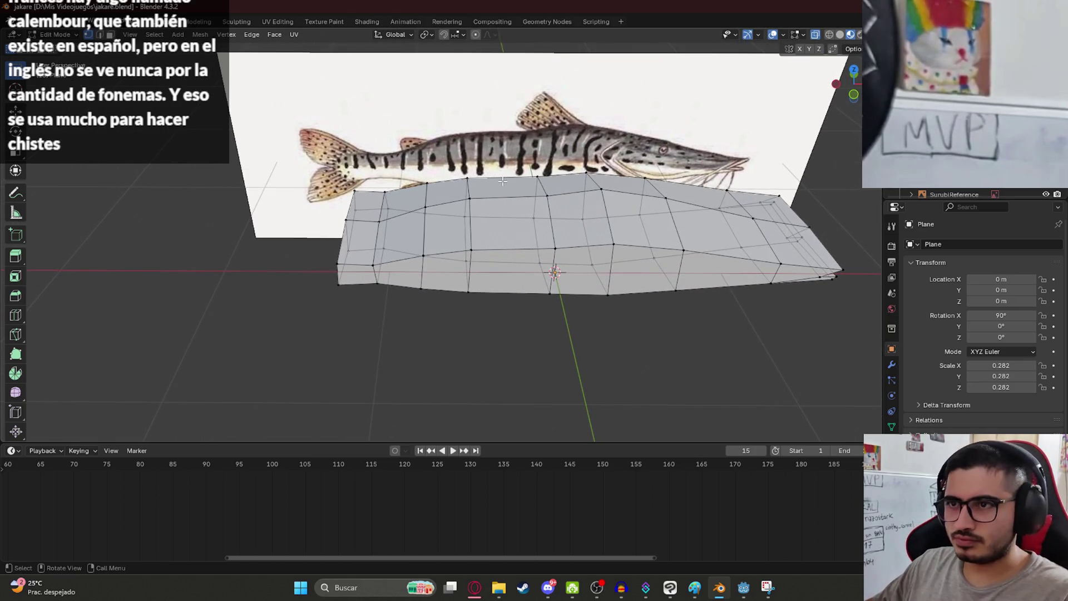
{"action": "key", "text": "KP_7"}
{"action": "mouse_move", "coordinate": [322, 146]}
{"action": "left_mouse_down"}
{"action": "mouse_move", "coordinate": [388, 308]}
{"action": "mouse_move", "coordinate": [482, 352]}
{"action": "left_mouse_up"}
{"action": "key", "text": "s"}
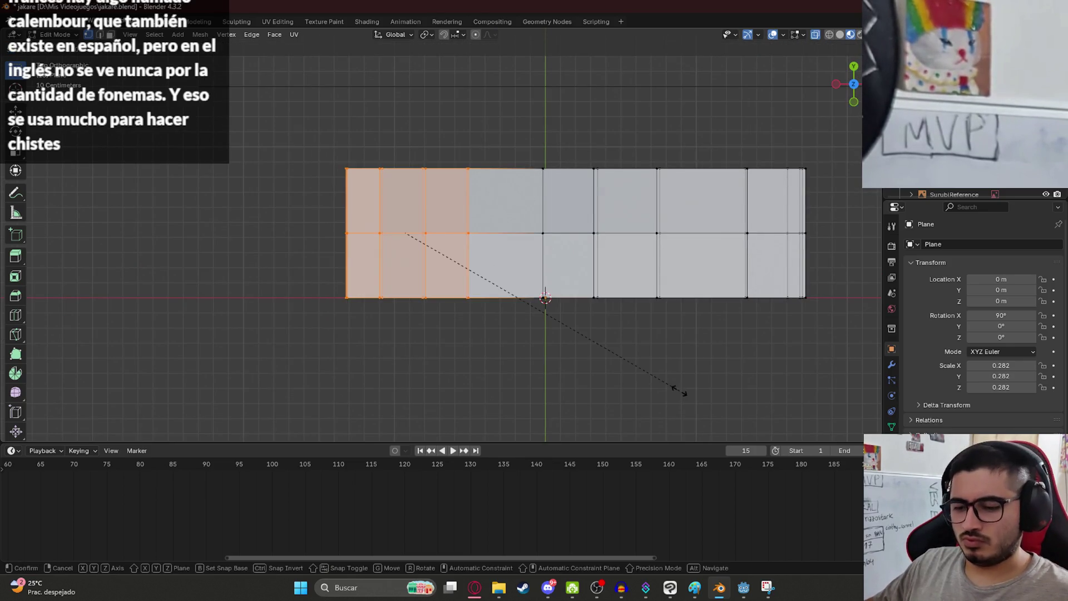
{"action": "key", "text": "y"}
{"action": "left_click", "coordinate": [620, 369]}
- Narrow the left two columns, then the leftmost column, further along Y
{"action": "left_click_drag", "start_coordinate": [302, 145], "coordinate": [454, 330]}
{"action": "key", "text": "s"}
{"action": "key", "text": "y"}
{"action": "left_click", "coordinate": [600, 375]}
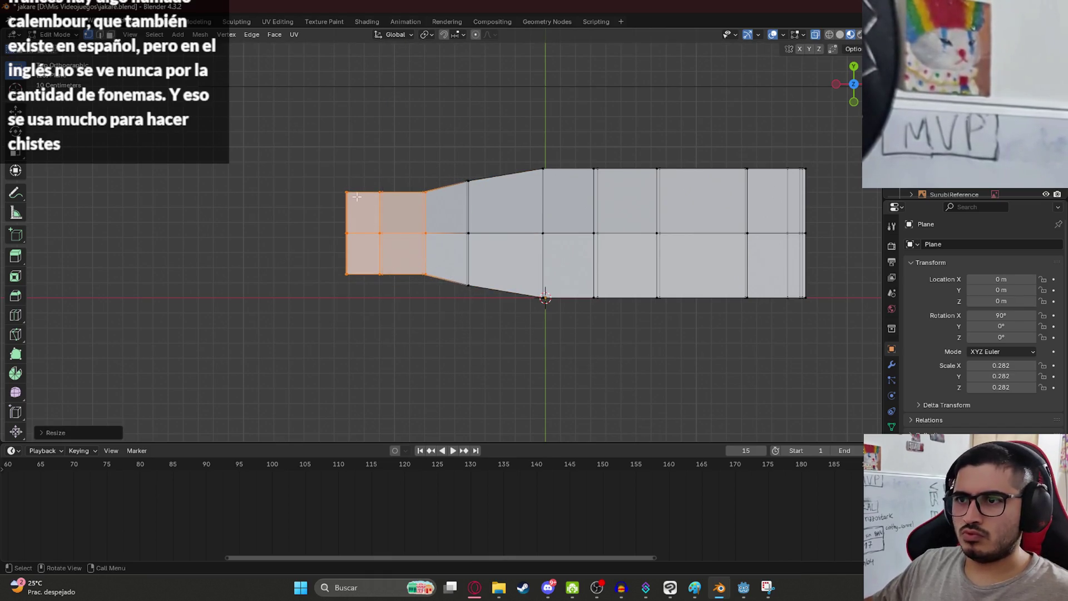
{"action": "left_click_drag", "start_coordinate": [334, 157], "coordinate": [400, 341]}
{"action": "key", "text": "s"}
{"action": "key", "text": "y"}
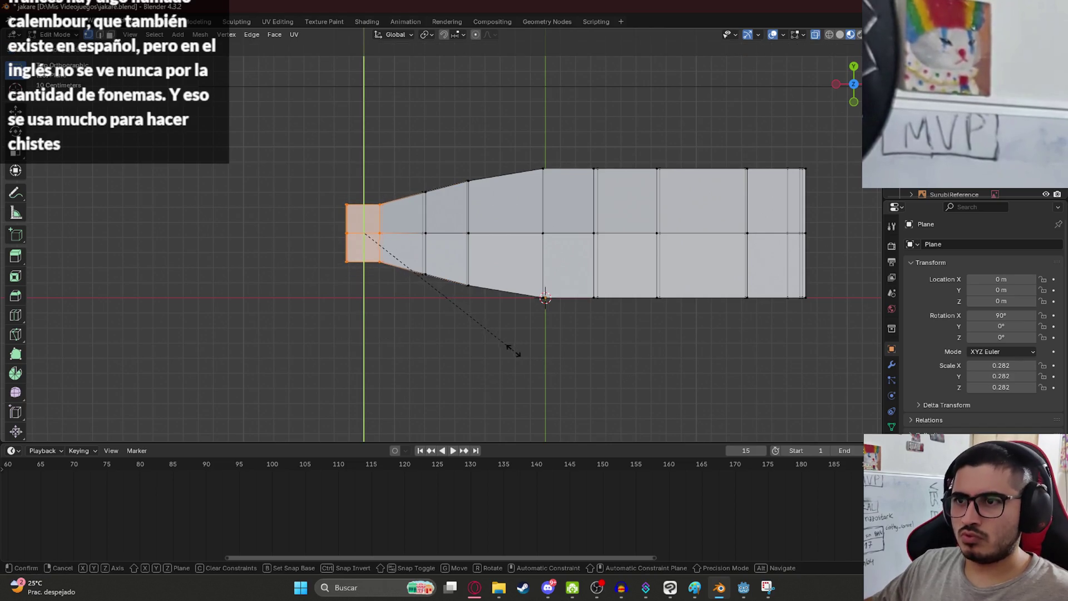
{"action": "left_click", "coordinate": [394, 271]}
- Pinch the leftmost edge narrower along Y, check the taper, and bring up the surubí image results
{"action": "left_click_drag", "start_coordinate": [334, 181], "coordinate": [365, 296]}
{"action": "key", "text": "s"}
{"action": "key", "text": "y"}
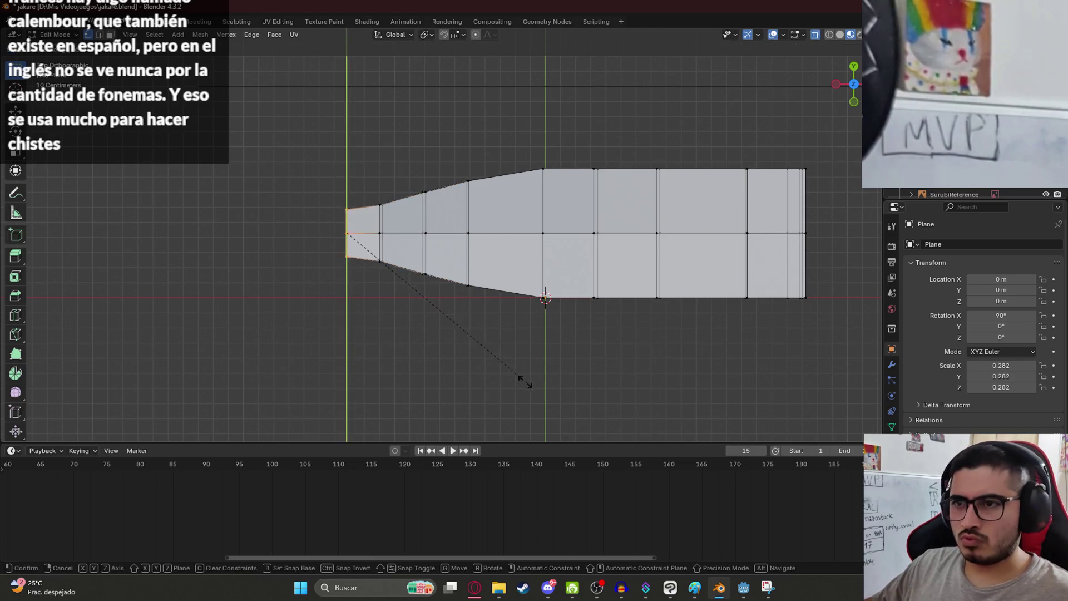
{"action": "left_click", "coordinate": [478, 356]}
{"action": "mouse_move", "coordinate": [626, 310]}
{"action": "middle_mouse_down"}
{"action": "mouse_move", "coordinate": [472, 222]}
{"action": "mouse_move", "coordinate": [529, 277]}
{"action": "middle_mouse_up"}
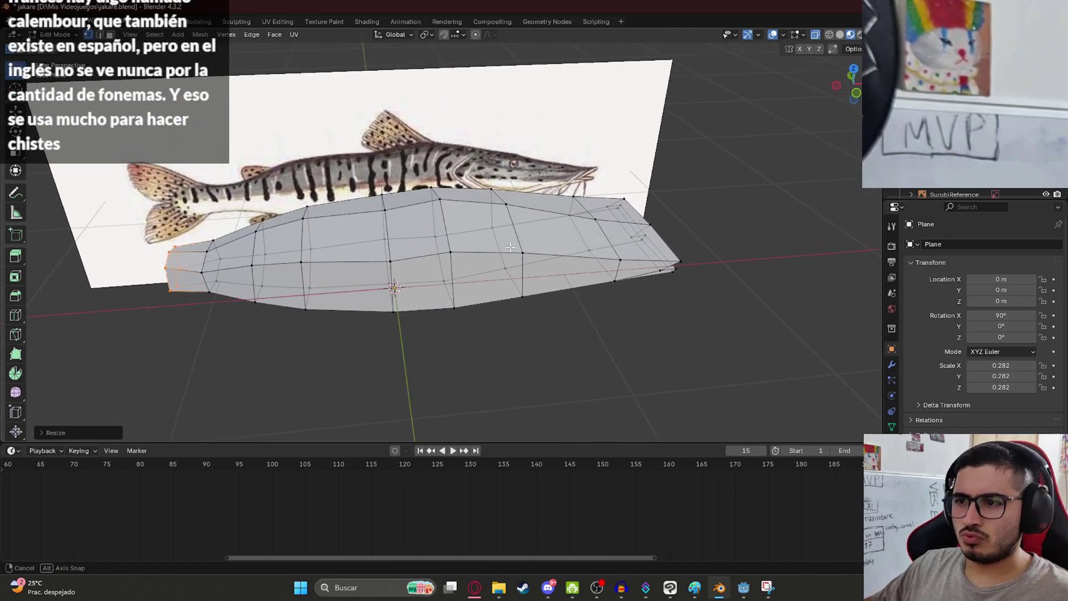
{"action": "key", "text": "KP_7"}
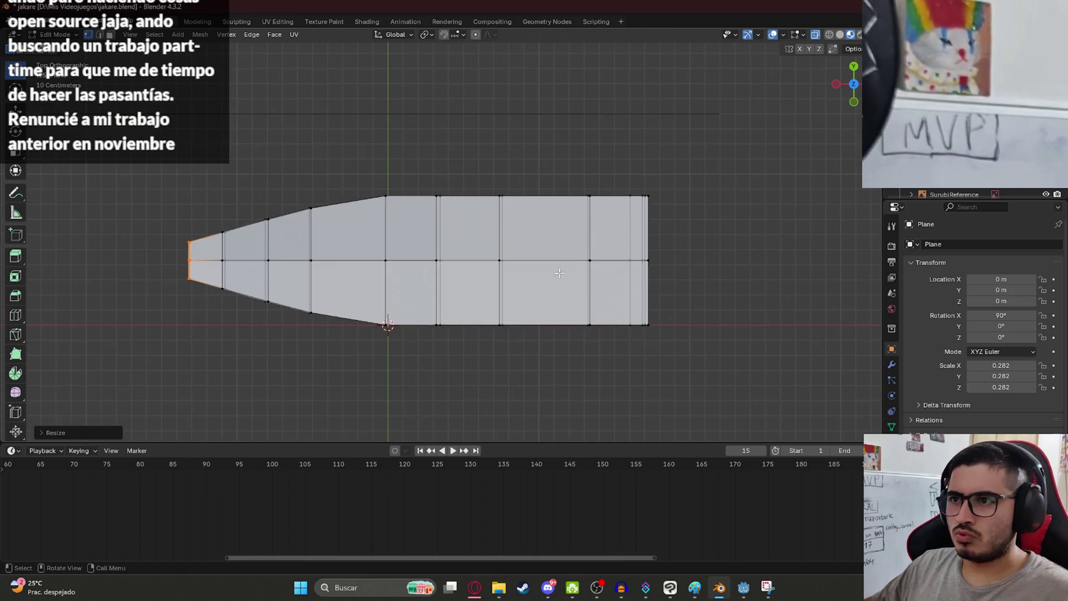
{"action": "left_click", "coordinate": [479, 586]}
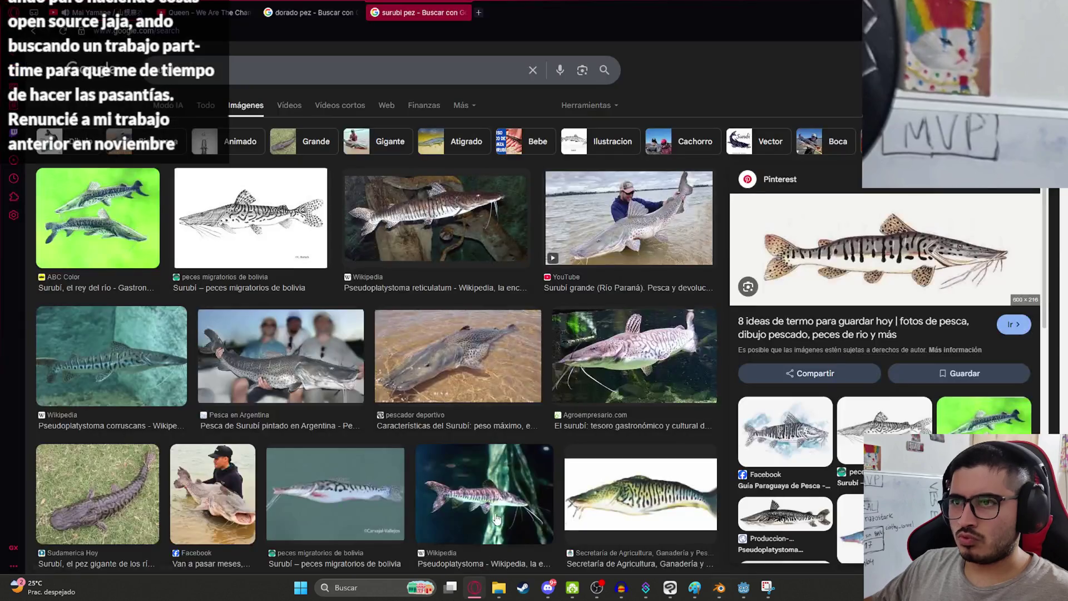
- View the pescador deportivo surubí photo, then switch back to Blender
{"action": "left_click", "coordinate": [463, 368]}
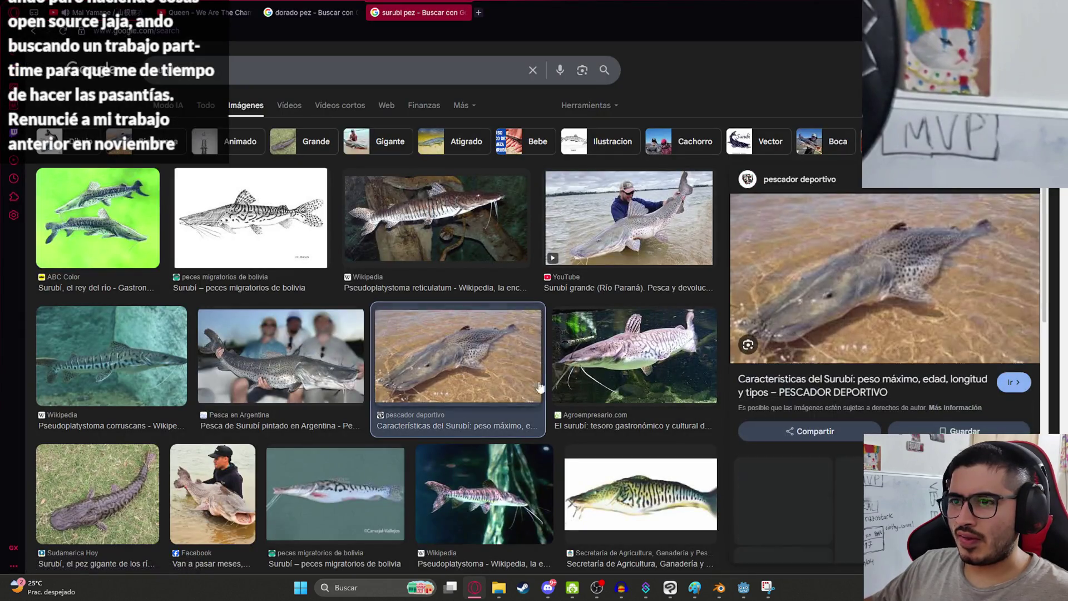
{"action": "mouse_move", "coordinate": [741, 594]}
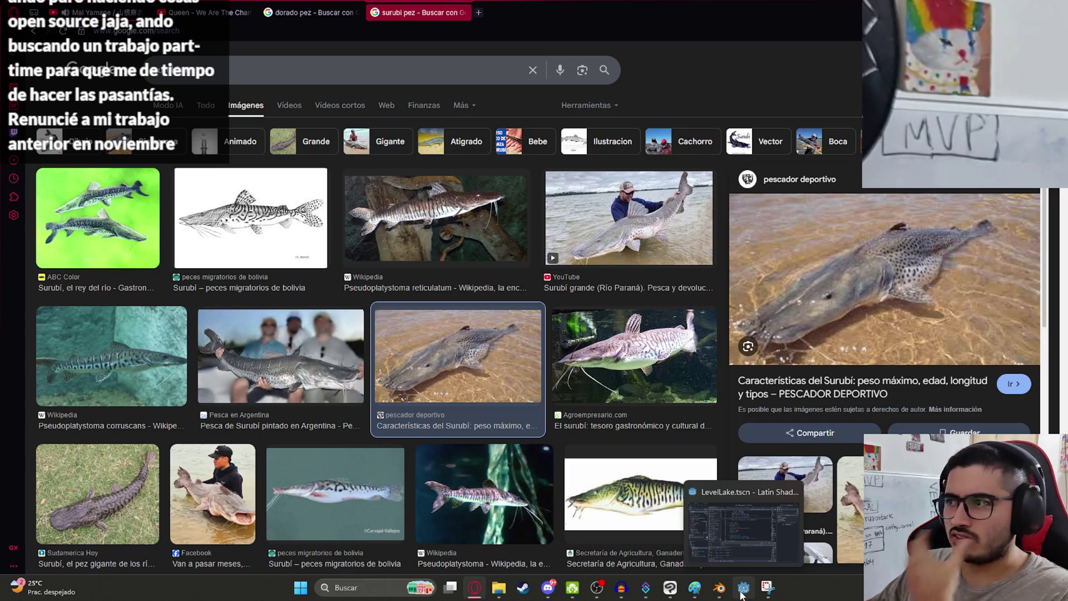
{"action": "left_click", "coordinate": [742, 591]}
{"action": "left_click", "coordinate": [719, 587]}
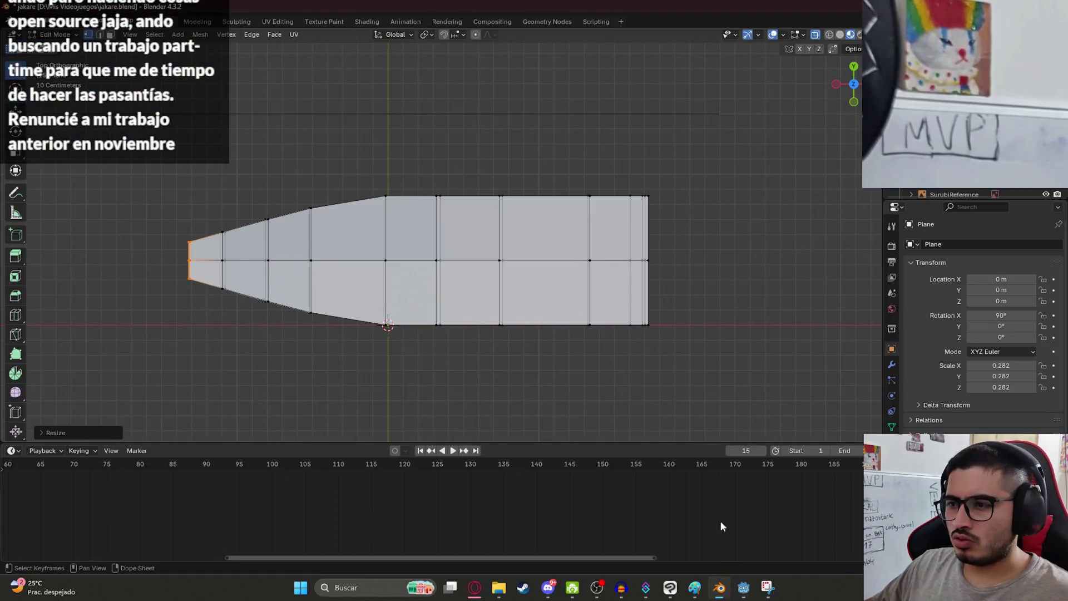
- Scale two mid-body edge loops along Y, flattening one and widening the next
{"action": "left_click_drag", "start_coordinate": [426, 168], "coordinate": [463, 356]}
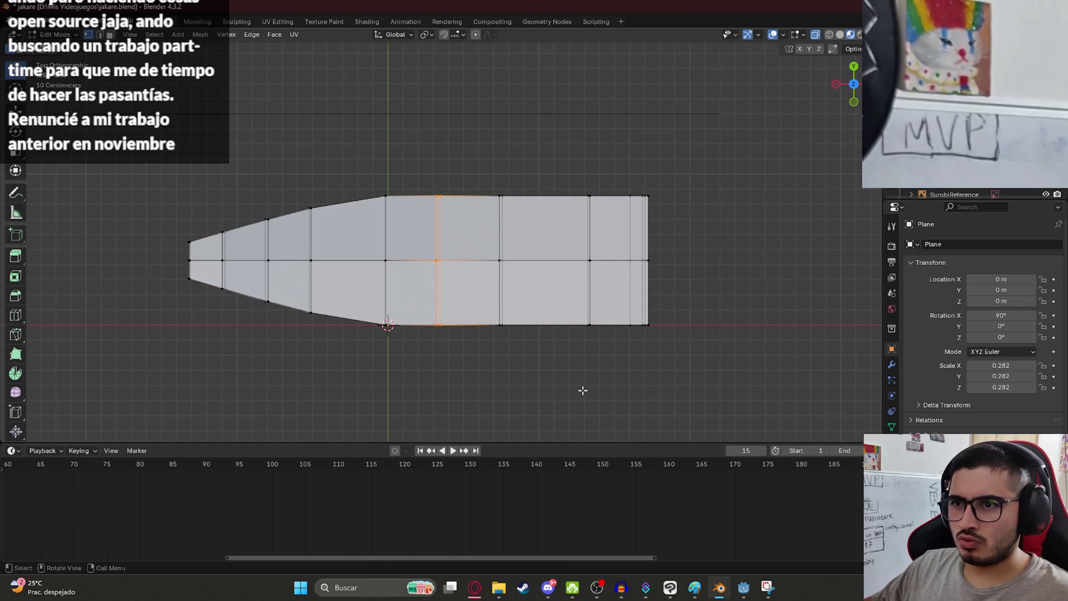
{"action": "key", "text": "s"}
{"action": "key", "text": "y"}
{"action": "left_click", "coordinate": [596, 401]}
{"action": "left_click_drag", "start_coordinate": [492, 186], "coordinate": [511, 376]}
{"action": "key", "text": "s"}
{"action": "key", "text": "y"}
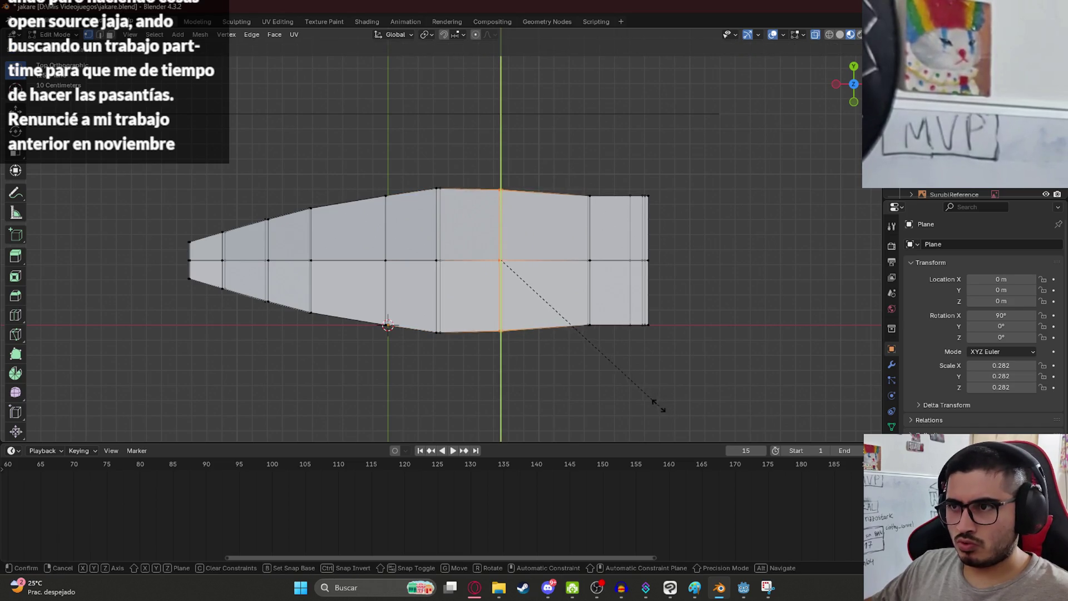
{"action": "left_click", "coordinate": [660, 400]}
- Select the head-end edges in wireframe view and narrow them along Y
{"action": "left_click_drag", "start_coordinate": [583, 177], "coordinate": [614, 331]}
{"action": "left_click_drag", "start_coordinate": [638, 183], "coordinate": [688, 356]}
{"action": "key", "text": "z"}
{"action": "left_click", "coordinate": [573, 310]}
{"action": "left_click_drag", "start_coordinate": [609, 167], "coordinate": [714, 398]}
{"action": "key", "text": "z"}
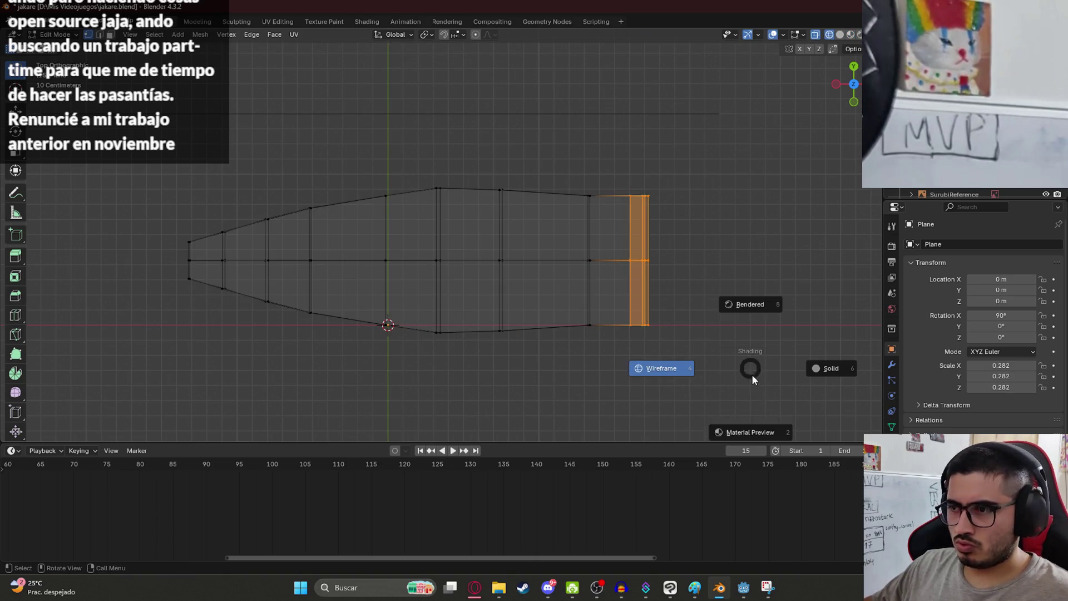
{"action": "left_click", "coordinate": [758, 409]}
{"action": "key", "text": "s"}
{"action": "key", "text": "y"}
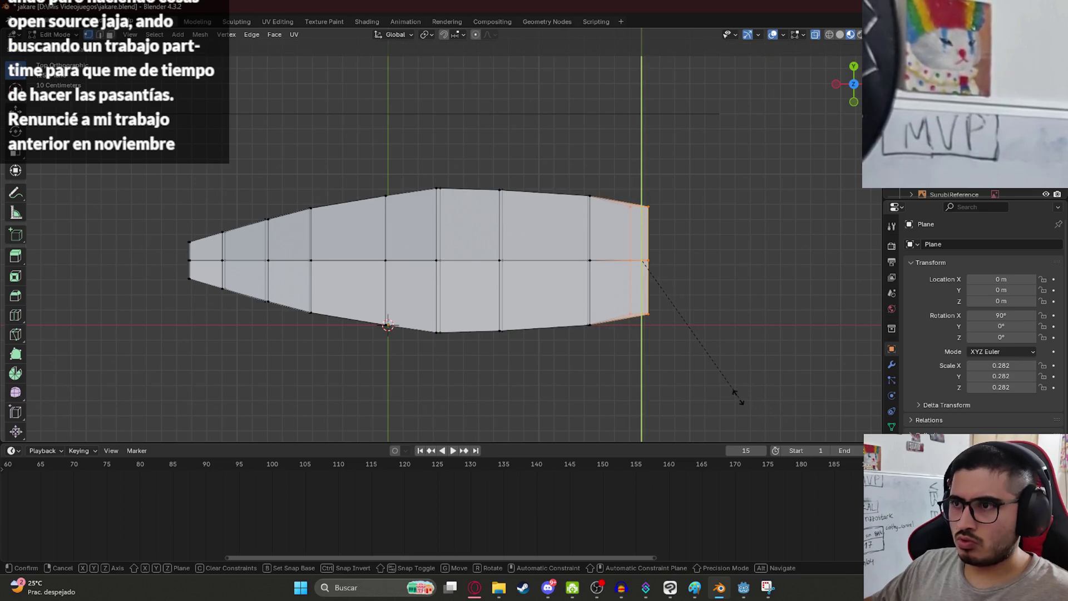
{"action": "left_click", "coordinate": [739, 396]}
{"action": "mouse_move", "coordinate": [739, 399]}
{"action": "middle_mouse_down"}
{"action": "mouse_move", "coordinate": [503, 273]}
{"action": "mouse_move", "coordinate": [589, 362]}
{"action": "middle_mouse_up"}
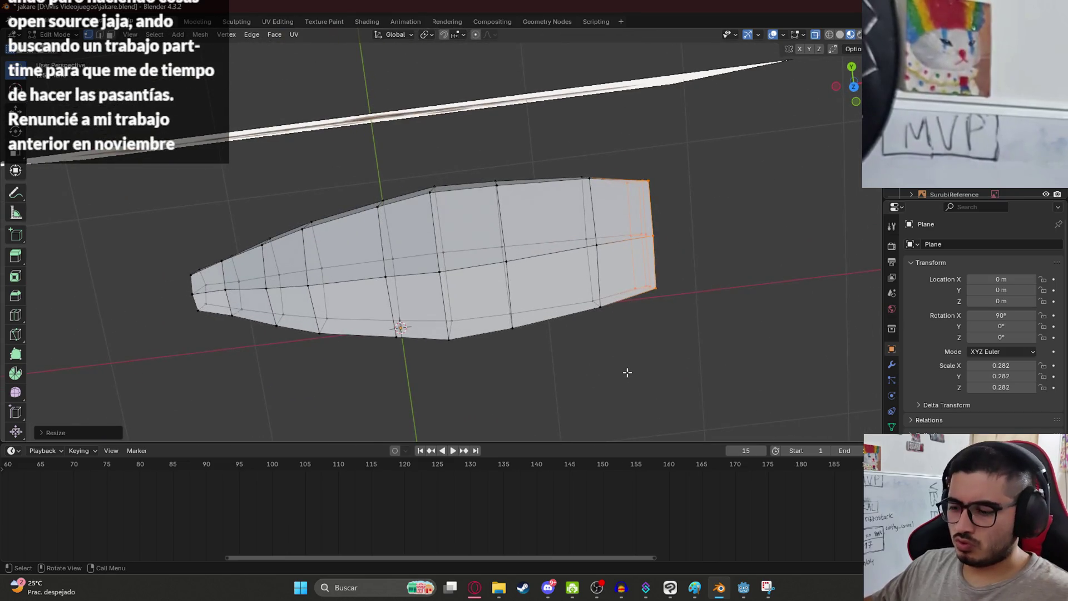
- In top view, shrink the edge loop at the end of the body
{"action": "key", "text": "KP_7"}
{"action": "left_click_drag", "start_coordinate": [597, 383], "coordinate": [559, 163]}
{"action": "key", "text": "s"}
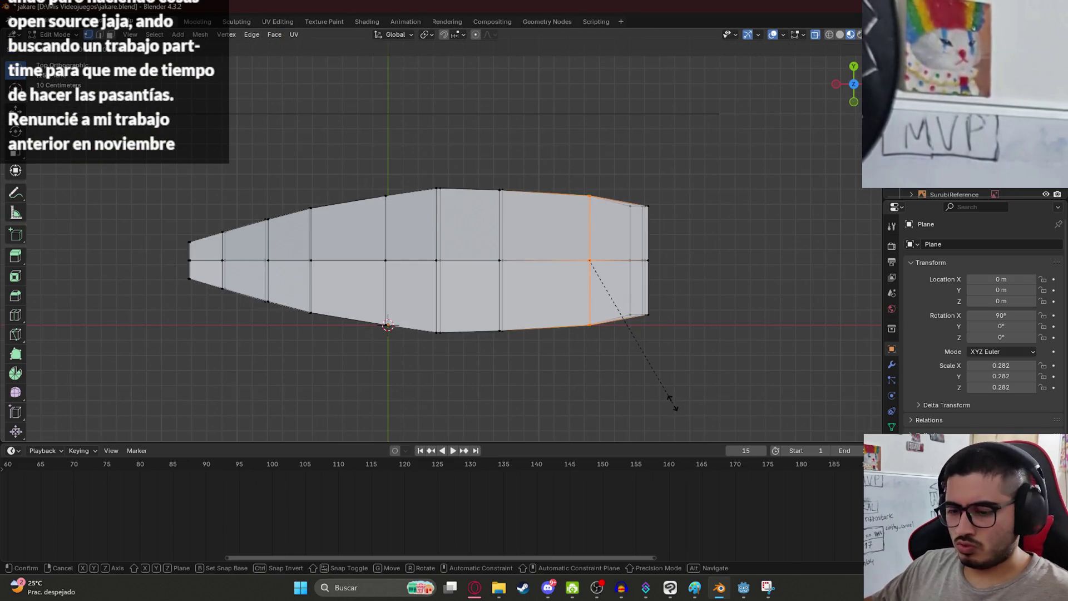
{"action": "left_click", "coordinate": [652, 386]}
{"action": "mouse_move", "coordinate": [653, 389]}
{"action": "middle_mouse_down"}
{"action": "mouse_move", "coordinate": [549, 303]}
{"action": "mouse_move", "coordinate": [437, 265]}
{"action": "mouse_move", "coordinate": [468, 232]}
{"action": "mouse_move", "coordinate": [627, 288]}
{"action": "mouse_move", "coordinate": [689, 279]}
{"action": "mouse_move", "coordinate": [741, 288]}
{"action": "middle_mouse_up"}
- Return to Object Mode, save jakare.blend and switch to the Godot editor
{"action": "key", "text": "Tab"}
{"action": "key", "text": "ctrl+s"}
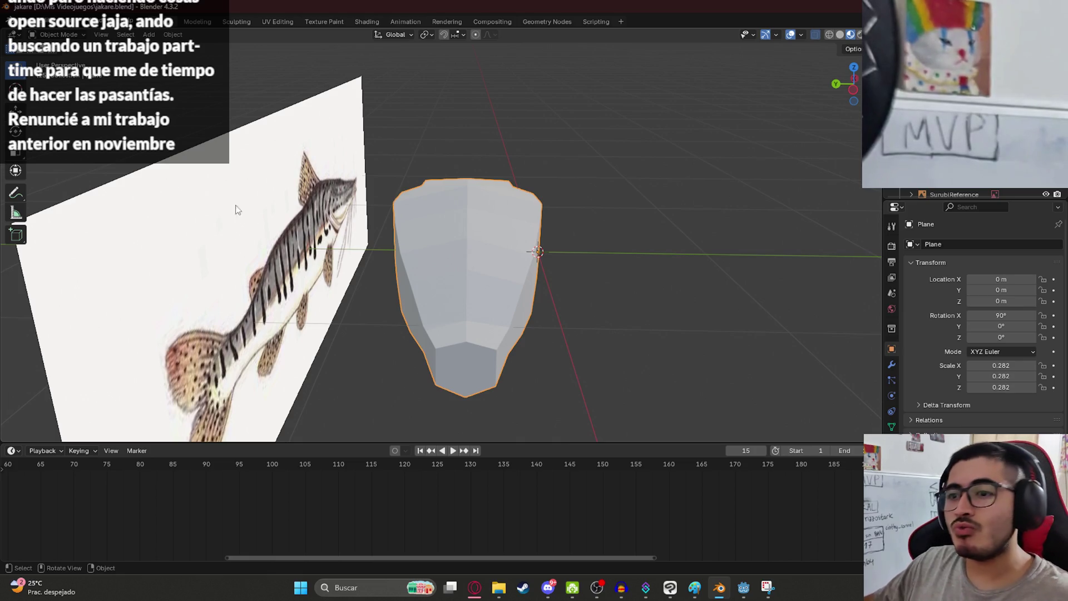
{"action": "middle_click_drag", "start_coordinate": [470, 190], "coordinate": [482, 282]}
{"action": "key", "text": "ctrl+s"}
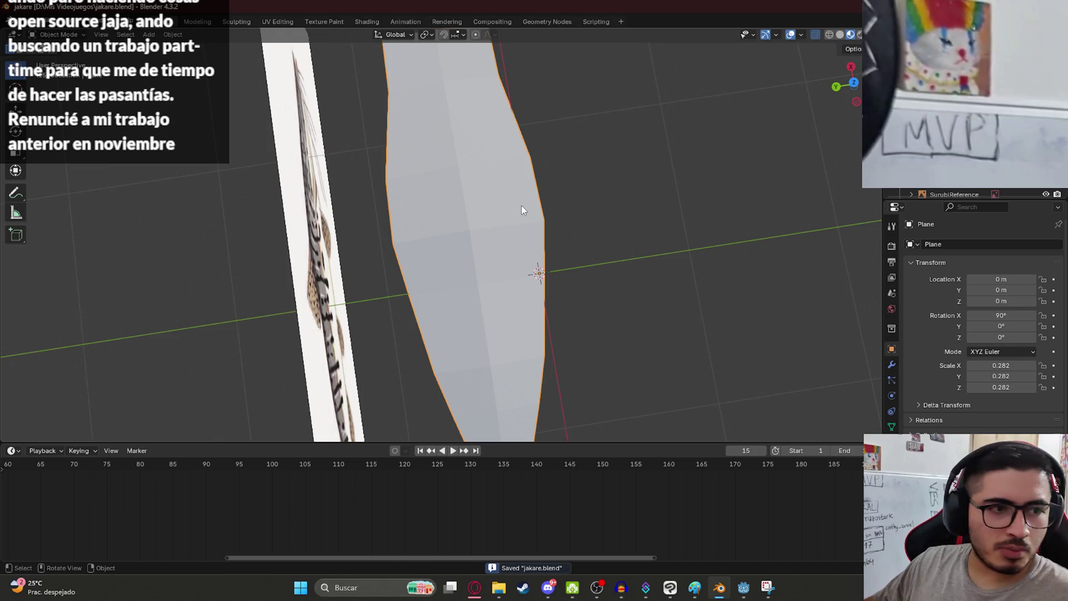
{"action": "mouse_move", "coordinate": [577, 223]}
{"action": "middle_mouse_down"}
{"action": "mouse_move", "coordinate": [374, 98]}
{"action": "mouse_move", "coordinate": [347, 126]}
{"action": "middle_mouse_up"}
{"action": "left_click", "coordinate": [743, 587]}
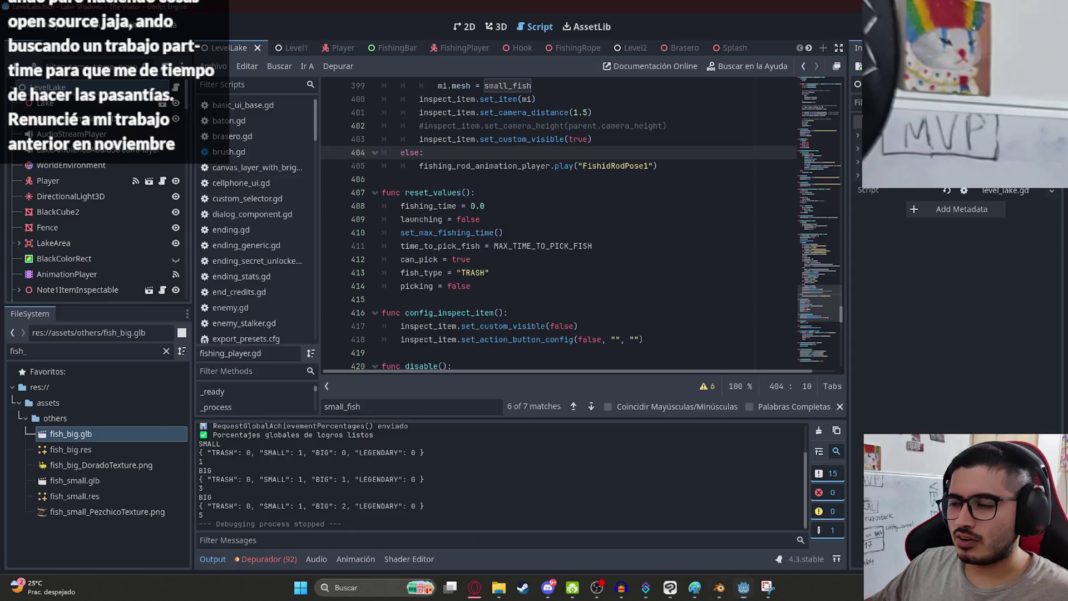
- Preview the 'Pesca de Surubi pintado en Argentina' photo in Chrome, then return to Blender
{"action": "left_click", "coordinate": [719, 588]}
{"action": "left_click", "coordinate": [719, 588]}
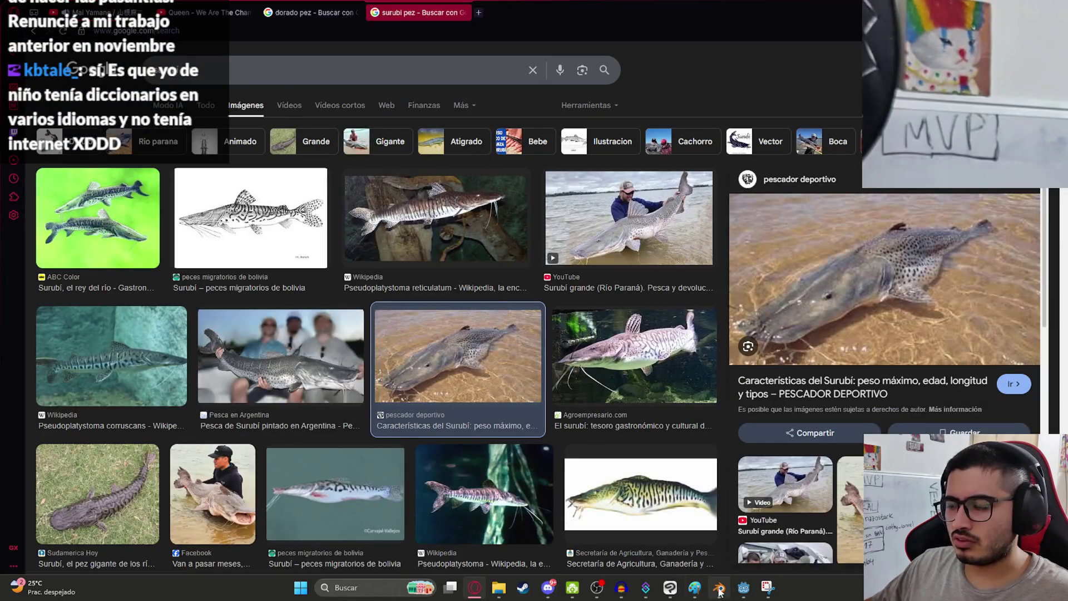
{"action": "mouse_move", "coordinate": [722, 589]}
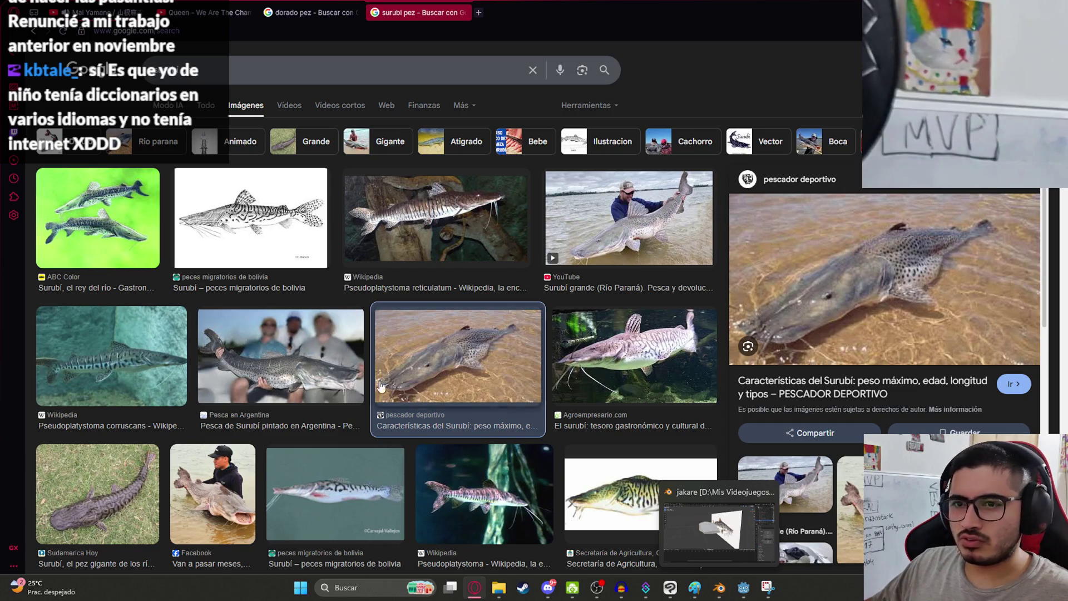
{"action": "left_click", "coordinate": [331, 382]}
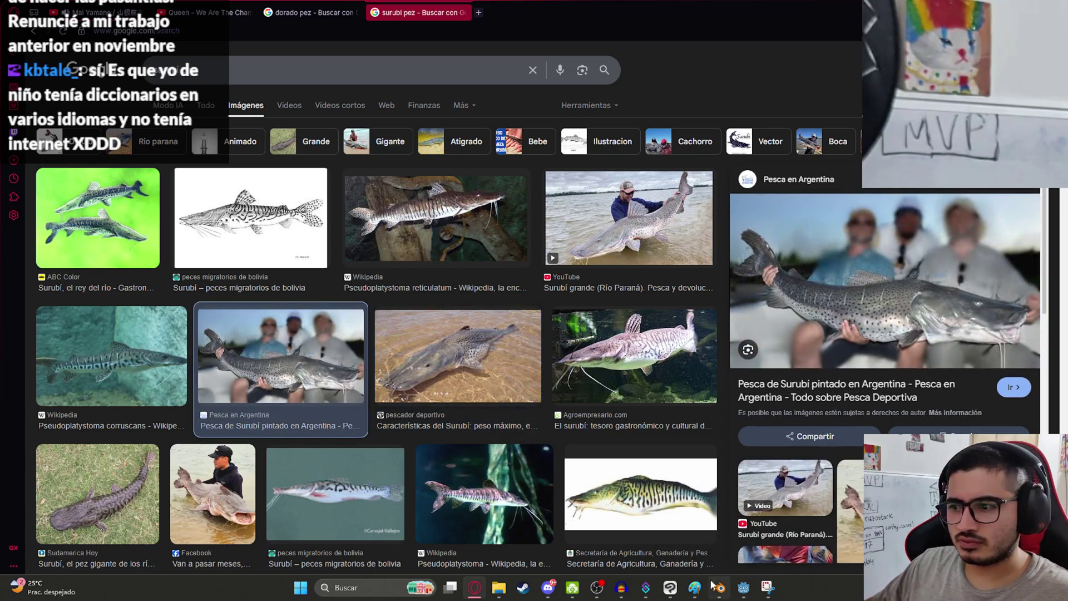
{"action": "mouse_move", "coordinate": [722, 594]}
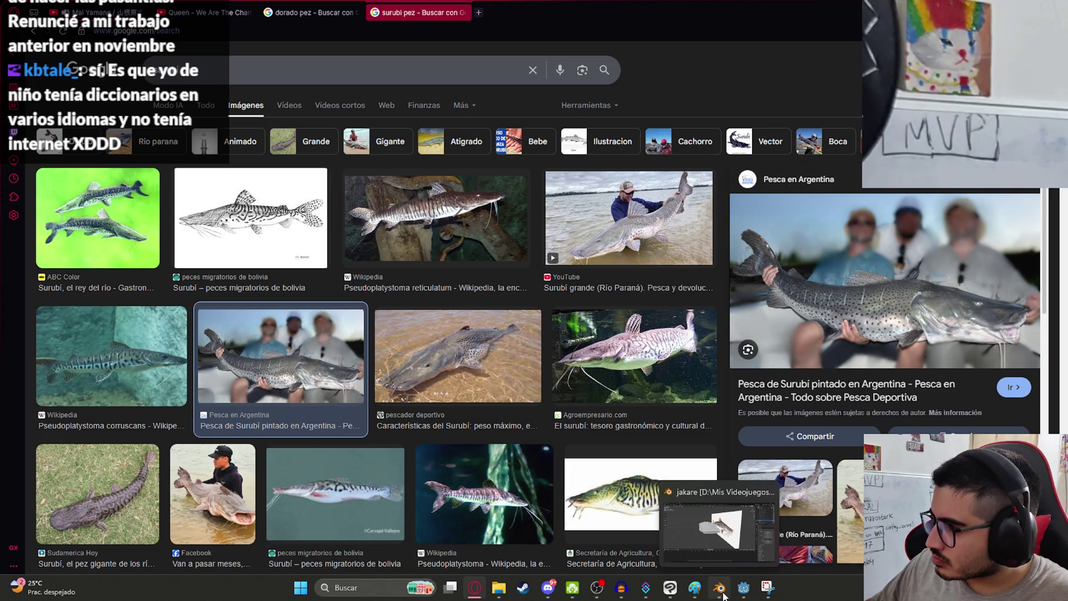
{"action": "left_click", "coordinate": [723, 594]}
- In front view, extrude the body's rear edge into a first tail face
{"action": "mouse_move", "coordinate": [423, 233]}
{"action": "middle_mouse_down"}
{"action": "mouse_move", "coordinate": [453, 204]}
{"action": "mouse_move", "coordinate": [419, 254]}
{"action": "middle_mouse_up"}
{"action": "scroll", "coordinate": [411, 257], "scroll_direction": "down", "scroll_amount": 5}
{"action": "key", "text": "KP_1"}
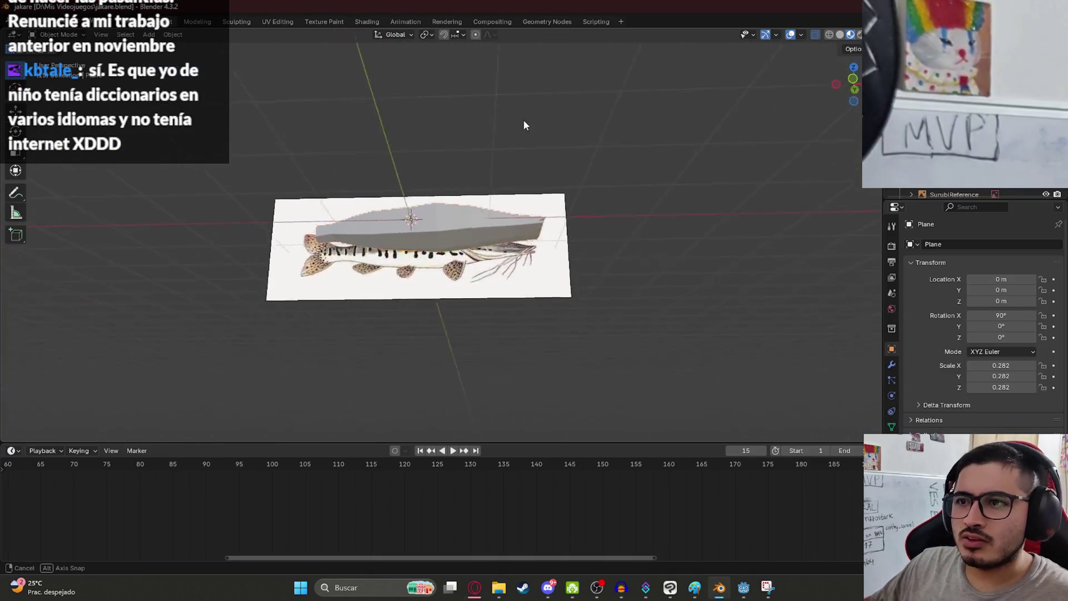
{"action": "key", "text": "Tab"}
{"action": "middle_click_drag", "start_coordinate": [345, 204], "coordinate": [568, 227], "text": "shift"}
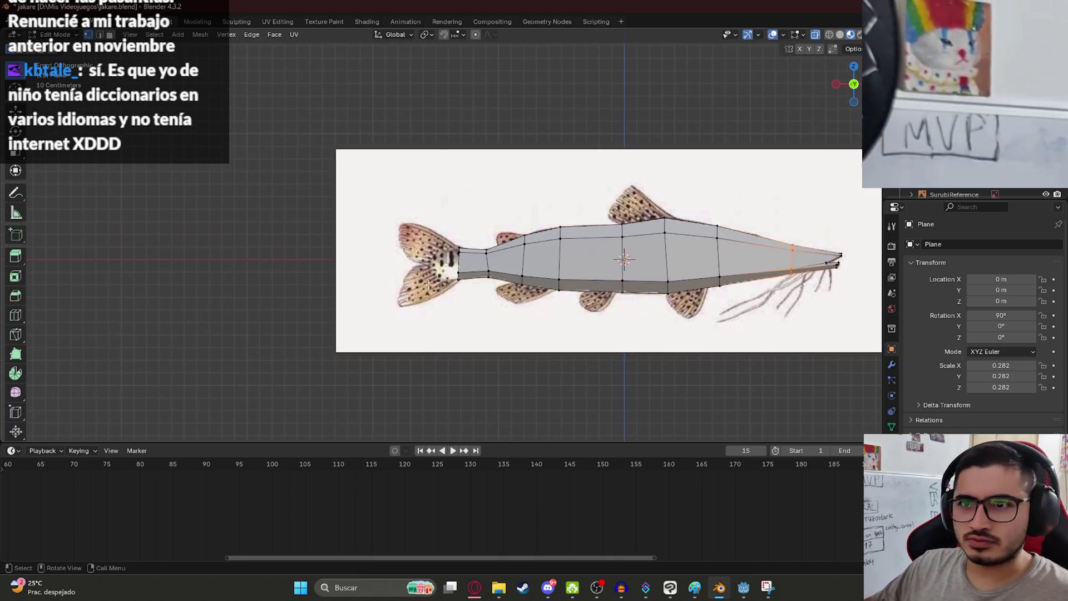
{"action": "scroll", "coordinate": [443, 271], "scroll_direction": "up", "scroll_amount": 6}
{"action": "middle_click_drag", "start_coordinate": [440, 261], "coordinate": [507, 334]}
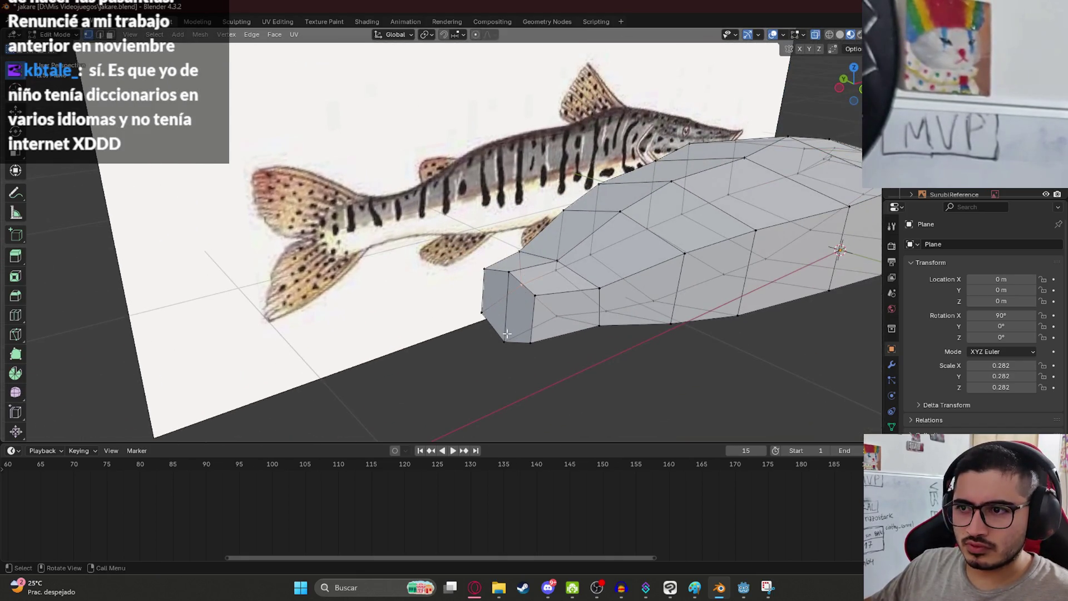
{"action": "key", "text": "KP_3"}
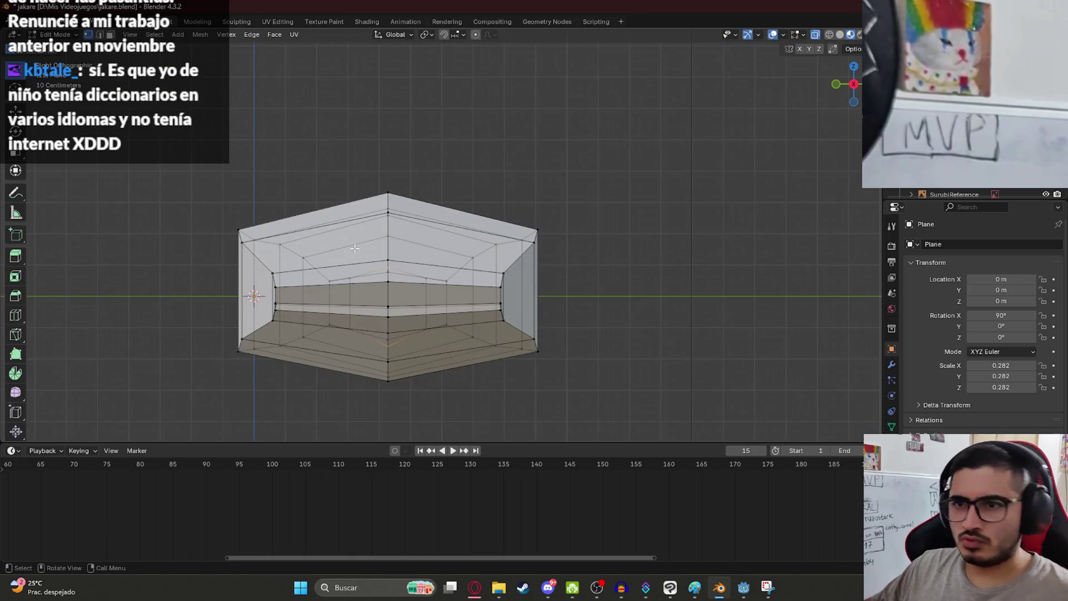
{"action": "key", "text": "KP_1"}
{"action": "middle_click_drag", "start_coordinate": [507, 235], "coordinate": [531, 234], "text": "shift"}
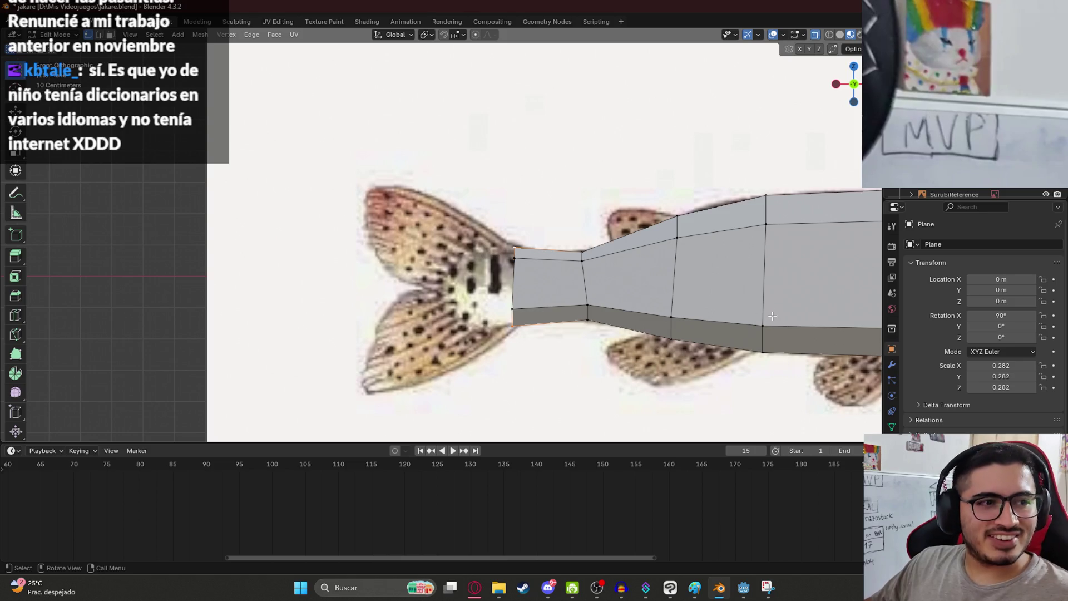
{"action": "key", "text": "e"}
{"action": "left_click", "coordinate": [669, 320]}
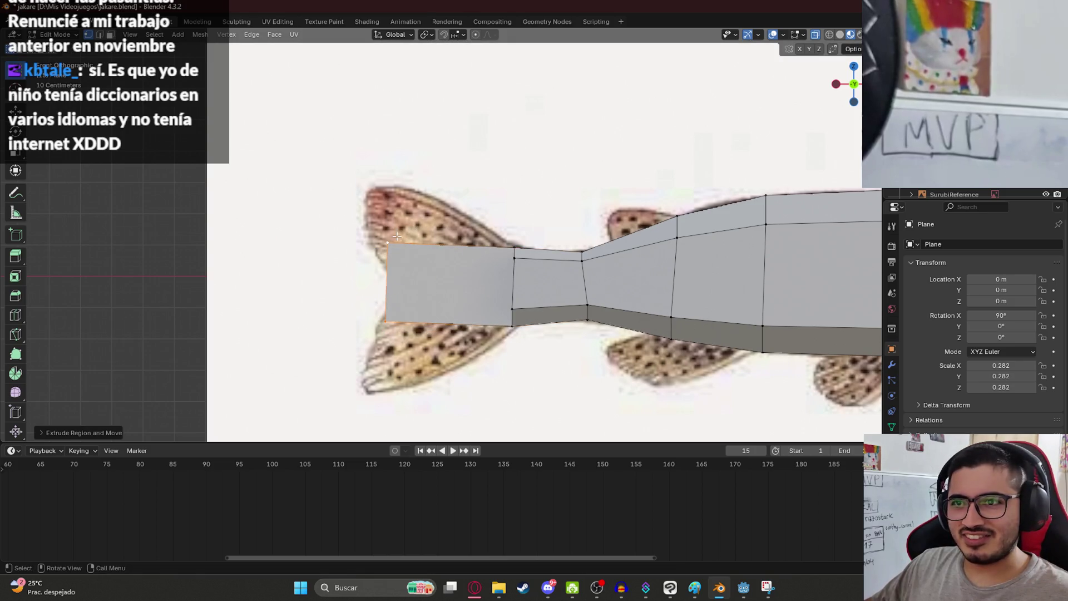
- Move the first tail face's upper and lower outer vertices onto the tail outline
{"action": "left_click", "coordinate": [396, 236]}
{"action": "key", "text": "g"}
{"action": "left_click", "coordinate": [459, 207]}
{"action": "left_click", "coordinate": [385, 321]}
{"action": "key", "text": "g"}
{"action": "left_click", "coordinate": [451, 360]}
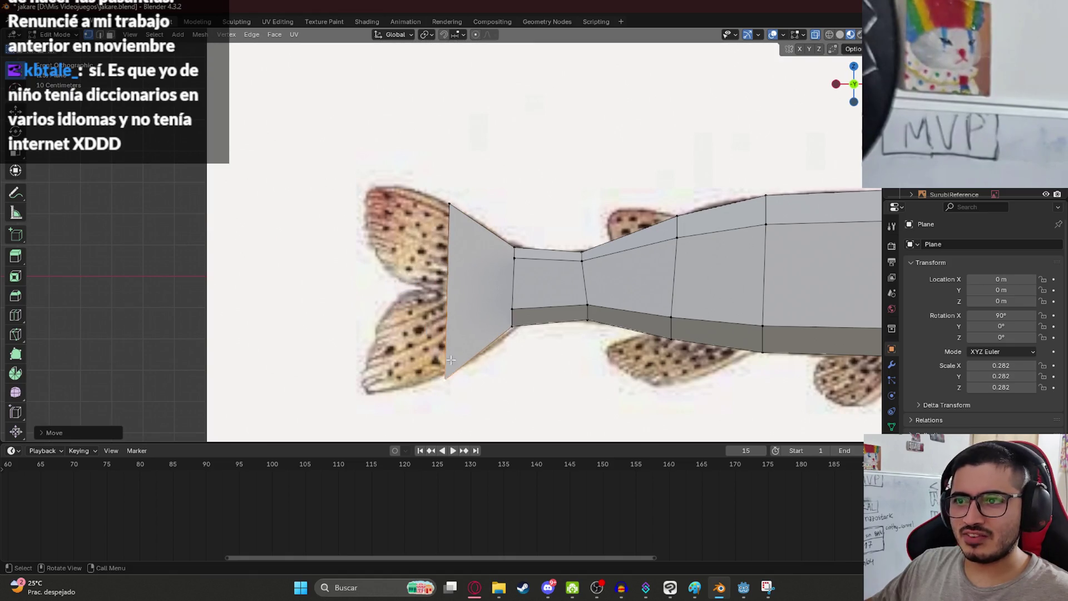
- Extrude a second tail-fin face, dropping its lower tip and raising the inner upper vertex
{"action": "left_click", "coordinate": [448, 330], "text": "alt"}
{"action": "key", "text": "e"}
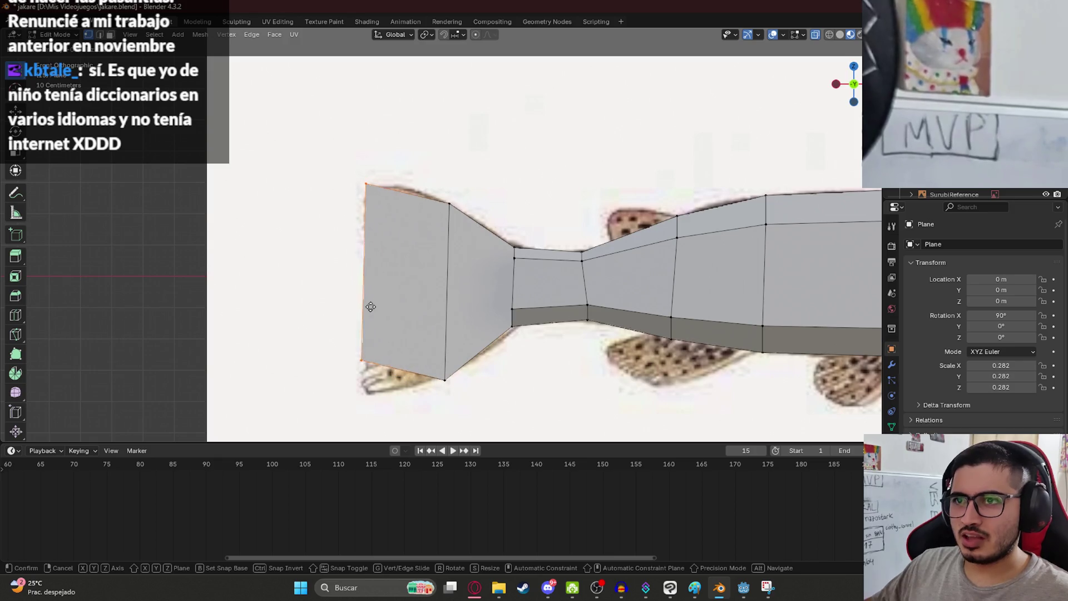
{"action": "left_click", "coordinate": [371, 303]}
{"action": "left_click", "coordinate": [362, 359]}
{"action": "key", "text": "g"}
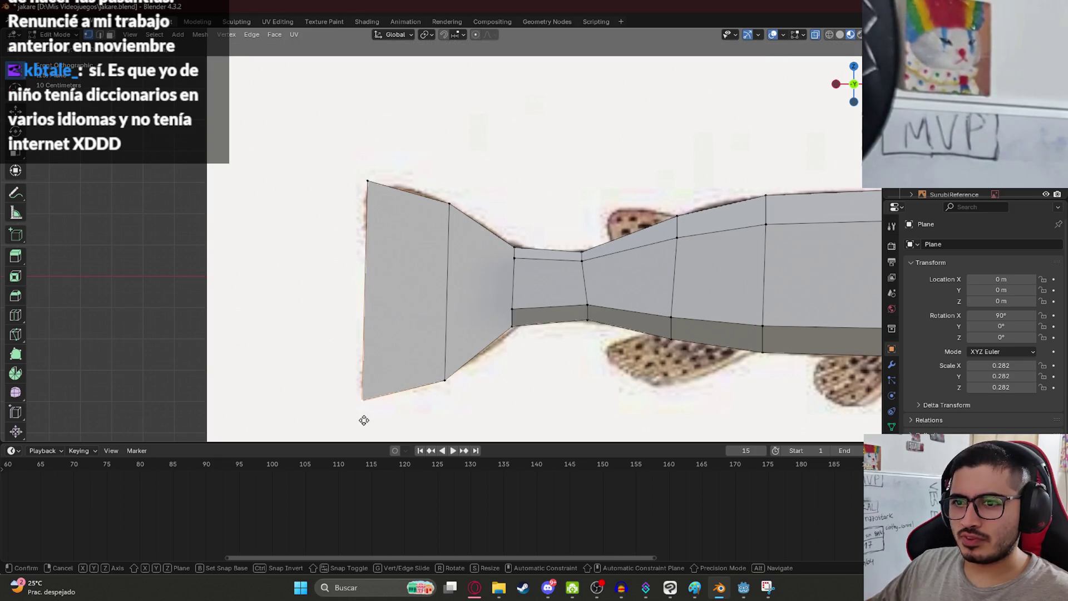
{"action": "left_click", "coordinate": [365, 392]}
{"action": "left_click", "coordinate": [448, 202]}
{"action": "key", "text": "g"}
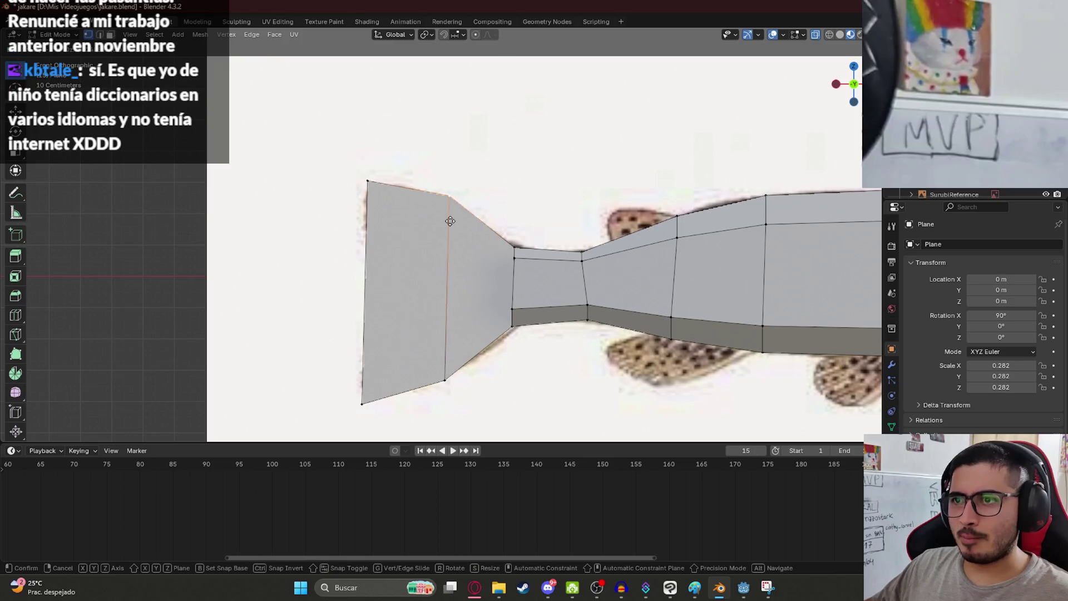
{"action": "left_click", "coordinate": [453, 219]}
- Widen the tail fin's outer edge and settle the middle edge on the reference outline
{"action": "left_click", "coordinate": [375, 178]}
{"action": "key", "text": "g"}
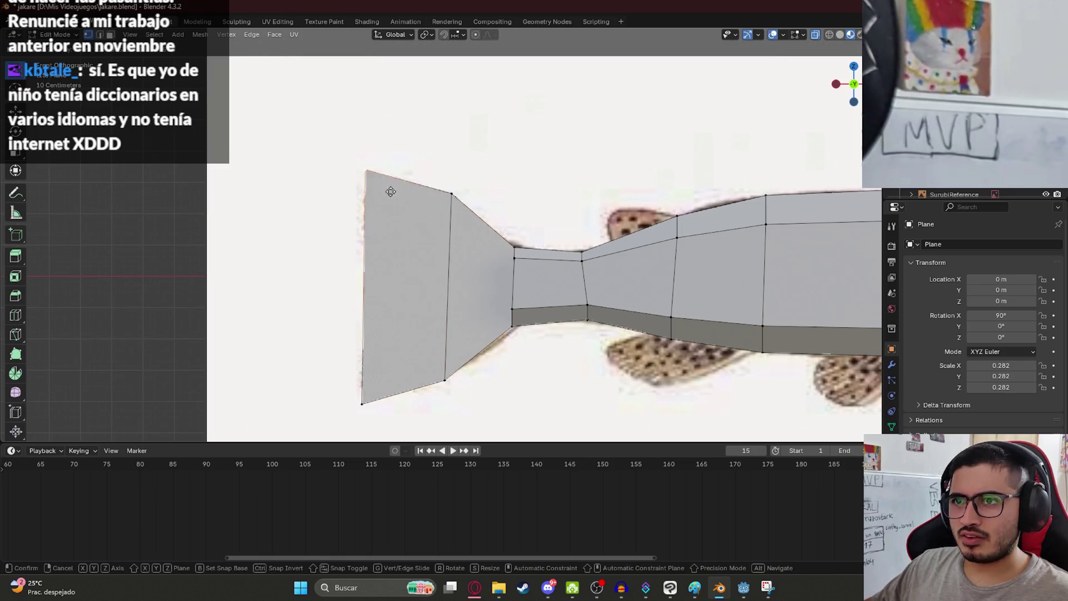
{"action": "left_click", "coordinate": [376, 183]}
{"action": "key", "text": "g"}
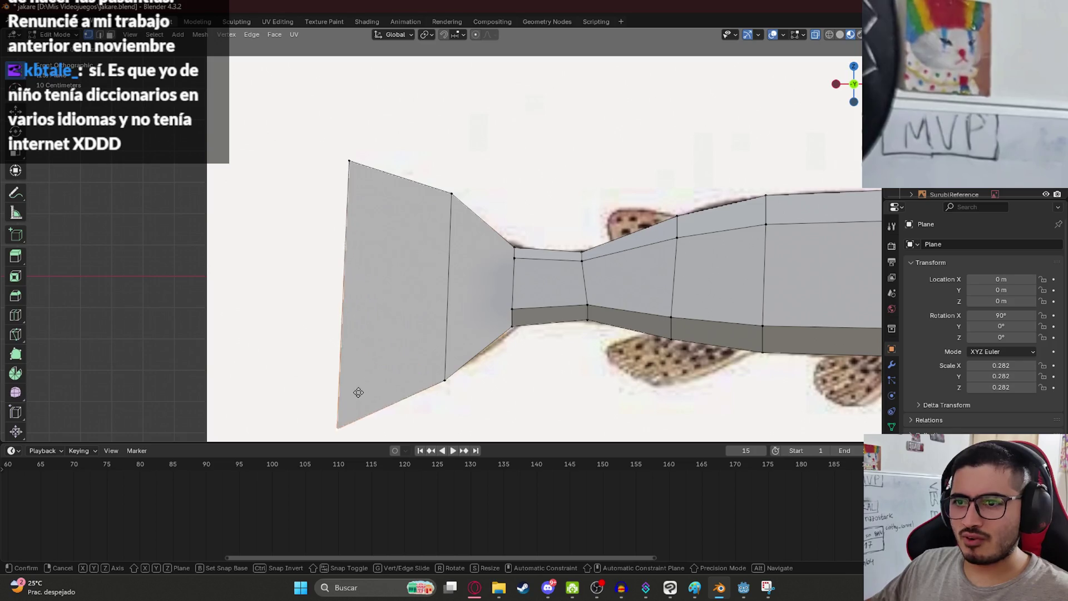
{"action": "left_click", "coordinate": [359, 392]}
{"action": "left_click", "coordinate": [446, 356]}
{"action": "key", "text": "g"}
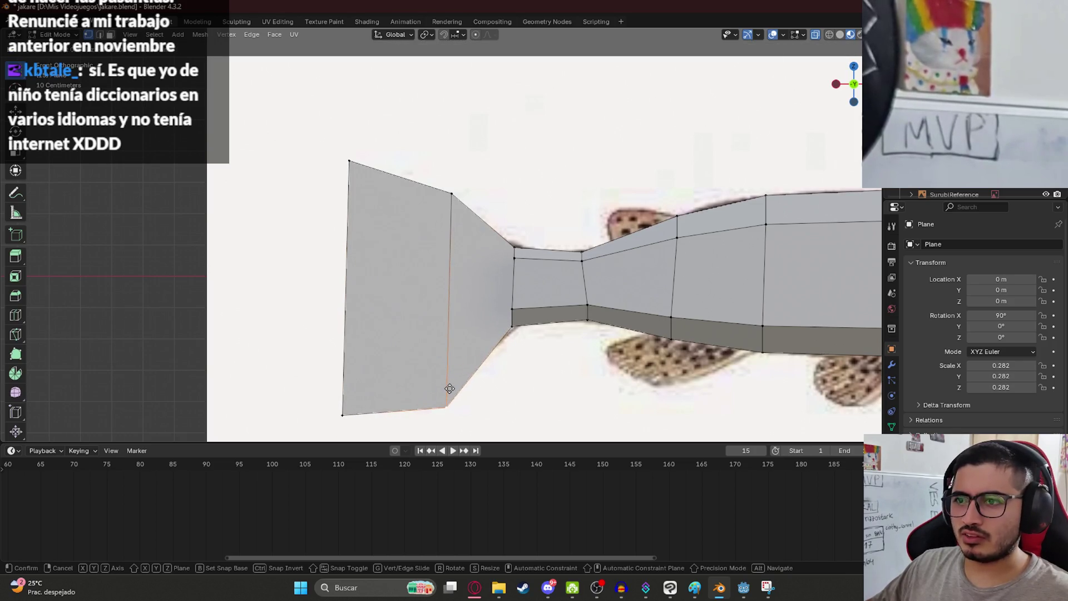
{"action": "left_click", "coordinate": [451, 376]}
{"action": "mouse_move", "coordinate": [451, 376]}
{"action": "middle_mouse_down"}
{"action": "mouse_move", "coordinate": [460, 255]}
{"action": "mouse_move", "coordinate": [493, 358]}
{"action": "middle_mouse_up"}
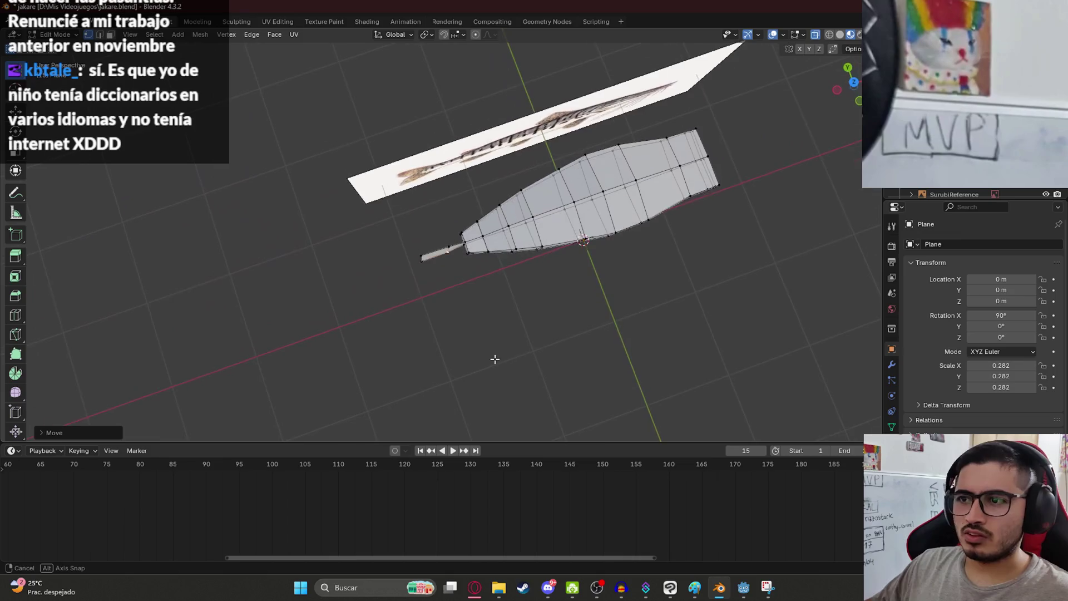
- Squeeze the rear body vertices along Y to flatten the tail base
{"action": "scroll", "coordinate": [467, 267], "scroll_direction": "up", "scroll_amount": 4}
{"action": "left_click_drag", "start_coordinate": [470, 206], "coordinate": [495, 285]}
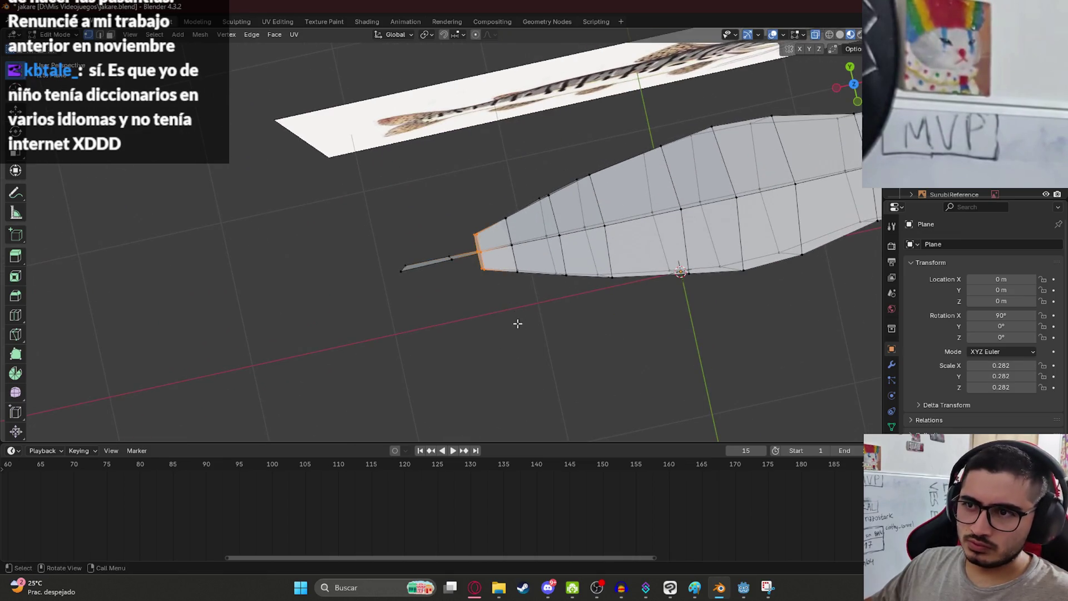
{"action": "key", "text": "g"}
{"action": "key", "text": "y"}
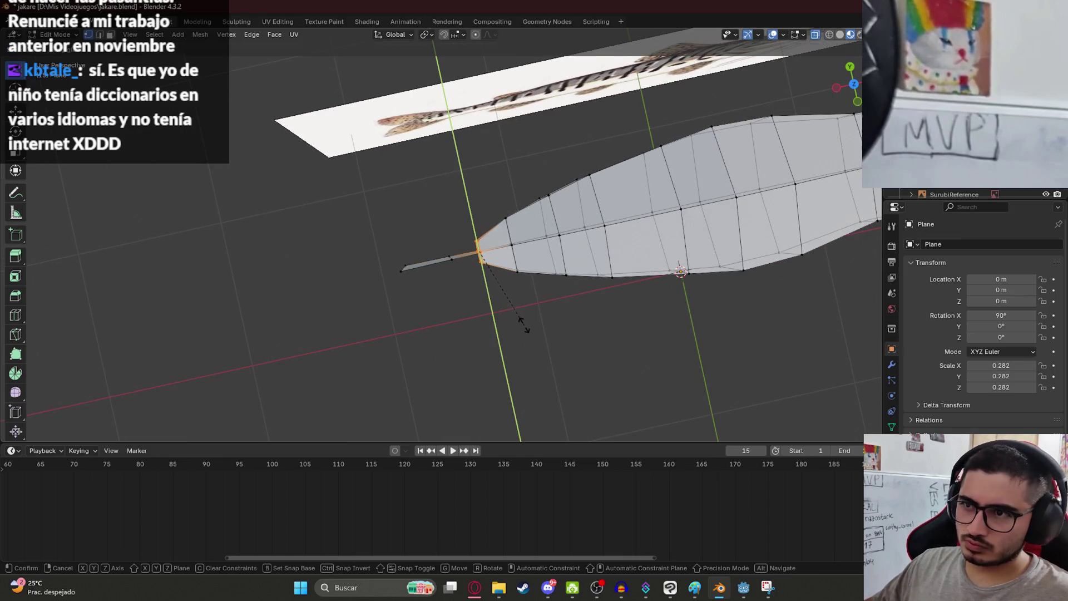
{"action": "left_click", "coordinate": [523, 325]}
- Check the mesh against the reference in front view and start moving a back vertex
{"action": "scroll", "coordinate": [522, 324], "scroll_direction": "down", "scroll_amount": 5}
{"action": "middle_click_drag", "start_coordinate": [523, 324], "coordinate": [556, 229]}
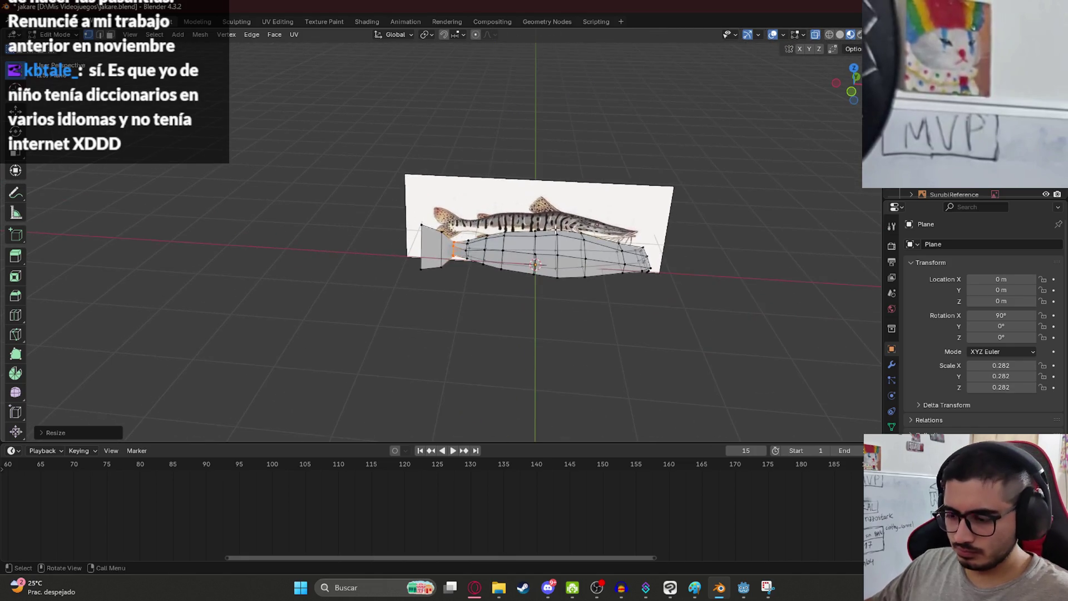
{"action": "key", "text": "KP_1"}
{"action": "scroll", "coordinate": [459, 249], "scroll_direction": "up", "scroll_amount": 8}
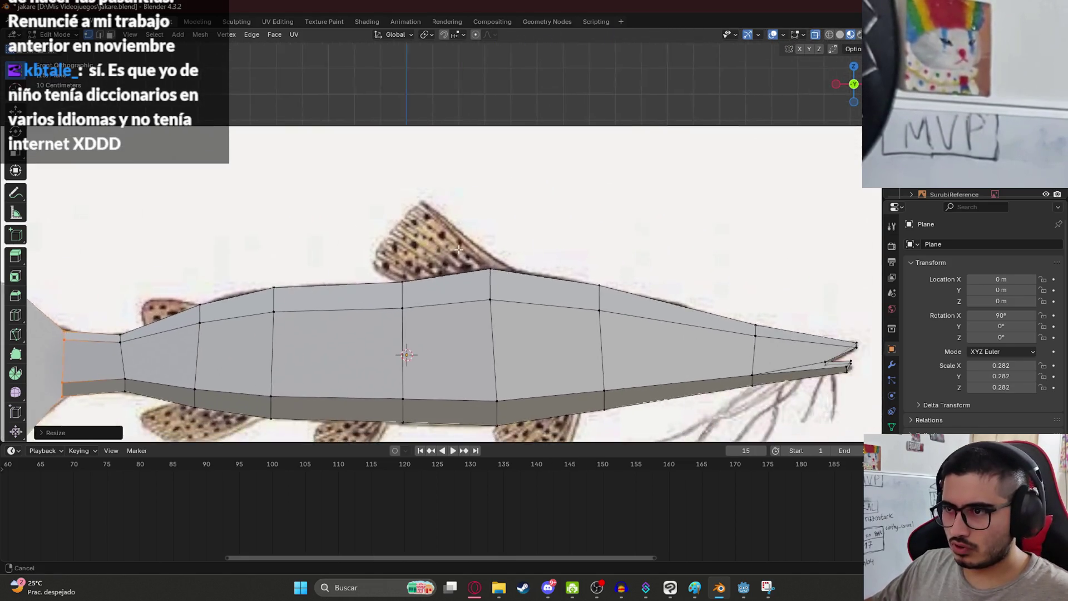
{"action": "scroll", "coordinate": [458, 249], "scroll_direction": "down", "scroll_amount": 5}
{"action": "middle_click_drag", "start_coordinate": [458, 249], "coordinate": [485, 297]}
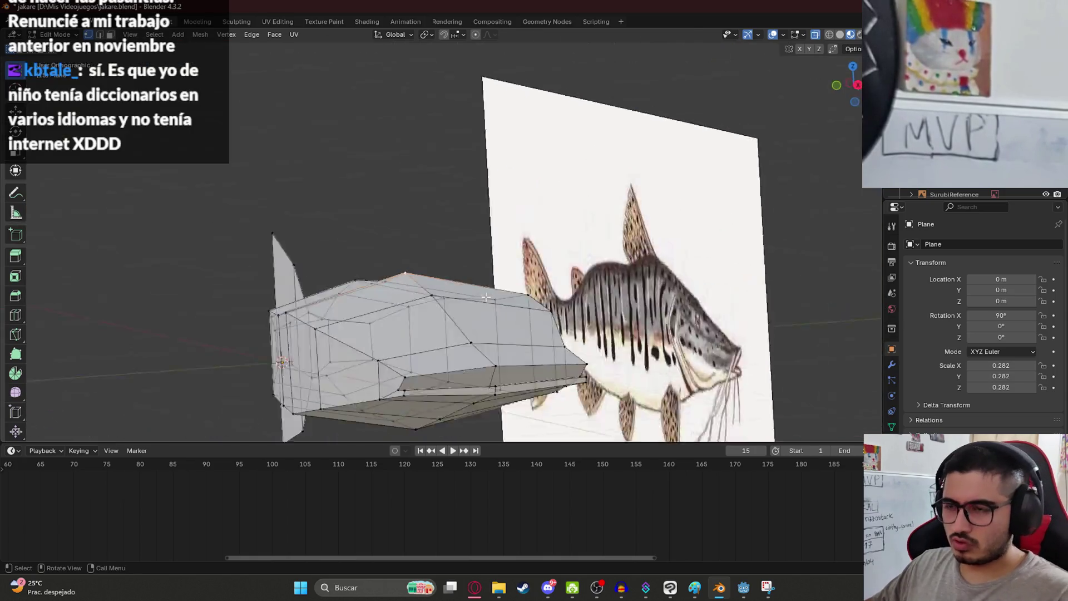
{"action": "key", "text": "KP_1"}
{"action": "scroll", "coordinate": [524, 321], "scroll_direction": "up", "scroll_amount": 5}
{"action": "key", "text": "g"}
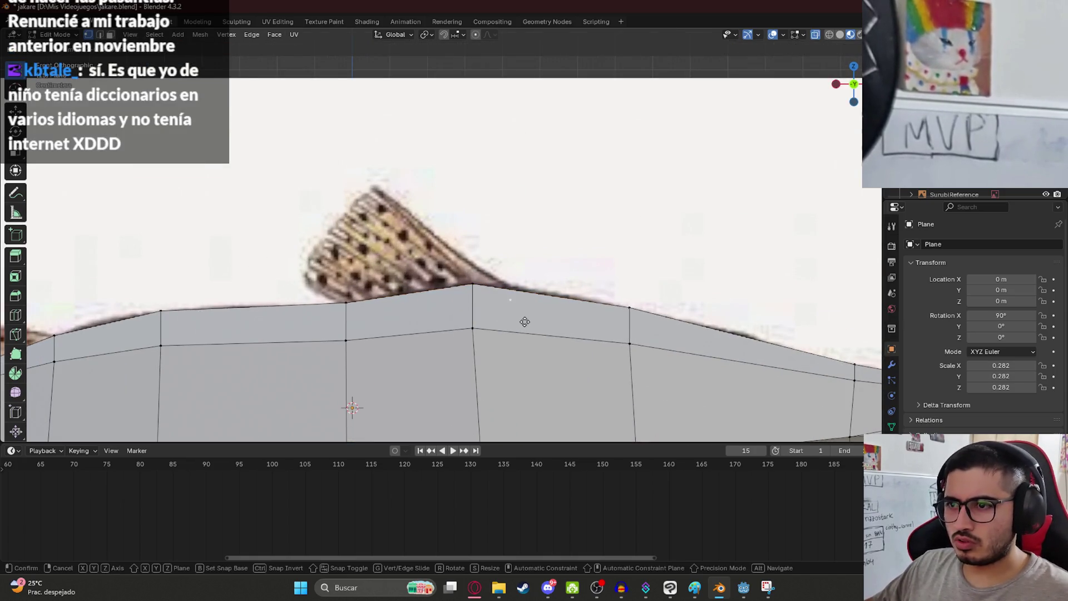
- Extrude edges to the dorsal fin's tip and rear end, then fill the triangle as a face
{"action": "left_click", "coordinate": [387, 185]}
{"action": "key", "text": "e"}
{"action": "left_click", "coordinate": [285, 306]}
{"action": "key", "text": "e"}
{"action": "left_click", "coordinate": [364, 347]}
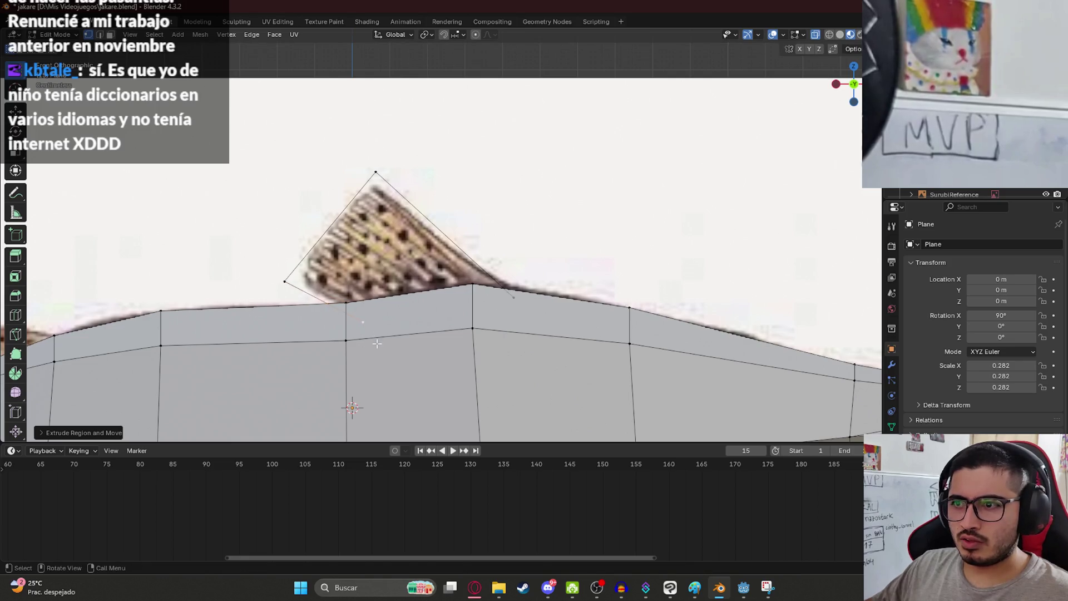
{"action": "left_click", "coordinate": [519, 305], "text": "shift"}
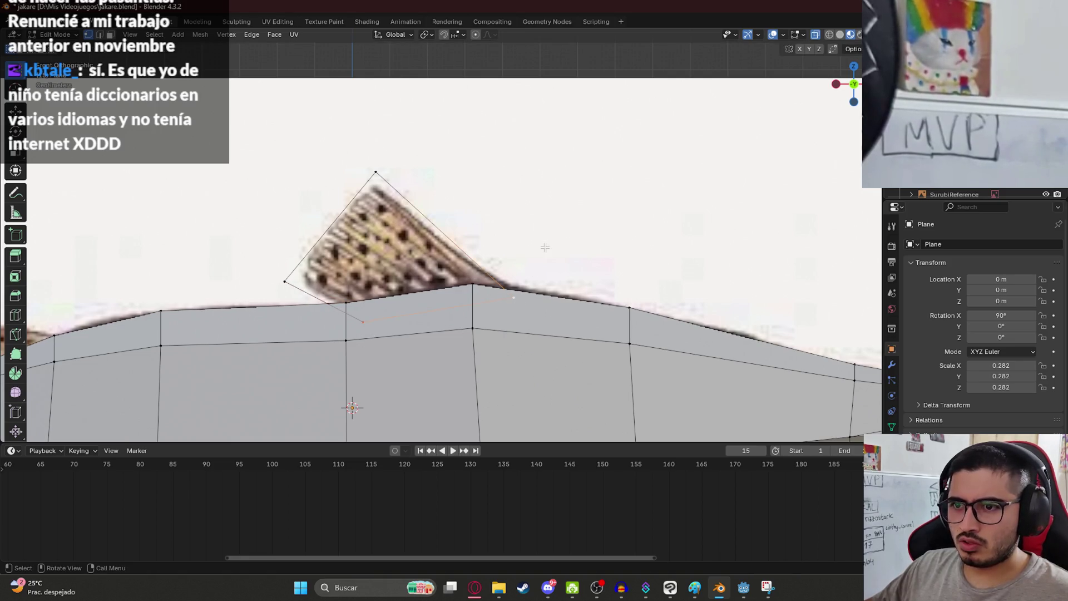
{"action": "left_click", "coordinate": [286, 279], "text": "shift"}
{"action": "left_click", "coordinate": [374, 172], "text": "shift"}
{"action": "key", "text": "f"}
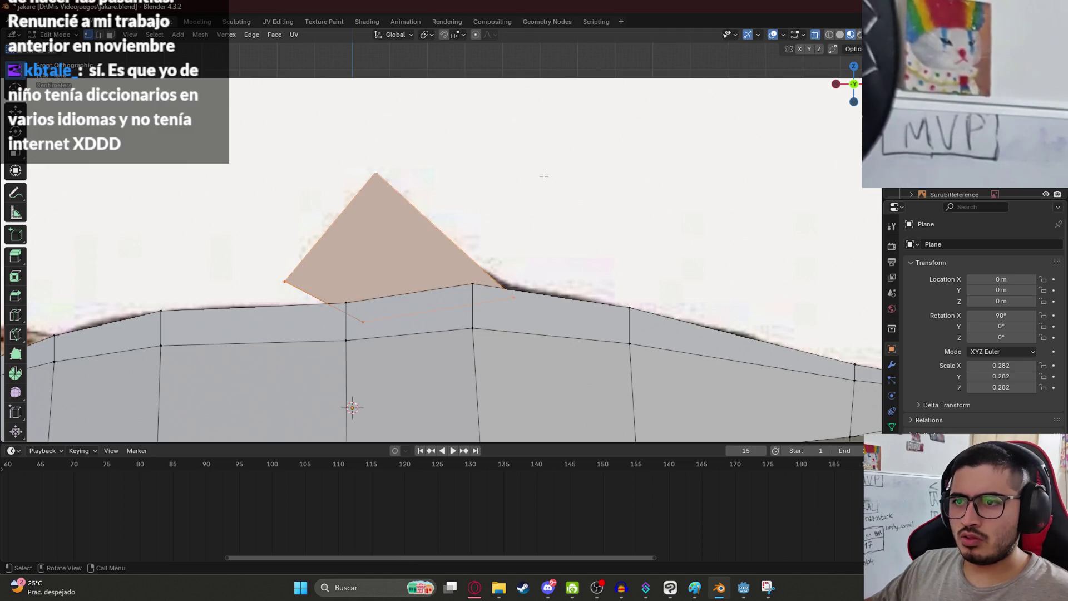
- Inspect the fin at an angle, return to front view and save jakare.blend
{"action": "scroll", "coordinate": [531, 191], "scroll_direction": "down", "scroll_amount": 4}
{"action": "mouse_move", "coordinate": [530, 191]}
{"action": "middle_mouse_down"}
{"action": "mouse_move", "coordinate": [331, 231]}
{"action": "mouse_move", "coordinate": [483, 209]}
{"action": "middle_mouse_up"}
{"action": "key", "text": "KP_7"}
{"action": "key", "text": "KP_1"}
{"action": "middle_click_drag", "start_coordinate": [312, 334], "coordinate": [343, 282], "text": "shift"}
{"action": "key", "text": "ctrl+s"}
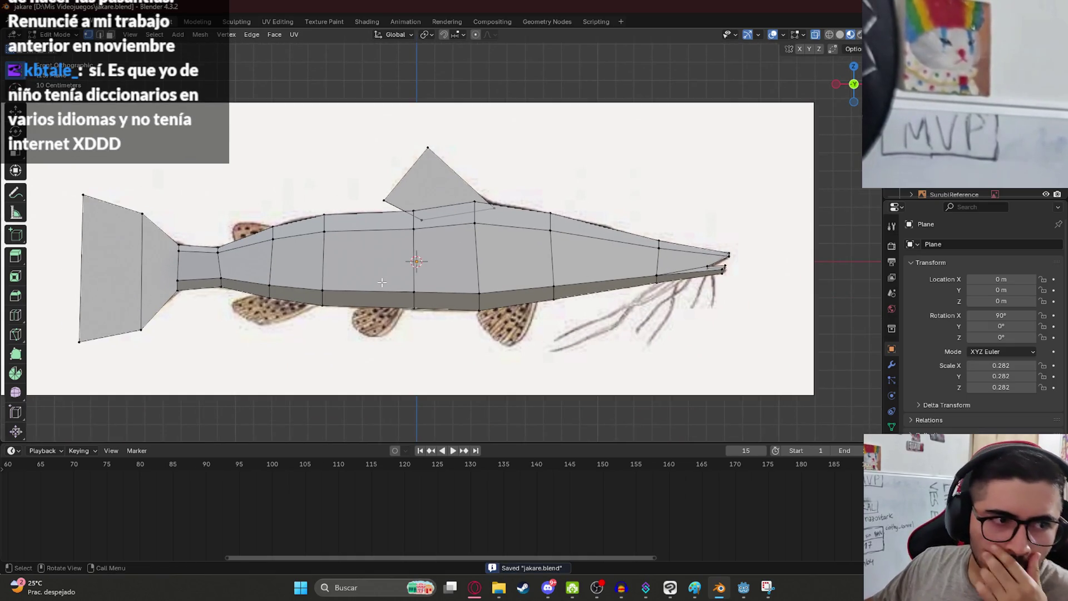
{"action": "scroll", "coordinate": [382, 282], "scroll_direction": "up", "scroll_amount": 4}
{"action": "mouse_move", "coordinate": [233, 312]}
{"action": "middle_mouse_down", "text": "shift"}
{"action": "mouse_move", "coordinate": [289, 204]}
{"action": "mouse_move", "coordinate": [400, 221]}
{"action": "middle_mouse_up", "text": "shift"}
- Place two new fin corners under the rear belly and fill the four-sided fin face
{"action": "key", "text": "g"}
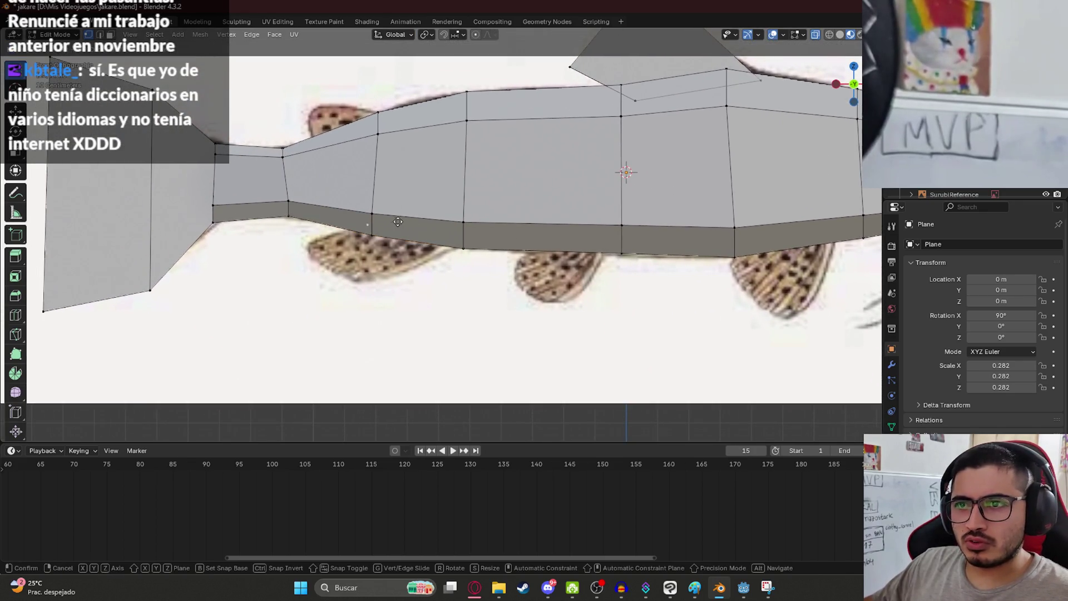
{"action": "left_click", "coordinate": [404, 219]}
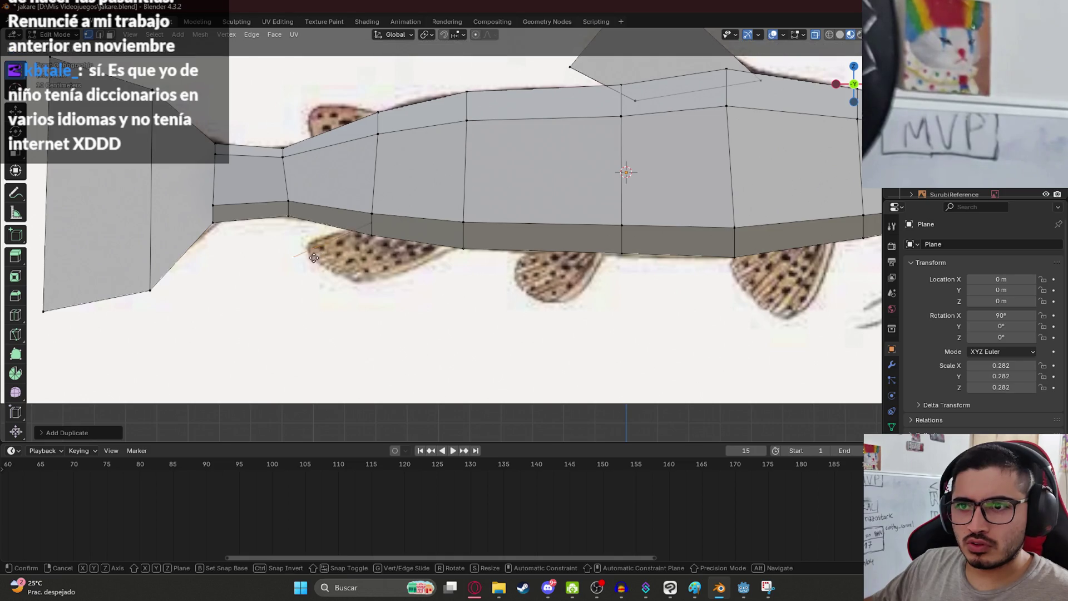
{"action": "key", "text": "e"}
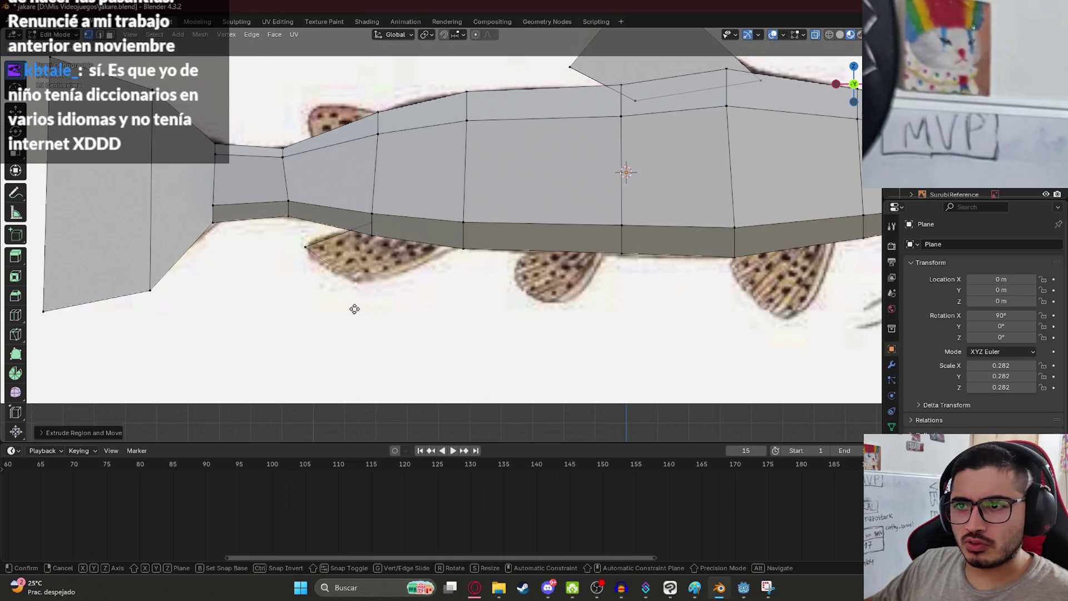
{"action": "left_click", "coordinate": [459, 269]}
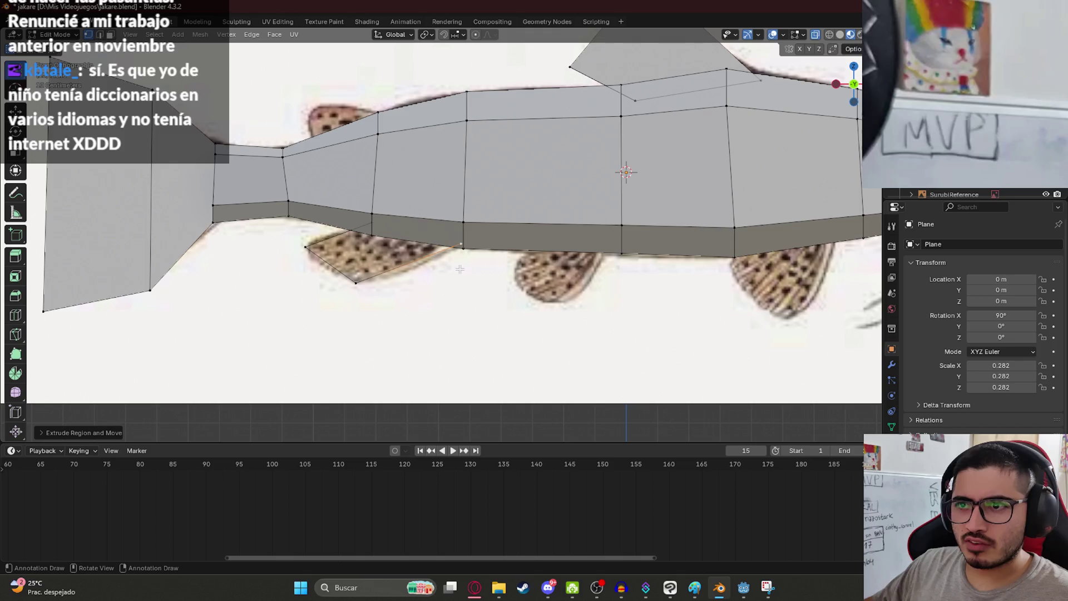
{"action": "left_click", "coordinate": [378, 228]}
{"action": "left_click", "coordinate": [356, 283], "text": "shift"}
{"action": "left_click", "coordinate": [305, 246], "text": "shift"}
{"action": "key", "text": "f"}
{"action": "scroll", "coordinate": [425, 283], "scroll_direction": "down", "scroll_amount": 3}
{"action": "scroll", "coordinate": [426, 283], "scroll_direction": "up", "scroll_amount": 4}
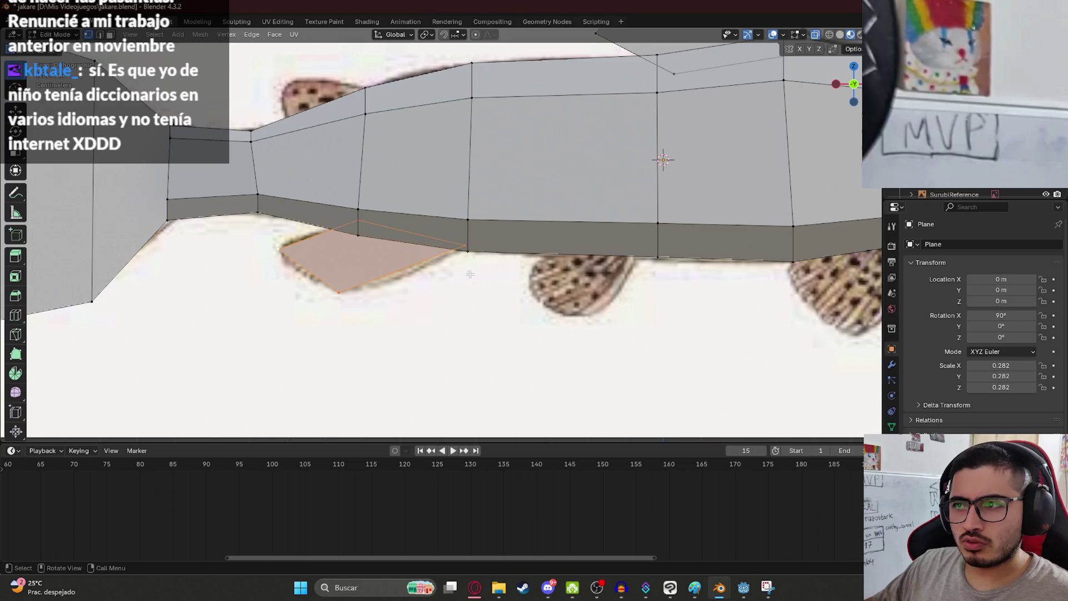
{"action": "scroll", "coordinate": [470, 274], "scroll_direction": "down", "scroll_amount": 3}
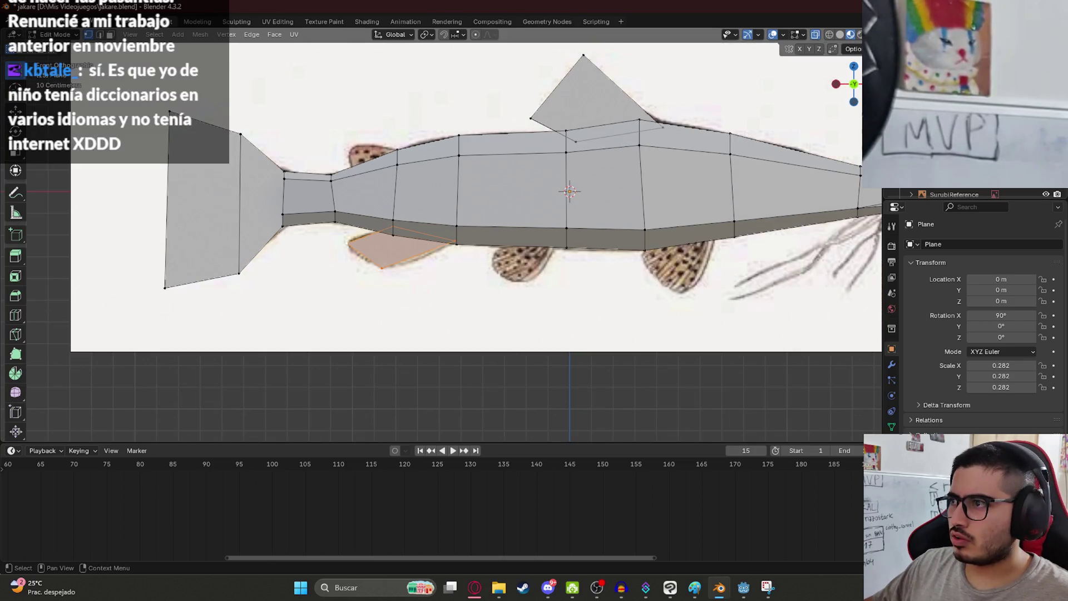
- Rename the mesh object Surubi and toggle its visibility to compare with the drawing
{"action": "key", "text": "Return"}
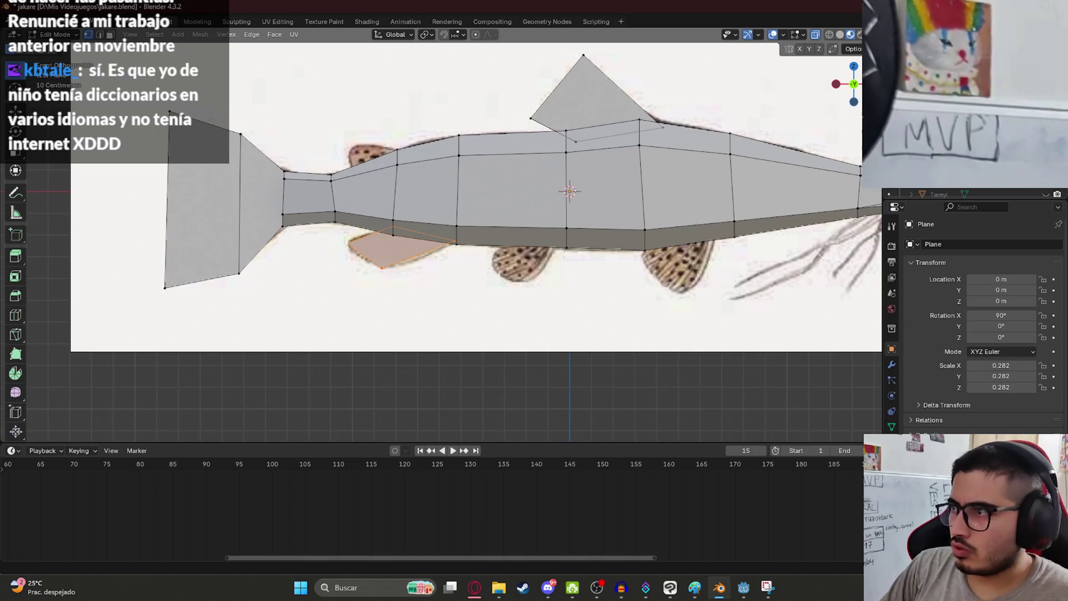
{"action": "key", "text": "h"}
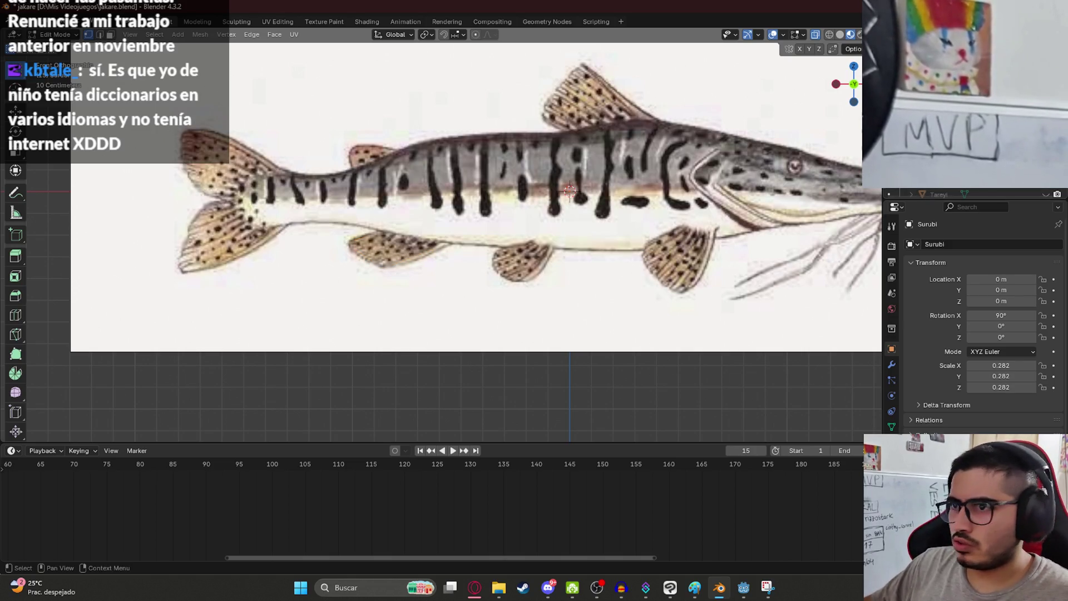
{"action": "key", "text": "alt+h"}
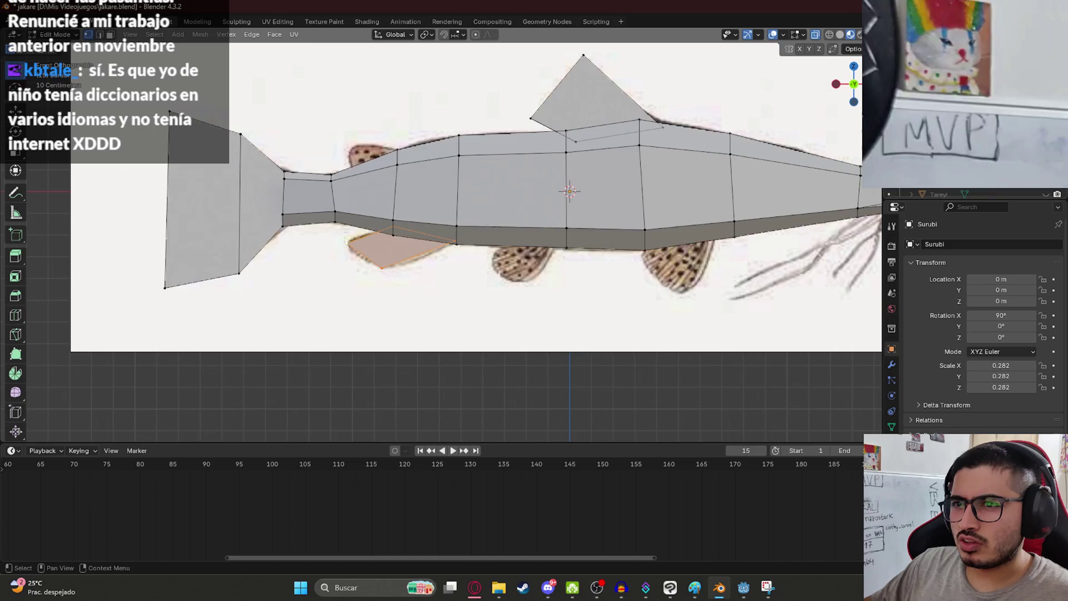
{"action": "key", "text": "h"}
{"action": "key", "text": "alt+h"}
{"action": "middle_click_drag", "start_coordinate": [478, 203], "coordinate": [494, 144]}
{"action": "scroll", "coordinate": [493, 144], "scroll_direction": "up", "scroll_amount": 3}
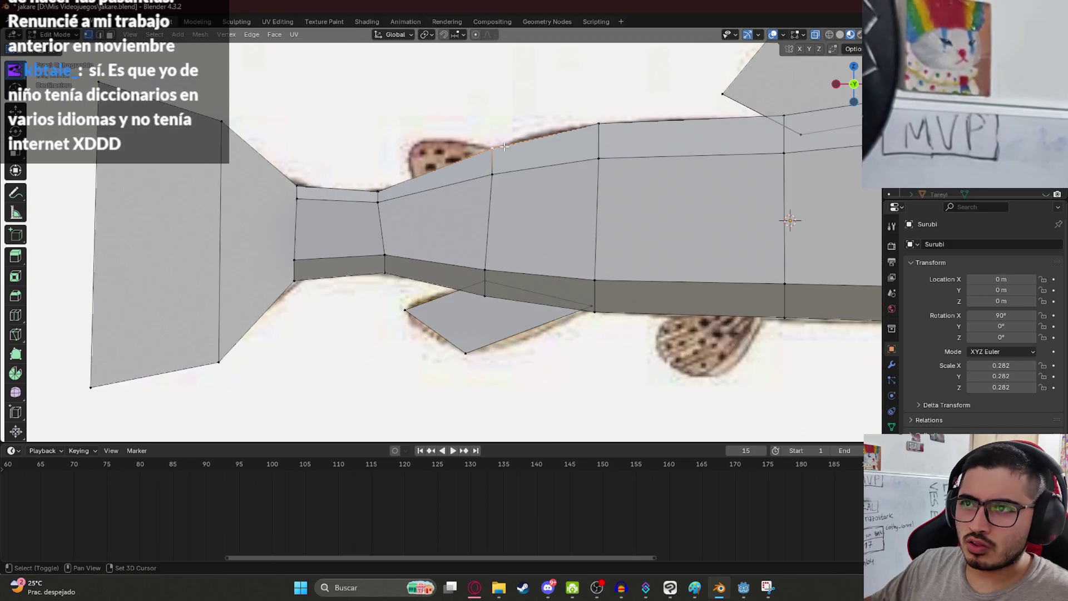
- Extrude the top edge near the tail and fill it as a quad fin face
{"action": "key", "text": "e"}
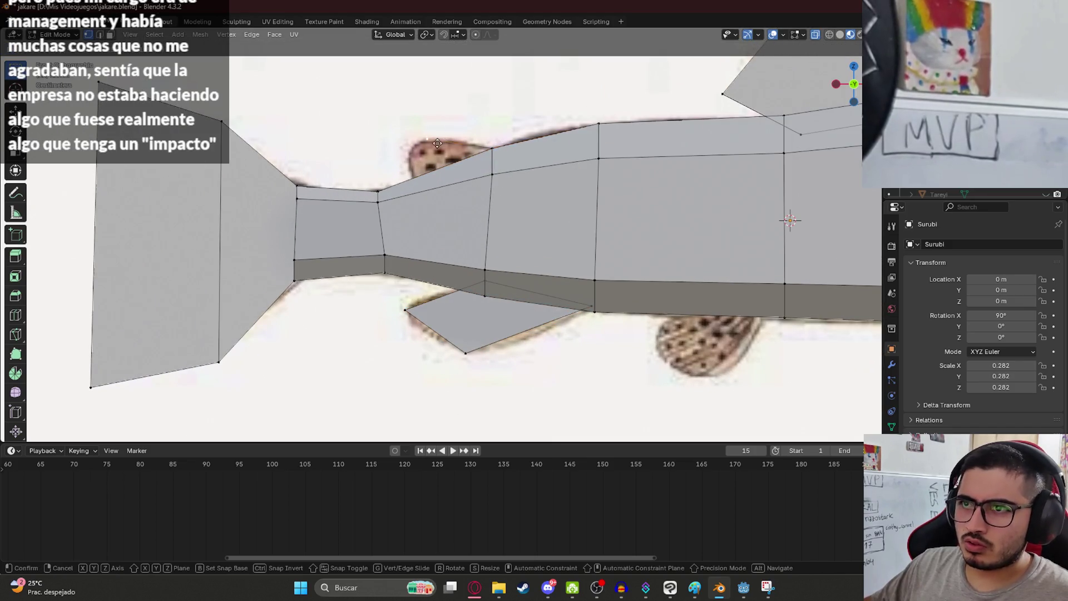
{"action": "left_click", "coordinate": [421, 150]}
{"action": "key", "text": "g"}
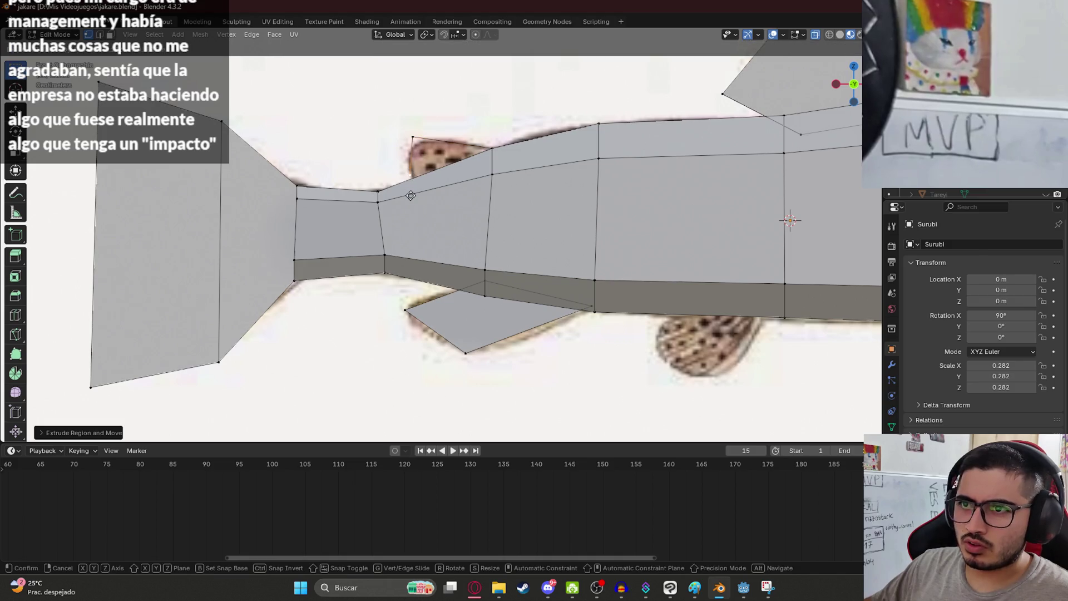
{"action": "left_click", "coordinate": [479, 195]}
{"action": "left_click", "coordinate": [417, 158], "text": "shift"}
{"action": "key", "text": "f"}
{"action": "left_click", "coordinate": [492, 137]}
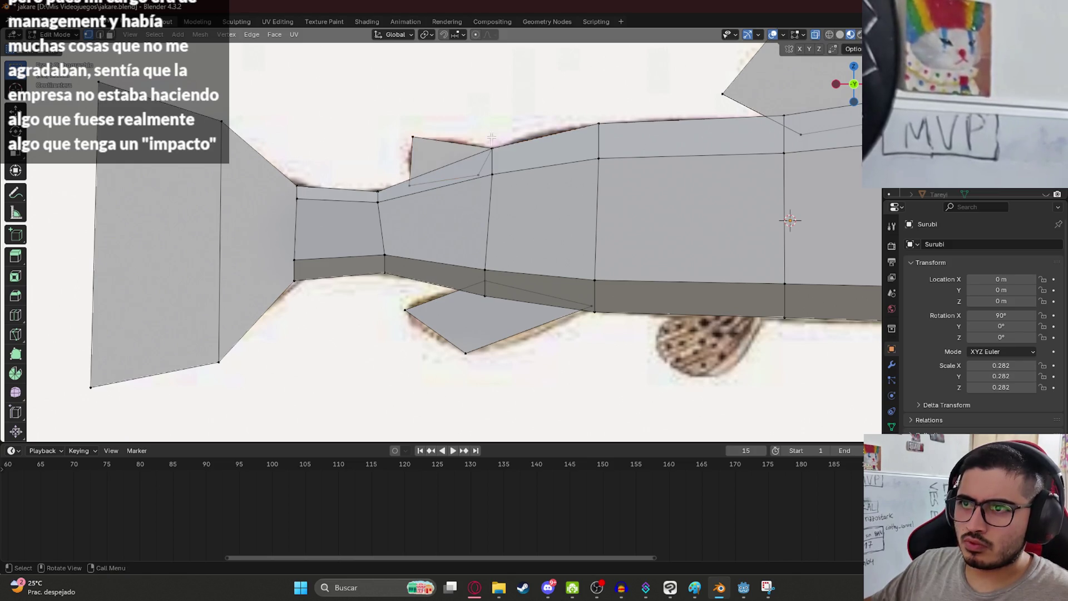
- Move the fin's top, lower-left and lower vertices onto the drawing, then save jakare.blend
{"action": "scroll", "coordinate": [466, 103], "scroll_direction": "down", "scroll_amount": 1}
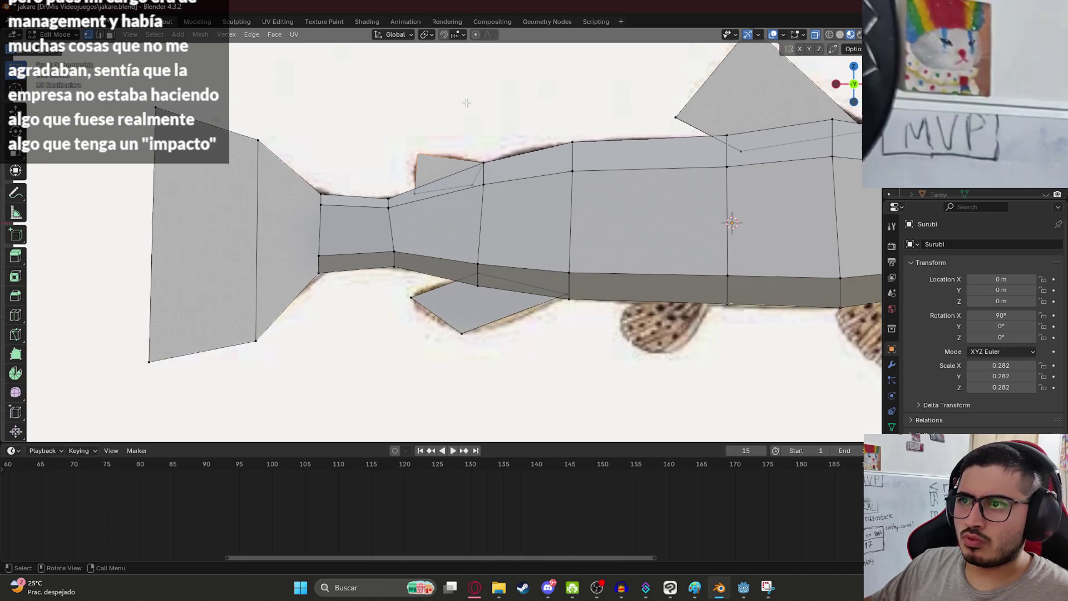
{"action": "key", "text": "g"}
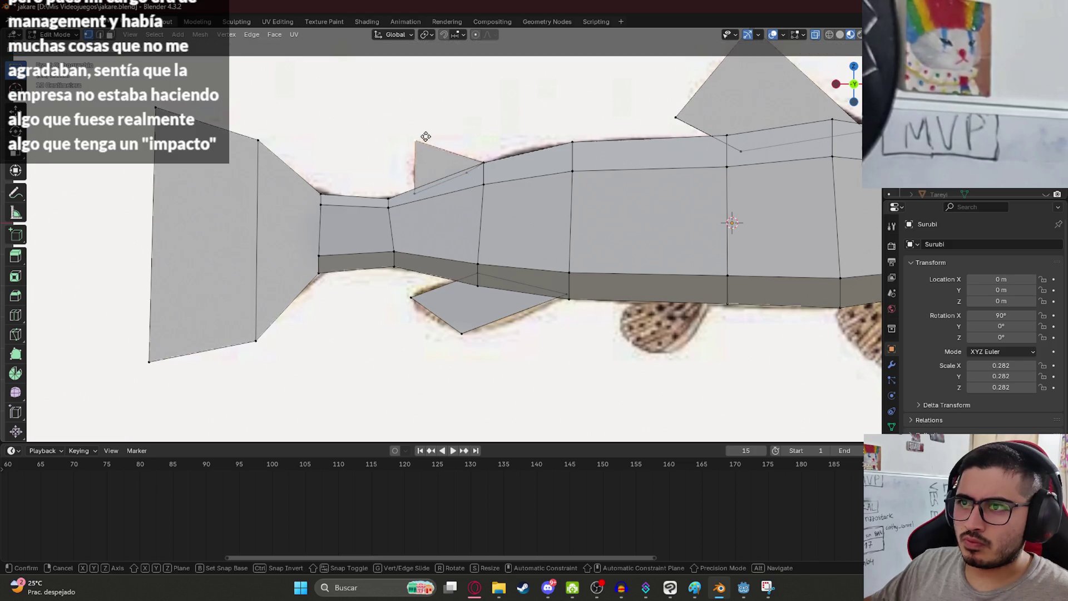
{"action": "left_click", "coordinate": [474, 130]}
{"action": "left_click", "coordinate": [416, 193]}
{"action": "key", "text": "g"}
{"action": "left_click", "coordinate": [399, 153]}
{"action": "left_click", "coordinate": [465, 173]}
{"action": "key", "text": "g"}
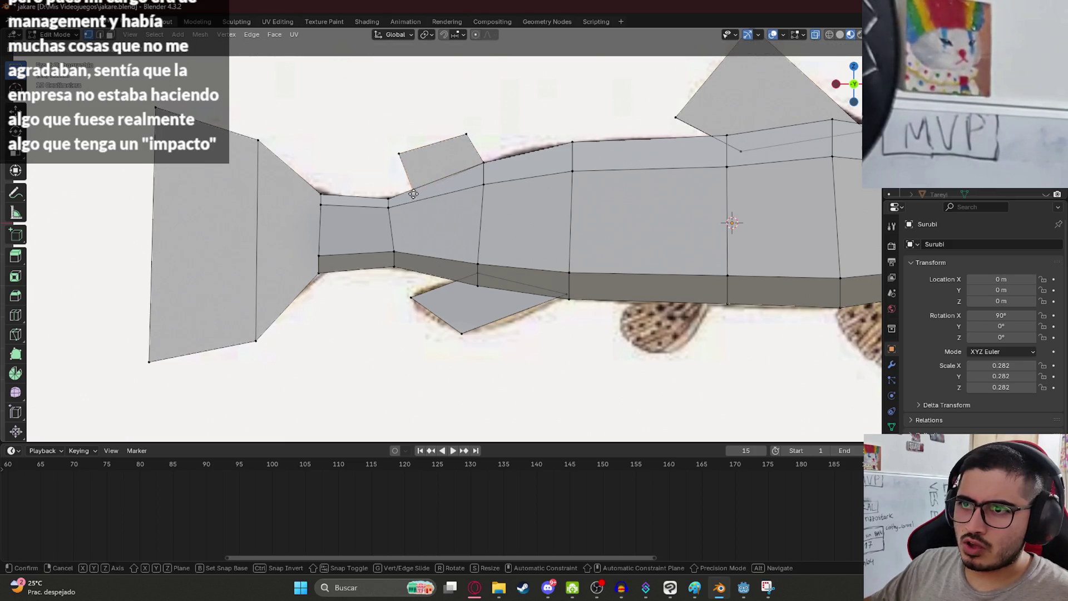
{"action": "left_click", "coordinate": [413, 193]}
{"action": "scroll", "coordinate": [477, 167], "scroll_direction": "down", "scroll_amount": 6}
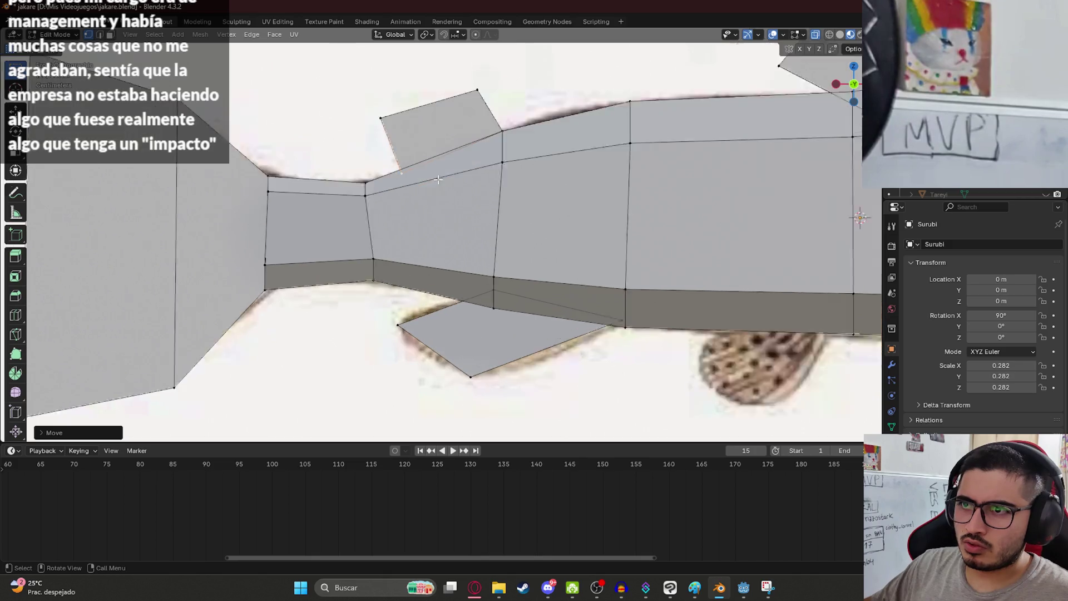
{"action": "key", "text": "ctrl+s"}
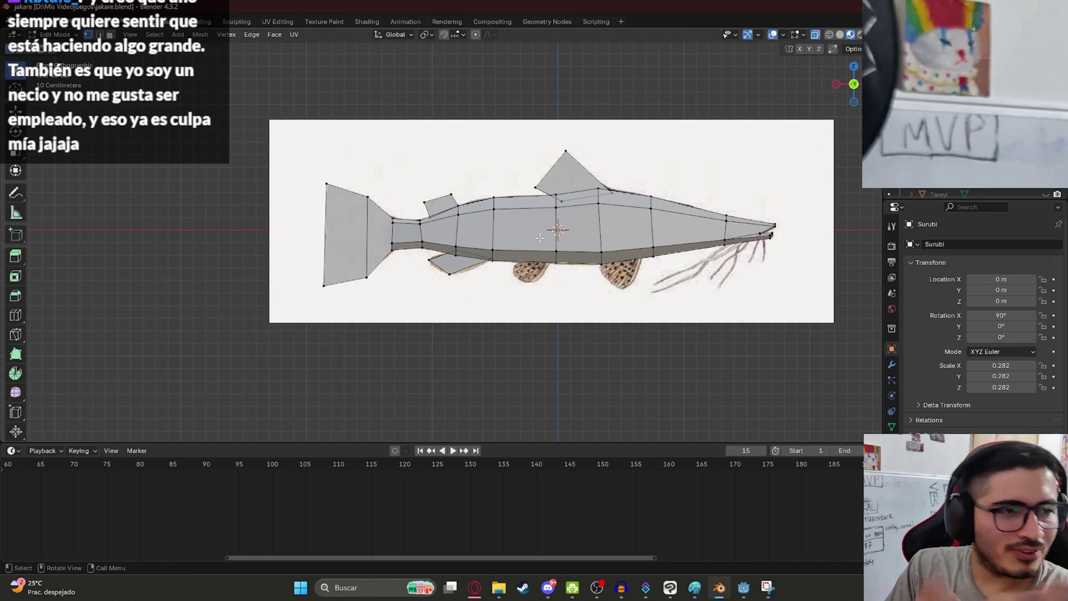
- Trace a four-cornered ventral fin under mid-belly from a copied belly vertex and fill it as a face
{"action": "scroll", "coordinate": [539, 238], "scroll_direction": "up", "scroll_amount": 3}
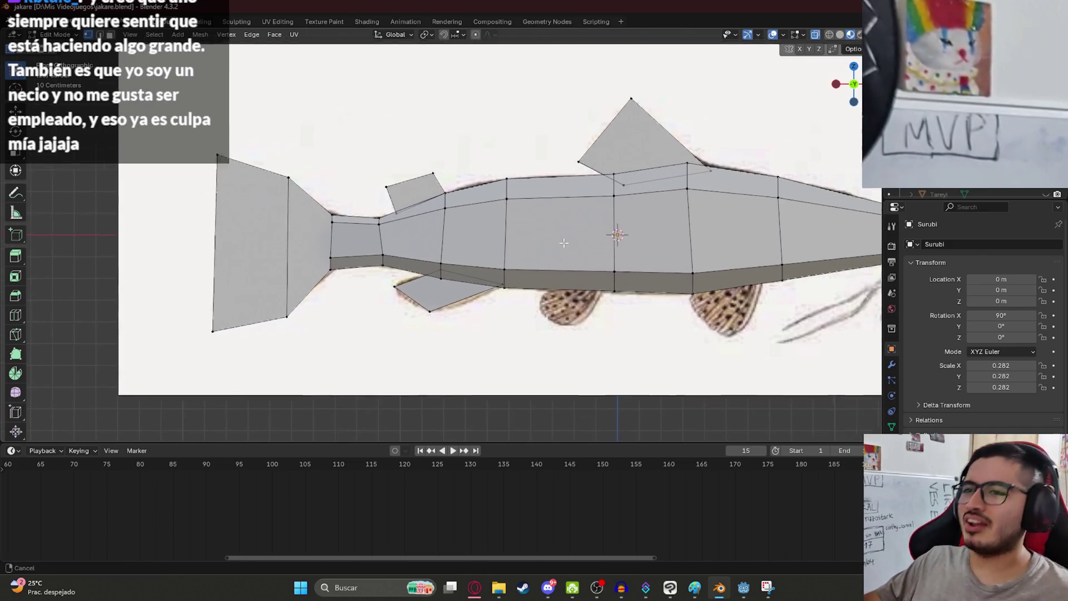
{"action": "scroll", "coordinate": [563, 243], "scroll_direction": "down", "scroll_amount": 3}
{"action": "scroll", "coordinate": [359, 259], "scroll_direction": "up", "scroll_amount": 3}
{"action": "key", "text": "g"}
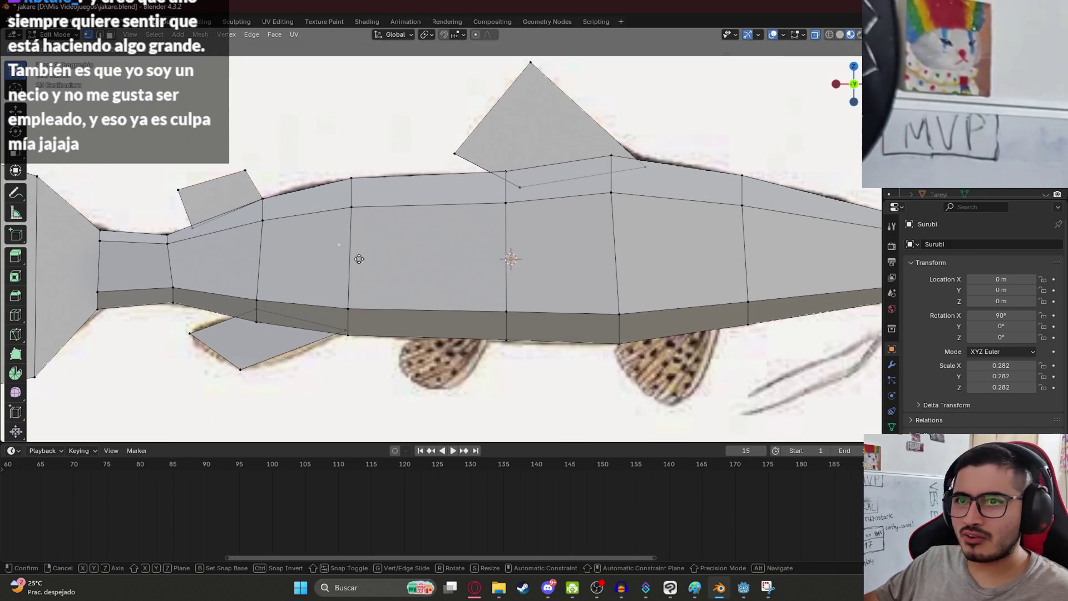
{"action": "left_click", "coordinate": [507, 338]}
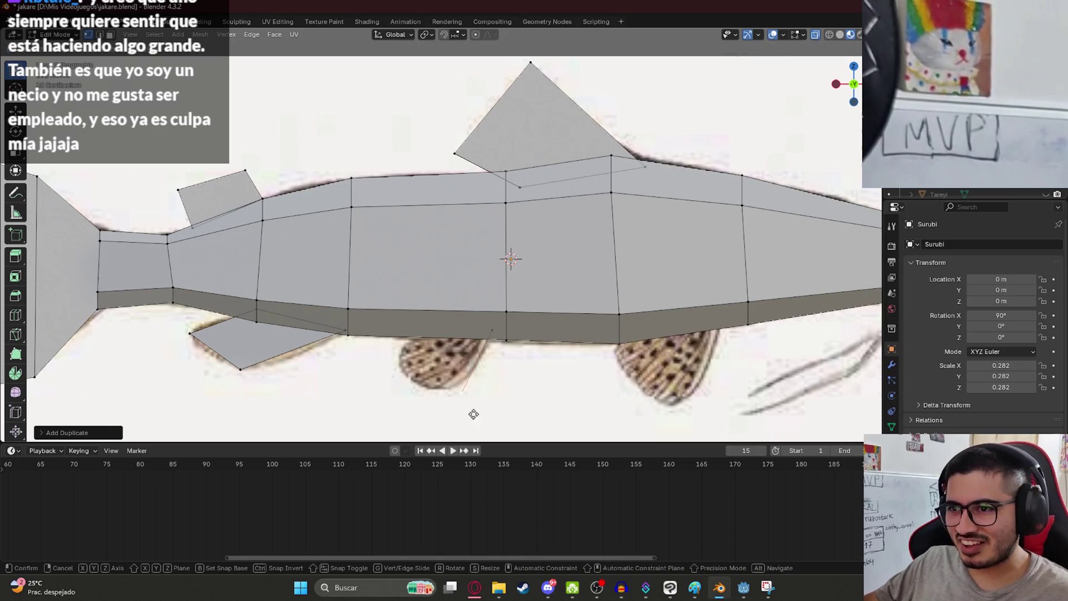
{"action": "key", "text": "e"}
{"action": "left_click", "coordinate": [390, 392]}
{"action": "key", "text": "e"}
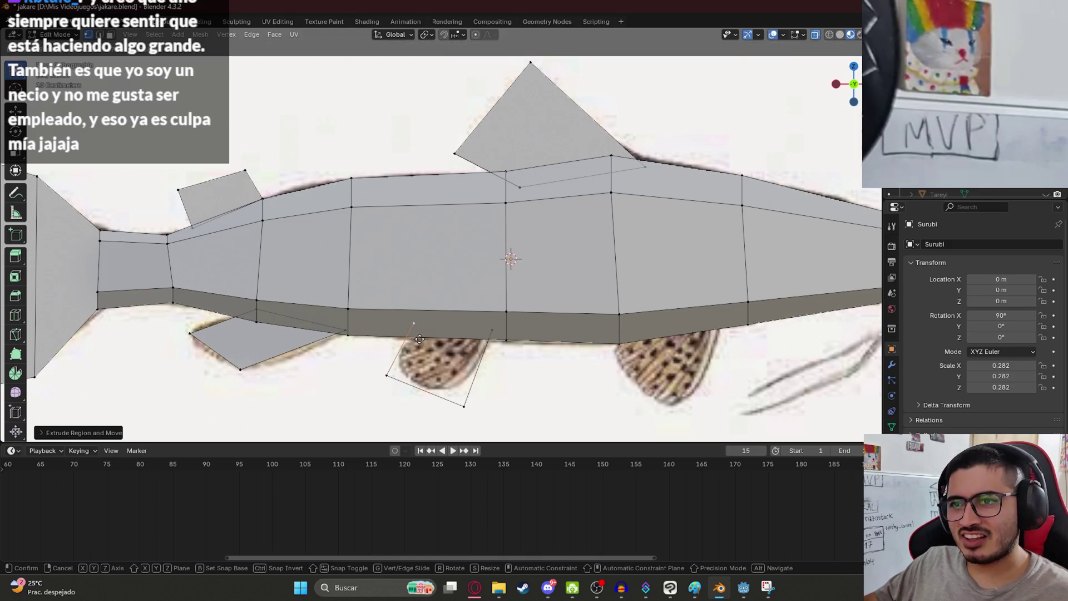
{"action": "left_click", "coordinate": [419, 339]}
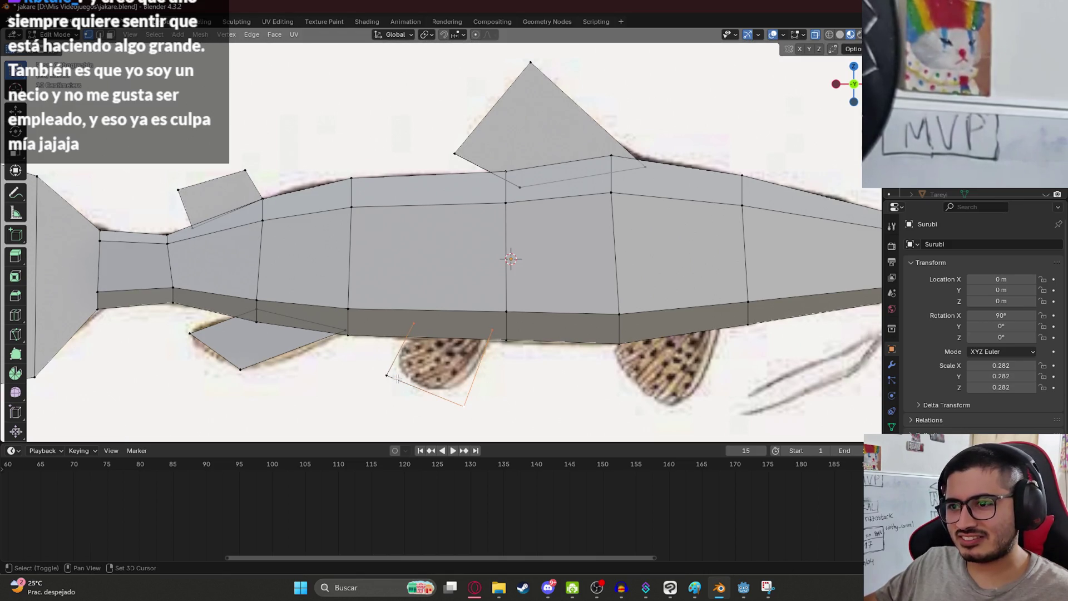
{"action": "key", "text": "f"}
- Start copying a belly vertex for another fin, then cancel and undo the stray vertex
{"action": "key", "text": "alt+a"}
{"action": "middle_click_drag", "start_coordinate": [466, 340], "coordinate": [334, 328], "text": "shift"}
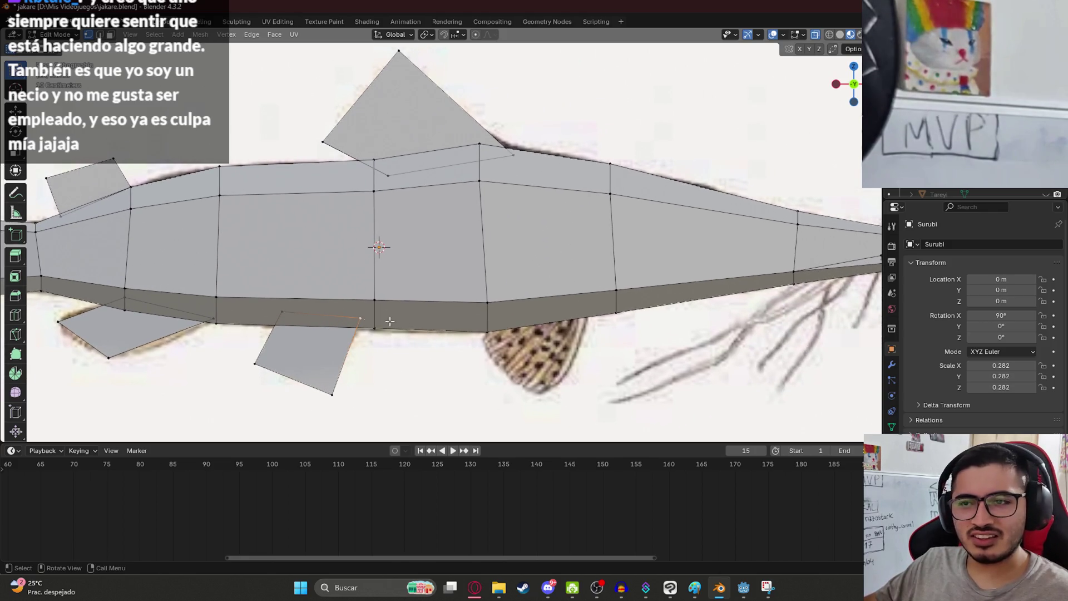
{"action": "key", "text": "g"}
{"action": "left_click", "coordinate": [560, 326]}
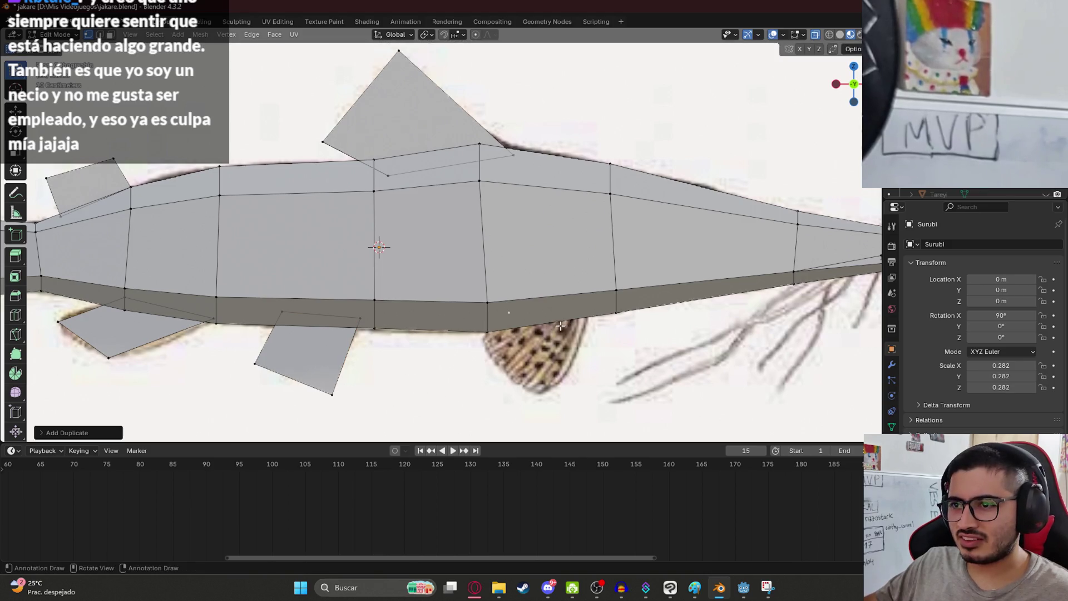
{"action": "right_click", "coordinate": [523, 367]}
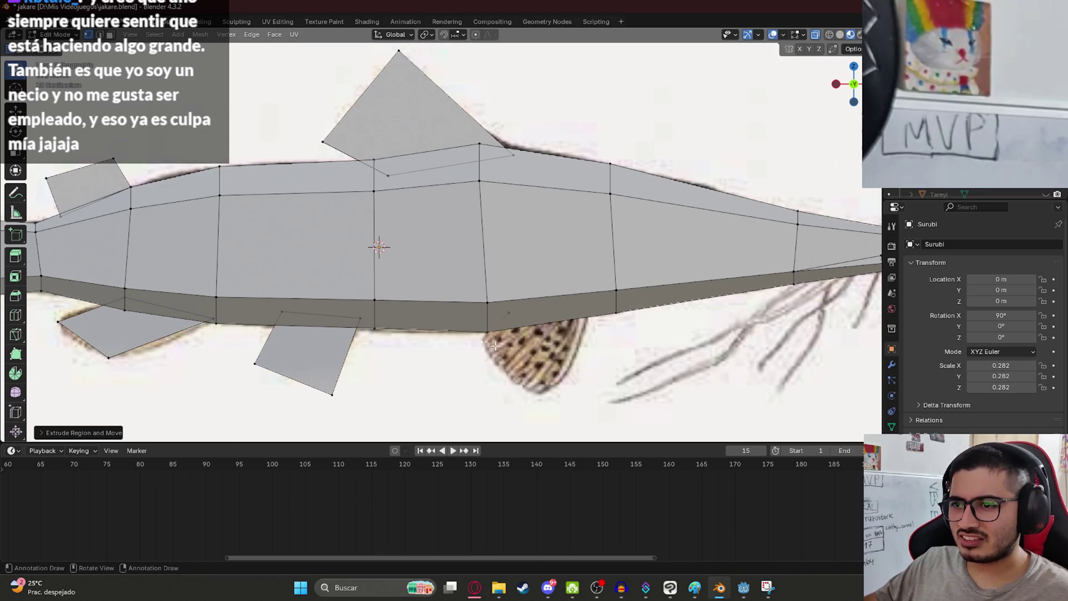
{"action": "key", "text": "ctrl+z"}
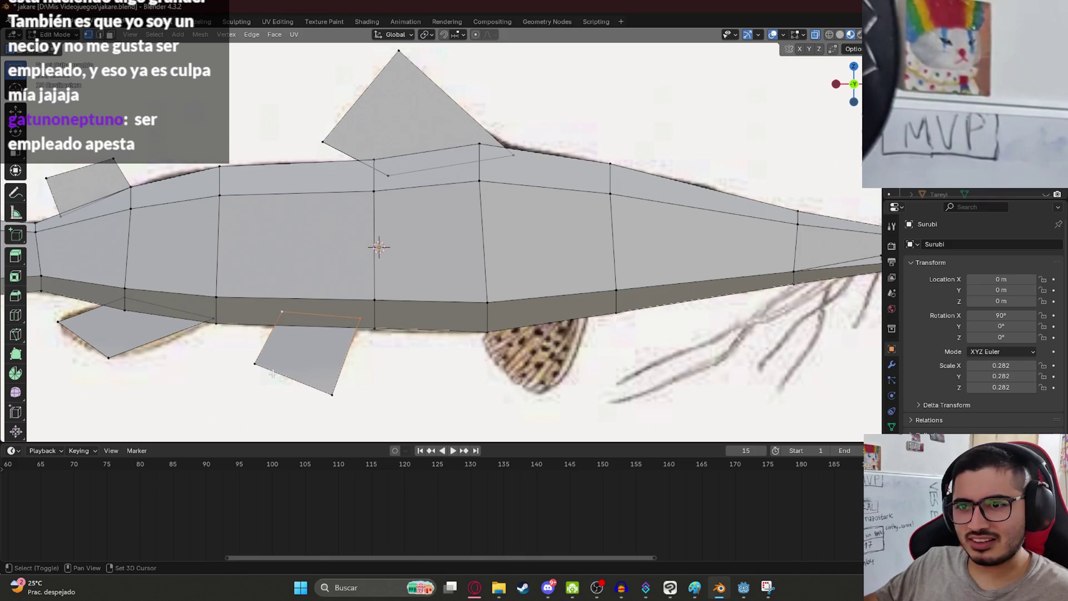
{"action": "scroll", "coordinate": [335, 391], "scroll_direction": "down", "scroll_amount": 4}
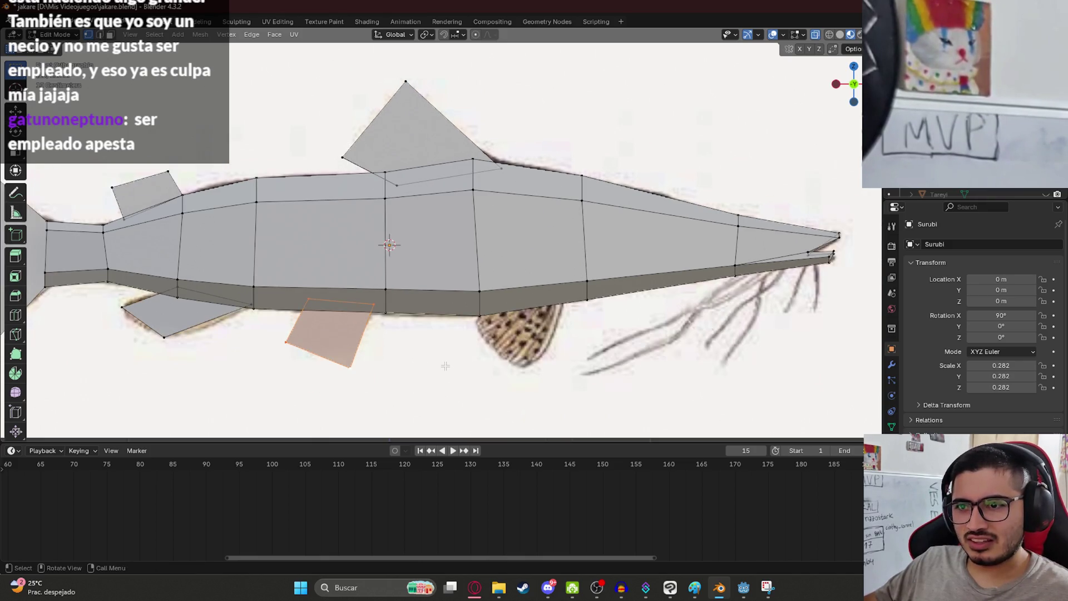
- In the end-on Right view, try shifting the fin sideways along Y, then undo that move
{"action": "key", "text": "KP_3"}
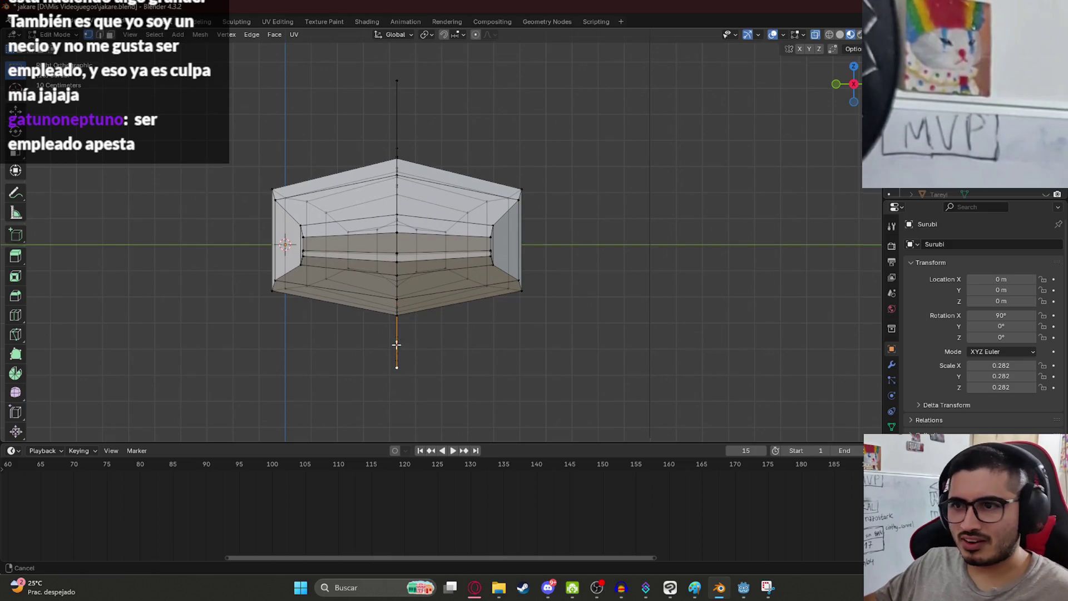
{"action": "middle_click_drag", "start_coordinate": [403, 357], "coordinate": [413, 311], "text": "shift"}
{"action": "key", "text": "g"}
{"action": "key", "text": "y"}
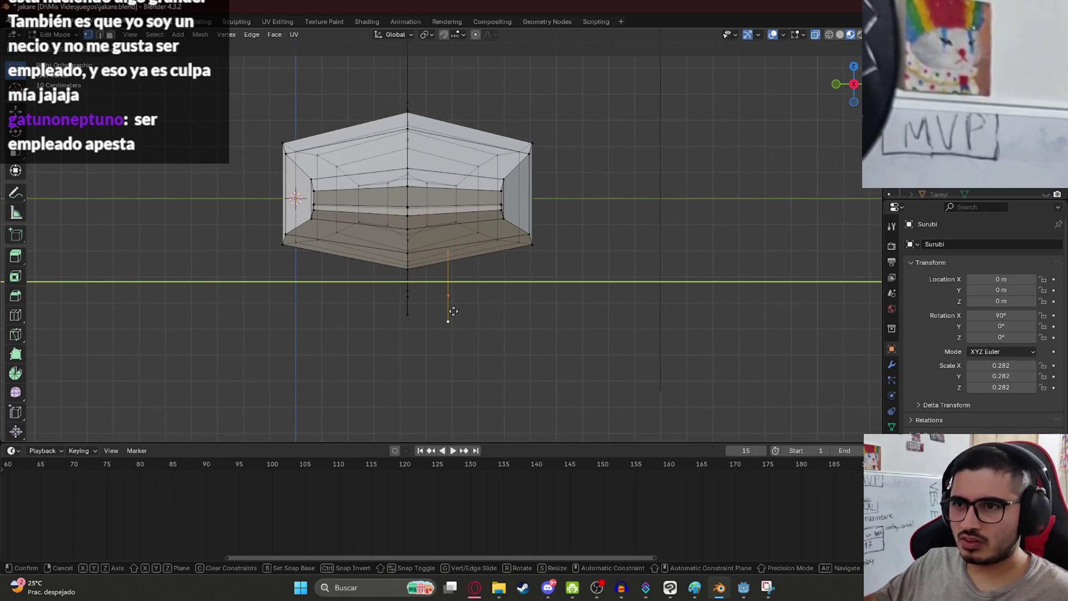
{"action": "left_click", "coordinate": [454, 311]}
{"action": "key", "text": "r"}
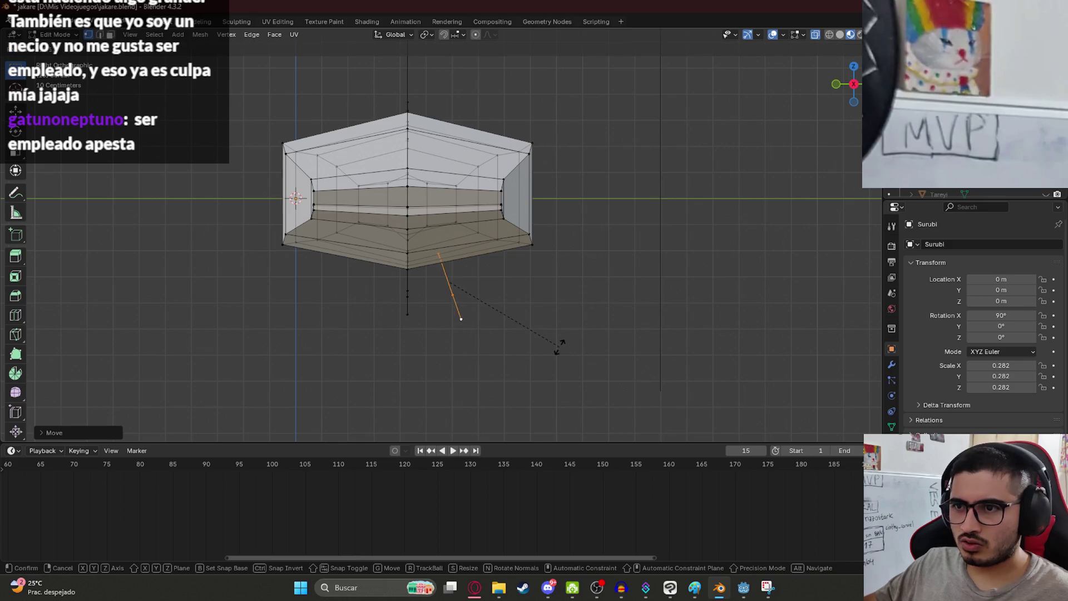
{"action": "key", "text": "Escape"}
{"action": "key", "text": "ctrl+z"}
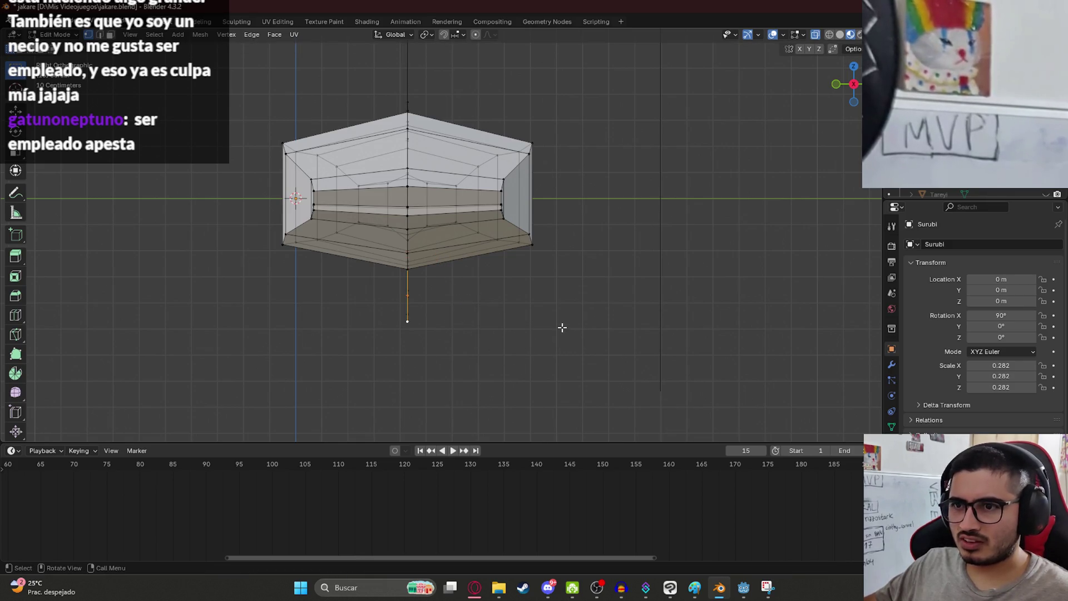
- Tilt the fin outward, slide it sideways along Y, and raise it along Z to the belly
{"action": "key", "text": "r"}
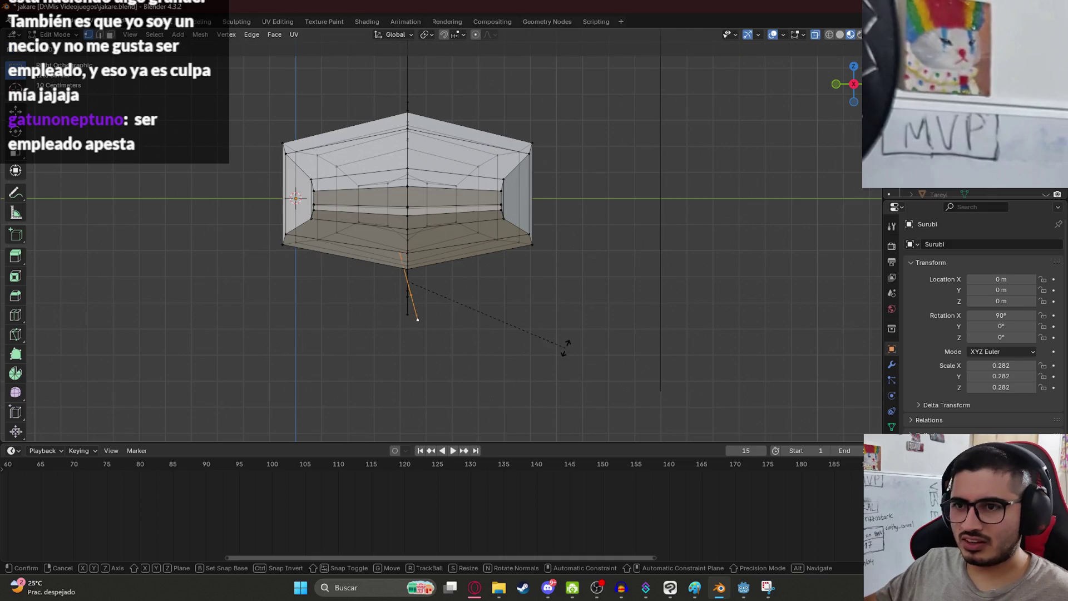
{"action": "left_click", "coordinate": [570, 339]}
{"action": "key", "text": "g"}
{"action": "key", "text": "y"}
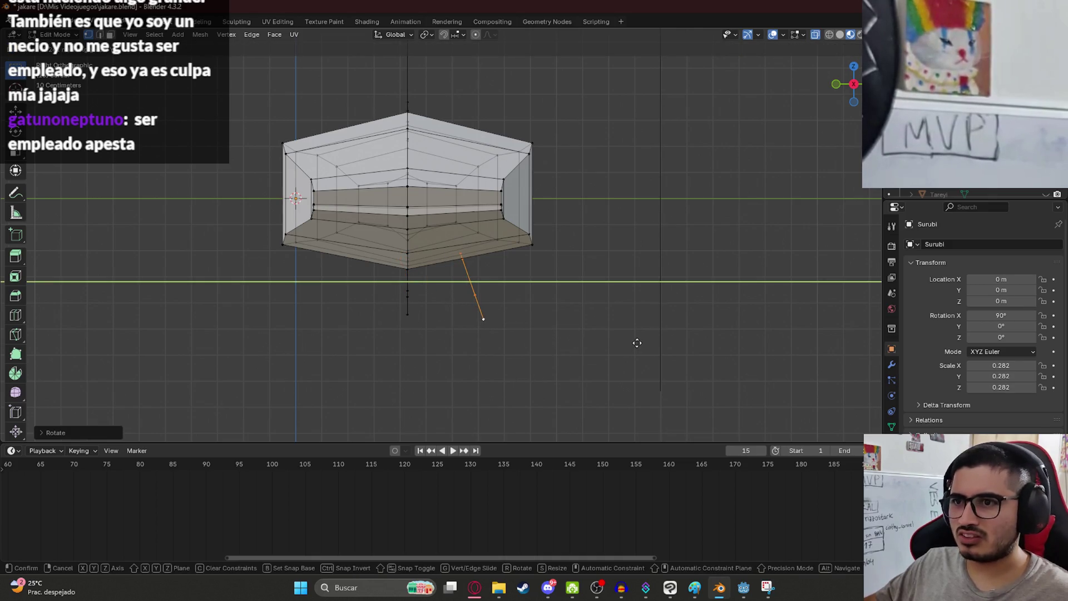
{"action": "left_click", "coordinate": [637, 343]}
{"action": "key", "text": "g"}
{"action": "key", "text": "z"}
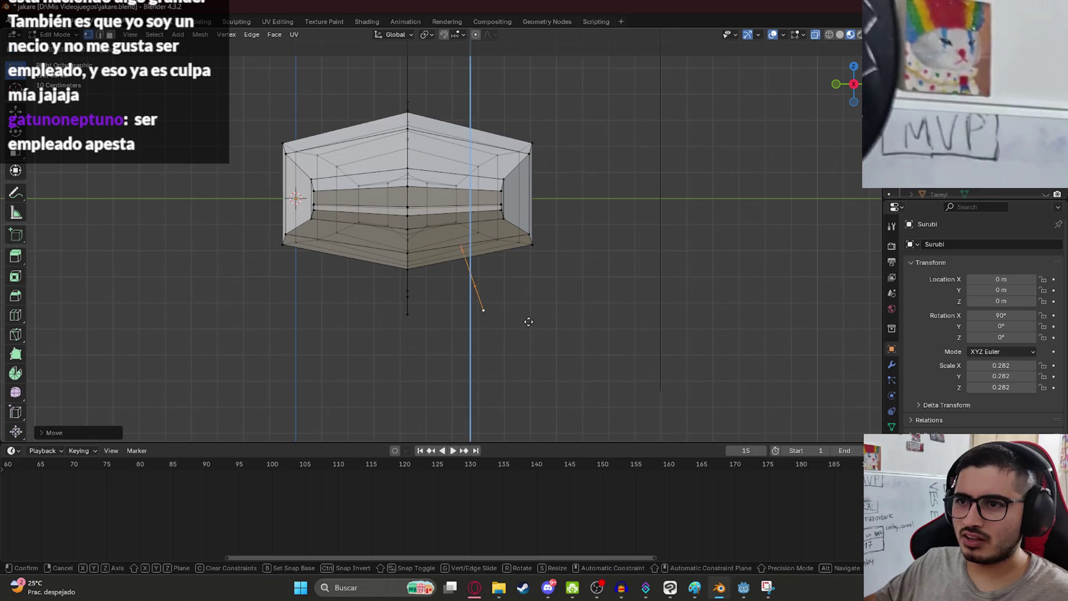
{"action": "left_click", "coordinate": [530, 323]}
{"action": "key", "text": "ctrl+KP_1"}
{"action": "scroll", "coordinate": [320, 261], "scroll_direction": "up", "scroll_amount": 3}
{"action": "scroll", "coordinate": [320, 261], "scroll_direction": "up", "scroll_amount": 4}
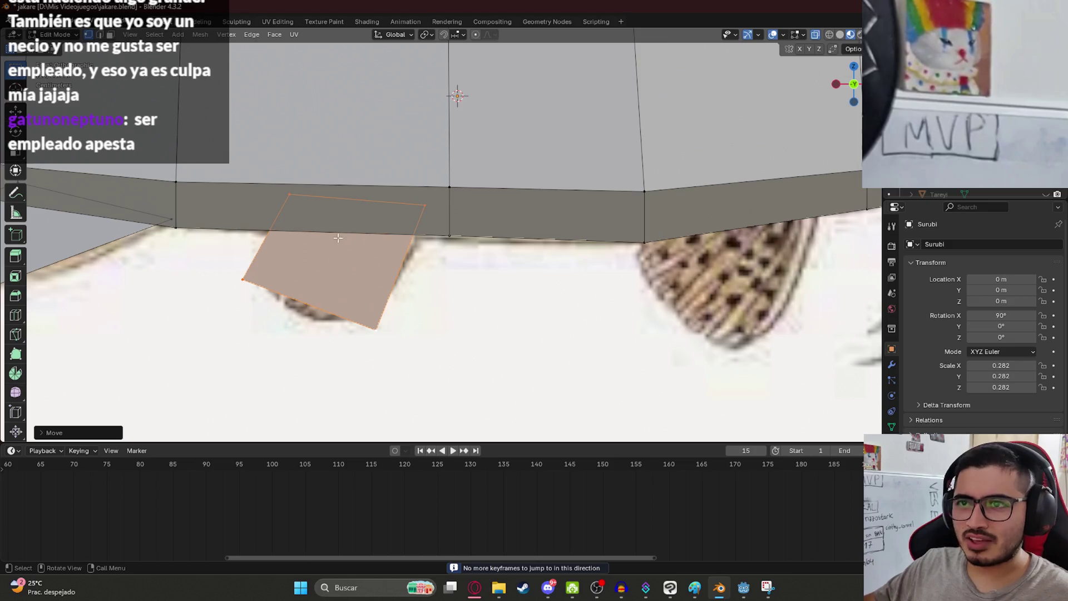
- Shift the fin face slightly lower-left and fit its left corner onto the drawn fin
{"action": "key", "text": "g"}
{"action": "left_click", "coordinate": [335, 256]}
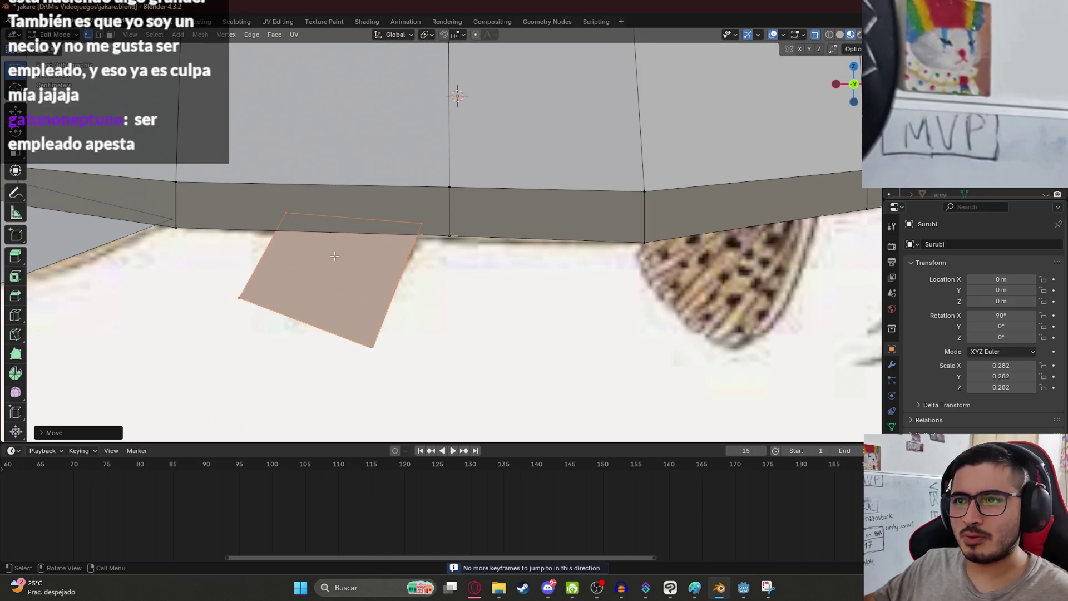
{"action": "left_click", "coordinate": [370, 342]}
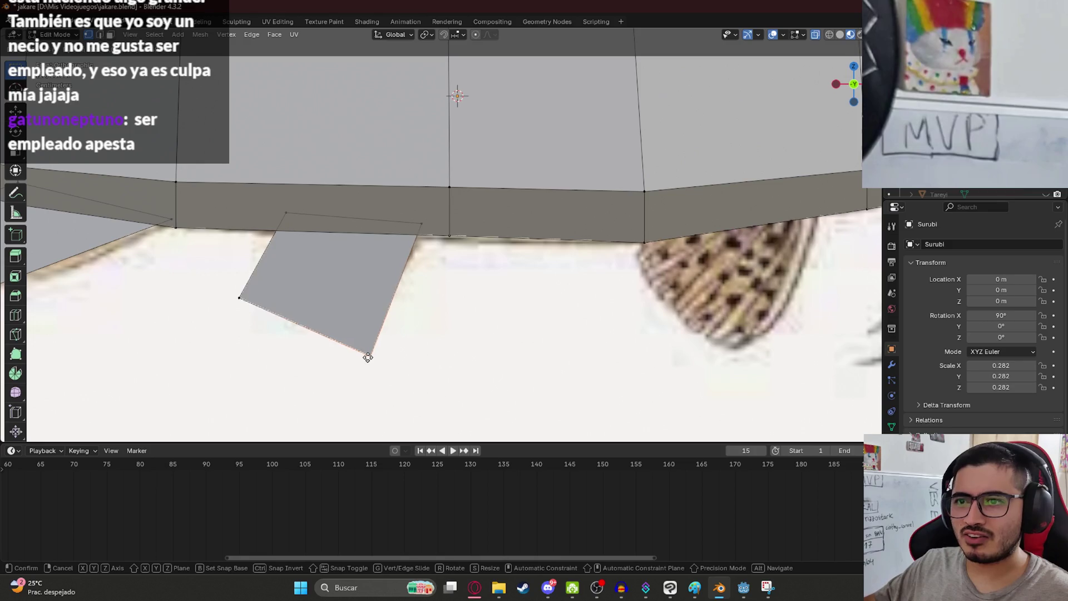
{"action": "left_click", "coordinate": [239, 298]}
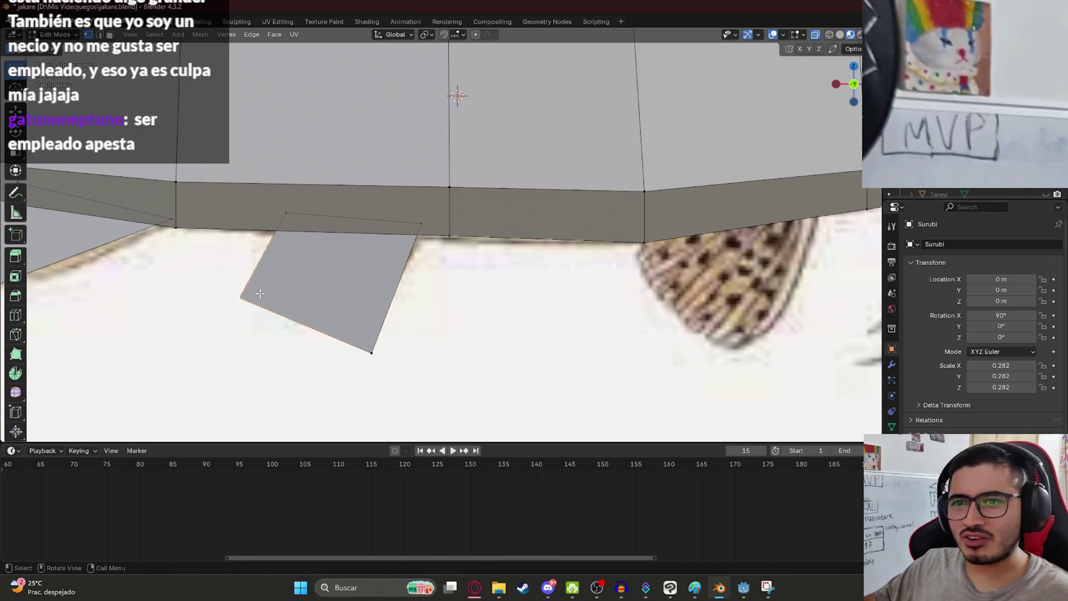
{"action": "key", "text": "g"}
{"action": "left_click", "coordinate": [254, 302]}
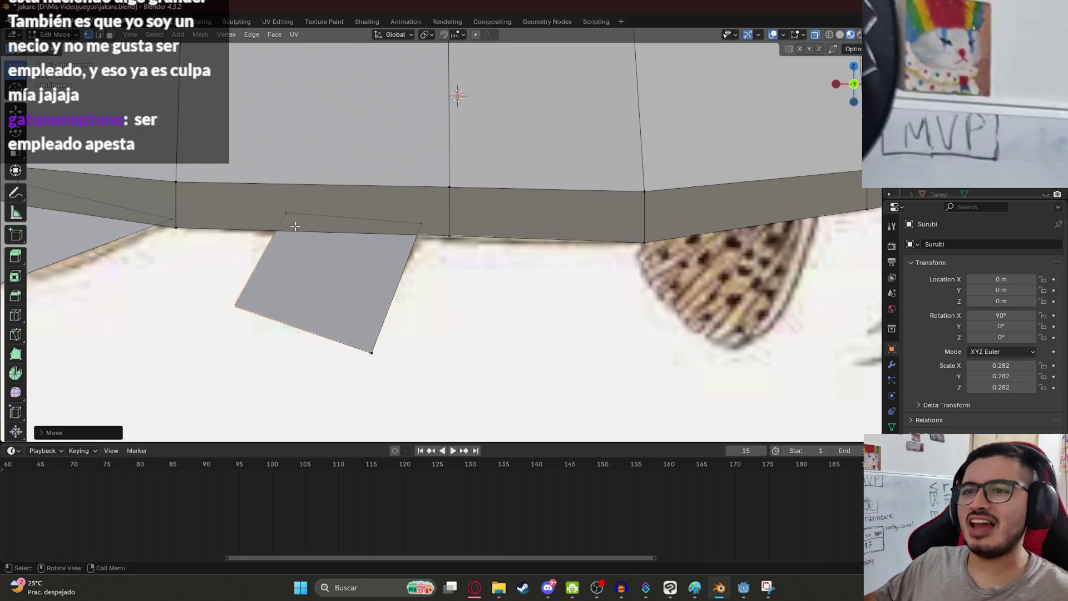
- Settle the fin's top-left and top-right corners against the belly and save jakare.blend
{"action": "left_click", "coordinate": [285, 213]}
{"action": "key", "text": "g"}
{"action": "left_click", "coordinate": [285, 218]}
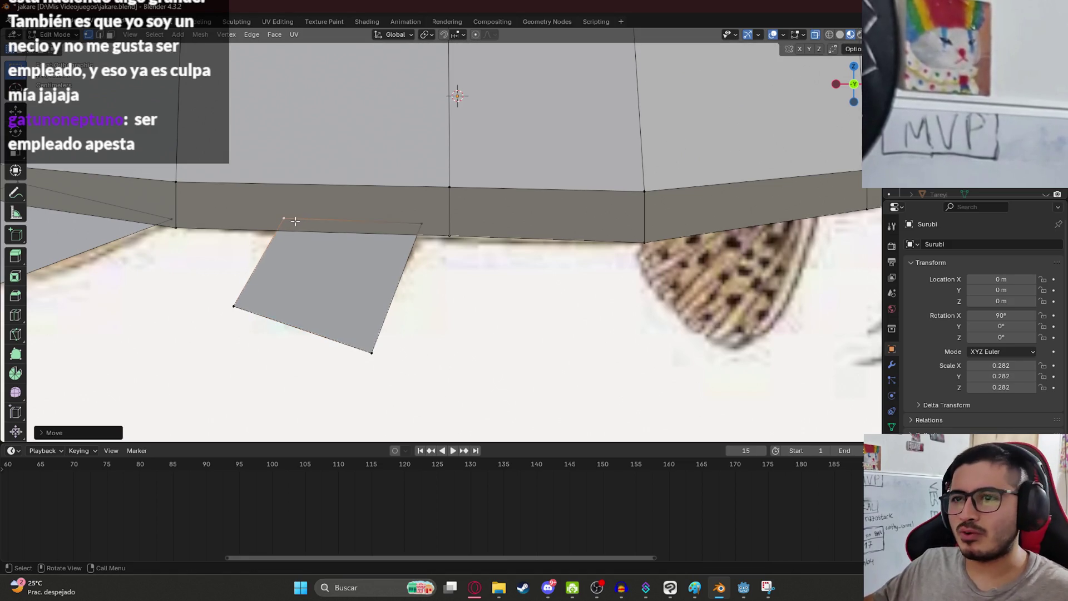
{"action": "left_click", "coordinate": [421, 225]}
{"action": "key", "text": "g"}
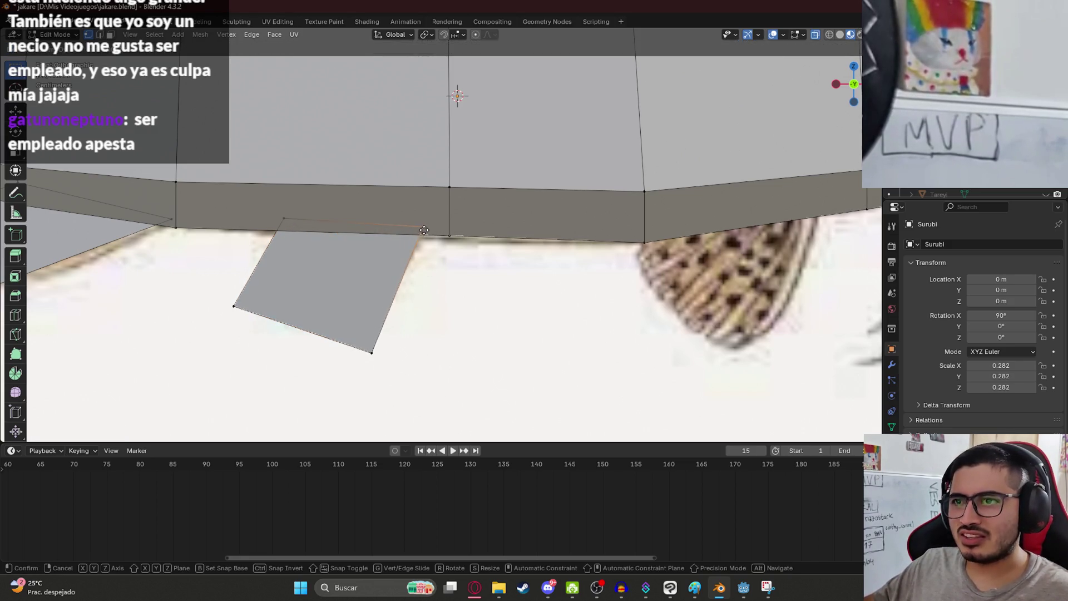
{"action": "left_click", "coordinate": [371, 238]}
{"action": "scroll", "coordinate": [371, 238], "scroll_direction": "down", "scroll_amount": 8}
{"action": "key", "text": "ctrl+s"}
{"action": "scroll", "coordinate": [388, 247], "scroll_direction": "up", "scroll_amount": 4}
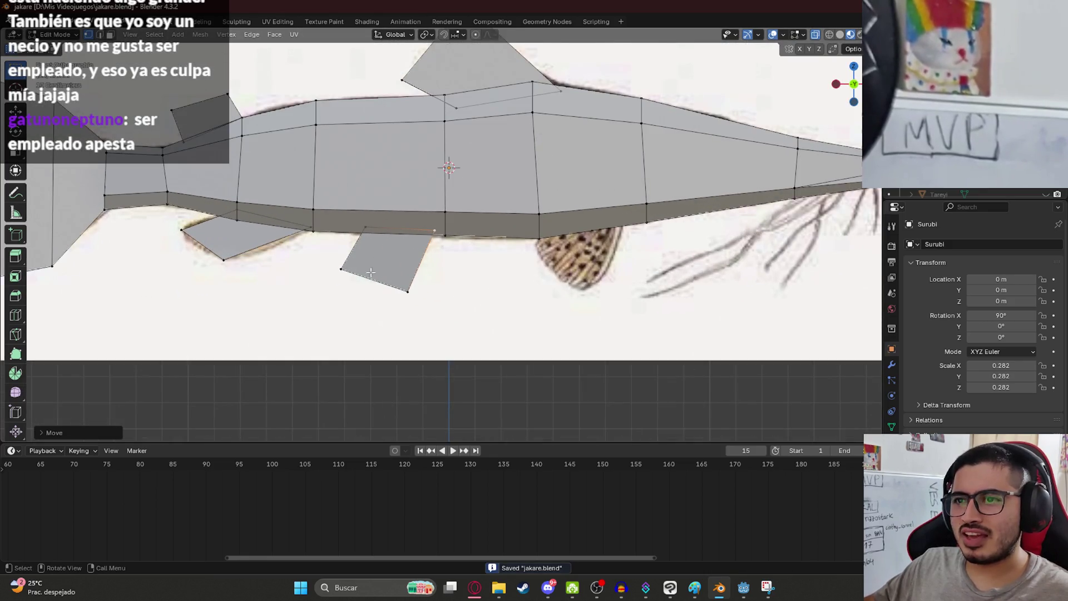
{"action": "left_click", "coordinate": [340, 271], "text": "shift"}
- Duplicate the selected fin face in place and rotate the copy slightly around Y
{"action": "left_click", "coordinate": [408, 291], "text": "shift"}
{"action": "scroll", "coordinate": [409, 286], "scroll_direction": "down", "scroll_amount": 3}
{"action": "key", "text": "KP_3"}
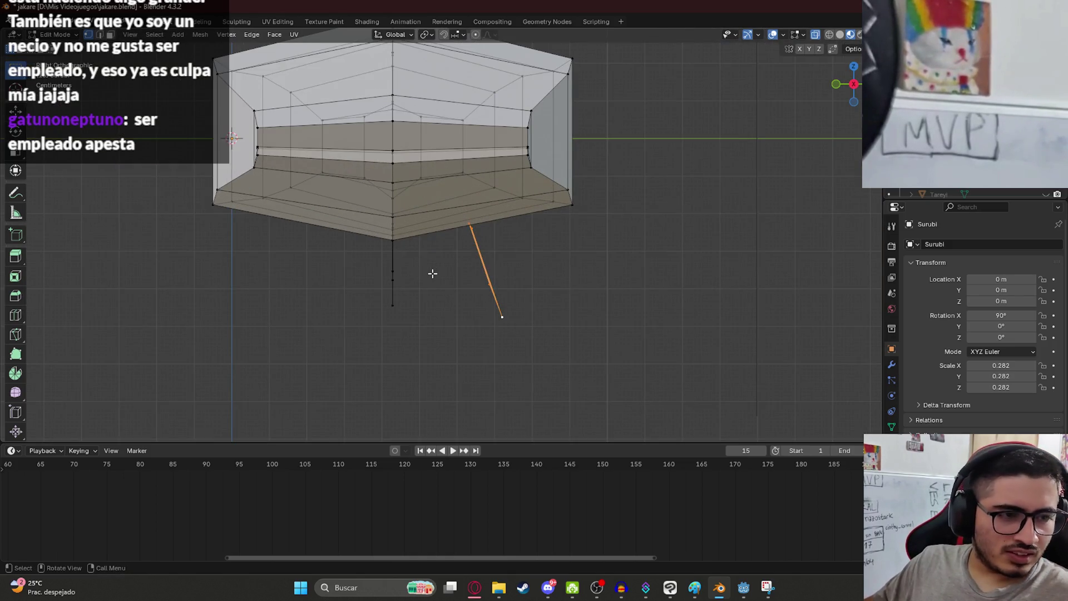
{"action": "scroll", "coordinate": [433, 273], "scroll_direction": "up", "scroll_amount": 1}
{"action": "key", "text": "g"}
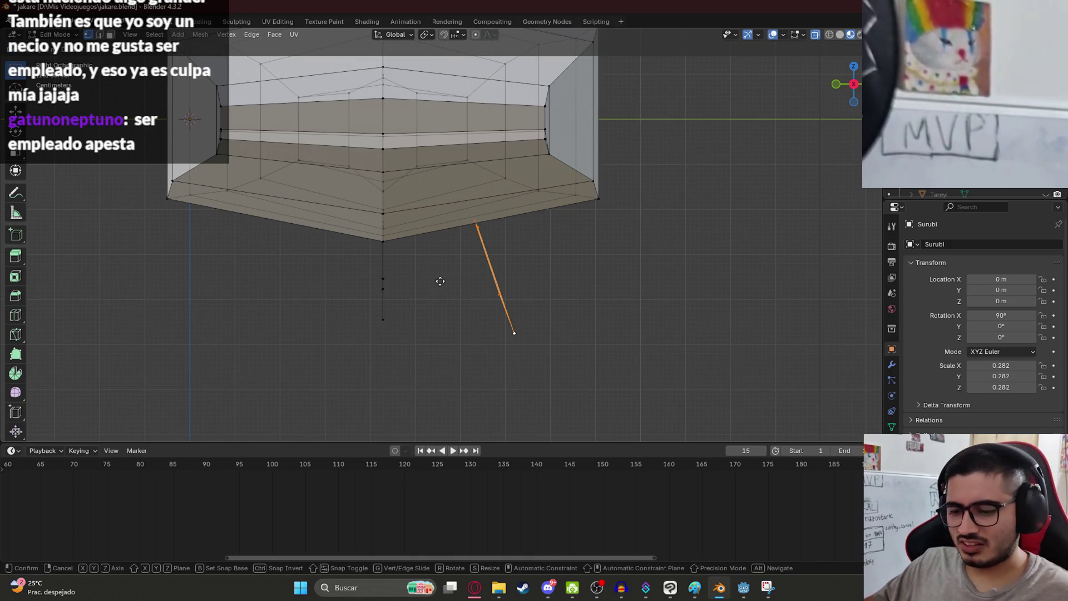
{"action": "right_click", "coordinate": [440, 281]}
{"action": "key", "text": "r"}
{"action": "key", "text": "y"}
{"action": "key", "text": "y"}
{"action": "key", "text": "y"}
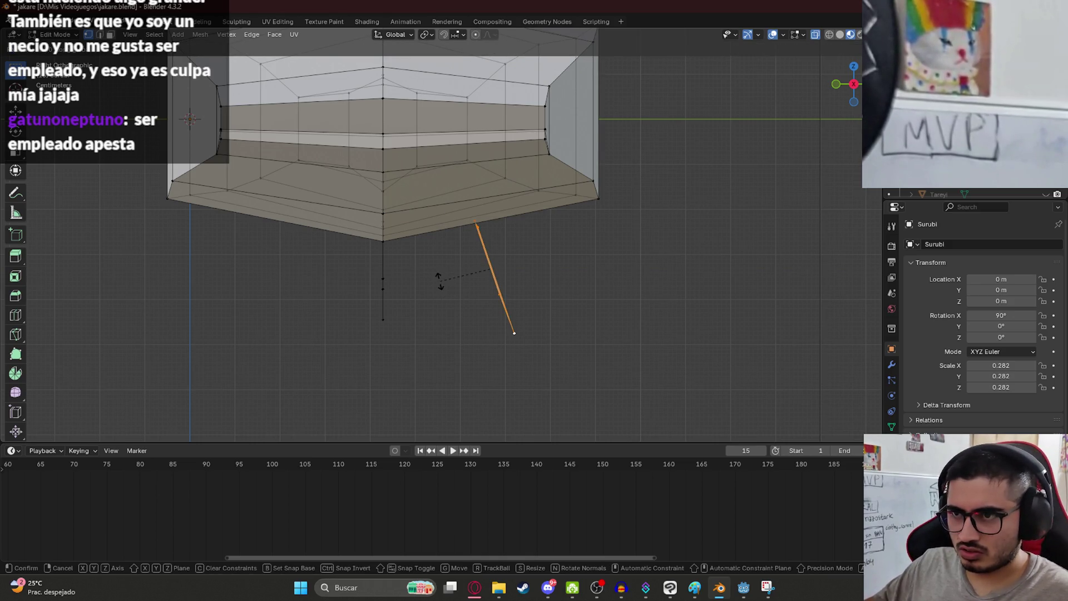
{"action": "left_click", "coordinate": [440, 281]}
- Flip the fin copy across Y and move it to the belly's opposite side
{"action": "key", "text": "r"}
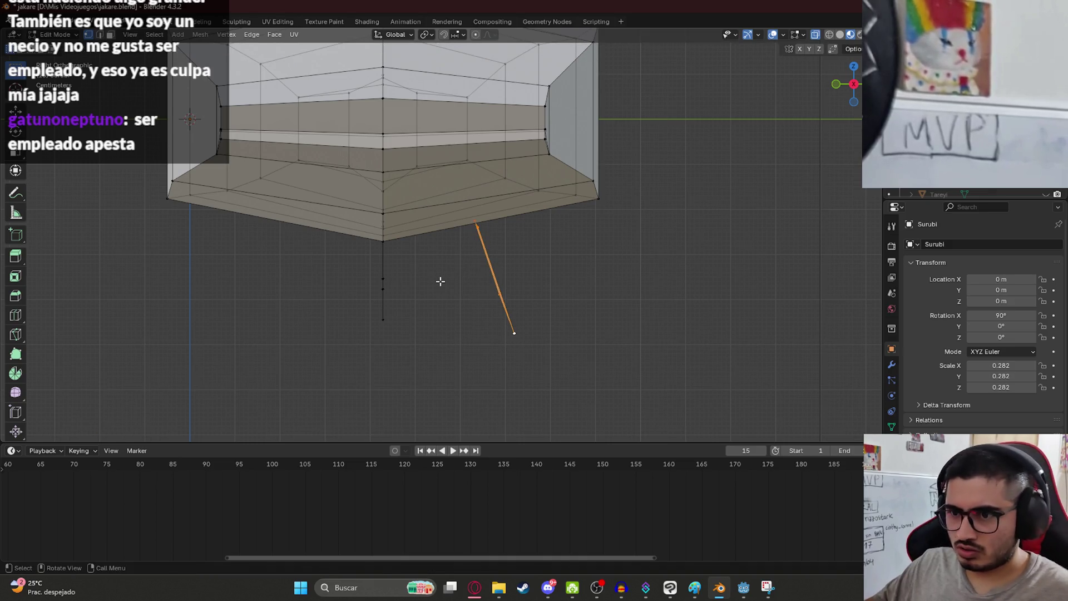
{"action": "key", "text": "y"}
{"action": "left_click", "coordinate": [440, 280]}
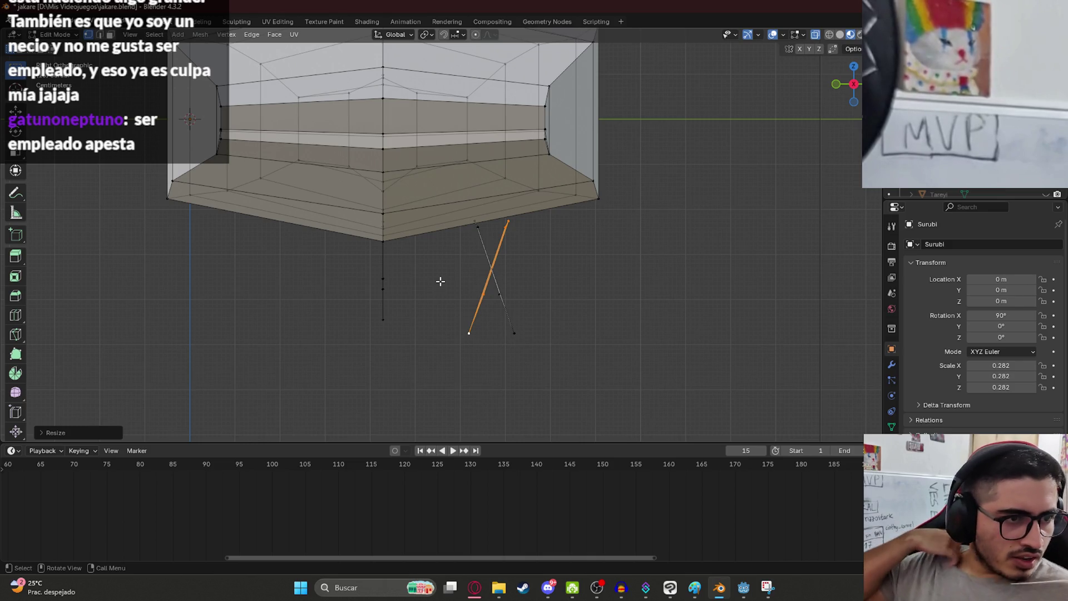
{"action": "key", "text": "g"}
{"action": "key", "text": "y"}
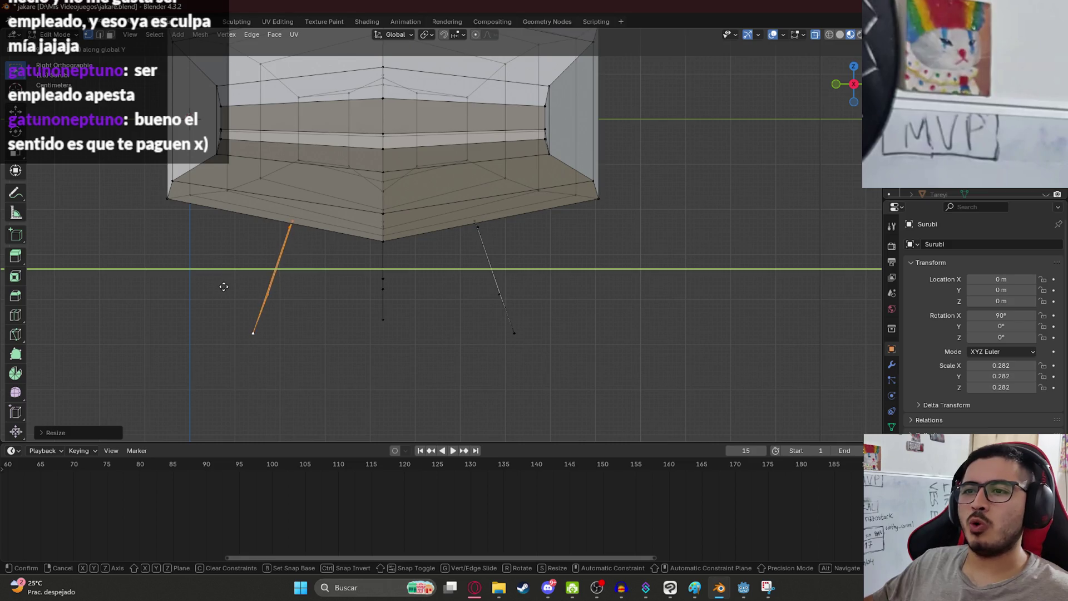
{"action": "left_click", "coordinate": [233, 291]}
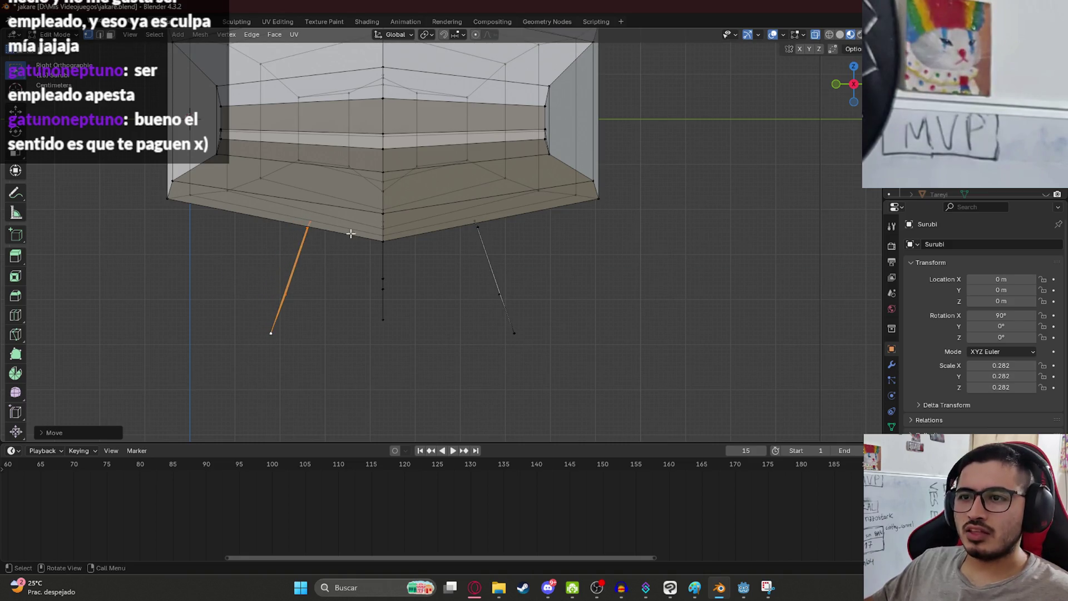
- Select both fins, lower them along Z against the belly, and return to Object Mode
{"action": "scroll", "coordinate": [293, 238], "scroll_direction": "up", "scroll_amount": 1}
{"action": "middle_click_drag", "start_coordinate": [294, 238], "coordinate": [440, 206]}
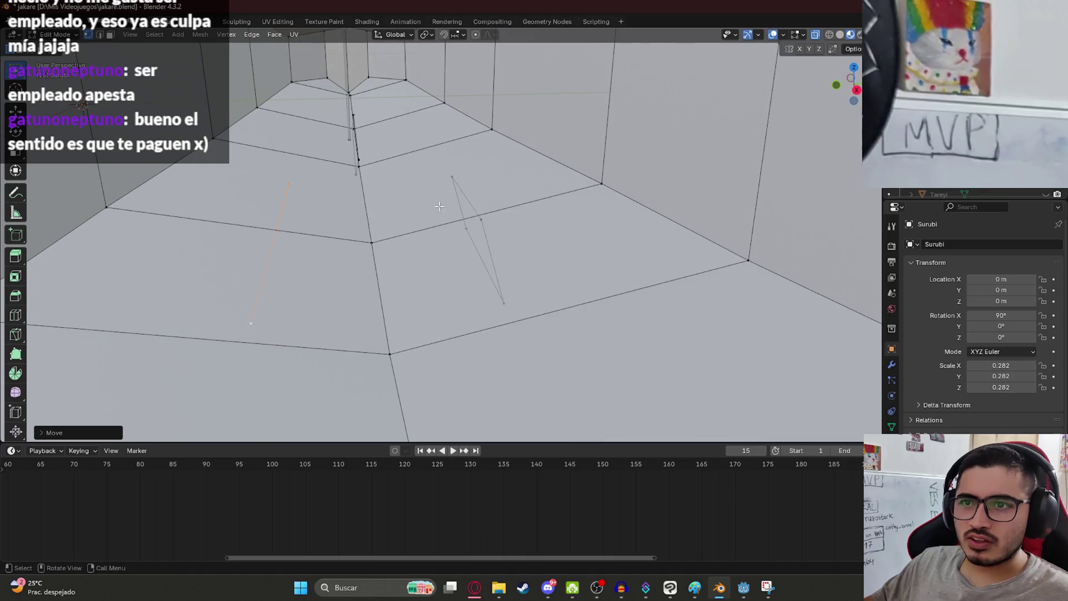
{"action": "left_click", "coordinate": [476, 221]}
{"action": "mouse_move", "coordinate": [346, 186]}
{"action": "middle_mouse_down"}
{"action": "mouse_move", "coordinate": [309, 230]}
{"action": "mouse_move", "coordinate": [305, 167]}
{"action": "middle_mouse_up"}
{"action": "left_click", "coordinate": [305, 159], "text": "shift"}
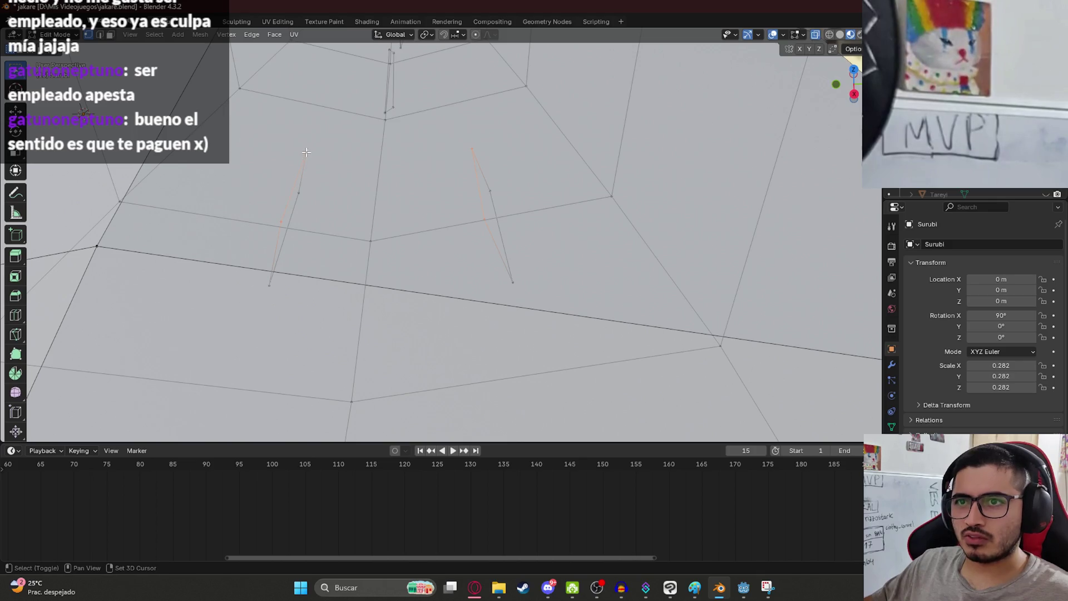
{"action": "key", "text": "KP_3"}
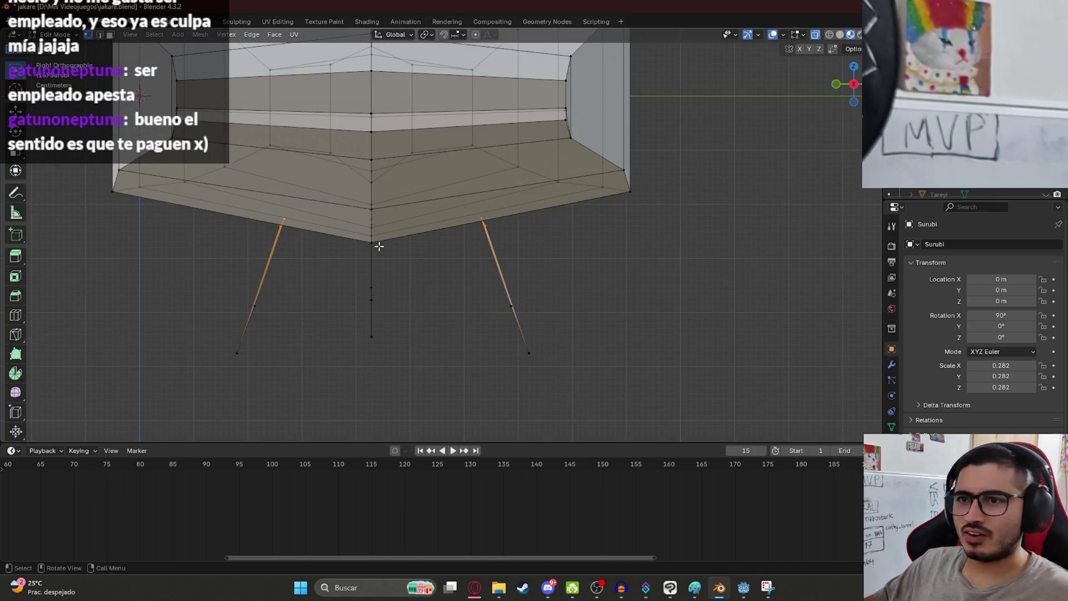
{"action": "key", "text": "g"}
{"action": "key", "text": "z"}
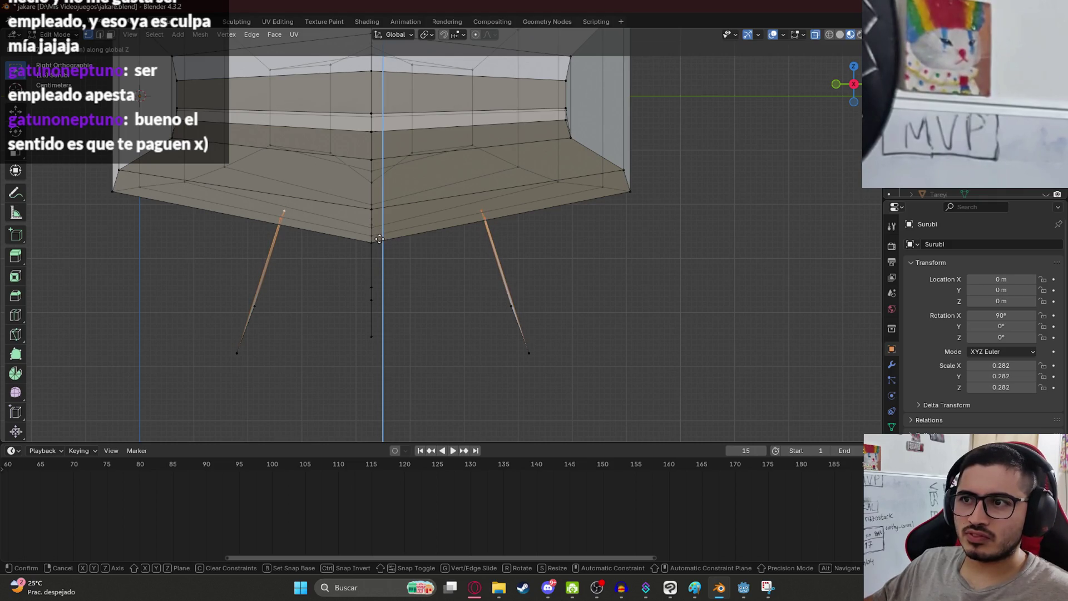
{"action": "left_click", "coordinate": [374, 238]}
{"action": "scroll", "coordinate": [405, 255], "scroll_direction": "down", "scroll_amount": 3}
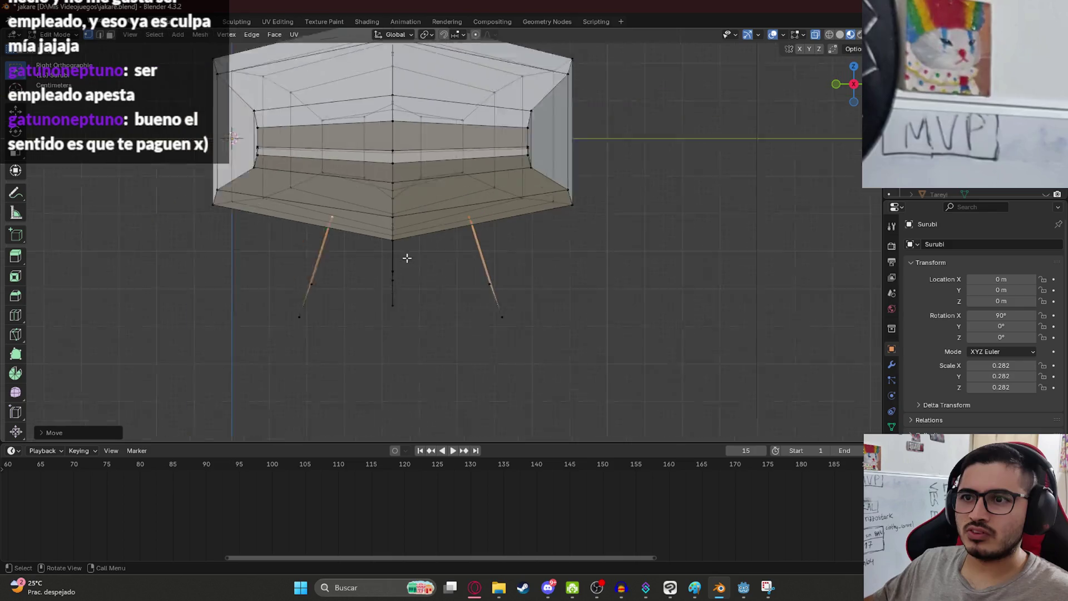
{"action": "key", "text": "Tab"}
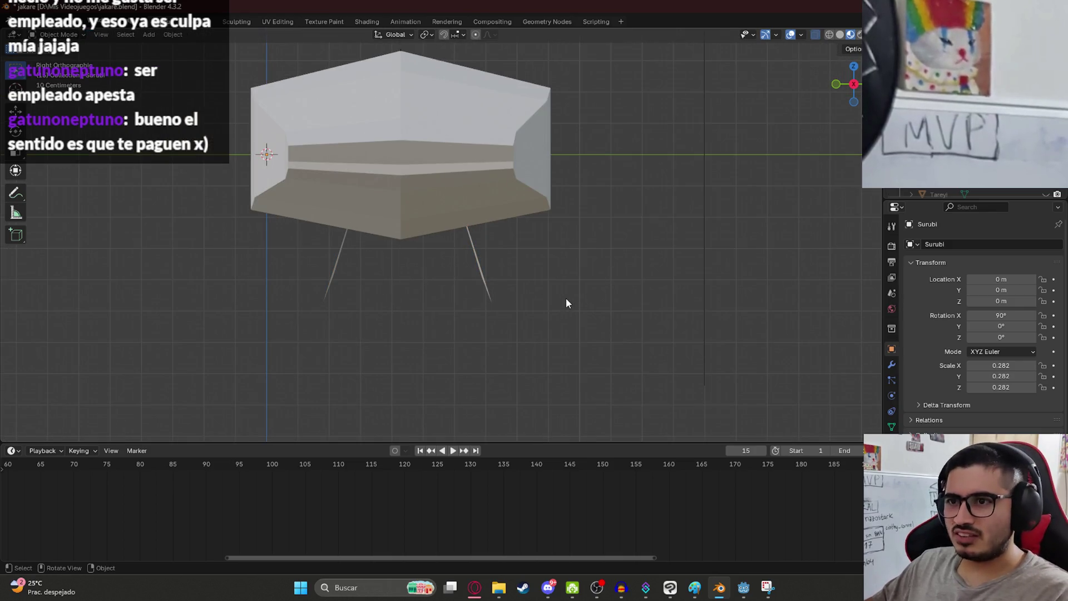
- Switch to Material Preview shading, re-enter Edit Mode over the side-view reference, and save jakare.blend
{"action": "key", "text": "KP_1"}
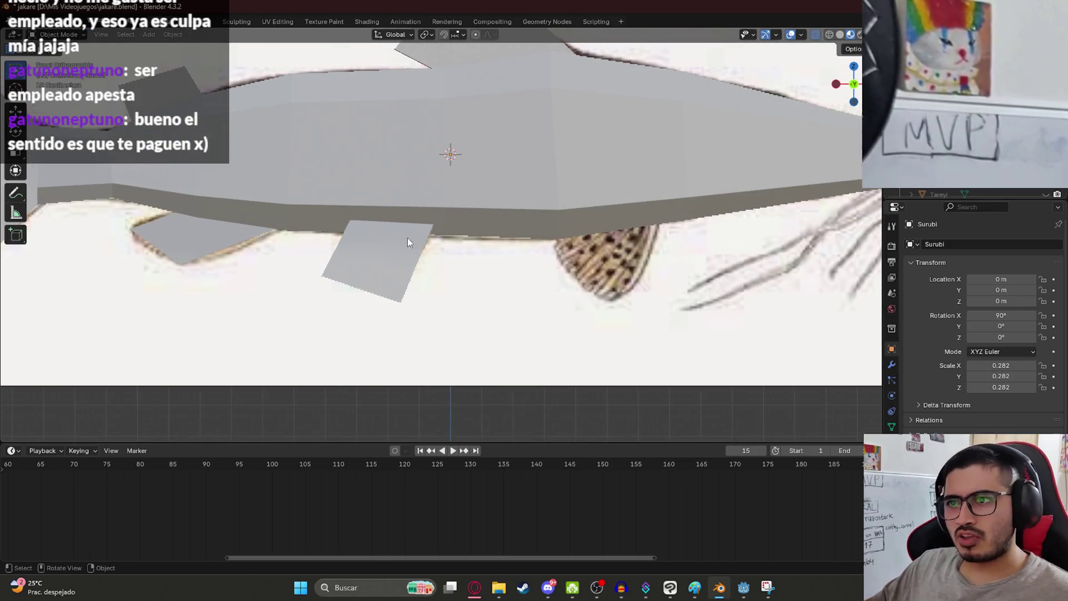
{"action": "key", "text": "z"}
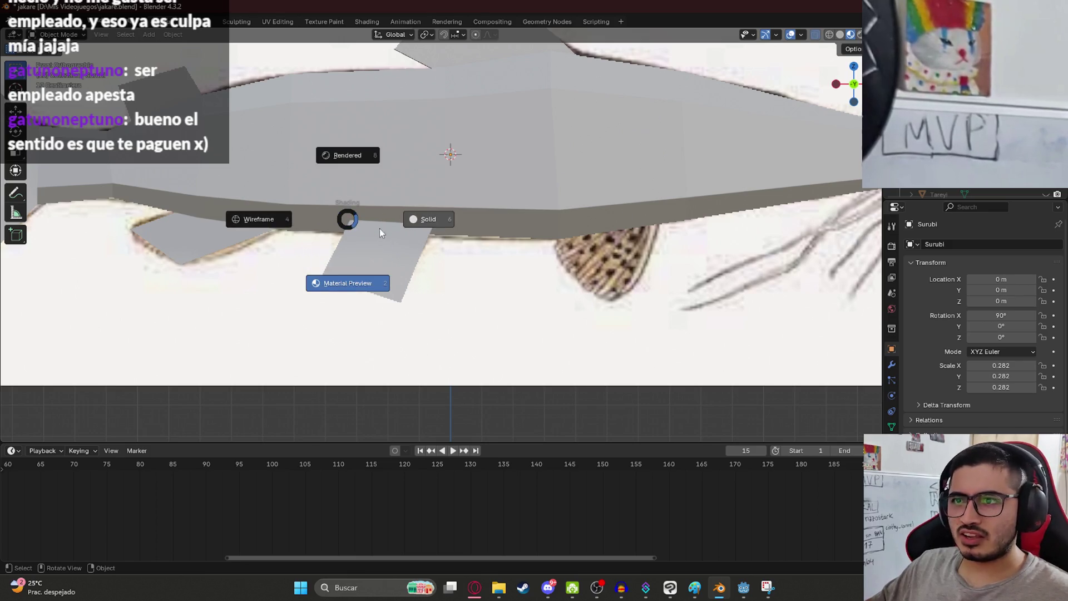
{"action": "key", "text": "2"}
{"action": "key", "text": "Tab"}
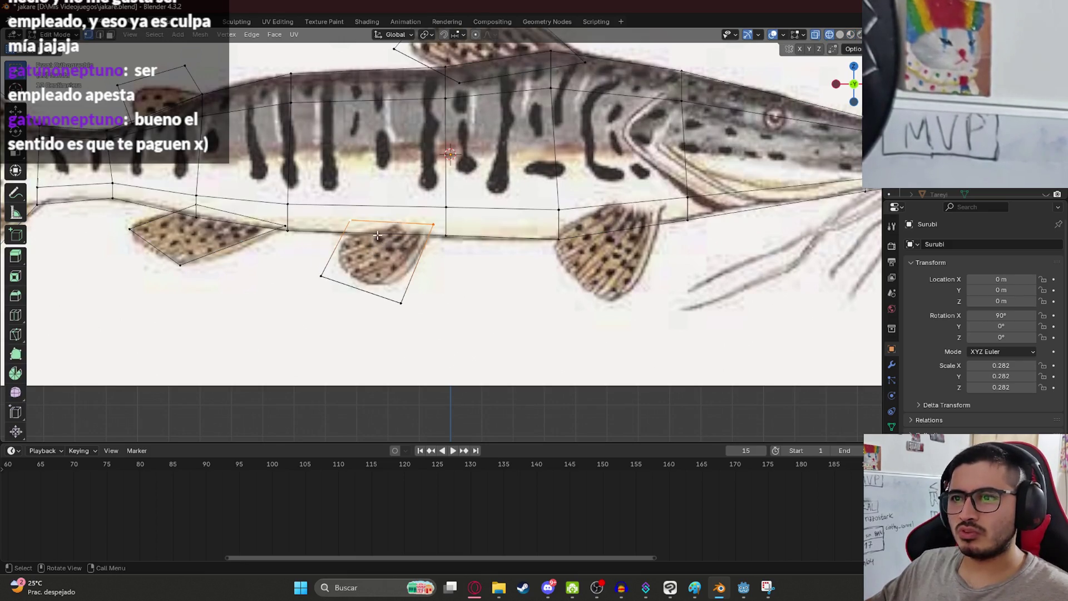
{"action": "left_click", "coordinate": [445, 252]}
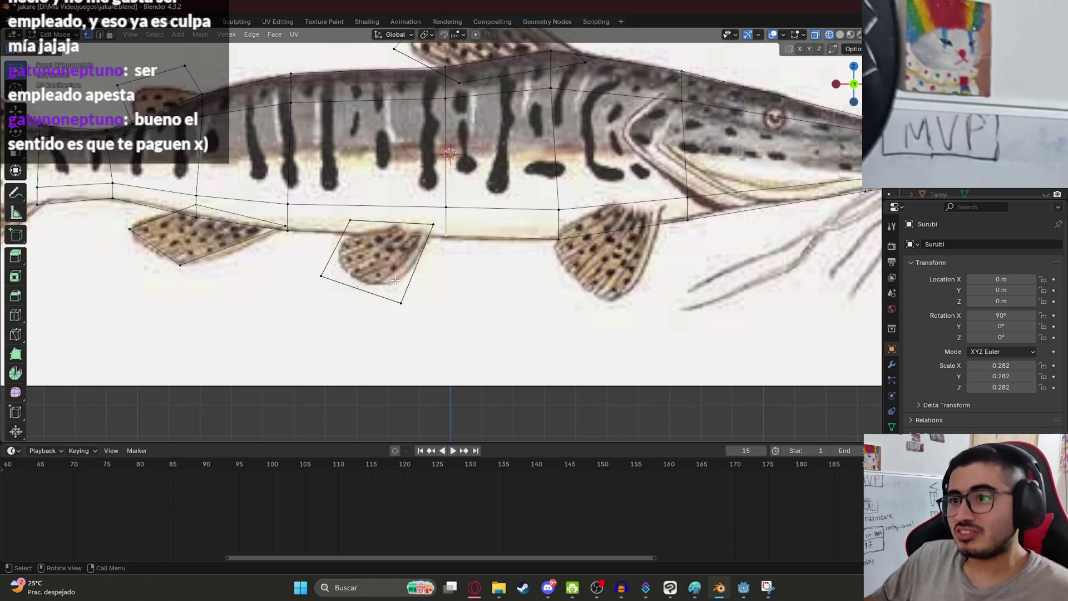
{"action": "key", "text": "ctrl+s"}
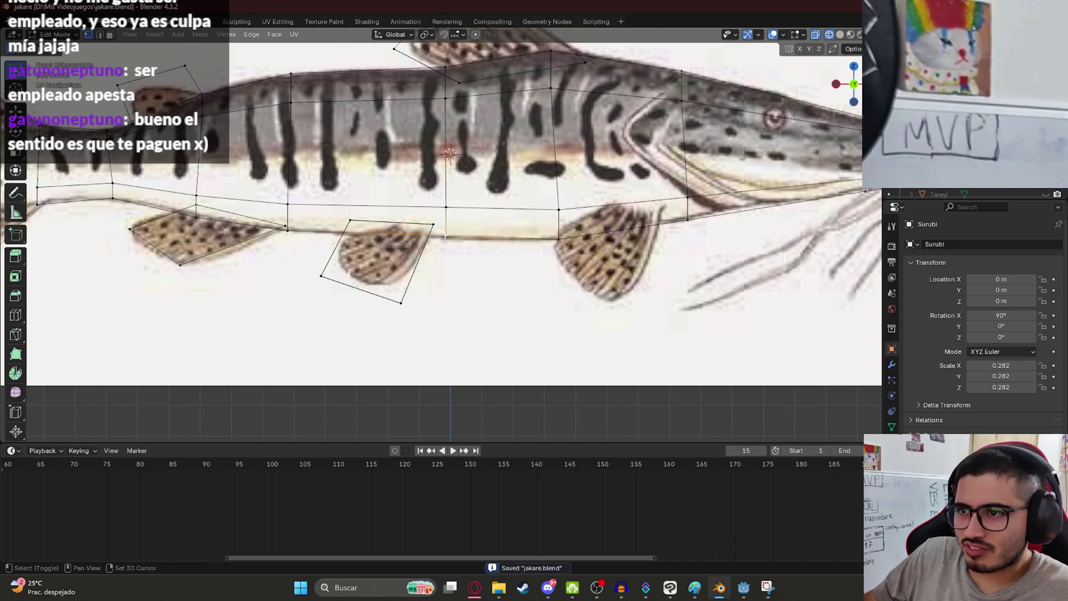
{"action": "left_click", "coordinate": [627, 333]}
{"action": "scroll", "coordinate": [605, 258], "scroll_direction": "down", "scroll_amount": 5}
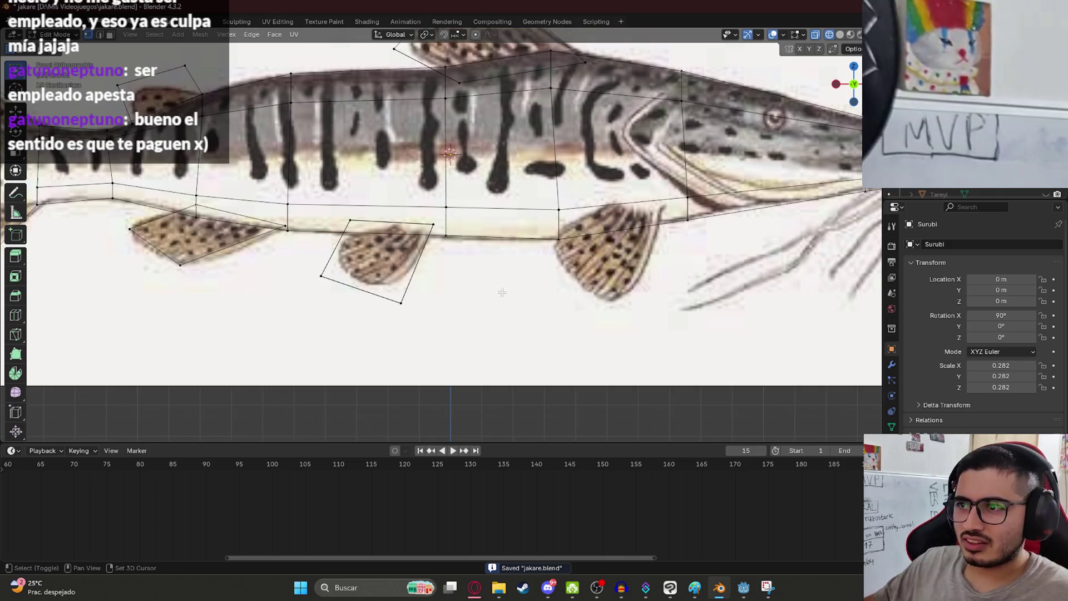
{"action": "mouse_move", "coordinate": [605, 259]}
{"action": "middle_mouse_down"}
{"action": "mouse_move", "coordinate": [553, 174]}
{"action": "mouse_move", "coordinate": [557, 203]}
{"action": "middle_mouse_up"}
{"action": "key", "text": "KP_1"}
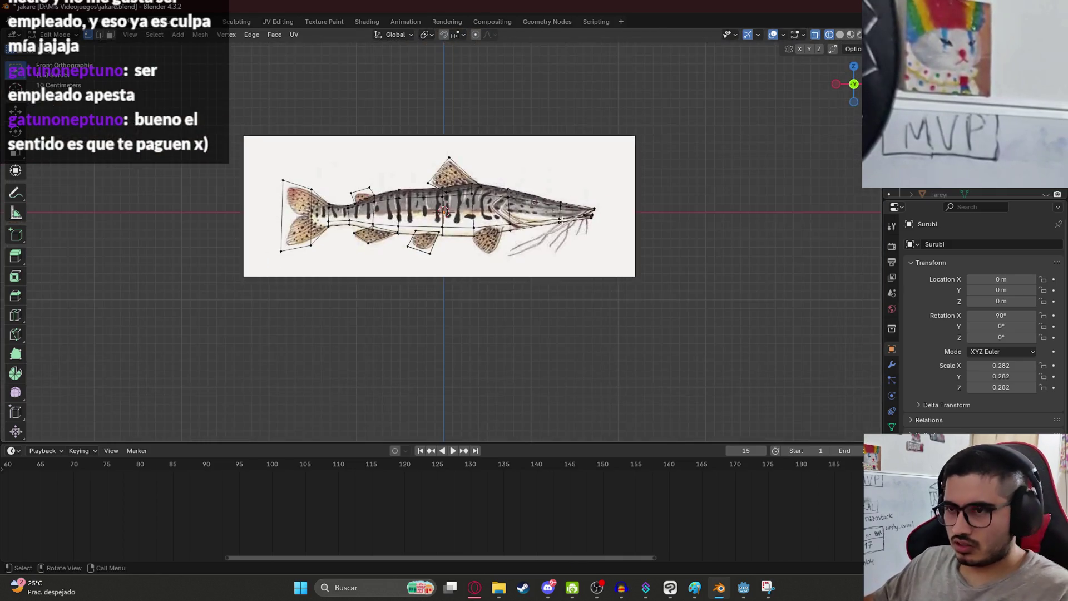
- Duplicate the ventral fin face and place the copy over the drawn pectoral fin
{"action": "scroll", "coordinate": [424, 257], "scroll_direction": "up", "scroll_amount": 8}
{"action": "key", "text": "ctrl+s"}
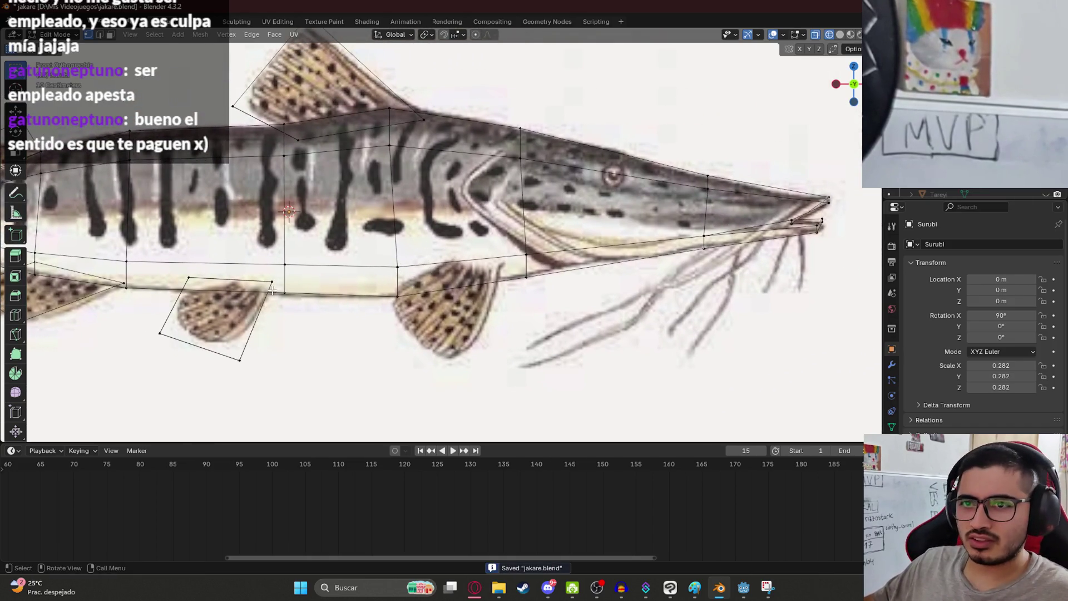
{"action": "left_click", "coordinate": [188, 277]}
{"action": "left_click", "coordinate": [271, 282], "text": "shift"}
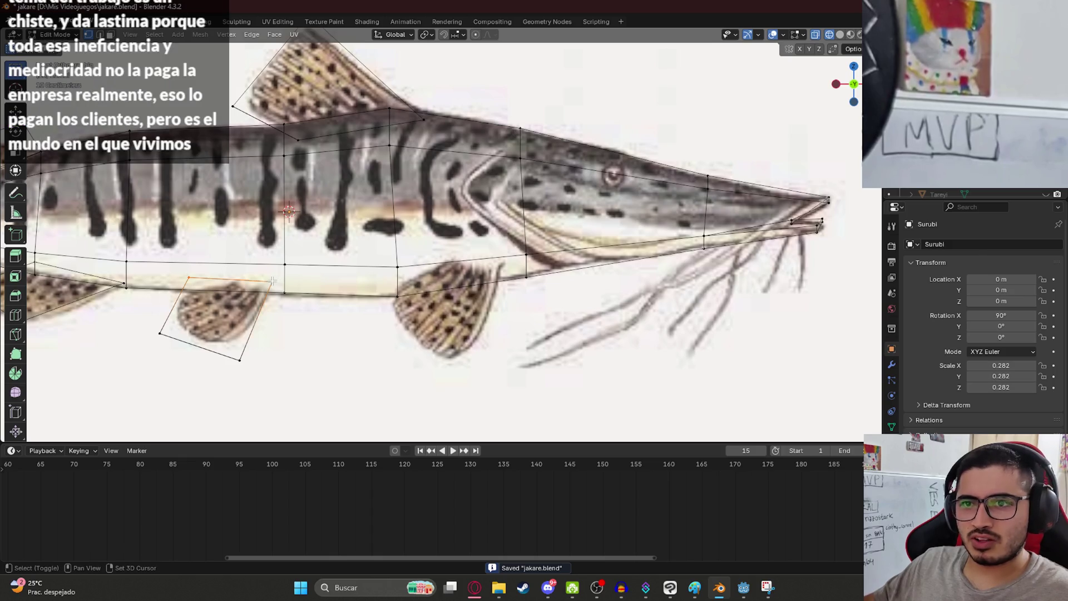
{"action": "key", "text": "shift+d"}
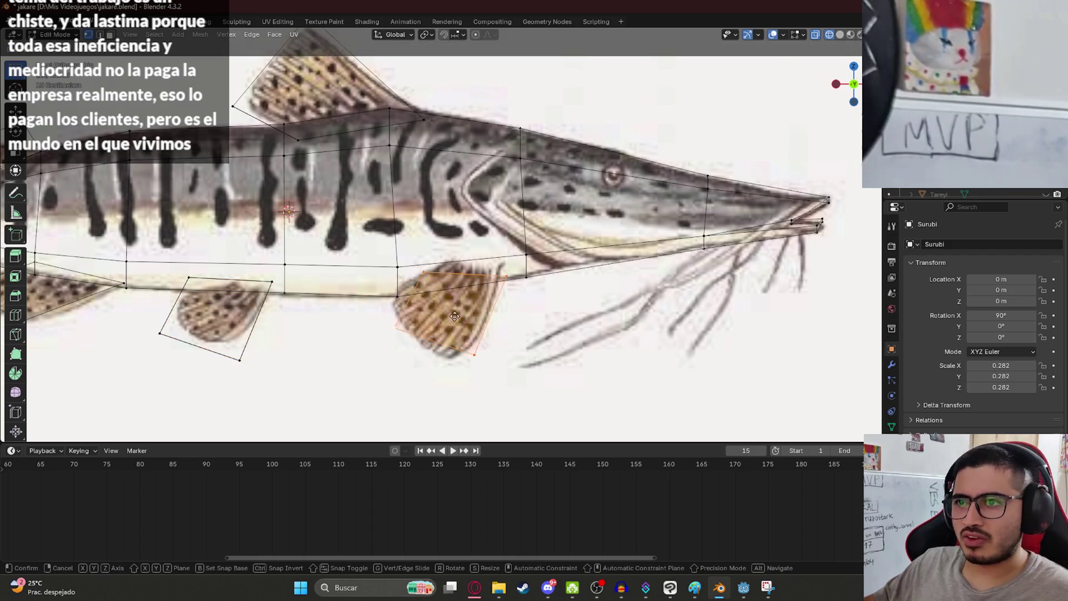
{"action": "left_click", "coordinate": [463, 314]}
- Move the copy's top, top-right, left and bottom corners onto the pectoral fin outline
{"action": "left_click", "coordinate": [429, 271]}
{"action": "key", "text": "g"}
{"action": "left_click", "coordinate": [444, 257]}
{"action": "left_click", "coordinate": [517, 273]}
{"action": "key", "text": "g"}
{"action": "left_click", "coordinate": [499, 265]}
{"action": "left_click", "coordinate": [407, 324]}
{"action": "key", "text": "g"}
{"action": "left_click", "coordinate": [389, 307]}
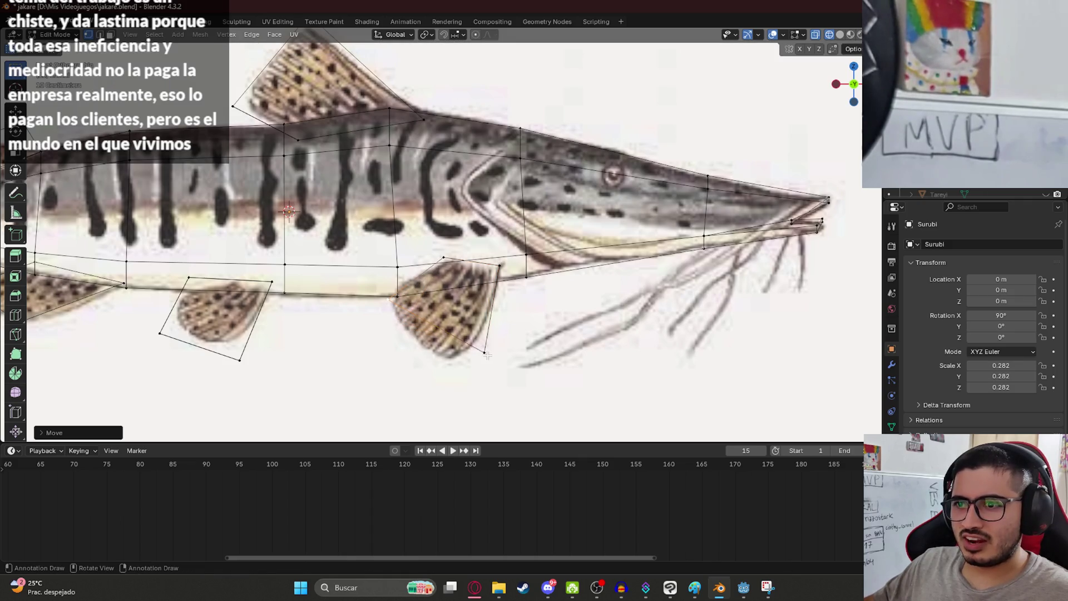
{"action": "left_click", "coordinate": [485, 353]}
{"action": "key", "text": "g"}
{"action": "left_click", "coordinate": [447, 368]}
- Save jakare.blend and orbit to check the mesh against the reference at an angle
{"action": "mouse_move", "coordinate": [447, 368]}
{"action": "middle_mouse_down"}
{"action": "mouse_move", "coordinate": [465, 299]}
{"action": "mouse_move", "coordinate": [490, 298]}
{"action": "mouse_move", "coordinate": [501, 321]}
{"action": "middle_mouse_up"}
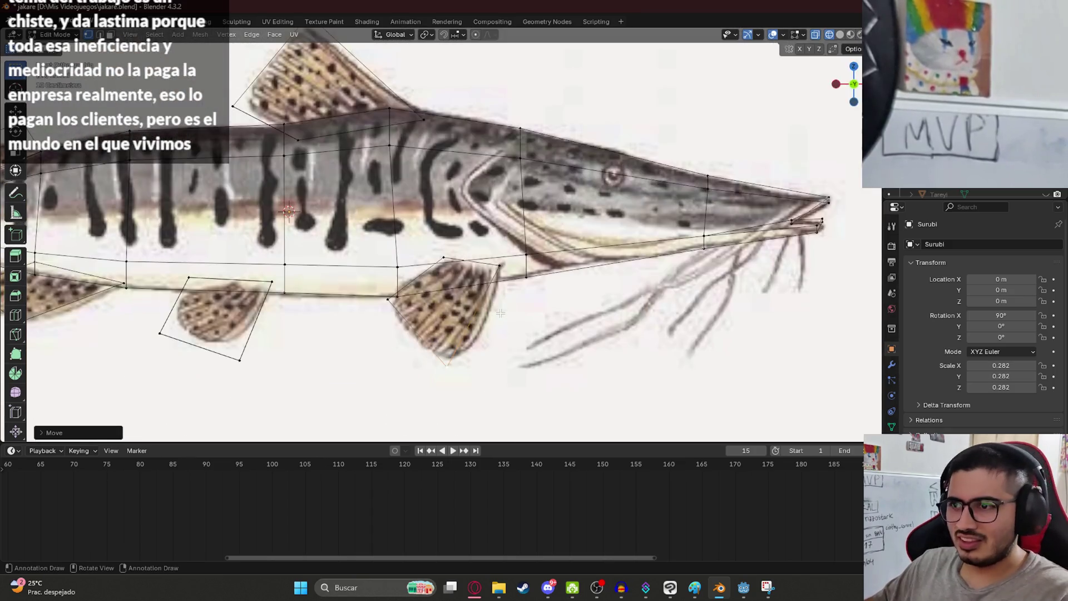
{"action": "key", "text": "ctrl+s"}
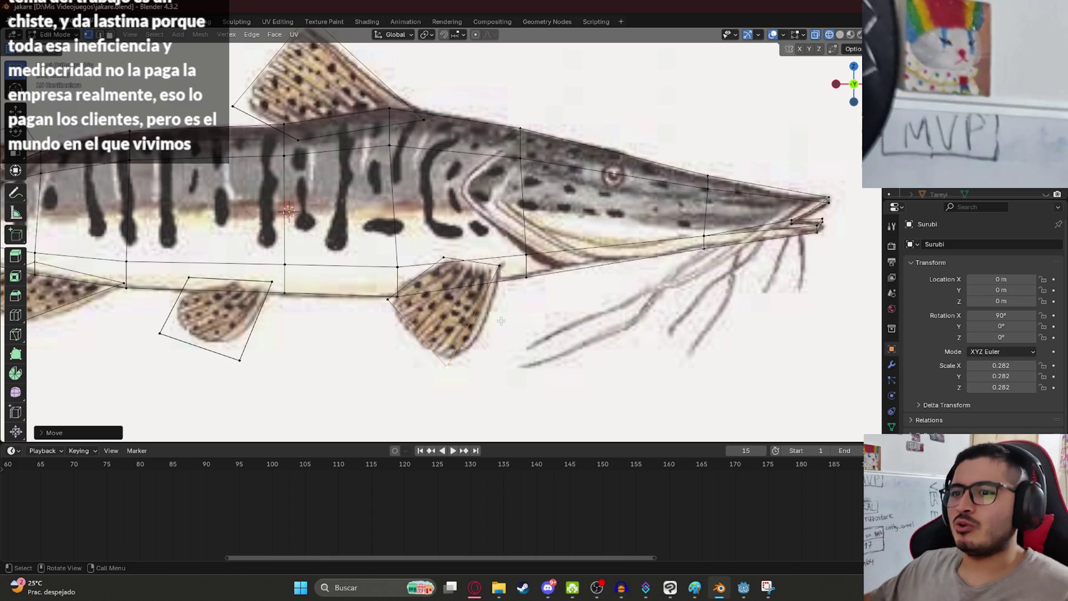
{"action": "scroll", "coordinate": [439, 289], "scroll_direction": "down", "scroll_amount": 7}
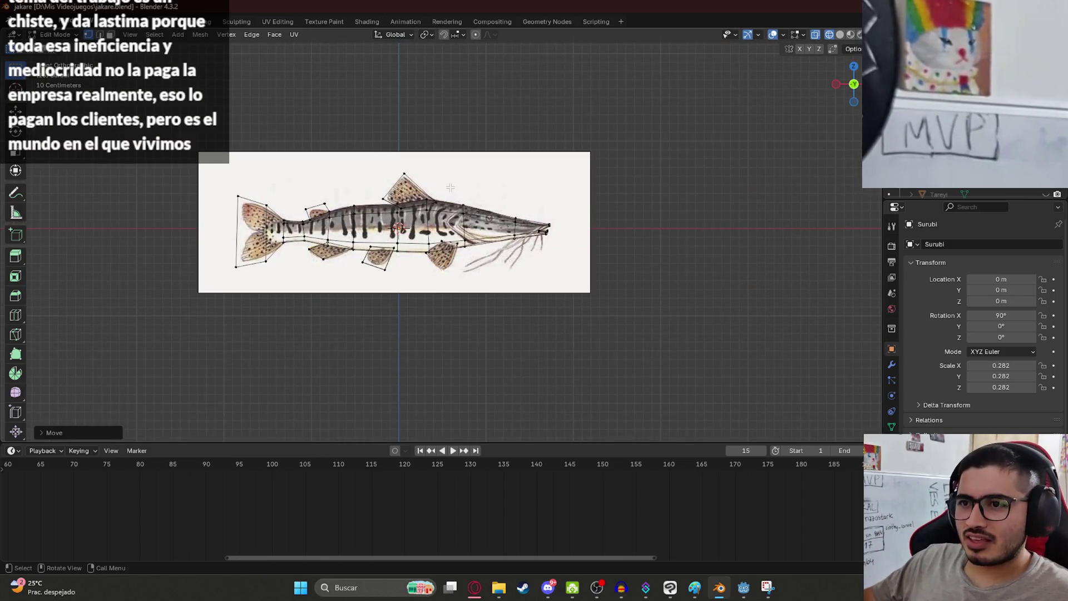
{"action": "scroll", "coordinate": [452, 217], "scroll_direction": "up", "scroll_amount": 5}
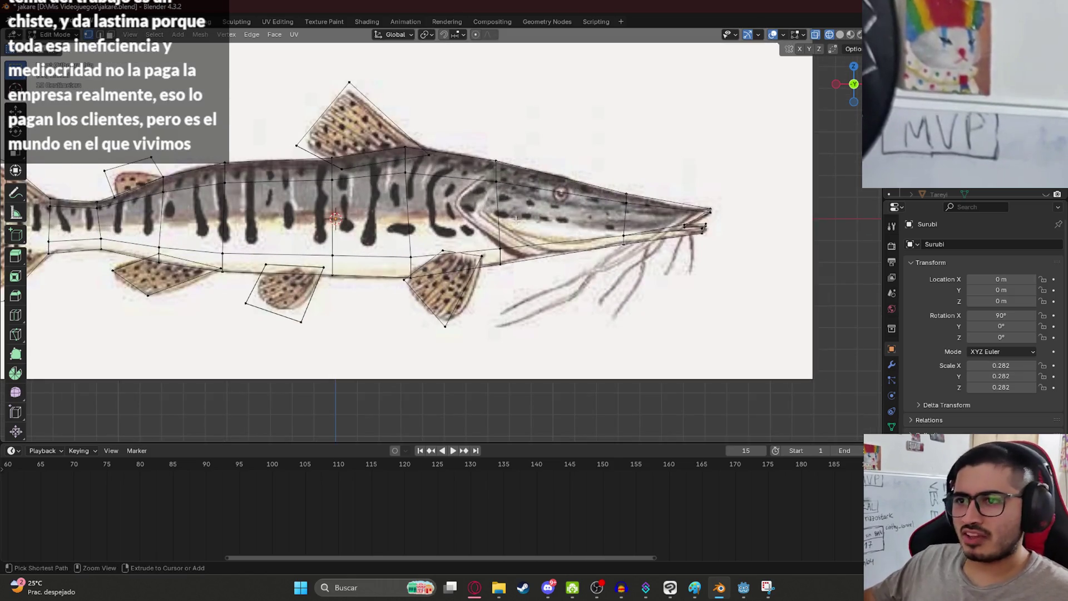
{"action": "key", "text": "ctrl+s"}
{"action": "scroll", "coordinate": [452, 217], "scroll_direction": "down", "scroll_amount": 8}
{"action": "scroll", "coordinate": [402, 325], "scroll_direction": "up", "scroll_amount": 4}
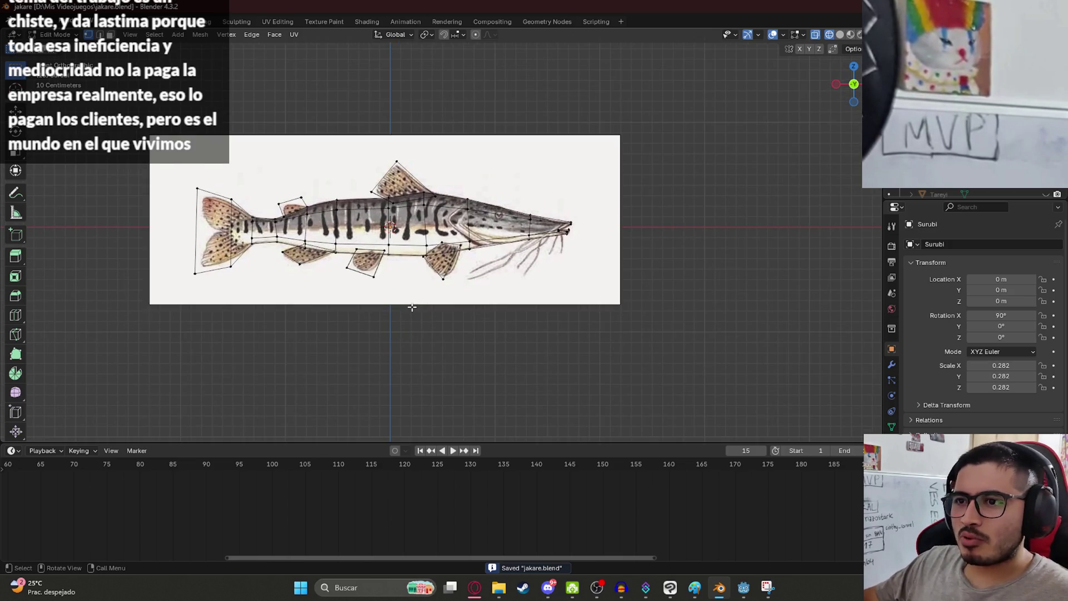
{"action": "scroll", "coordinate": [411, 307], "scroll_direction": "down", "scroll_amount": 3}
{"action": "mouse_move", "coordinate": [555, 331]}
{"action": "middle_mouse_down"}
{"action": "mouse_move", "coordinate": [527, 312]}
{"action": "mouse_move", "coordinate": [469, 198]}
{"action": "mouse_move", "coordinate": [417, 310]}
{"action": "mouse_move", "coordinate": [329, 182]}
{"action": "mouse_move", "coordinate": [305, 179]}
{"action": "mouse_move", "coordinate": [420, 201]}
{"action": "middle_mouse_up"}
- In front view, select the pectoral fin's two upper corners and its tip
{"action": "key", "text": "KP_1"}
{"action": "scroll", "coordinate": [433, 256], "scroll_direction": "up", "scroll_amount": 5}
{"action": "left_click", "coordinate": [448, 260]}
{"action": "left_click", "coordinate": [485, 267], "text": "shift"}
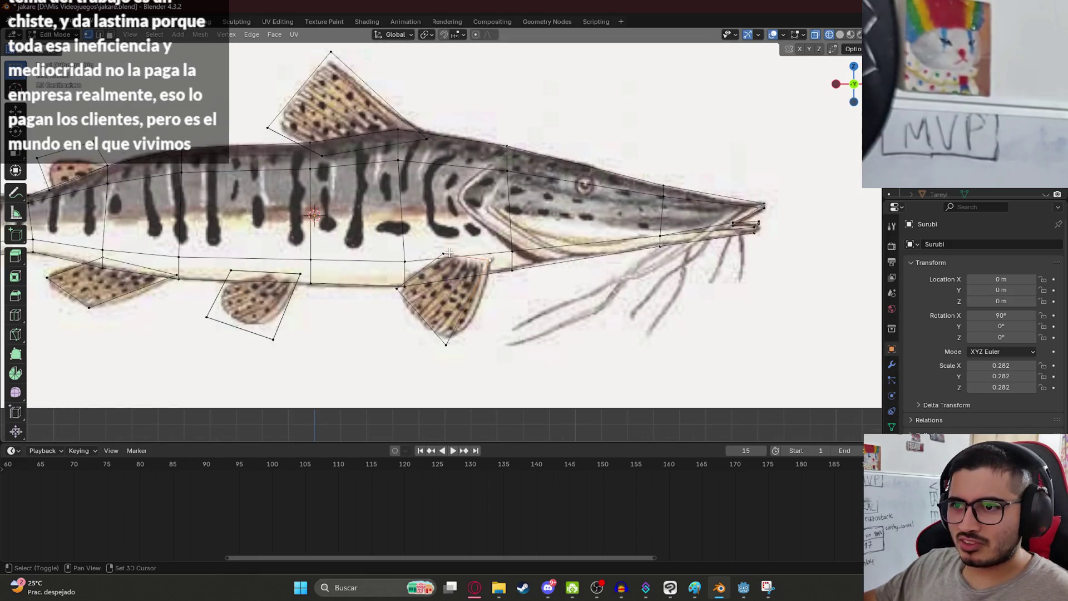
{"action": "left_click", "coordinate": [445, 341], "text": "shift"}
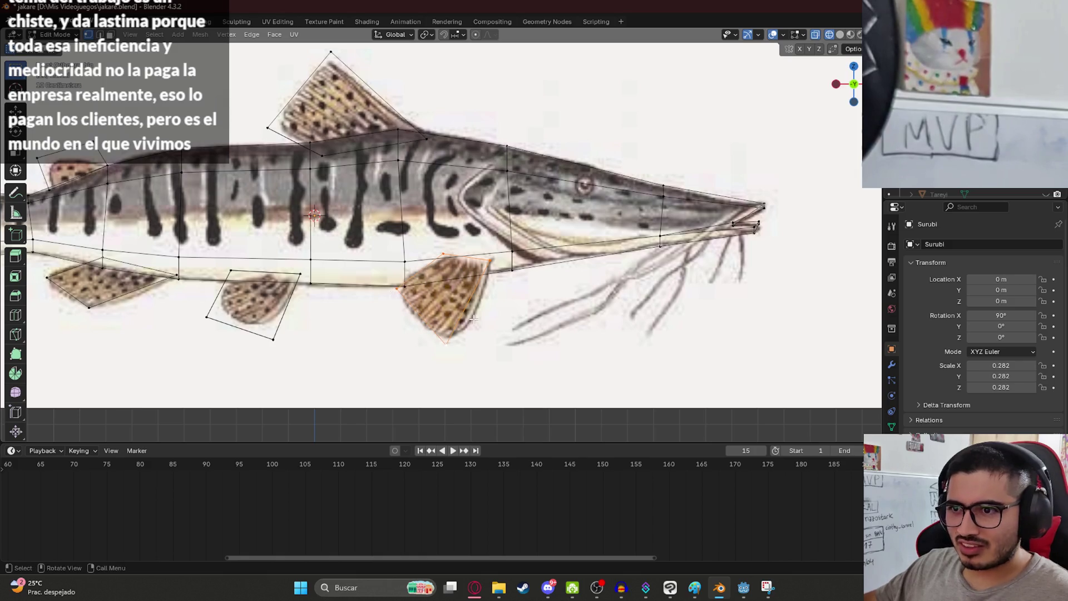
{"action": "scroll", "coordinate": [473, 318], "scroll_direction": "down", "scroll_amount": 4}
- In Right view, copy the pectoral fin and mirror it with a Y scale of -1
{"action": "key", "text": "KP_3"}
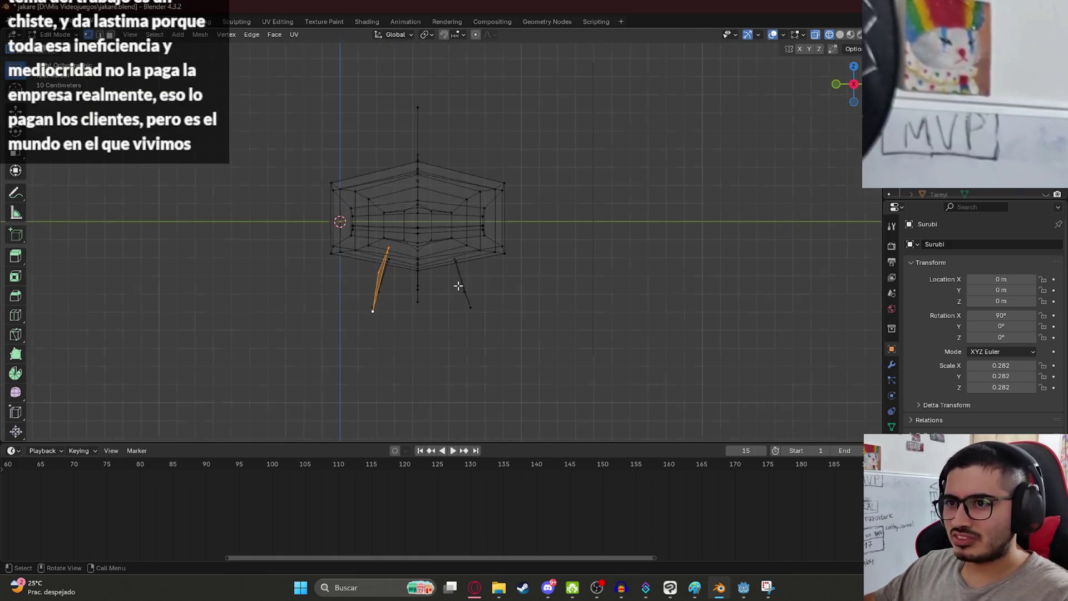
{"action": "scroll", "coordinate": [420, 276], "scroll_direction": "up", "scroll_amount": 4}
{"action": "key", "text": "g"}
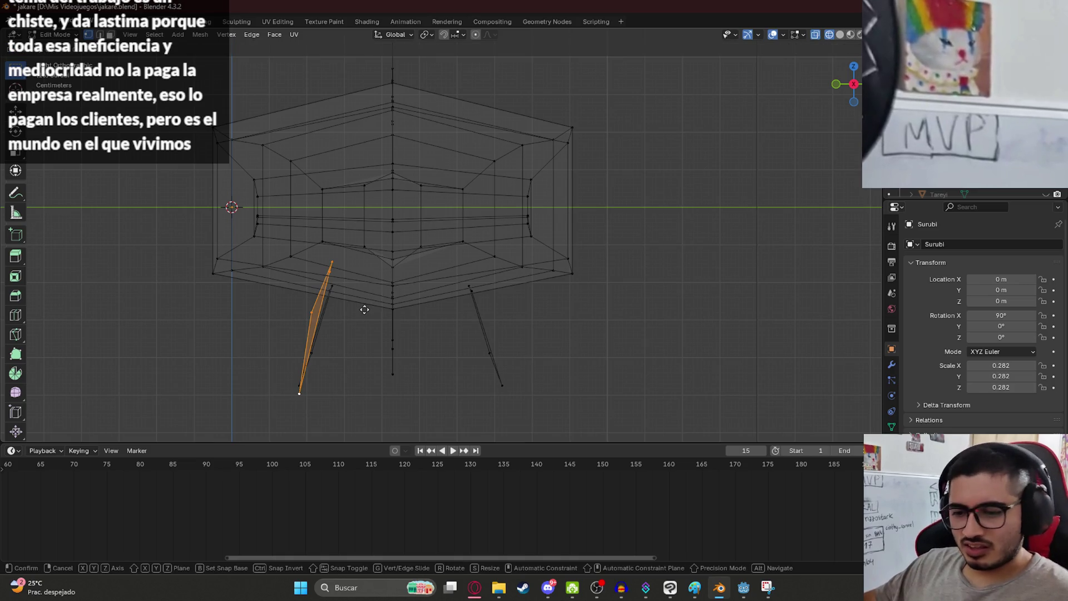
{"action": "left_click", "coordinate": [500, 319]}
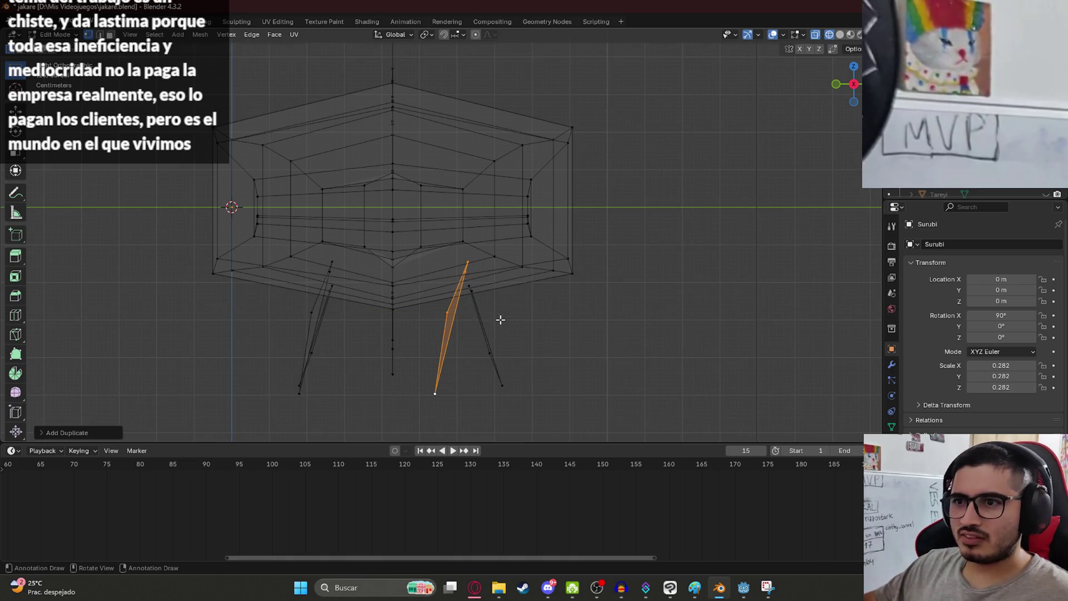
{"action": "key", "text": "s"}
{"action": "key", "text": "y"}
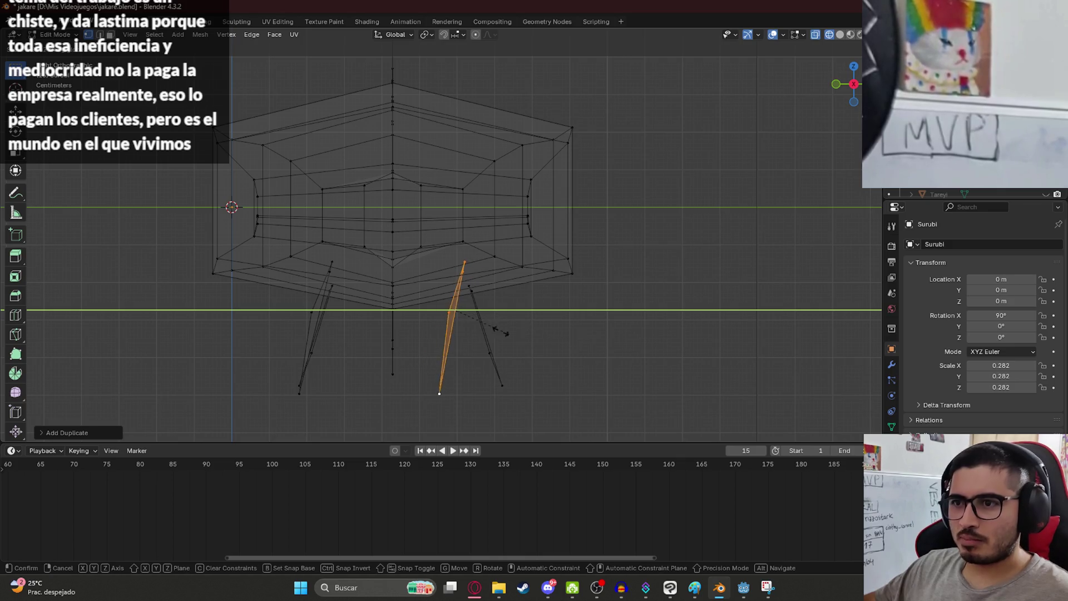
{"action": "type", "text": "-1"}
{"action": "key", "text": "Return"}
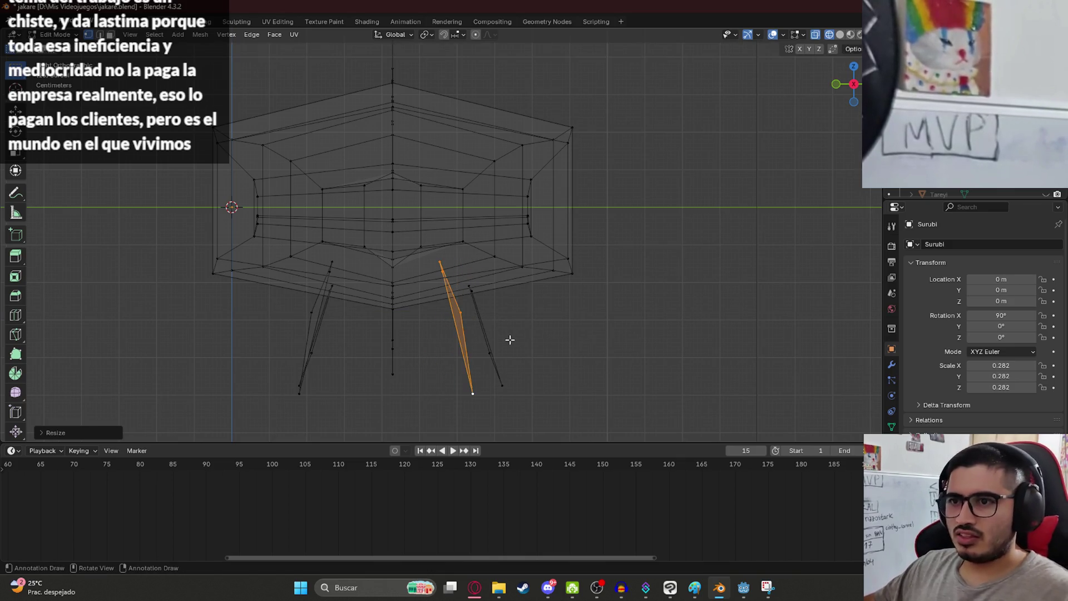
- Move the mirrored fin along Y to the fish's other side and save jakare.blend
{"action": "key", "text": "g"}
{"action": "key", "text": "y"}
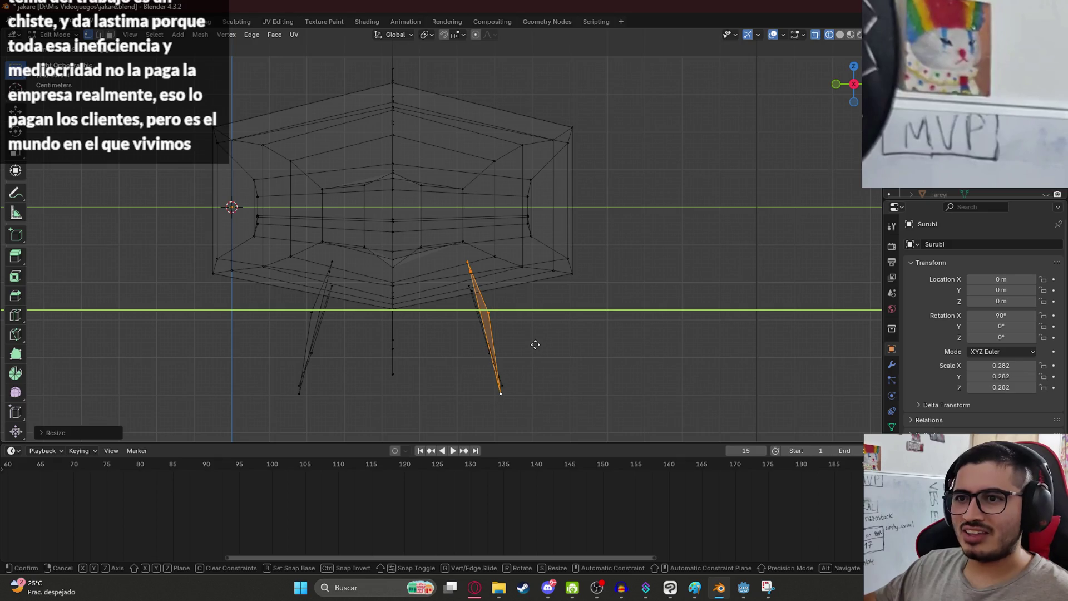
{"action": "left_click", "coordinate": [529, 345]}
{"action": "scroll", "coordinate": [521, 310], "scroll_direction": "down", "scroll_amount": 2}
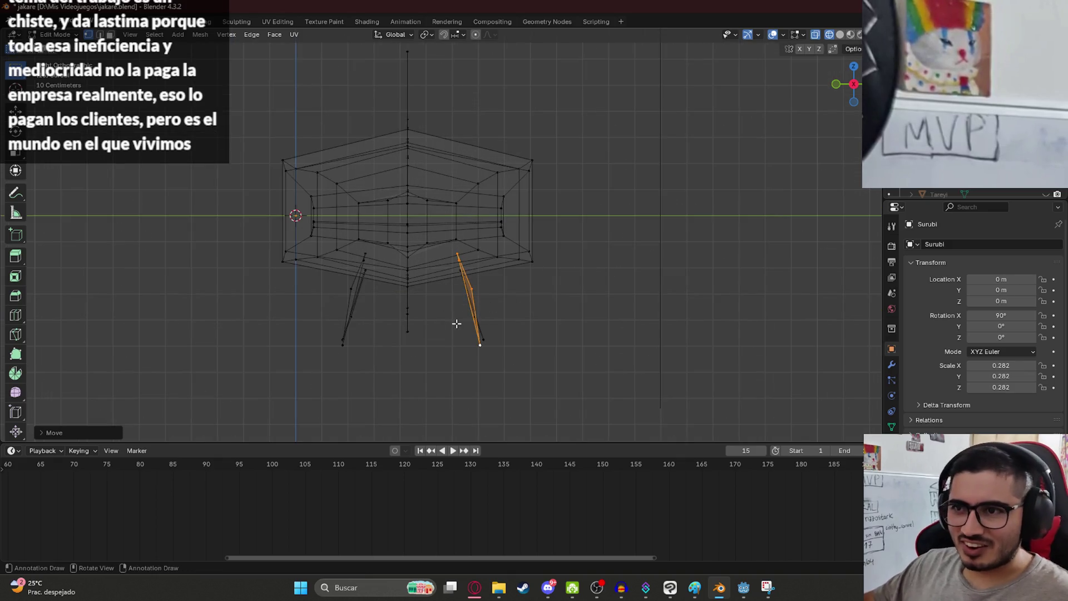
{"action": "scroll", "coordinate": [461, 317], "scroll_direction": "down", "scroll_amount": 4}
{"action": "key", "text": "ctrl+s"}
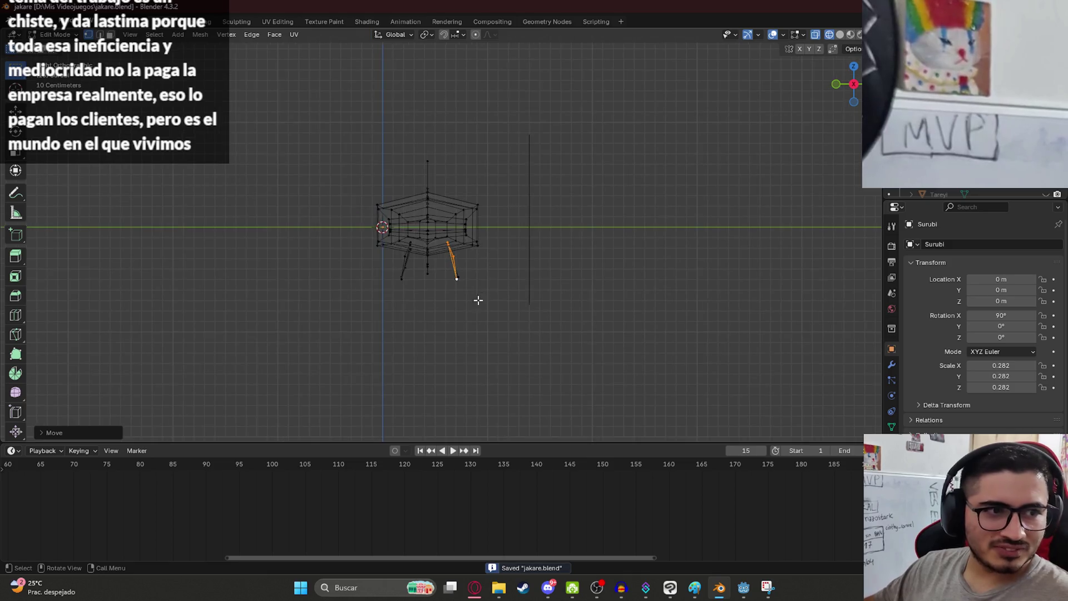
- Deselect the fin and zoom in and out to check both pectoral fins
{"action": "scroll", "coordinate": [479, 305], "scroll_direction": "up", "scroll_amount": 7}
{"action": "left_click", "coordinate": [577, 325]}
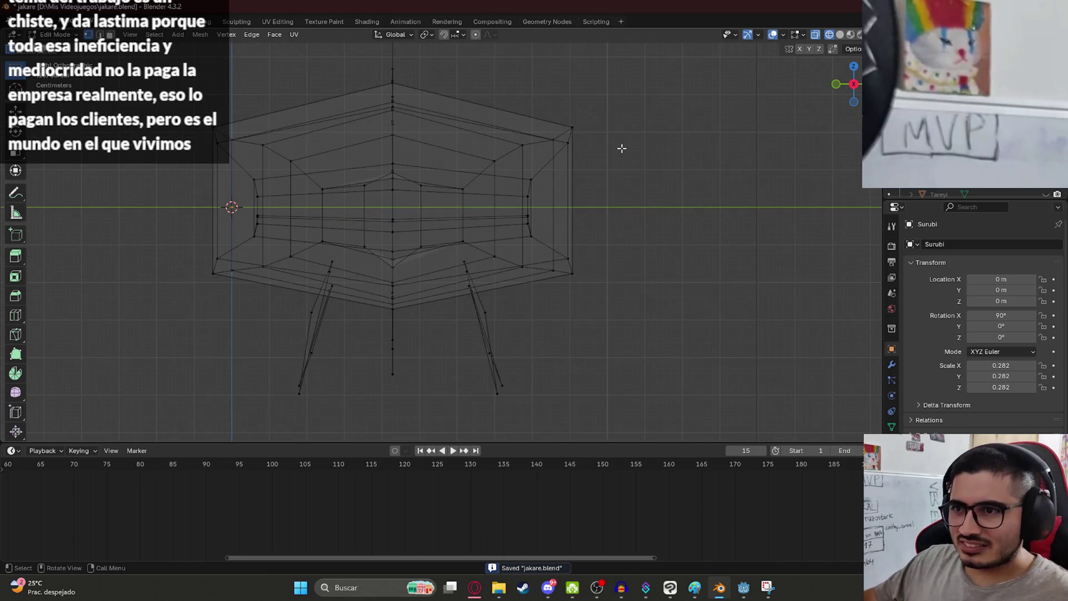
{"action": "scroll", "coordinate": [598, 298], "scroll_direction": "down", "scroll_amount": 1}
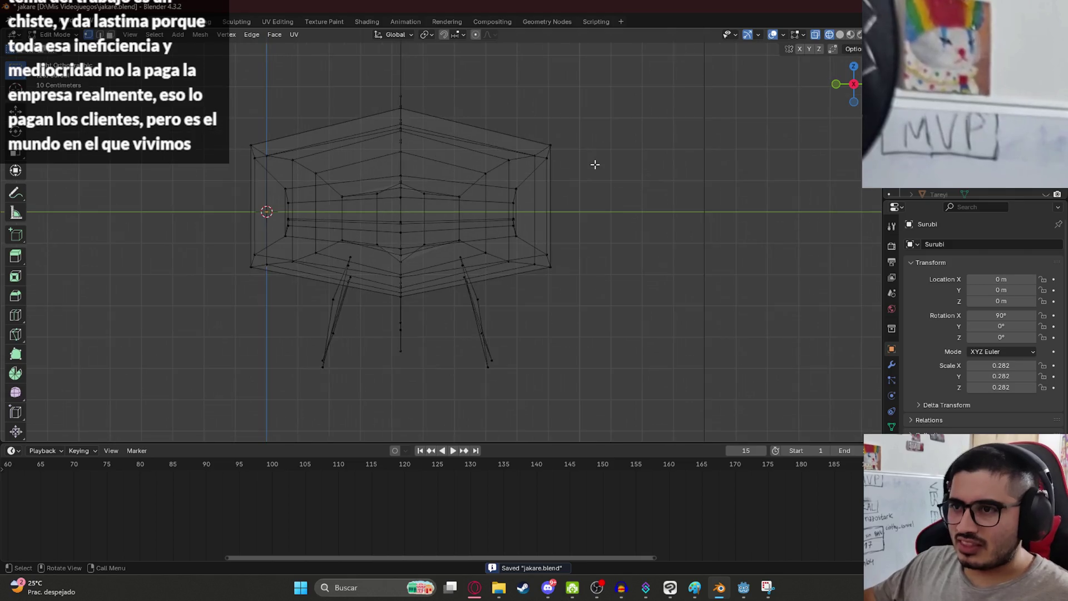
{"action": "scroll", "coordinate": [575, 234], "scroll_direction": "down", "scroll_amount": 2}
{"action": "scroll", "coordinate": [558, 268], "scroll_direction": "up", "scroll_amount": 6}
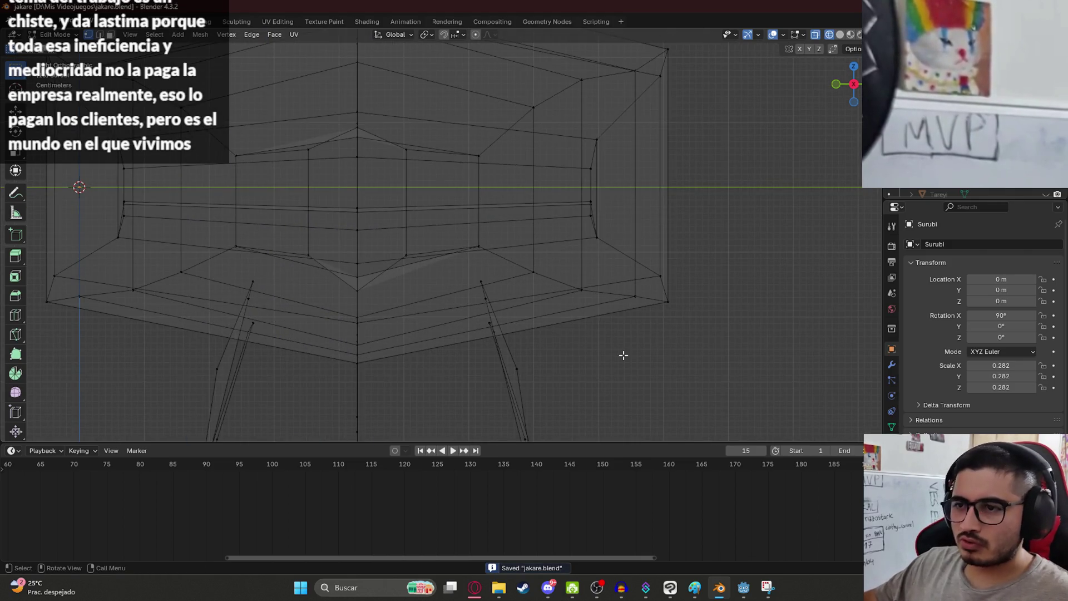
{"action": "scroll", "coordinate": [612, 350], "scroll_direction": "down", "scroll_amount": 7}
{"action": "scroll", "coordinate": [534, 328], "scroll_direction": "up", "scroll_amount": 1}
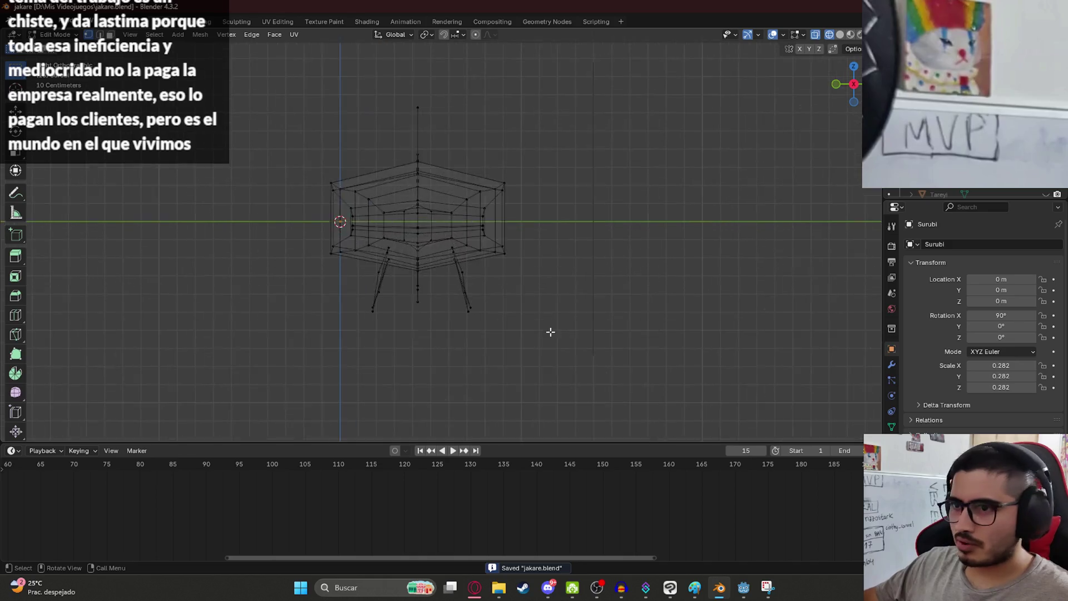
{"action": "scroll", "coordinate": [537, 289], "scroll_direction": "down", "scroll_amount": 2}
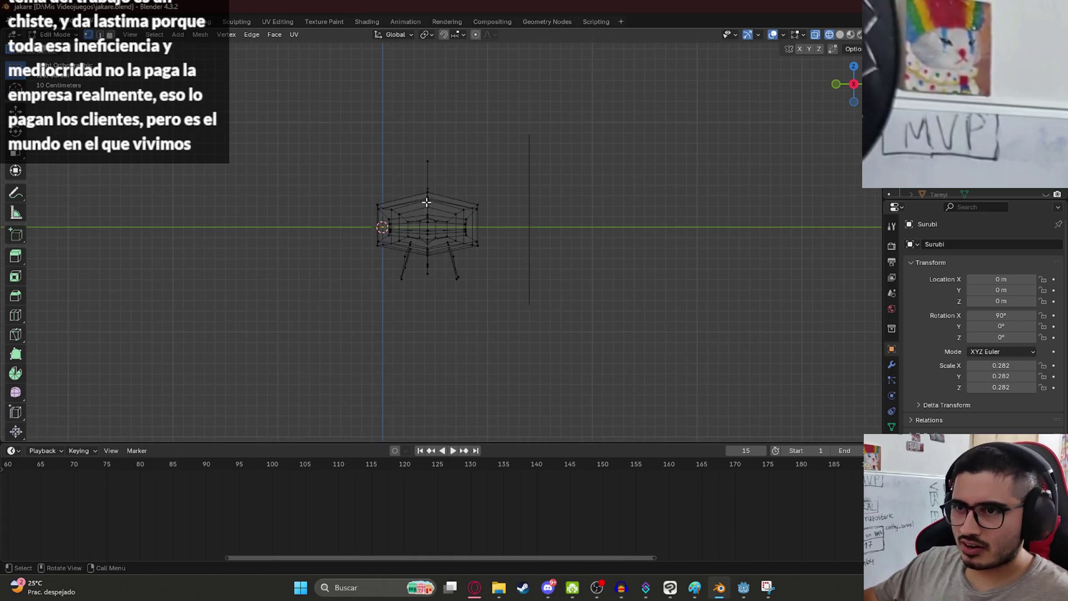
- Show the fish with solid shading and view the whole object side-on in Object Mode
{"action": "mouse_move", "coordinate": [475, 288]}
{"action": "middle_mouse_down"}
{"action": "mouse_move", "coordinate": [470, 303]}
{"action": "mouse_move", "coordinate": [349, 382]}
{"action": "mouse_move", "coordinate": [449, 312]}
{"action": "mouse_move", "coordinate": [484, 348]}
{"action": "mouse_move", "coordinate": [448, 300]}
{"action": "middle_mouse_up"}
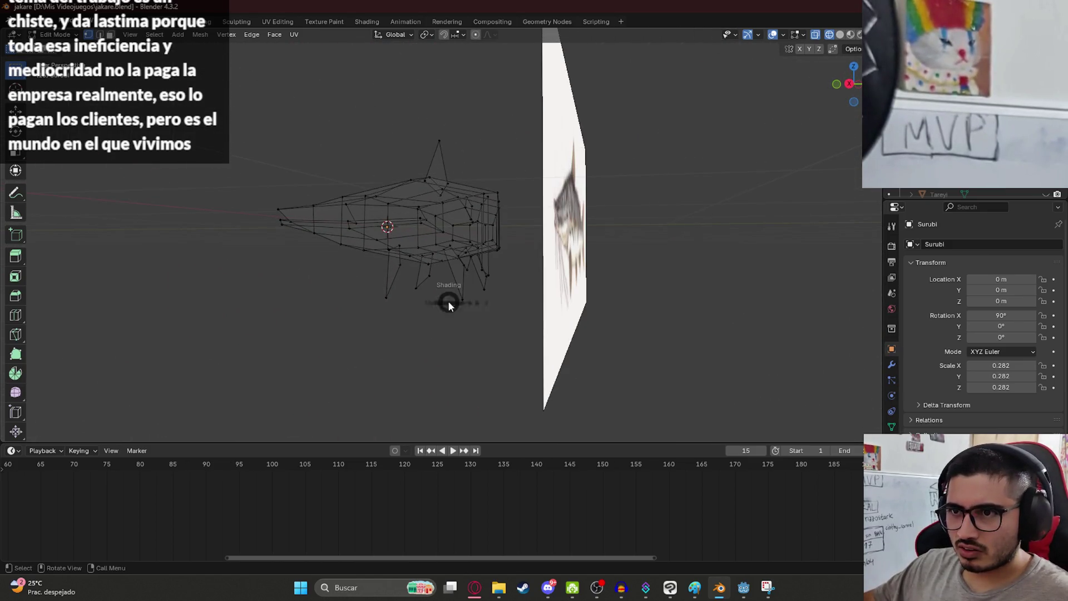
{"action": "key", "text": "shift+z"}
{"action": "mouse_move", "coordinate": [465, 360]}
{"action": "middle_mouse_down"}
{"action": "mouse_move", "coordinate": [424, 317]}
{"action": "mouse_move", "coordinate": [446, 316]}
{"action": "mouse_move", "coordinate": [458, 298]}
{"action": "mouse_move", "coordinate": [488, 323]}
{"action": "mouse_move", "coordinate": [562, 261]}
{"action": "mouse_move", "coordinate": [639, 258]}
{"action": "mouse_move", "coordinate": [692, 304]}
{"action": "mouse_move", "coordinate": [635, 345]}
{"action": "mouse_move", "coordinate": [521, 314]}
{"action": "middle_mouse_up"}
{"action": "key", "text": "Tab"}
{"action": "key", "text": "KP_1"}
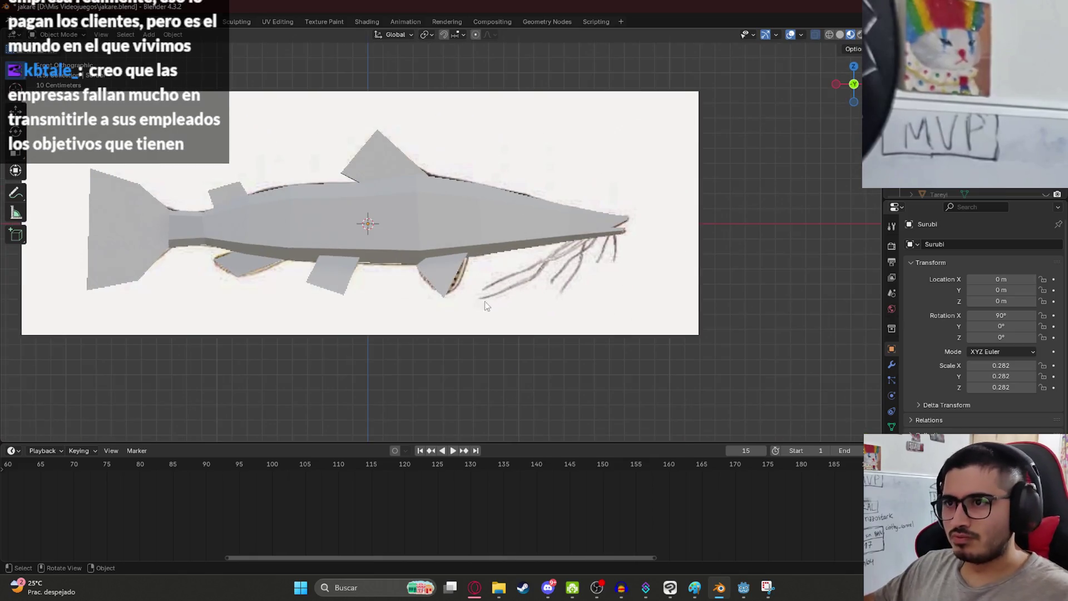
{"action": "scroll", "coordinate": [489, 234], "scroll_direction": "up", "scroll_amount": 3}
- Return to Edit Mode, save jakare.blend, and shift a dorsal fin point right onto the outline
{"action": "key", "text": "Tab"}
{"action": "scroll", "coordinate": [422, 250], "scroll_direction": "down", "scroll_amount": 3}
{"action": "middle_click_drag", "start_coordinate": [422, 251], "coordinate": [398, 241]}
{"action": "key", "text": "ctrl+s"}
{"action": "key", "text": "KP_1"}
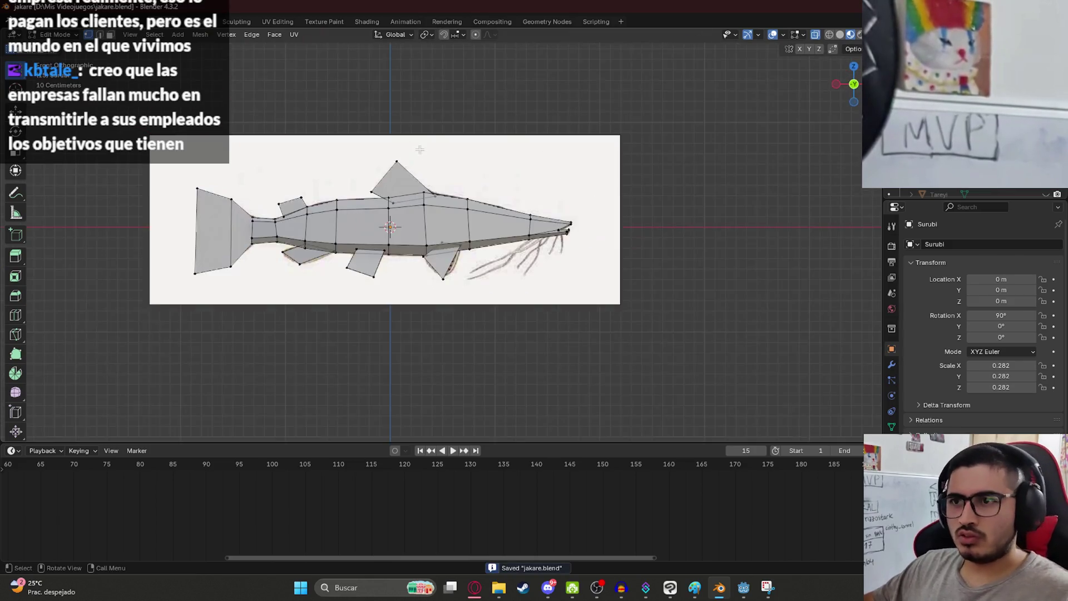
{"action": "scroll", "coordinate": [423, 258], "scroll_direction": "up", "scroll_amount": 4}
{"action": "left_click_drag", "start_coordinate": [423, 259], "coordinate": [438, 258]}
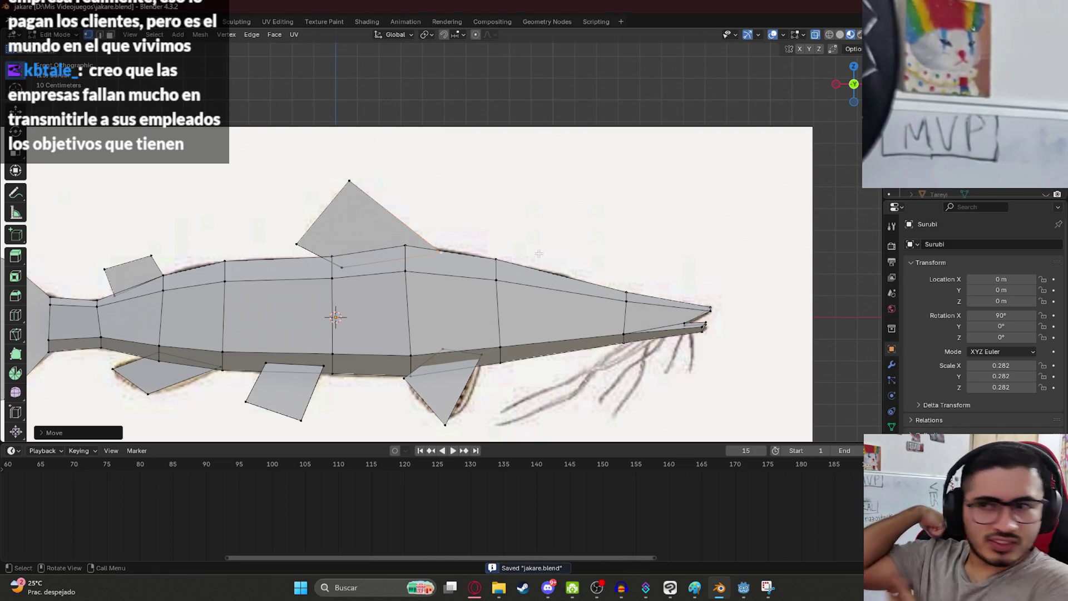
- Raise the dorsal fin vertex higher and dissolve the extra fin vertex
{"action": "left_click", "coordinate": [342, 267]}
{"action": "key", "text": "g"}
{"action": "left_click", "coordinate": [348, 234]}
{"action": "key", "text": "ctrl+z"}
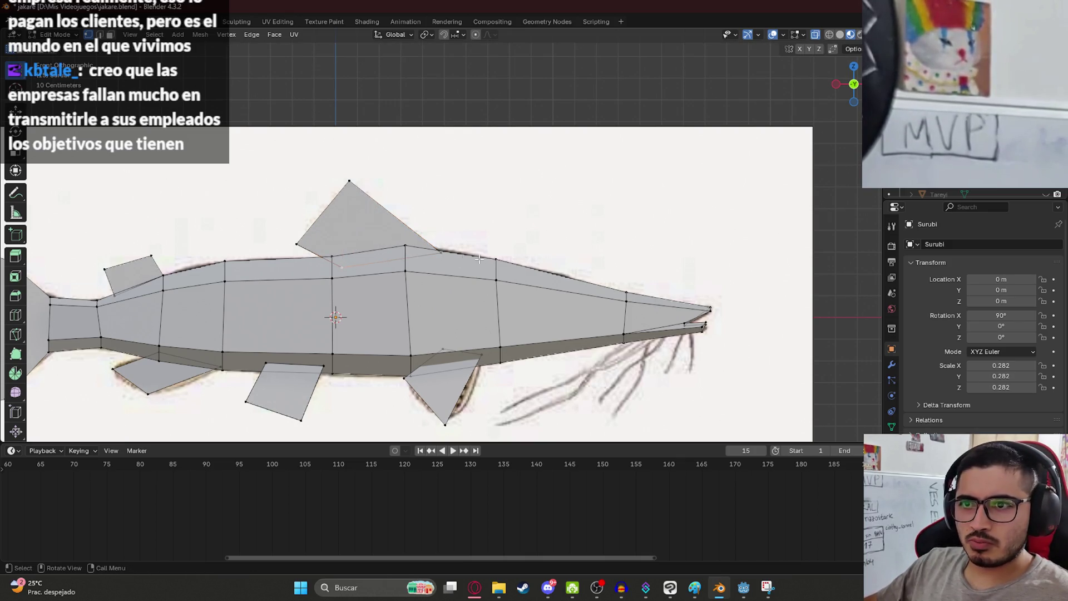
{"action": "key", "text": "g"}
{"action": "left_click", "coordinate": [443, 191]}
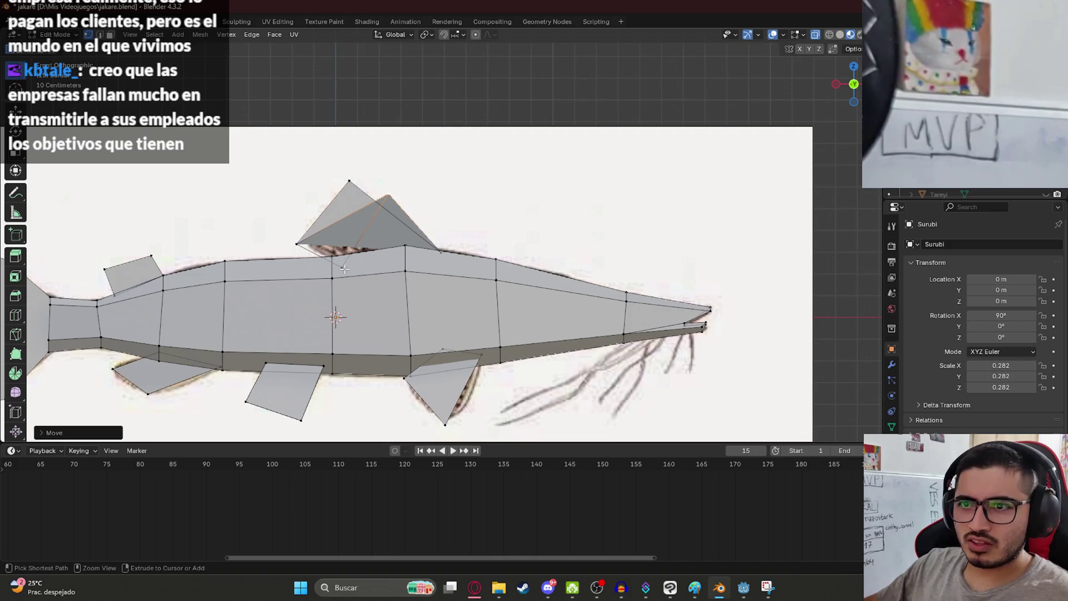
{"action": "key", "text": "ctrl+x"}
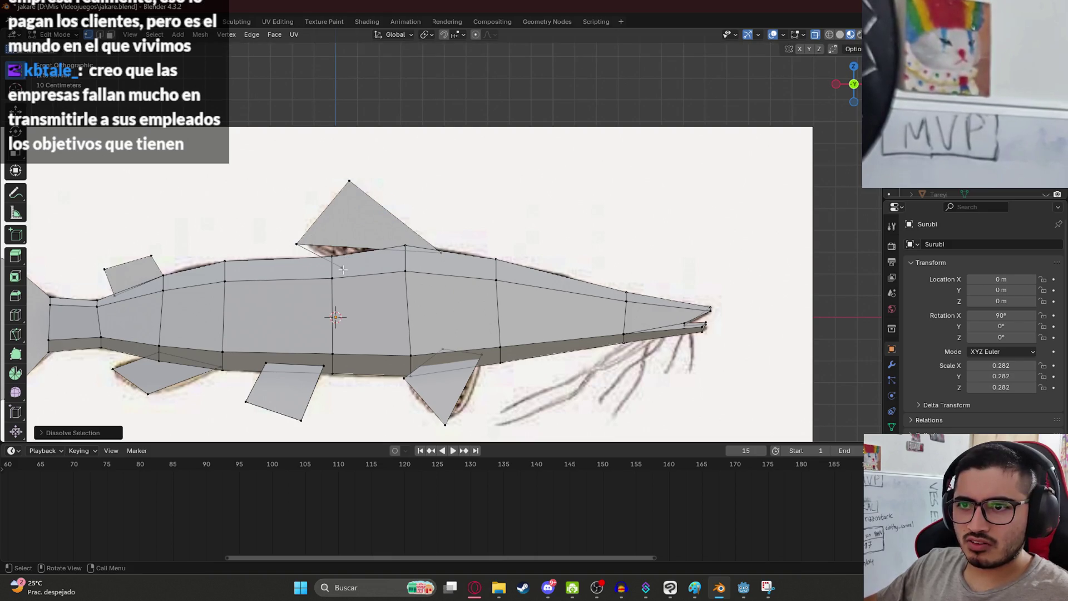
{"action": "left_click", "coordinate": [342, 270]}
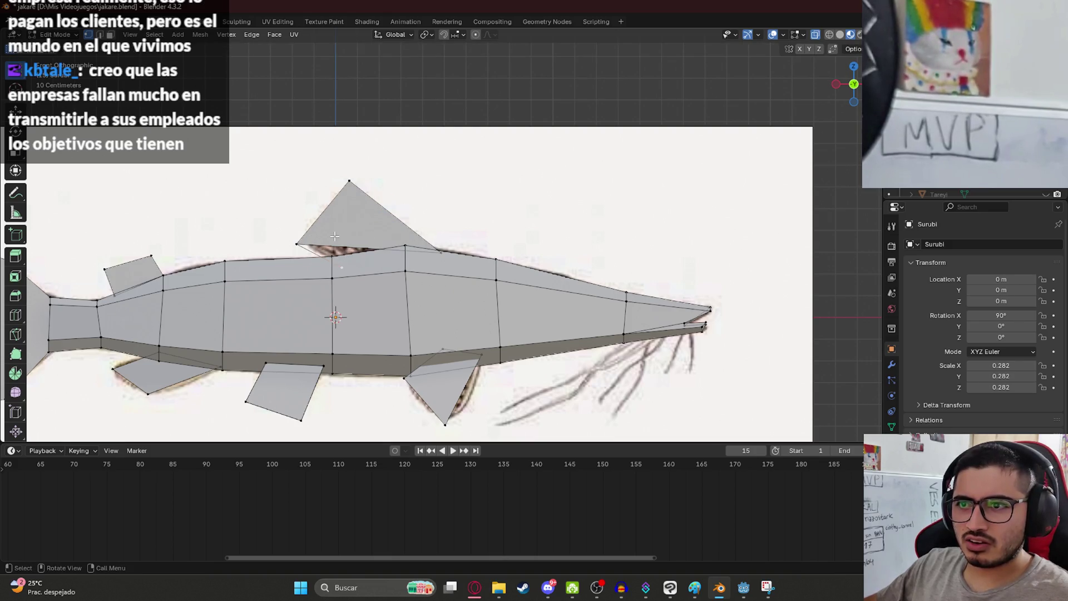
- Delete only the dorsal fin's face, refill it with a single face, and save
{"action": "key", "text": "x"}
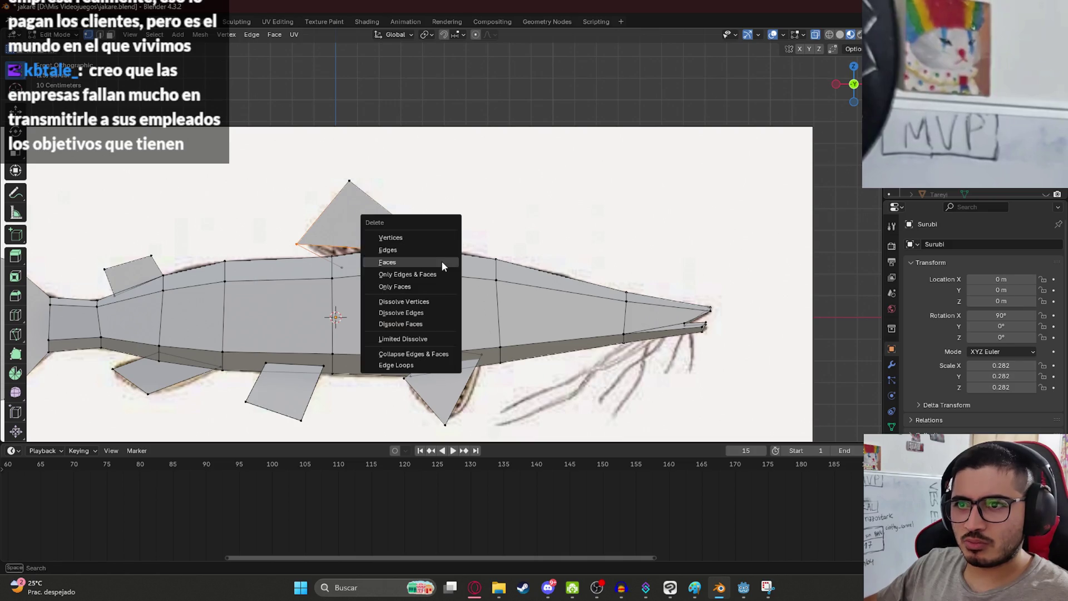
{"action": "left_click", "coordinate": [424, 249]}
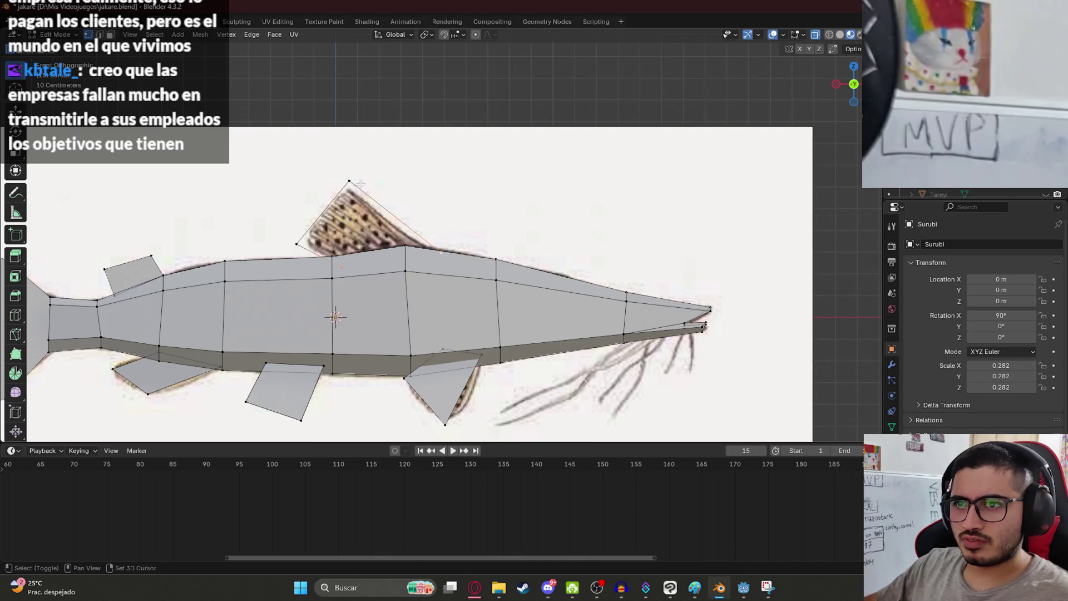
{"action": "key", "text": "f"}
{"action": "left_click", "coordinate": [423, 202]}
{"action": "key", "text": "ctrl+s"}
{"action": "scroll", "coordinate": [423, 202], "scroll_direction": "up", "scroll_amount": 2}
{"action": "scroll", "coordinate": [422, 202], "scroll_direction": "down", "scroll_amount": 4}
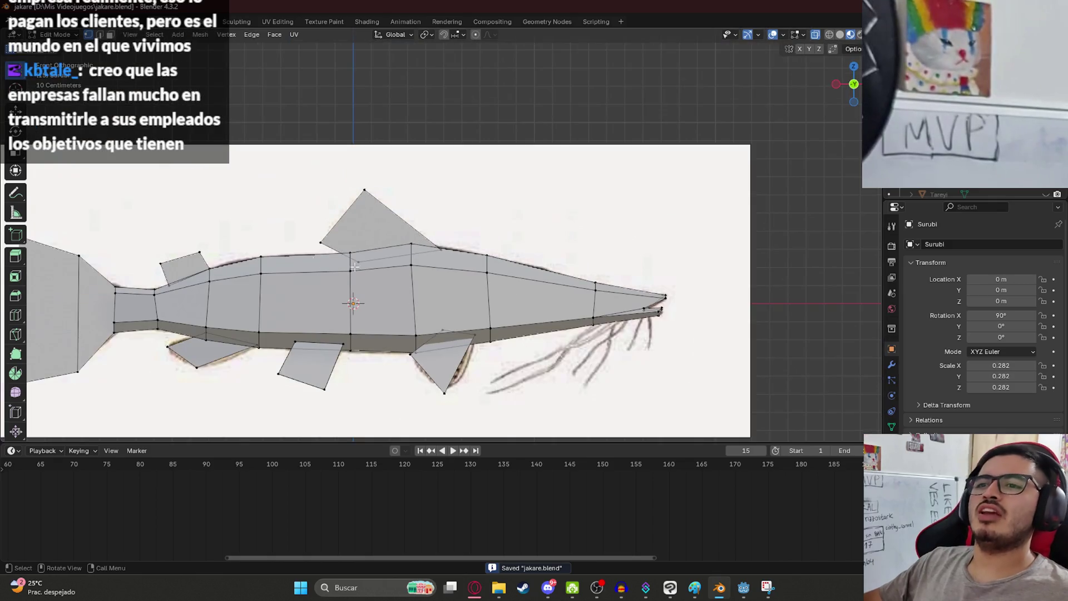
{"action": "scroll", "coordinate": [278, 282], "scroll_direction": "up", "scroll_amount": 1}
{"action": "scroll", "coordinate": [278, 282], "scroll_direction": "down", "scroll_amount": 1}
{"action": "scroll", "coordinate": [278, 282], "scroll_direction": "up", "scroll_amount": 5}
{"action": "scroll", "coordinate": [152, 320], "scroll_direction": "down", "scroll_amount": 5}
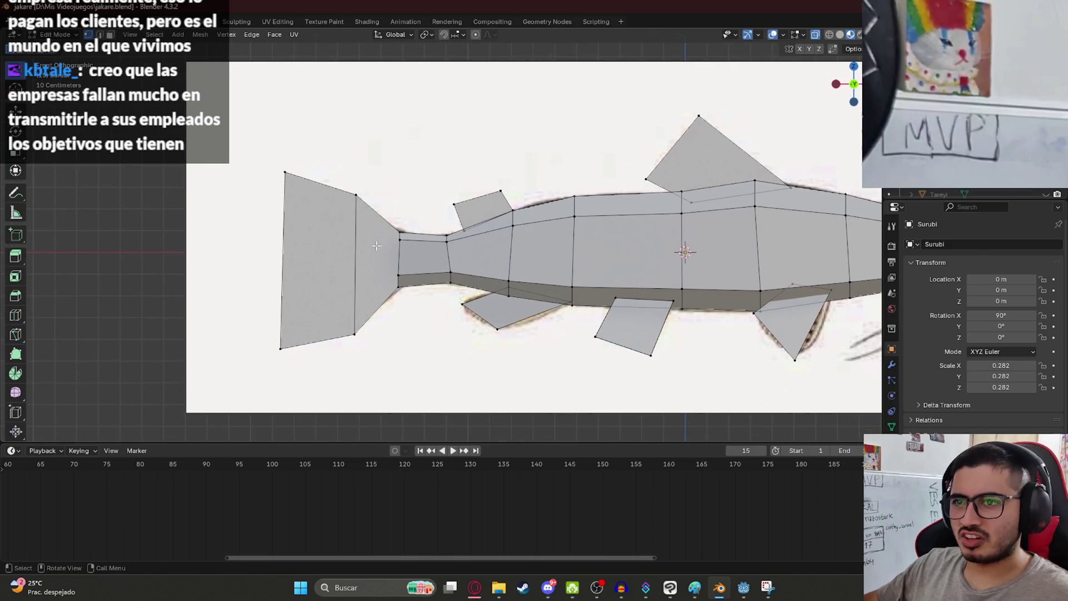
- Nudge the tail's lower-right corner and shift the lower fin's front corner left
{"action": "left_click", "coordinate": [356, 335]}
{"action": "key", "text": "g"}
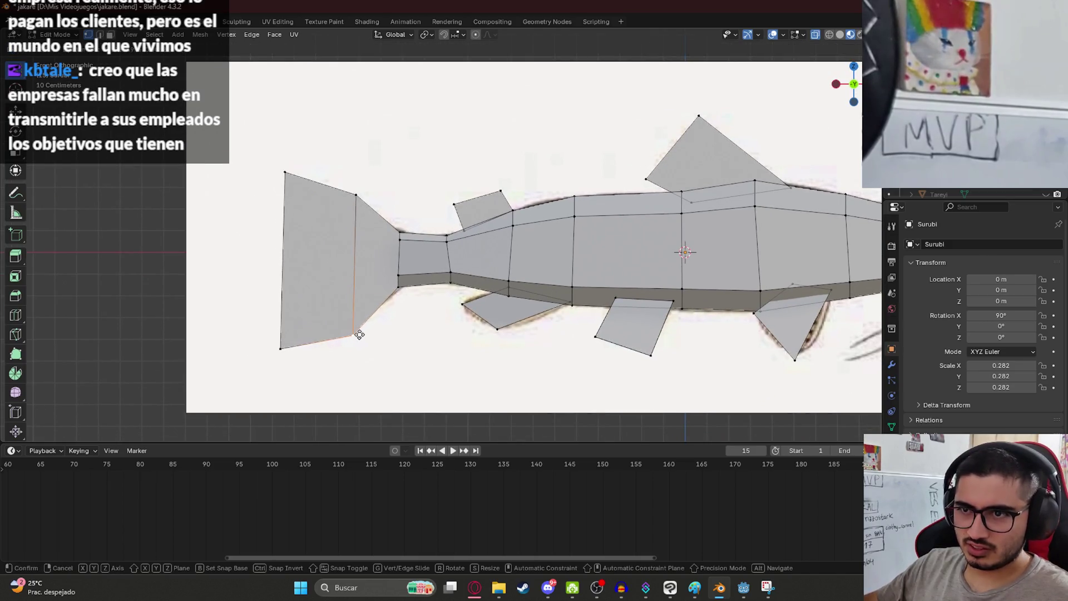
{"action": "left_click", "coordinate": [359, 334]}
{"action": "left_click", "coordinate": [472, 307]}
{"action": "key", "text": "g"}
{"action": "left_click", "coordinate": [461, 308]}
- Reposition the lower fin's next, bottom and upper-right corners to match the drawing
{"action": "left_click", "coordinate": [507, 284]}
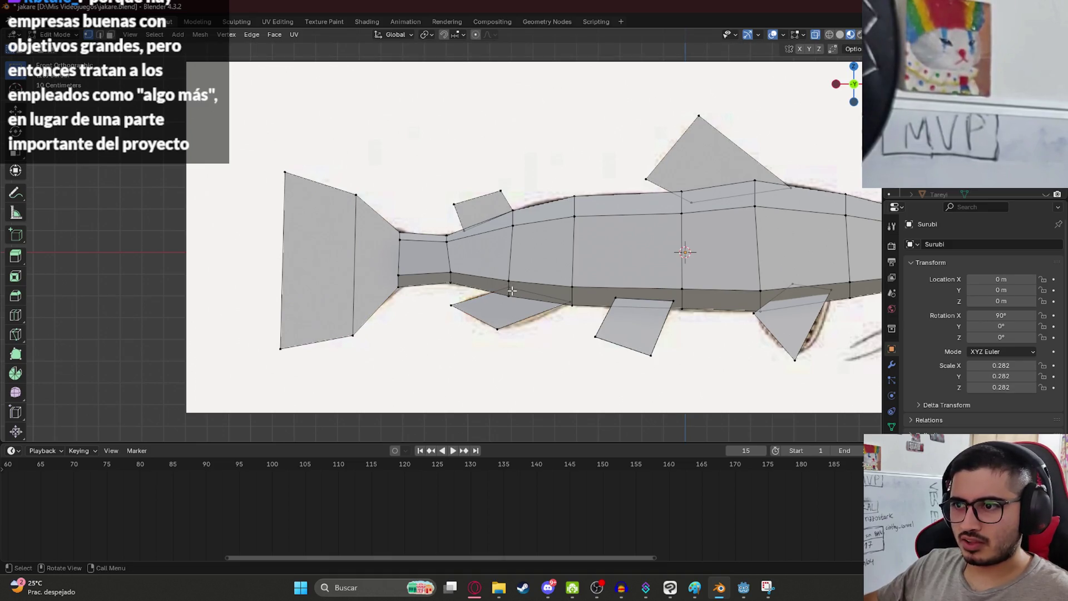
{"action": "key", "text": "g"}
{"action": "left_click", "coordinate": [502, 293]}
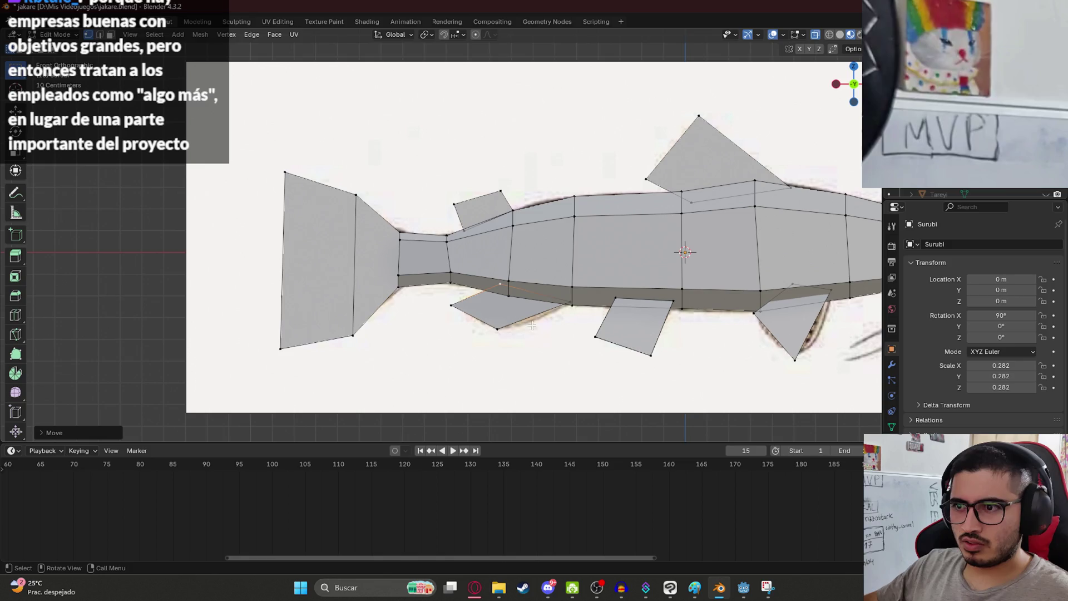
{"action": "left_click", "coordinate": [491, 332]}
{"action": "key", "text": "g"}
{"action": "left_click", "coordinate": [505, 345]}
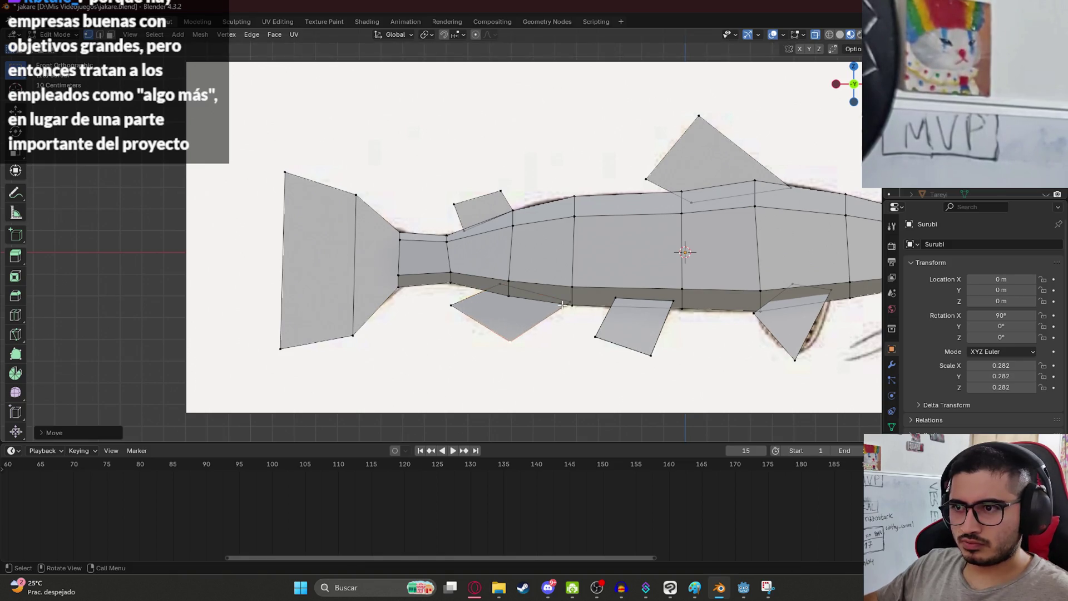
{"action": "left_click", "coordinate": [565, 301]}
{"action": "key", "text": "g"}
{"action": "left_click", "coordinate": [576, 303]}
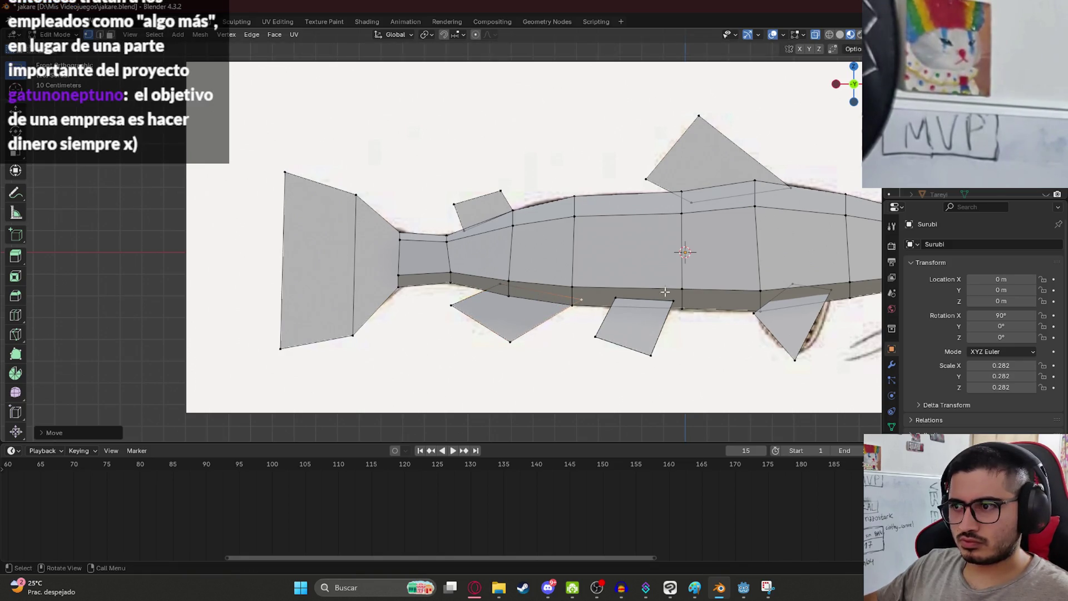
- Adjust a vertex of the front fin to the reference and save jakare.blend
{"action": "middle_click_drag", "start_coordinate": [799, 288], "coordinate": [645, 310], "text": "shift"}
{"action": "left_click", "coordinate": [642, 310]}
{"action": "key", "text": "g"}
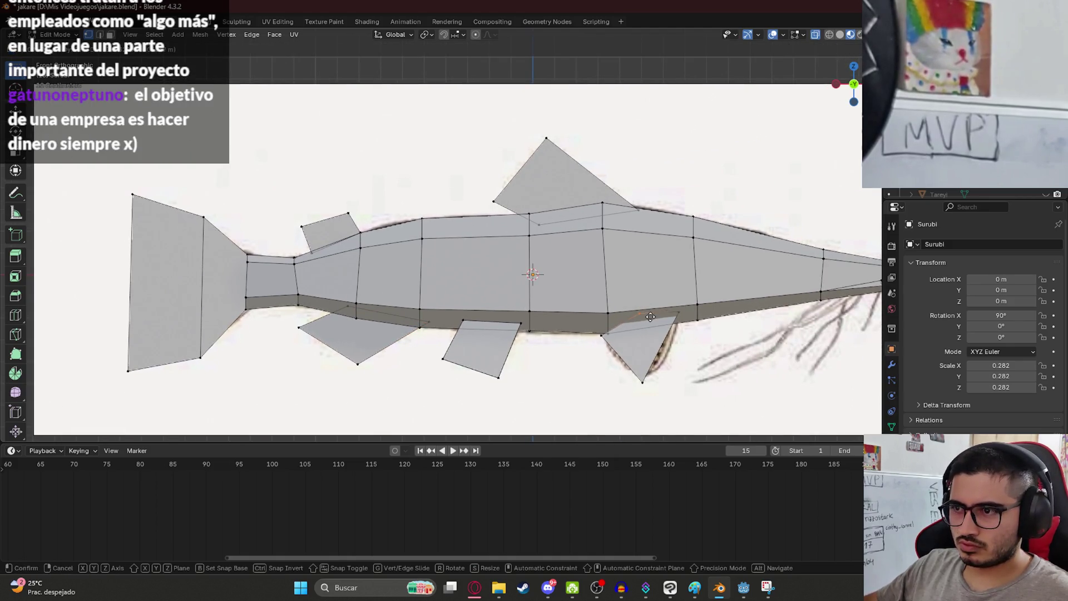
{"action": "left_click", "coordinate": [649, 318]}
{"action": "key", "text": "ctrl+s"}
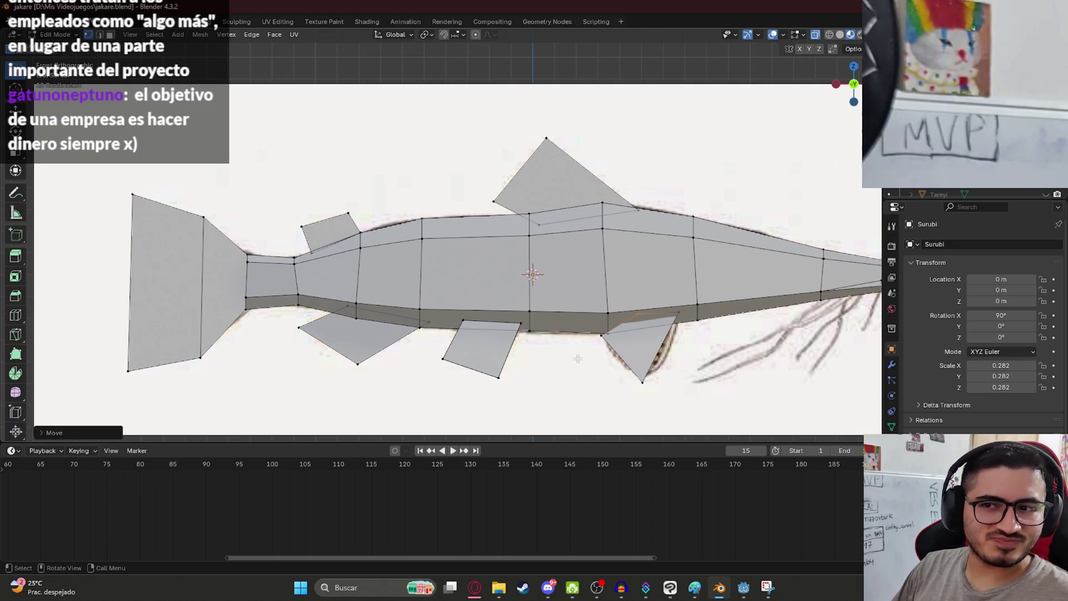
{"action": "key", "text": "ctrl+s"}
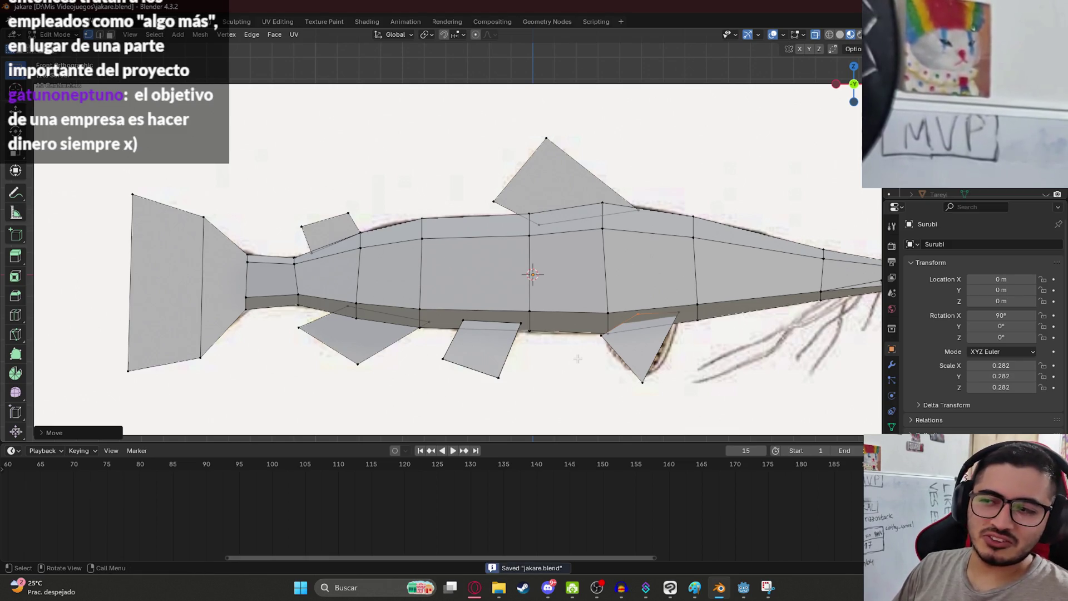
- Pull the pectoral fin tip lower and right, then adjust its front-edge vertex
{"action": "left_click", "coordinate": [648, 390]}
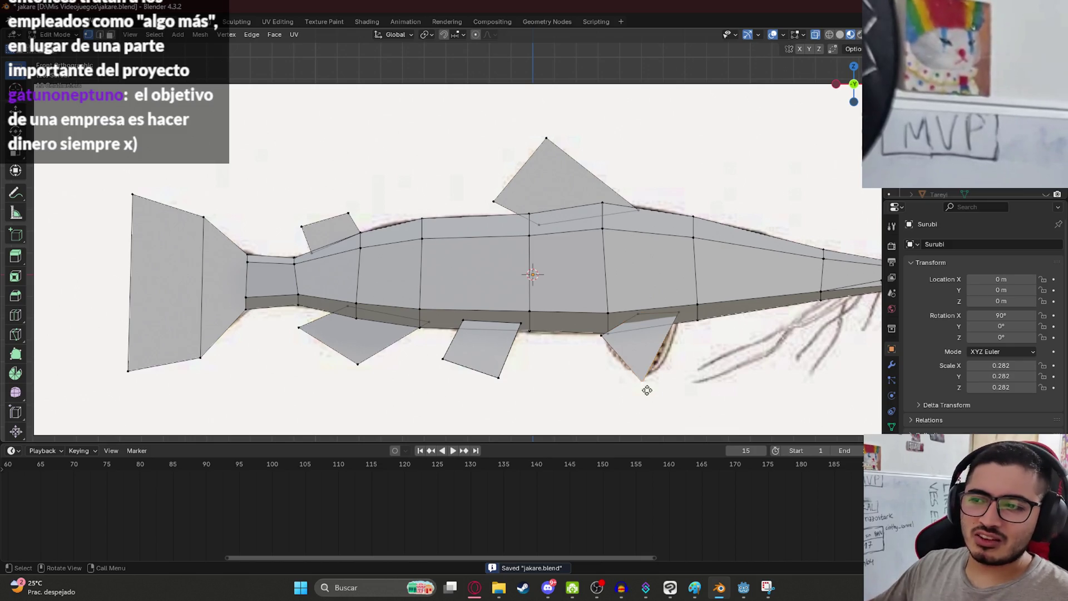
{"action": "left_click_drag", "start_coordinate": [665, 398], "coordinate": [613, 364]}
{"action": "key", "text": "g"}
{"action": "left_click", "coordinate": [651, 392]}
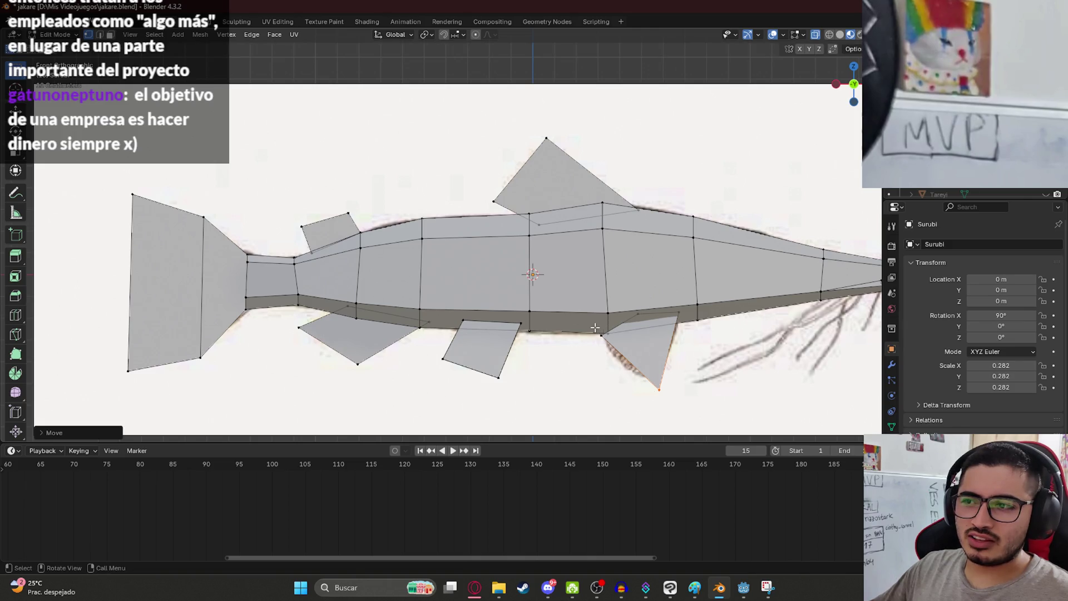
{"action": "left_click_drag", "start_coordinate": [595, 328], "coordinate": [601, 374]}
{"action": "key", "text": "g"}
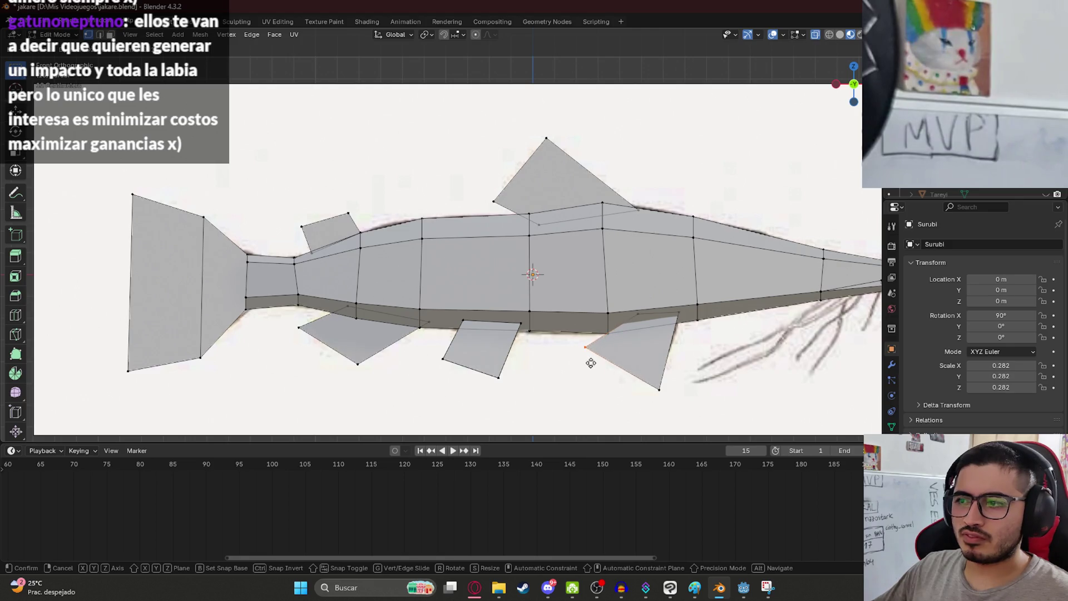
{"action": "left_click", "coordinate": [598, 357]}
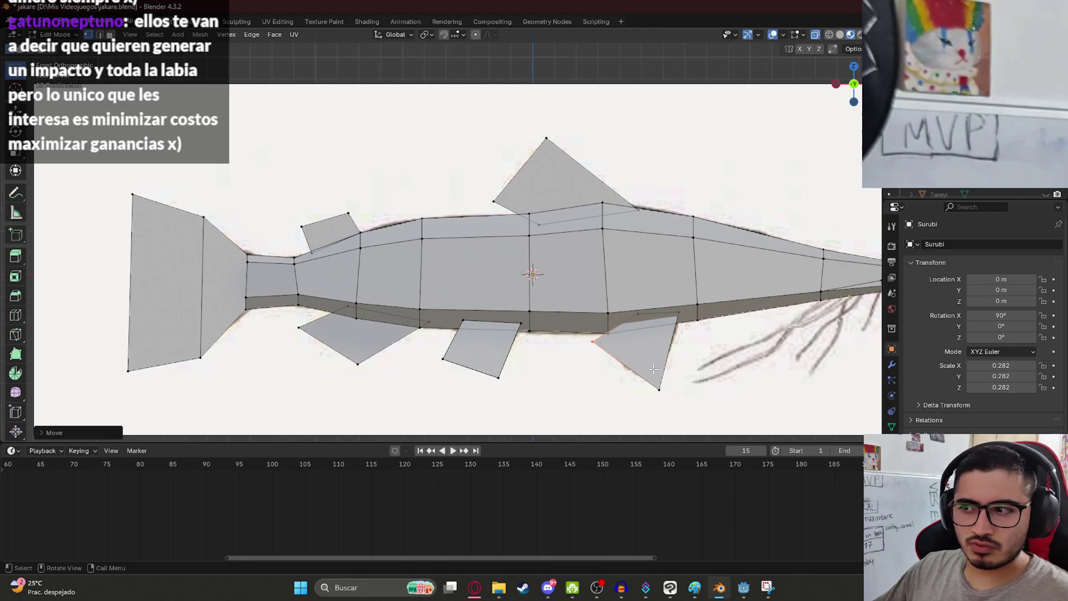
- Move the pectoral fin's bottom vertex into place and save jakare.blend
{"action": "left_click_drag", "start_coordinate": [653, 369], "coordinate": [673, 401]}
{"action": "key", "text": "g"}
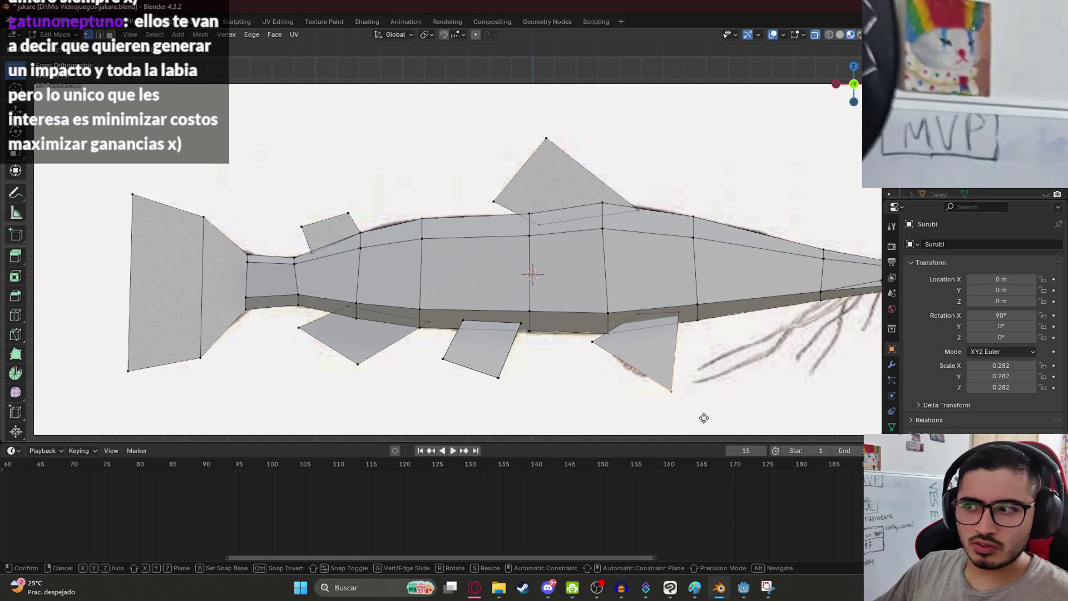
{"action": "left_click", "coordinate": [693, 419]}
{"action": "key", "text": "ctrl+s"}
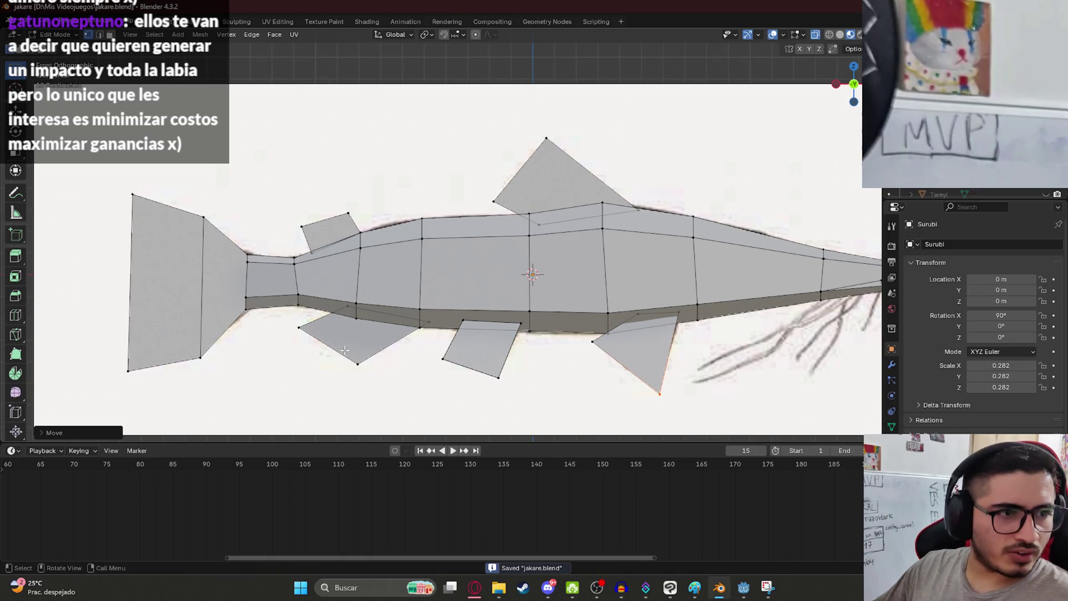
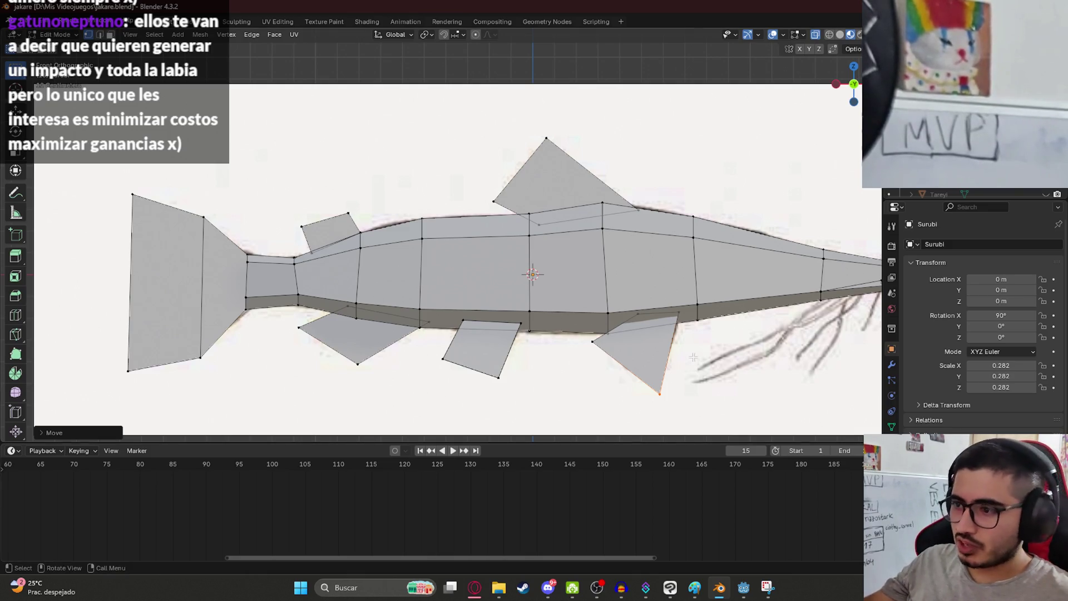
- Move the lower fin's tip vertex onto the reference fin outline
{"action": "left_click", "coordinate": [667, 393]}
{"action": "left_click_drag", "start_coordinate": [651, 385], "coordinate": [685, 404]}
{"action": "key", "text": "g"}
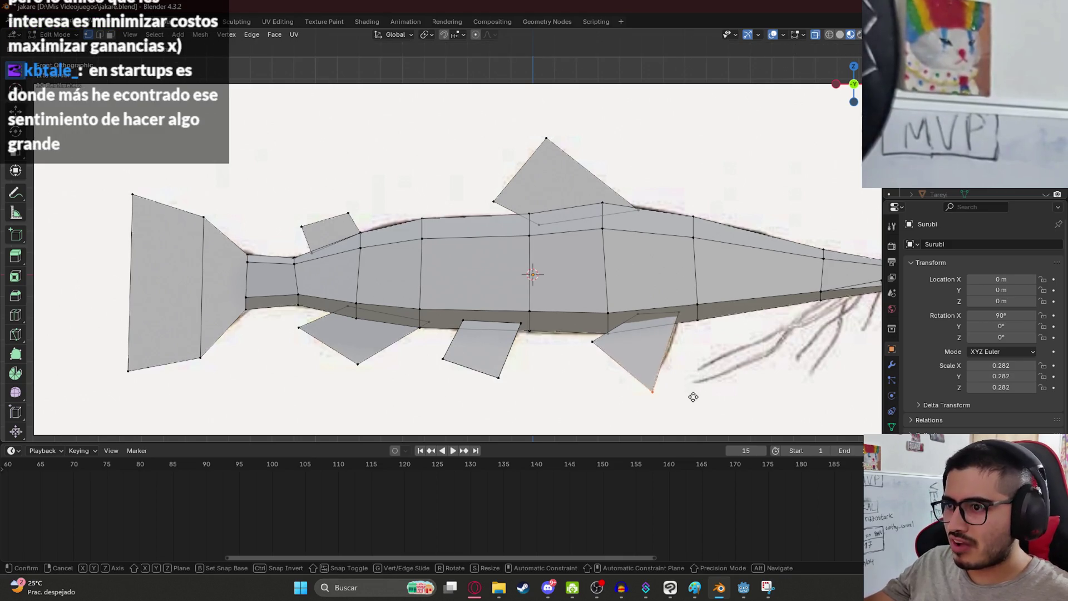
{"action": "left_click", "coordinate": [704, 400]}
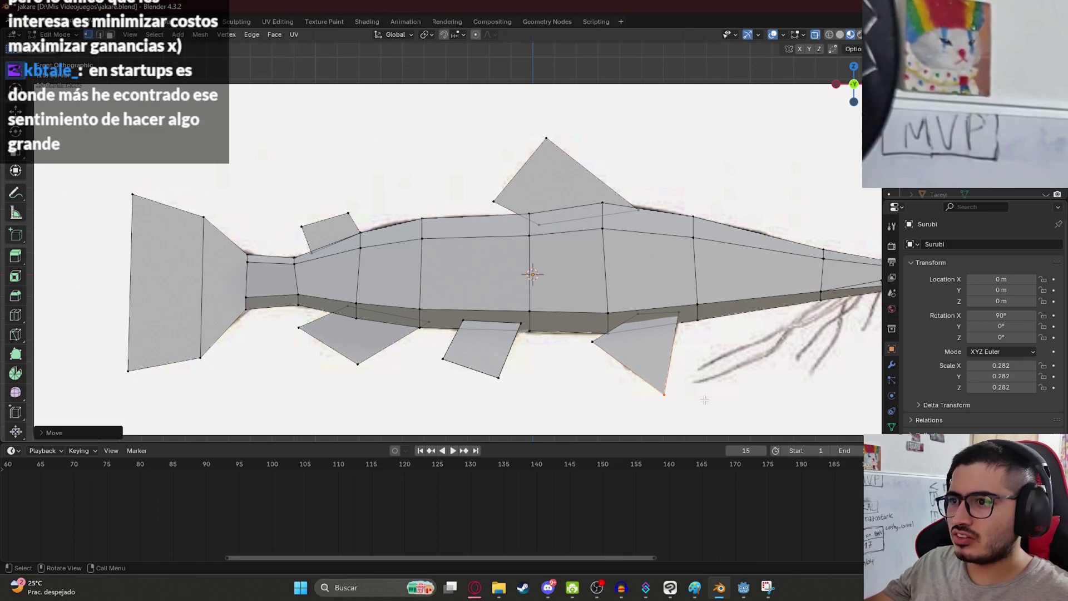
- Move the fin's lower-front vertex and the next fin vertex onto the reference outline
{"action": "left_click", "coordinate": [591, 336]}
{"action": "left_click", "coordinate": [591, 341]}
{"action": "key", "text": "g"}
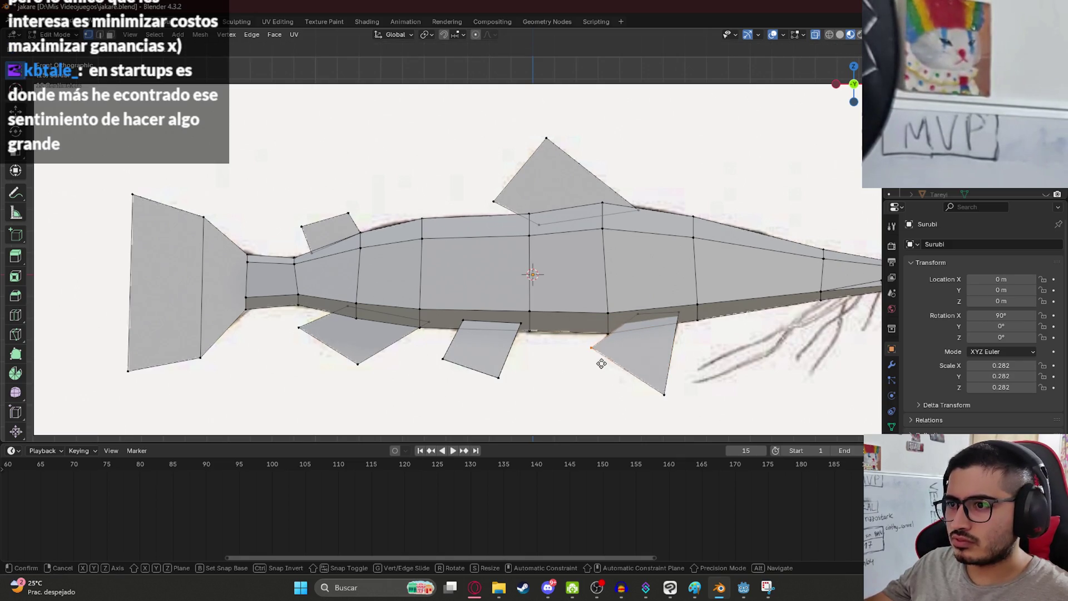
{"action": "left_click", "coordinate": [603, 368]}
{"action": "left_click", "coordinate": [637, 316]}
{"action": "key", "text": "g"}
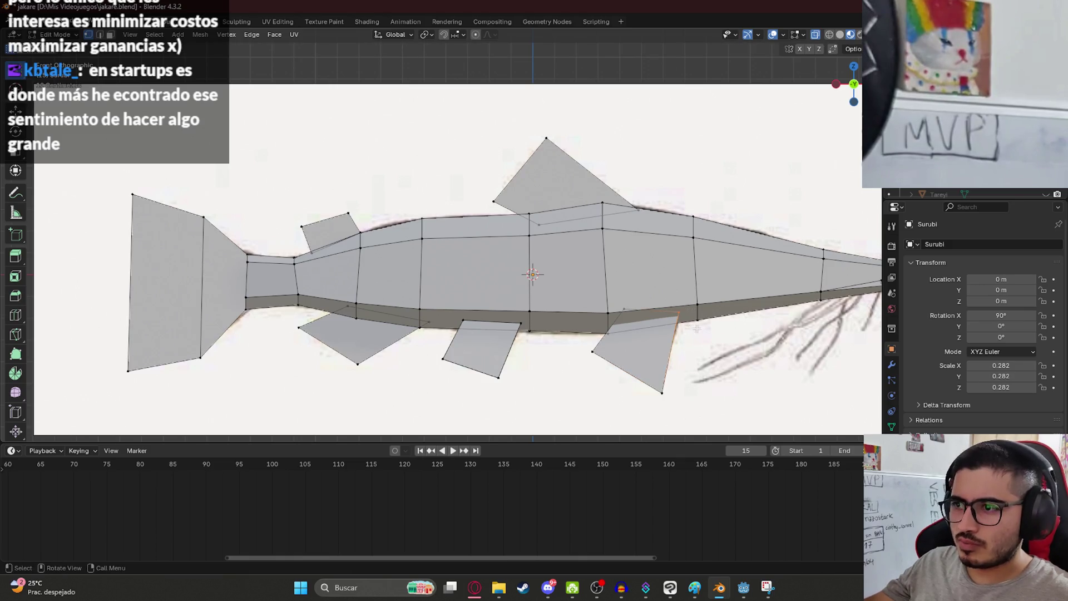
{"action": "left_click", "coordinate": [686, 405]}
{"action": "scroll", "coordinate": [656, 339], "scroll_direction": "down", "scroll_amount": 4}
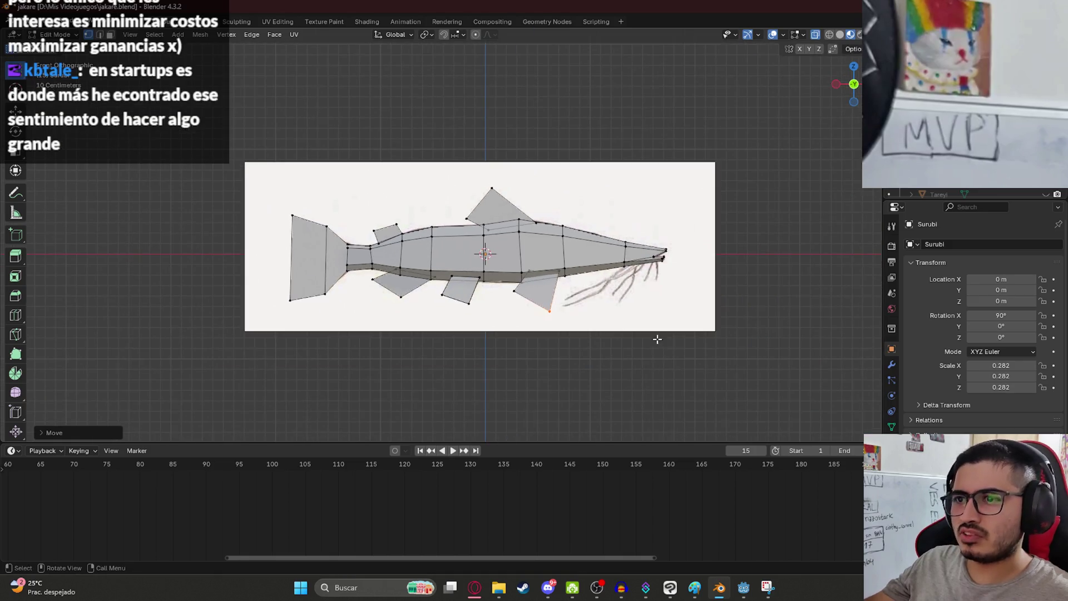
- Delete the reference image in Object Mode and save the file
{"action": "key", "text": "Tab"}
{"action": "left_click", "coordinate": [608, 209]}
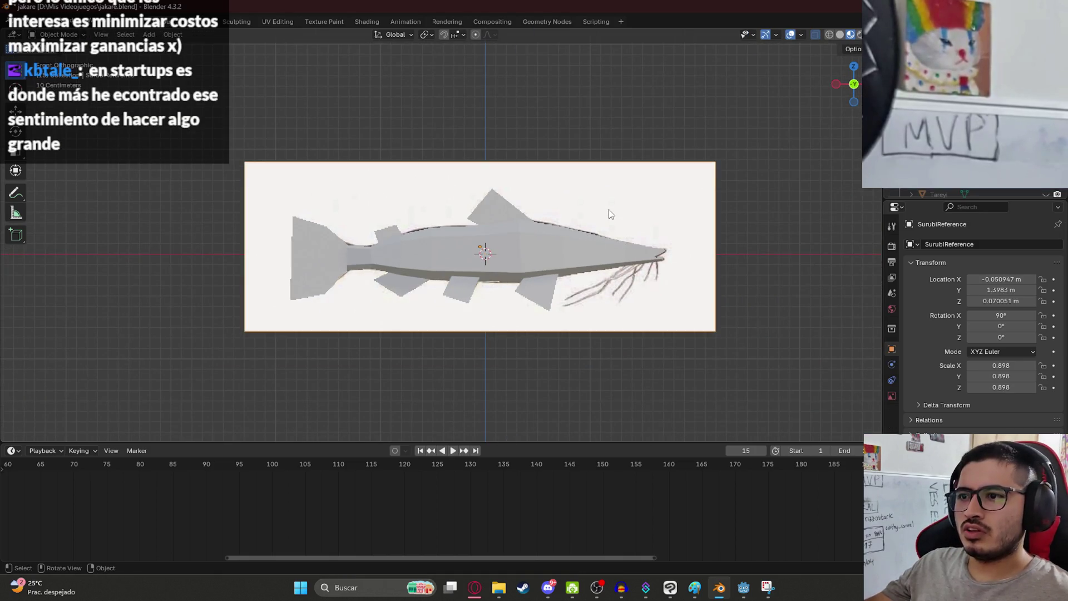
{"action": "key", "text": "Delete"}
{"action": "scroll", "coordinate": [569, 292], "scroll_direction": "up", "scroll_amount": 3}
{"action": "key", "text": "ctrl+s"}
- Apply All Transforms to the Surubi fish, return to Edit Mode, and save
{"action": "left_click", "coordinate": [572, 284]}
{"action": "key", "text": "ctrl+a"}
{"action": "left_click", "coordinate": [571, 282]}
{"action": "mouse_move", "coordinate": [630, 206]}
{"action": "middle_mouse_down"}
{"action": "mouse_move", "coordinate": [639, 242]}
{"action": "mouse_move", "coordinate": [593, 334]}
{"action": "mouse_move", "coordinate": [534, 333]}
{"action": "mouse_move", "coordinate": [415, 238]}
{"action": "mouse_move", "coordinate": [461, 281]}
{"action": "mouse_move", "coordinate": [380, 348]}
{"action": "mouse_move", "coordinate": [317, 338]}
{"action": "mouse_move", "coordinate": [437, 401]}
{"action": "mouse_move", "coordinate": [544, 155]}
{"action": "mouse_move", "coordinate": [501, 234]}
{"action": "mouse_move", "coordinate": [445, 250]}
{"action": "middle_mouse_up"}
{"action": "key", "text": "Tab"}
{"action": "scroll", "coordinate": [501, 234], "scroll_direction": "up", "scroll_amount": 5}
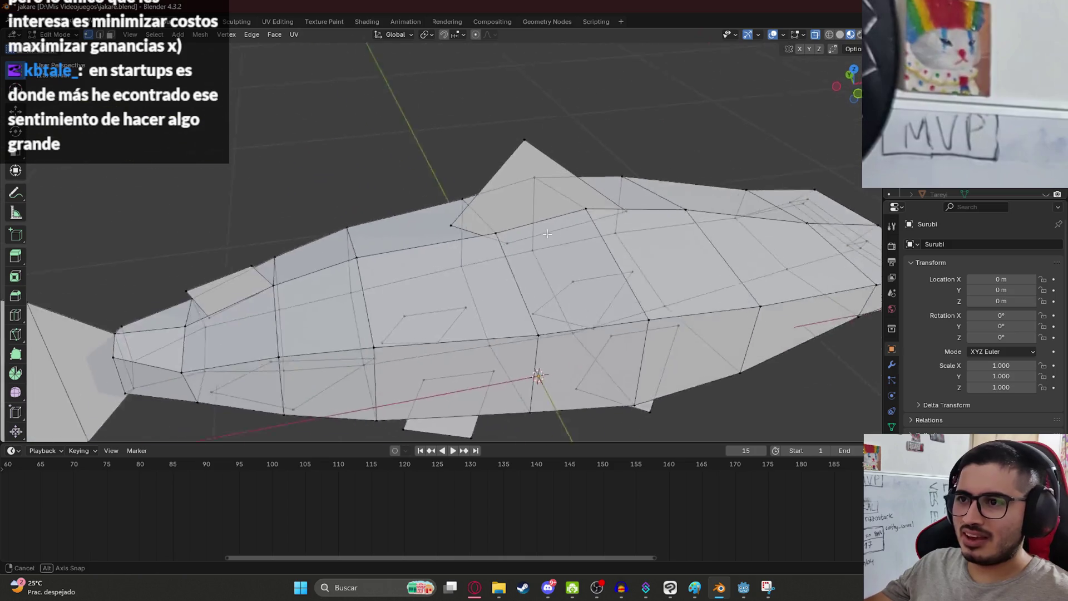
{"action": "scroll", "coordinate": [445, 250], "scroll_direction": "up", "scroll_amount": 3}
{"action": "key", "text": "ctrl+s"}
{"action": "mouse_move", "coordinate": [323, 147]}
{"action": "middle_mouse_down"}
{"action": "mouse_move", "coordinate": [419, 282]}
{"action": "mouse_move", "coordinate": [384, 234]}
{"action": "mouse_move", "coordinate": [362, 230]}
{"action": "middle_mouse_up"}
{"action": "scroll", "coordinate": [419, 282], "scroll_direction": "down", "scroll_amount": 4}
- Mark the currently selected edges as a seam and save the file
{"action": "key", "text": "ctrl+e"}
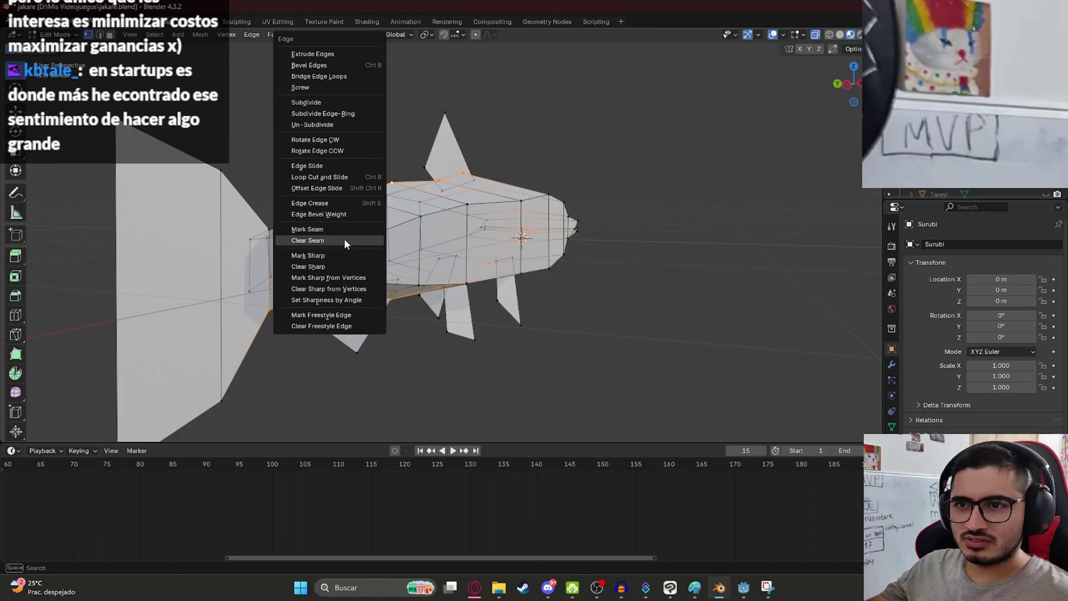
{"action": "left_click", "coordinate": [334, 229]}
{"action": "left_click", "coordinate": [596, 136]}
{"action": "mouse_move", "coordinate": [596, 136]}
{"action": "middle_mouse_down"}
{"action": "mouse_move", "coordinate": [408, 182]}
{"action": "mouse_move", "coordinate": [312, 153]}
{"action": "mouse_move", "coordinate": [332, 184]}
{"action": "middle_mouse_up"}
{"action": "key", "text": "ctrl+s"}
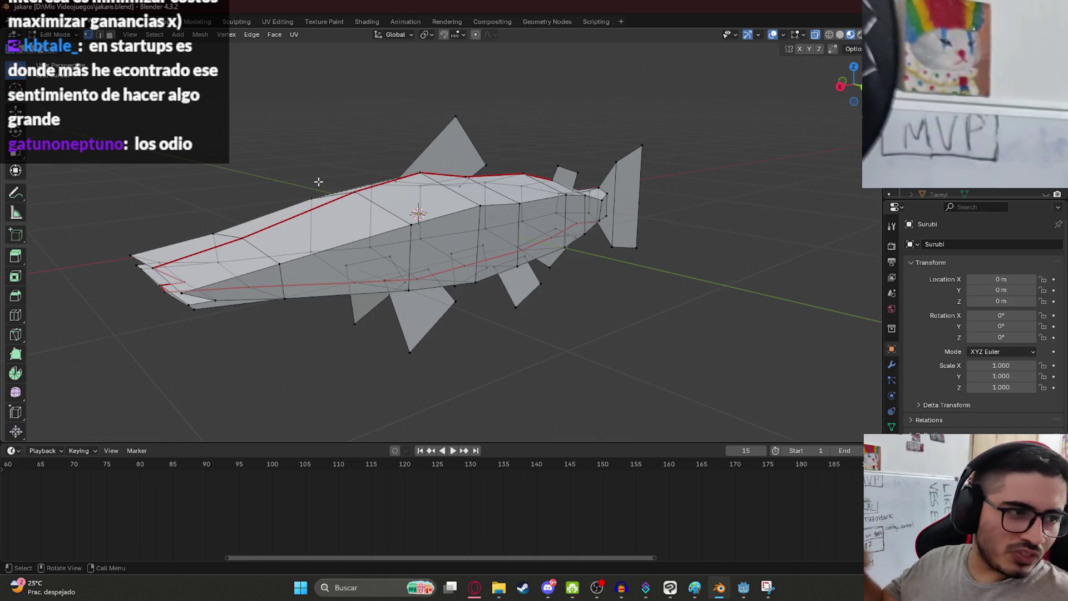
- Mark a seam along the edge path of the fish's back toward the tail
{"action": "middle_click_drag", "start_coordinate": [319, 181], "coordinate": [332, 133], "text": "shift"}
{"action": "mouse_move", "coordinate": [246, 107]}
{"action": "middle_mouse_down"}
{"action": "mouse_move", "coordinate": [633, 197]}
{"action": "mouse_move", "coordinate": [633, 150]}
{"action": "mouse_move", "coordinate": [559, 100]}
{"action": "mouse_move", "coordinate": [398, 165]}
{"action": "mouse_move", "coordinate": [104, 157]}
{"action": "mouse_move", "coordinate": [54, 174]}
{"action": "middle_mouse_up"}
{"action": "key", "text": "ctrl+s"}
{"action": "middle_click_drag", "start_coordinate": [118, 234], "coordinate": [362, 155]}
{"action": "left_click", "coordinate": [476, 170]}
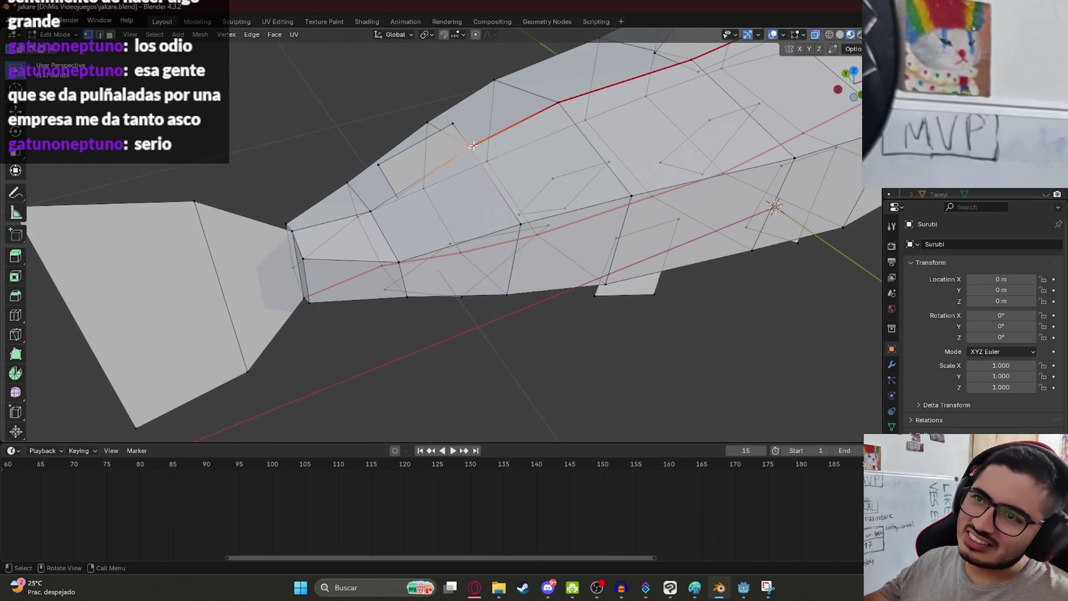
{"action": "left_click", "coordinate": [292, 230], "text": "shift"}
{"action": "right_click", "coordinate": [254, 258]}
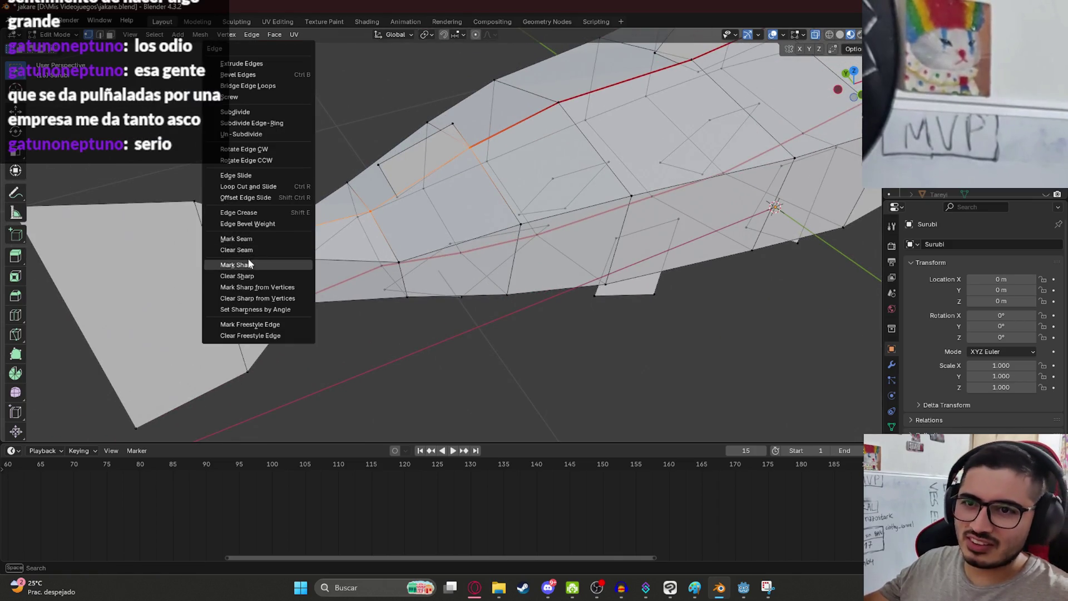
{"action": "key", "text": "g"}
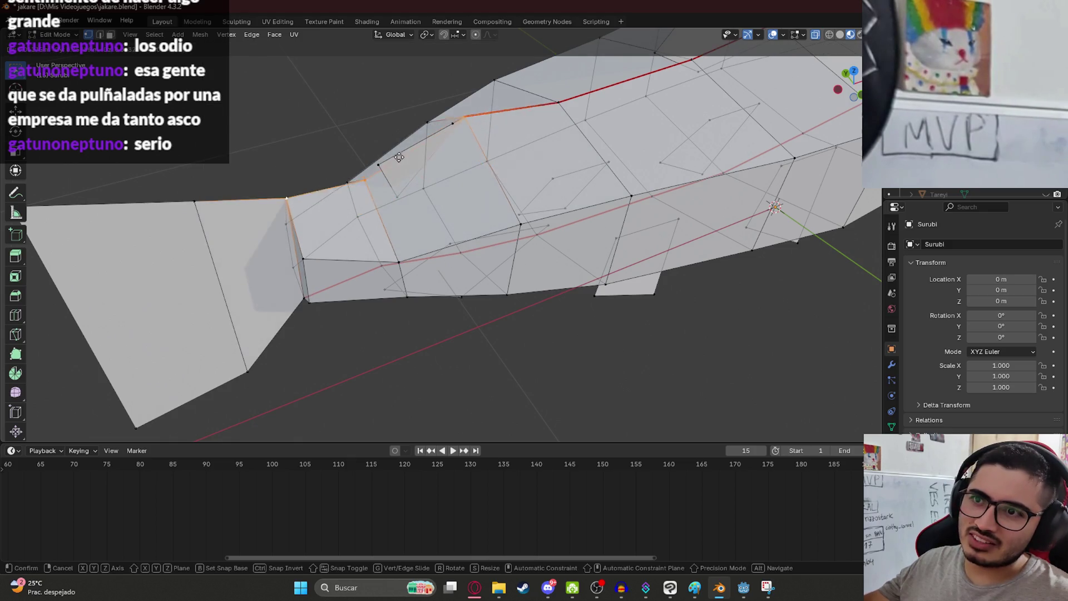
{"action": "left_click", "coordinate": [372, 119]}
{"action": "right_click", "coordinate": [320, 203]}
{"action": "key", "text": "ctrl+z"}
{"action": "key", "text": "ctrl+z"}
{"action": "key", "text": "ctrl+z"}
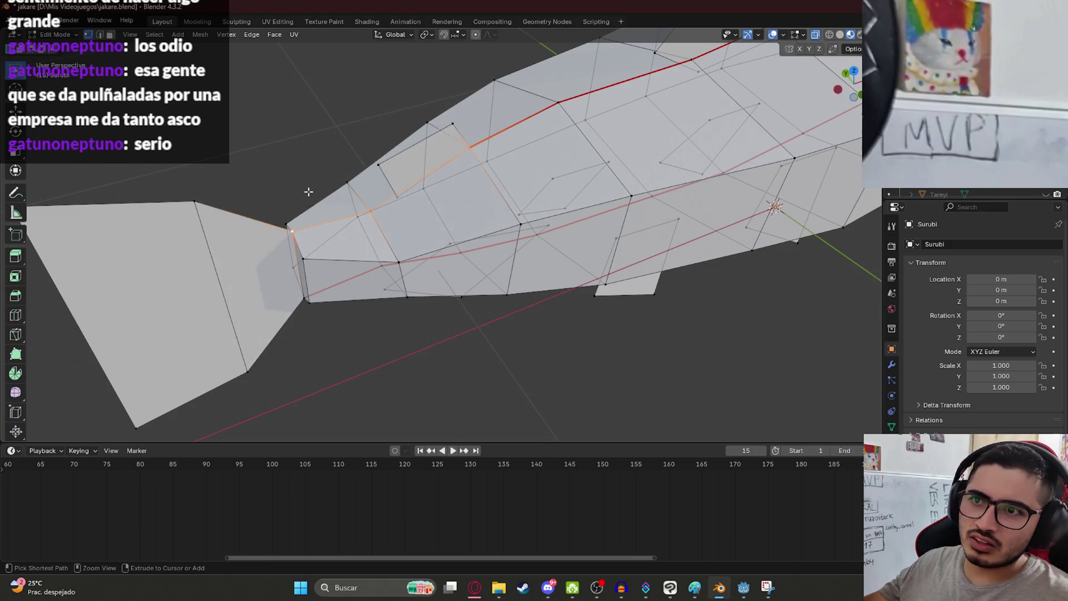
{"action": "right_click", "coordinate": [306, 191]}
{"action": "left_click", "coordinate": [299, 180]}
- Select the edge path along the body's bottom edge toward the tail and save
{"action": "mouse_move", "coordinate": [299, 180]}
{"action": "middle_mouse_down"}
{"action": "mouse_move", "coordinate": [352, 182]}
{"action": "mouse_move", "coordinate": [340, 214]}
{"action": "middle_mouse_up"}
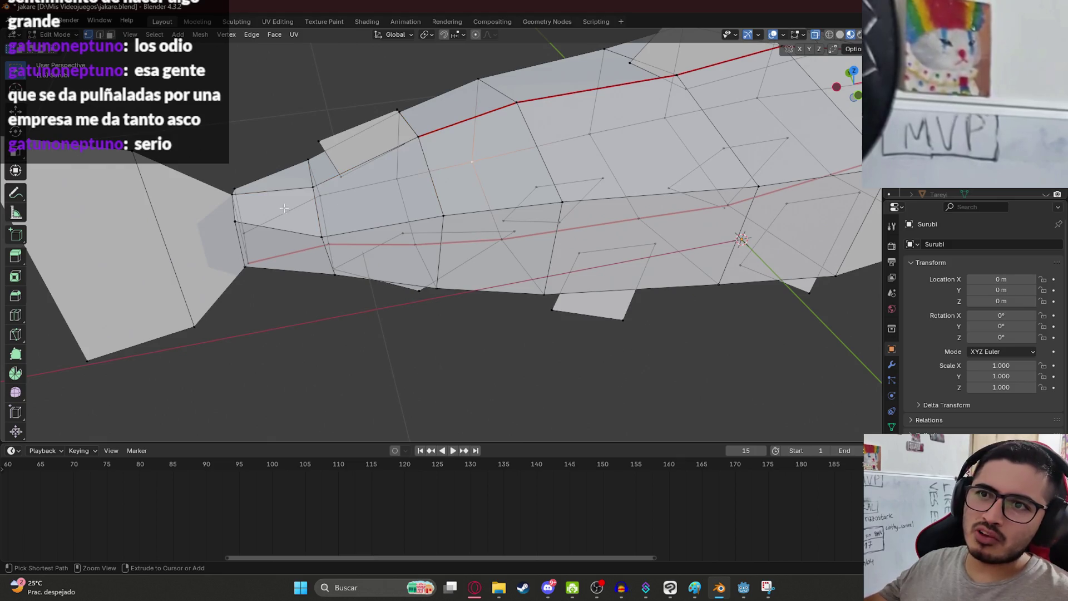
{"action": "left_click", "coordinate": [419, 289]}
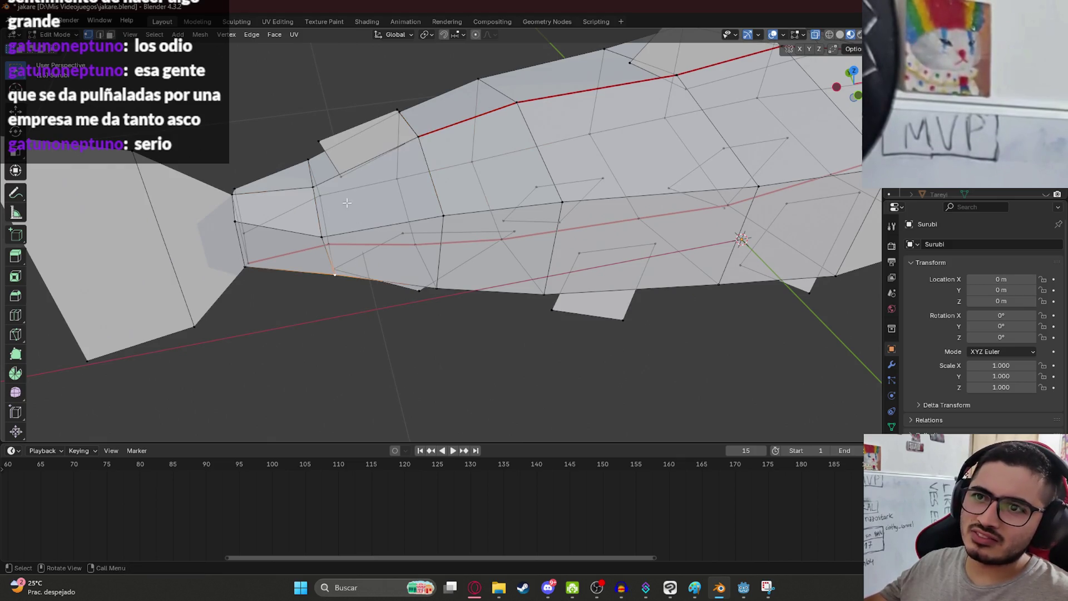
{"action": "middle_click_drag", "start_coordinate": [419, 289], "coordinate": [357, 215]}
{"action": "left_click", "coordinate": [367, 222]}
{"action": "key", "text": "g"}
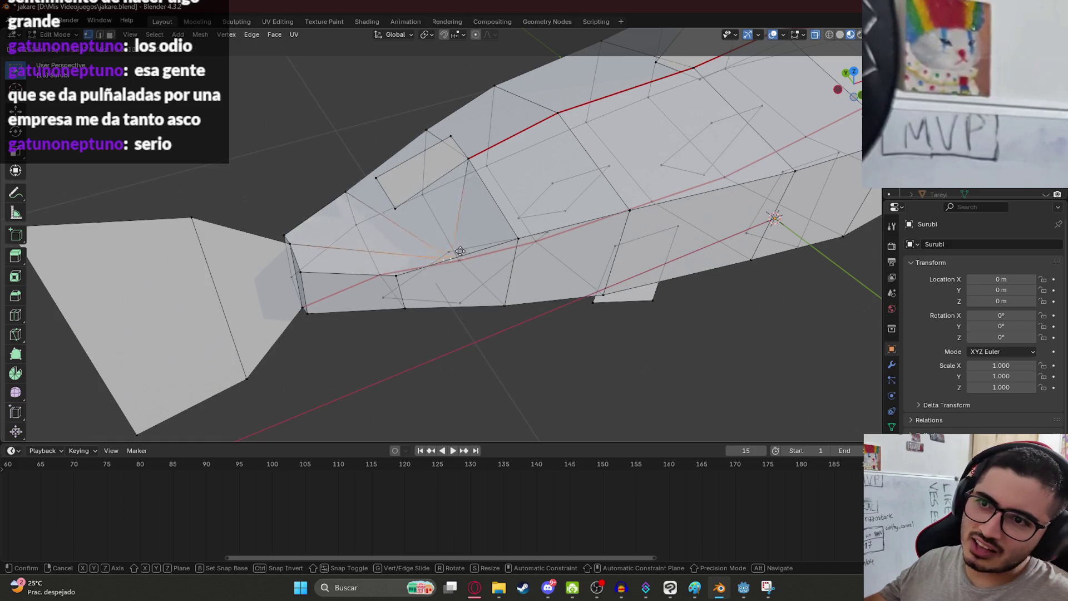
{"action": "key", "text": "Escape"}
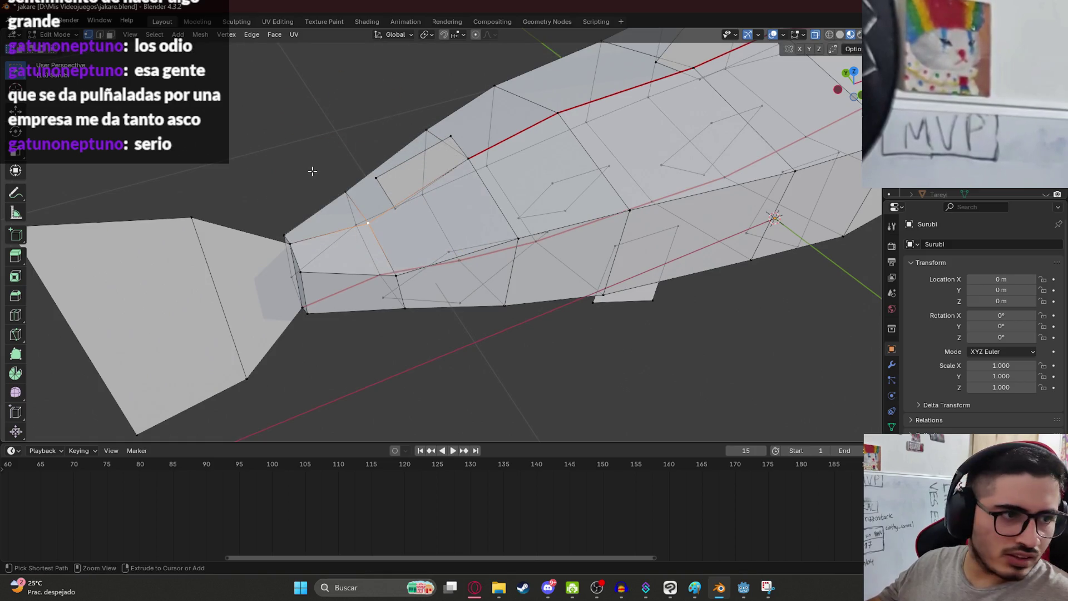
{"action": "key", "text": "ctrl+s"}
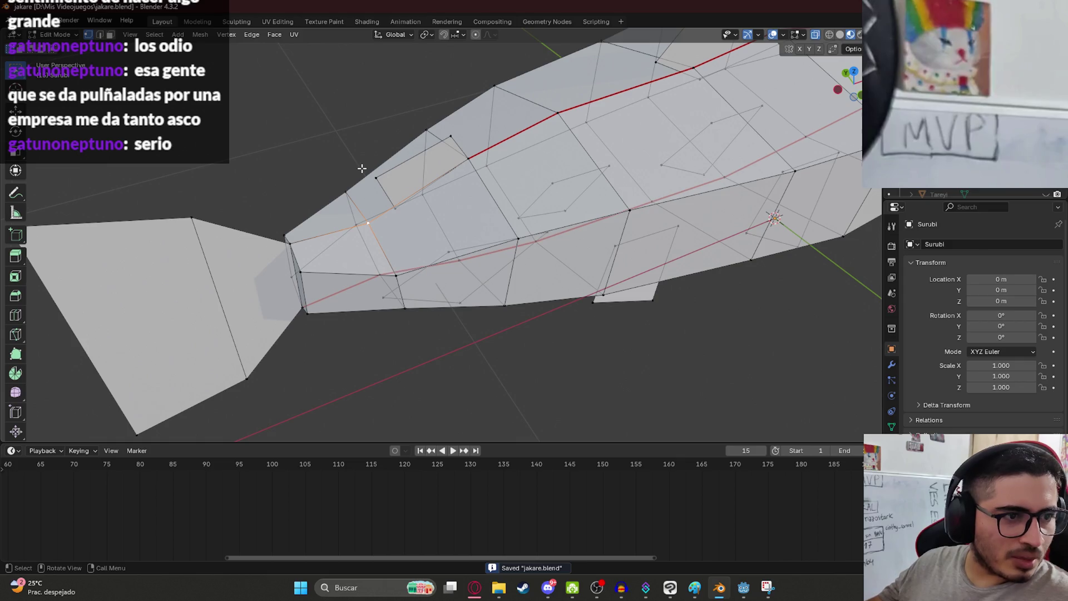
- Mark seams along the bottom edge and around the tail junction, then save
{"action": "middle_click_drag", "start_coordinate": [587, 200], "coordinate": [483, 280]}
{"action": "left_click", "coordinate": [483, 280]}
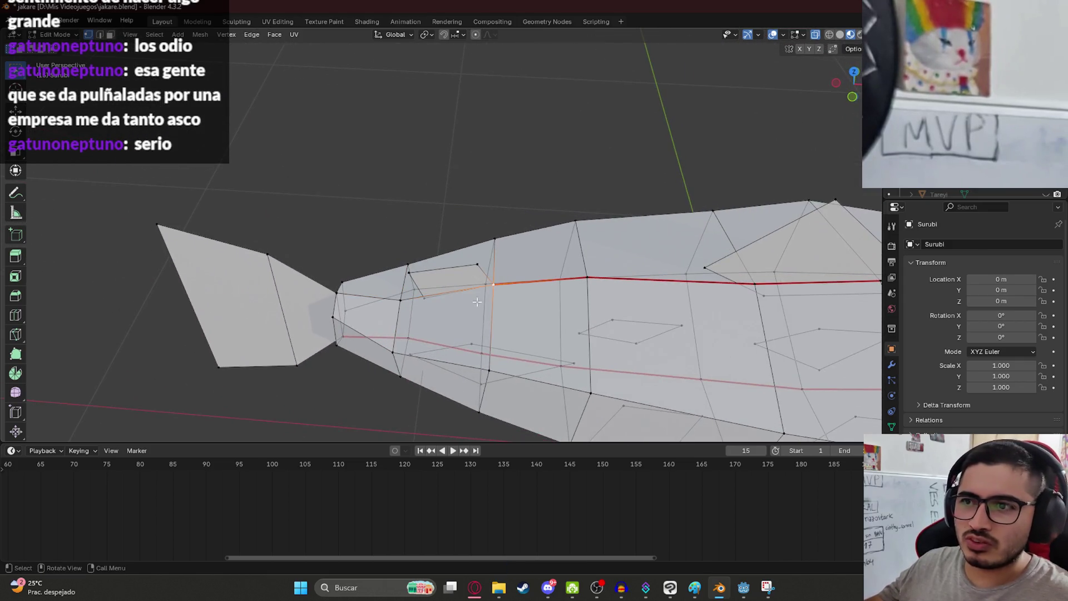
{"action": "middle_click_drag", "start_coordinate": [338, 299], "coordinate": [406, 301]}
{"action": "right_click", "coordinate": [406, 300]}
{"action": "left_click", "coordinate": [406, 301]}
{"action": "mouse_move", "coordinate": [559, 301]}
{"action": "middle_mouse_down"}
{"action": "mouse_move", "coordinate": [569, 275]}
{"action": "mouse_move", "coordinate": [512, 290]}
{"action": "middle_mouse_up"}
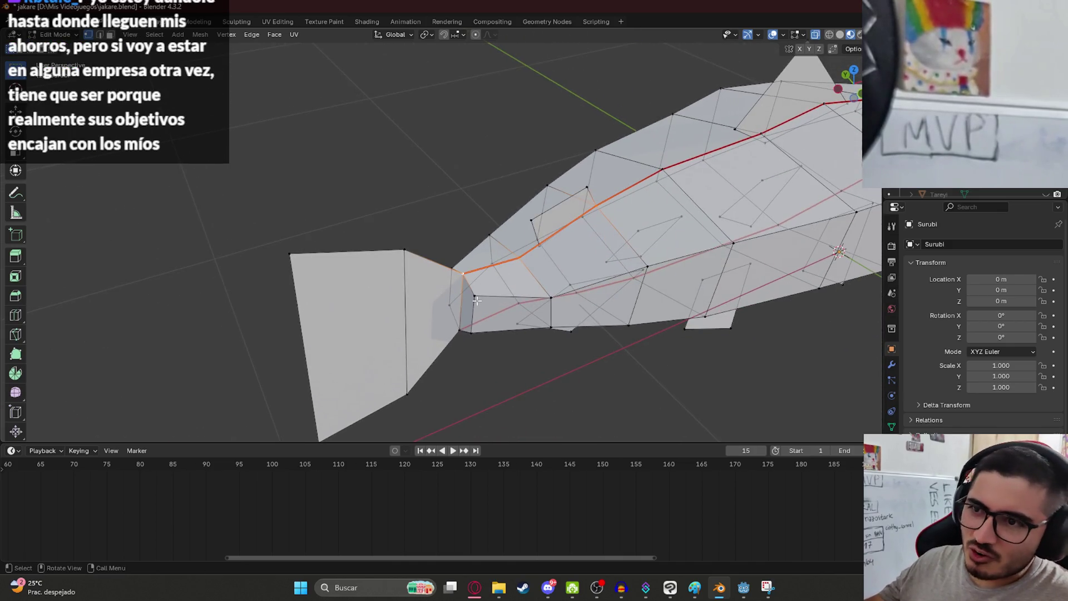
{"action": "key", "text": "ctrl+e"}
{"action": "left_click", "coordinate": [461, 329]}
{"action": "mouse_move", "coordinate": [461, 329]}
{"action": "middle_mouse_down"}
{"action": "mouse_move", "coordinate": [501, 269]}
{"action": "mouse_move", "coordinate": [493, 258]}
{"action": "middle_mouse_up"}
{"action": "key", "text": "ctrl+s"}
- Switch to front orthographic view and select the tail fin's top edge
{"action": "mouse_move", "coordinate": [565, 194]}
{"action": "middle_mouse_down"}
{"action": "mouse_move", "coordinate": [339, 178]}
{"action": "mouse_move", "coordinate": [417, 244]}
{"action": "middle_mouse_up"}
{"action": "key", "text": "KP_1"}
{"action": "left_click", "coordinate": [373, 163], "text": "alt"}
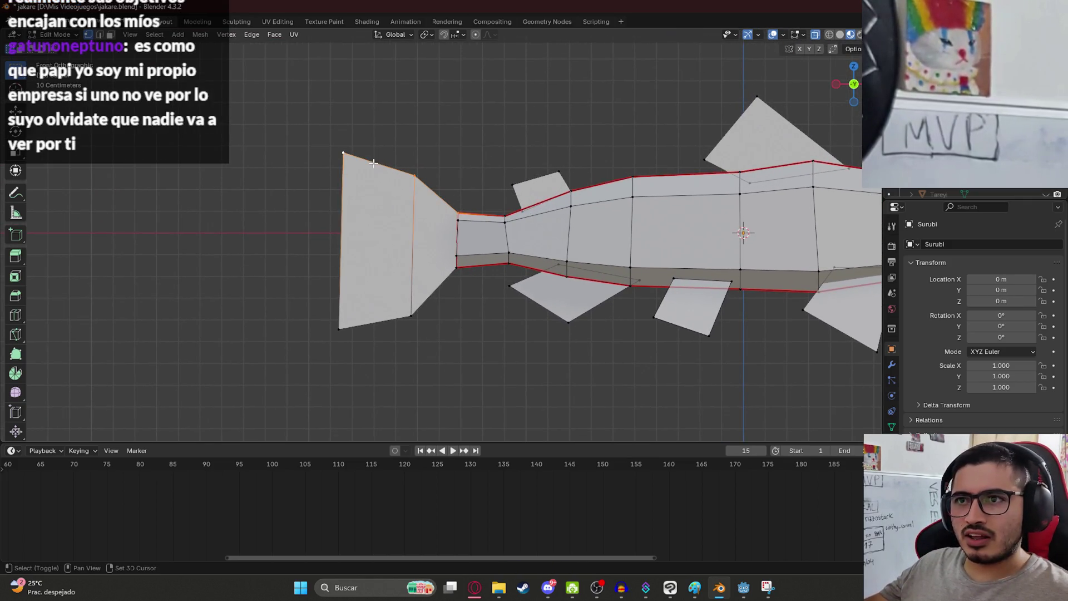
- Select the full tail-fin outline, mark it as a seam, and save
{"action": "right_click", "coordinate": [344, 332]}
{"action": "left_click", "coordinate": [341, 329], "text": "alt+shift"}
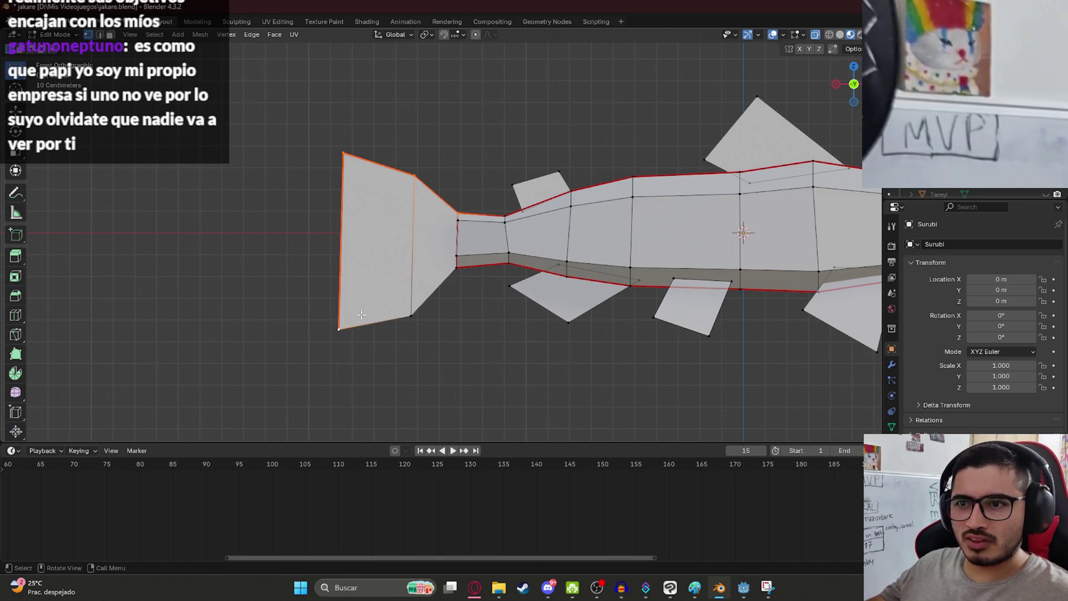
{"action": "middle_click_drag", "start_coordinate": [317, 327], "coordinate": [518, 282]}
{"action": "right_click", "coordinate": [521, 284]}
{"action": "left_click", "coordinate": [507, 292]}
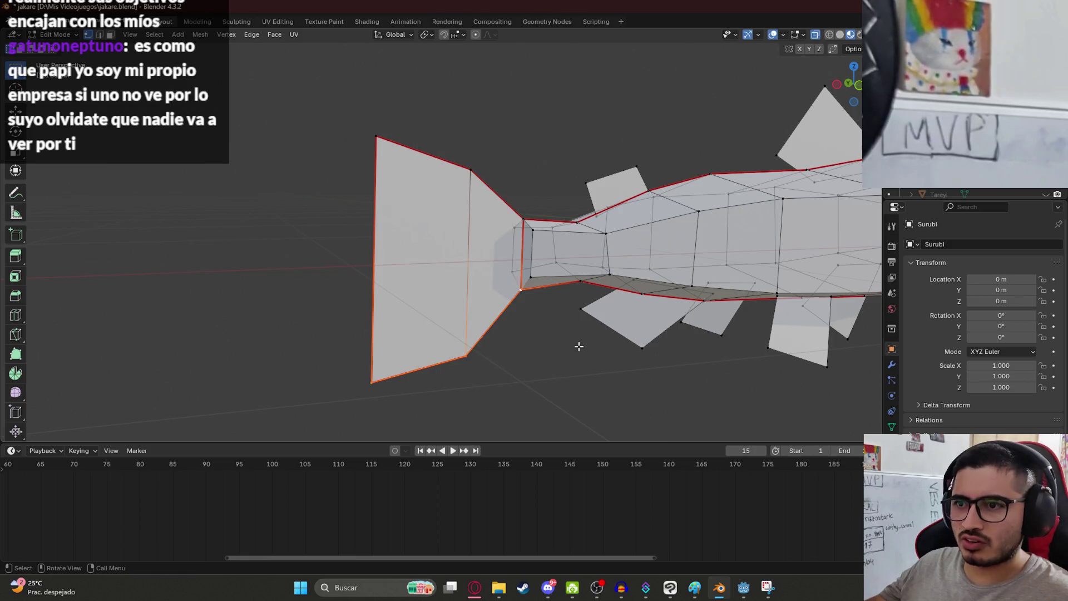
{"action": "left_click", "coordinate": [584, 311]}
{"action": "scroll", "coordinate": [524, 259], "scroll_direction": "down", "scroll_amount": 3}
{"action": "key", "text": "ctrl+s"}
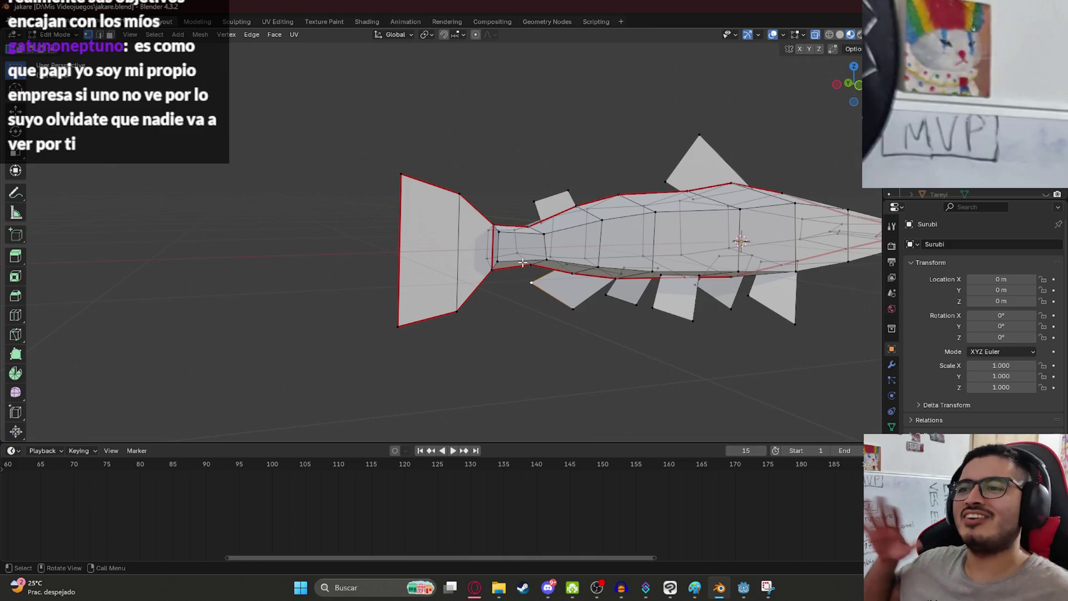
{"action": "key", "text": "ctrl+s"}
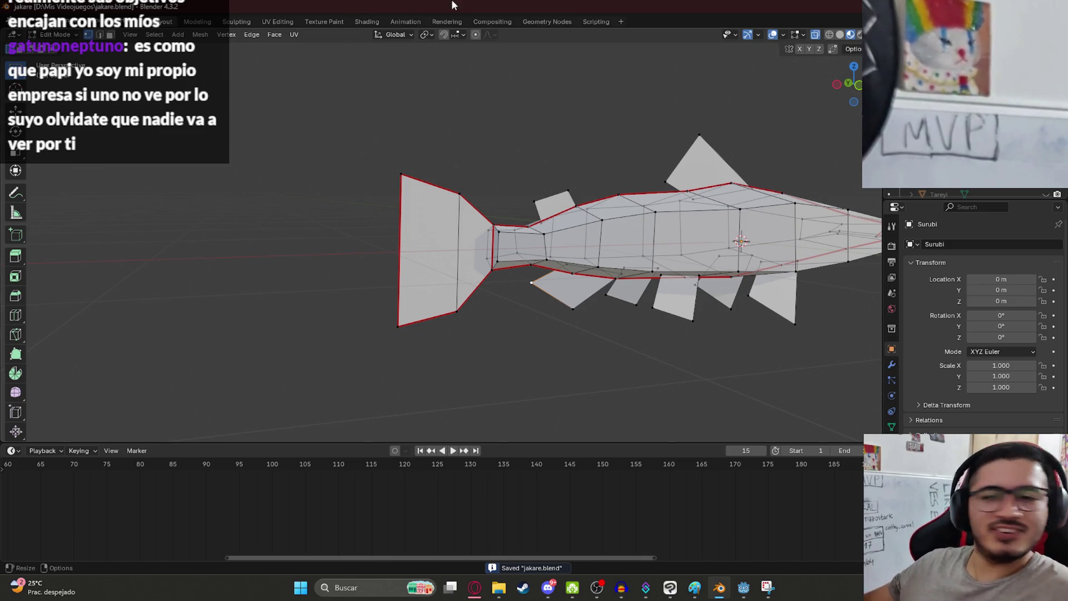
- Orbit and zoom to a front view of the fins
{"action": "key", "text": "s"}
{"action": "key", "text": "Escape"}
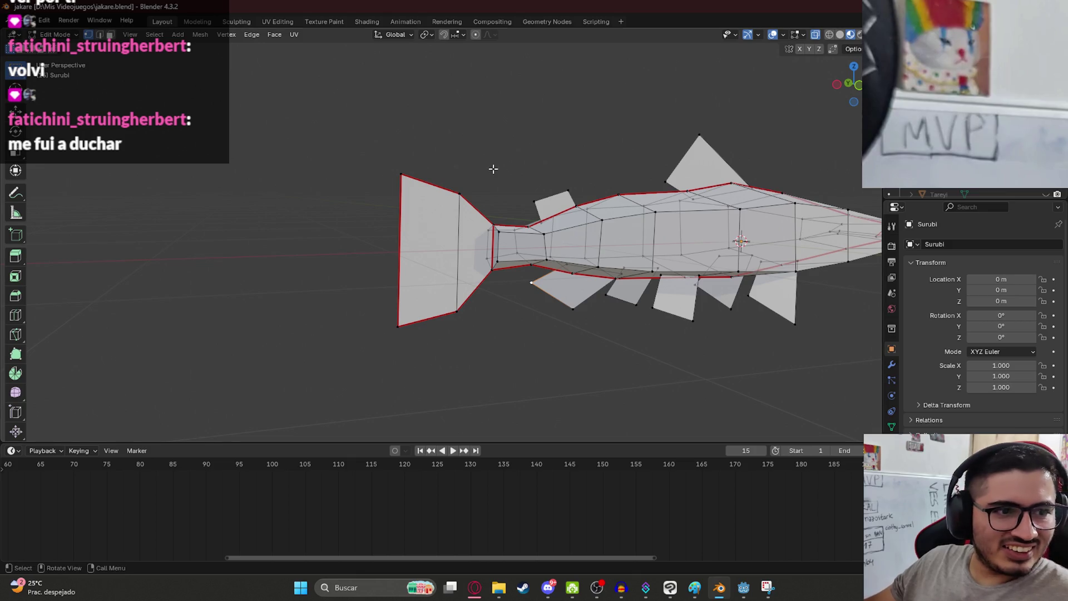
{"action": "scroll", "coordinate": [493, 168], "scroll_direction": "down", "scroll_amount": 5}
{"action": "mouse_move", "coordinate": [493, 169]}
{"action": "middle_mouse_down"}
{"action": "mouse_move", "coordinate": [512, 184]}
{"action": "mouse_move", "coordinate": [381, 205]}
{"action": "mouse_move", "coordinate": [649, 178]}
{"action": "middle_mouse_up"}
{"action": "scroll", "coordinate": [512, 175], "scroll_direction": "up", "scroll_amount": 2}
{"action": "scroll", "coordinate": [728, 134], "scroll_direction": "up", "scroll_amount": 3}
{"action": "mouse_move", "coordinate": [728, 134]}
{"action": "middle_mouse_down"}
{"action": "mouse_move", "coordinate": [490, 114]}
{"action": "mouse_move", "coordinate": [374, 239]}
{"action": "middle_mouse_up"}
- In face select mode, mark the upper fin's border as a seam
{"action": "key", "text": "3"}
{"action": "left_click", "coordinate": [375, 239]}
{"action": "key", "text": "ctrl+e"}
{"action": "key", "text": "Escape"}
{"action": "left_click", "coordinate": [328, 143]}
{"action": "key", "text": "ctrl+e"}
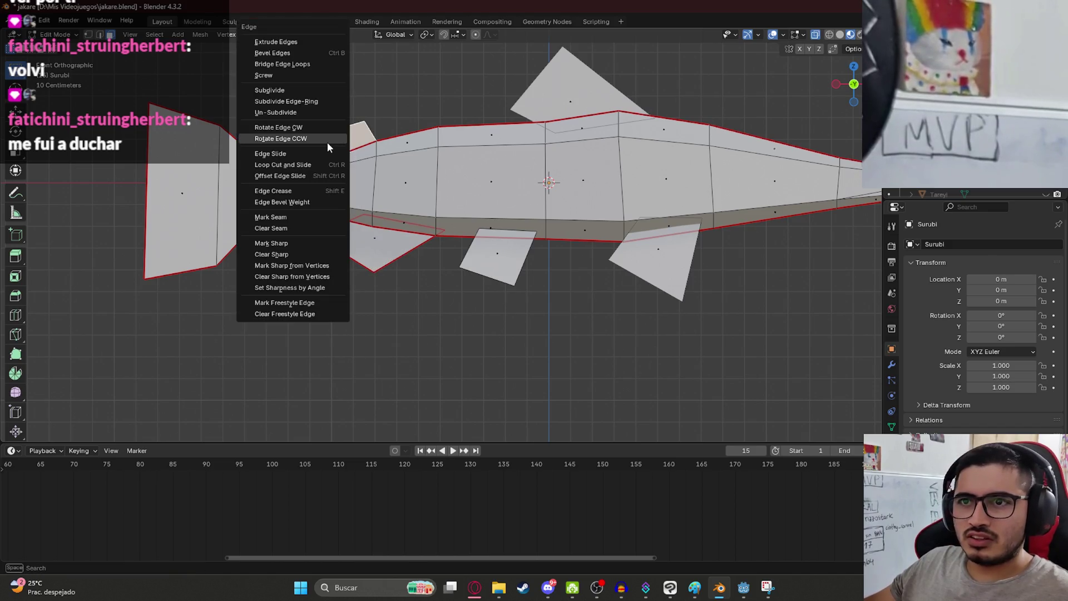
{"action": "left_click", "coordinate": [312, 217]}
- Mark the borders of each of the four lower fins as seams
{"action": "left_click", "coordinate": [496, 260]}
{"action": "left_click", "coordinate": [495, 260]}
{"action": "middle_click_drag", "start_coordinate": [496, 260], "coordinate": [444, 250]}
{"action": "key", "text": "ctrl+e"}
{"action": "left_click", "coordinate": [442, 256]}
{"action": "left_click", "coordinate": [369, 232], "text": "shift"}
{"action": "key", "text": "ctrl+e"}
{"action": "left_click", "coordinate": [369, 231]}
{"action": "left_click", "coordinate": [522, 238]}
{"action": "key", "text": "ctrl+e"}
{"action": "left_click", "coordinate": [523, 236]}
{"action": "left_click", "coordinate": [476, 233]}
{"action": "key", "text": "ctrl+e"}
{"action": "left_click", "coordinate": [476, 234]}
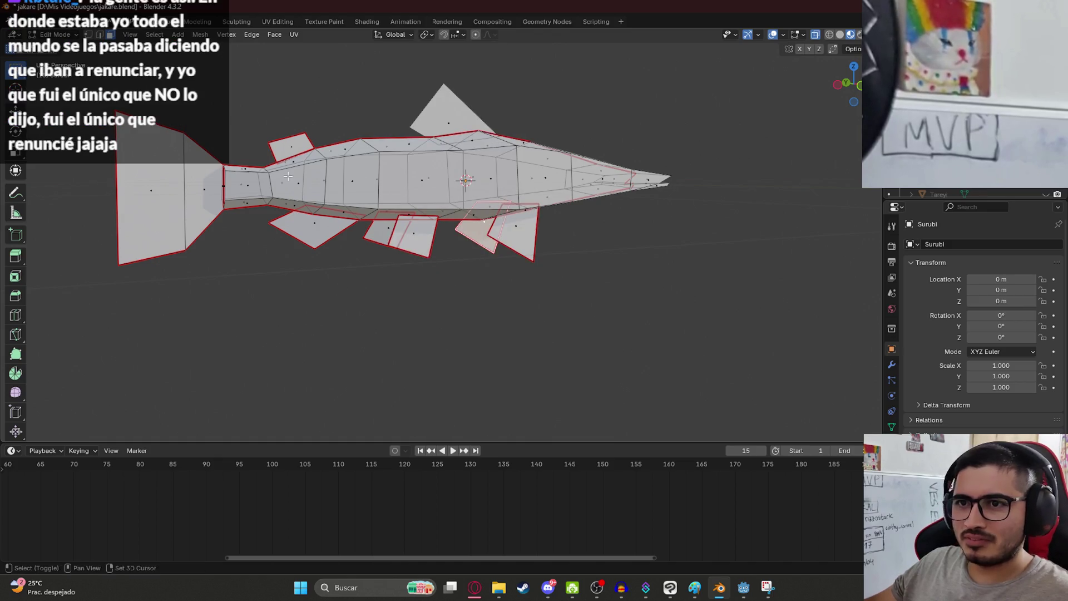
- Mark the dorsal fin's border as a seam and save
{"action": "middle_click_drag", "start_coordinate": [287, 176], "coordinate": [356, 167]}
{"action": "left_click", "coordinate": [508, 132]}
{"action": "key", "text": "ctrl+e"}
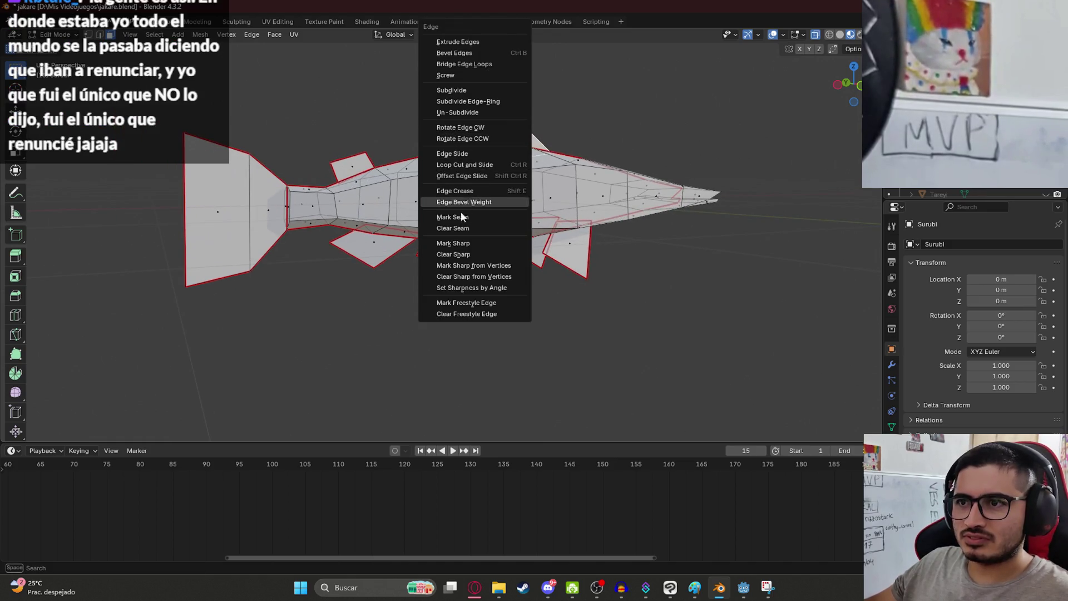
{"action": "left_click", "coordinate": [461, 217]}
{"action": "mouse_move", "coordinate": [603, 312]}
{"action": "middle_mouse_down"}
{"action": "mouse_move", "coordinate": [576, 248]}
{"action": "mouse_move", "coordinate": [518, 255]}
{"action": "mouse_move", "coordinate": [604, 241]}
{"action": "mouse_move", "coordinate": [67, 221]}
{"action": "middle_mouse_up"}
{"action": "key", "text": "ctrl+s"}
- Inspect the seamed fish from front and side angles, then save jakare.blend
{"action": "scroll", "coordinate": [604, 241], "scroll_direction": "down", "scroll_amount": 2}
{"action": "key", "text": "KP_1"}
{"action": "scroll", "coordinate": [389, 220], "scroll_direction": "up", "scroll_amount": 3}
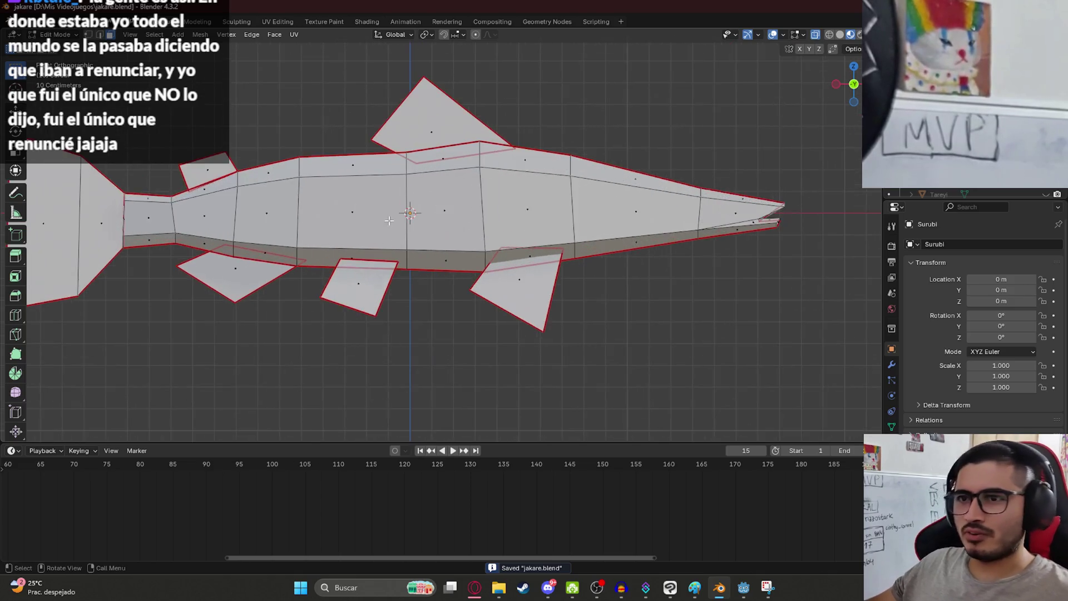
{"action": "middle_click_drag", "start_coordinate": [389, 220], "coordinate": [455, 278], "text": "shift"}
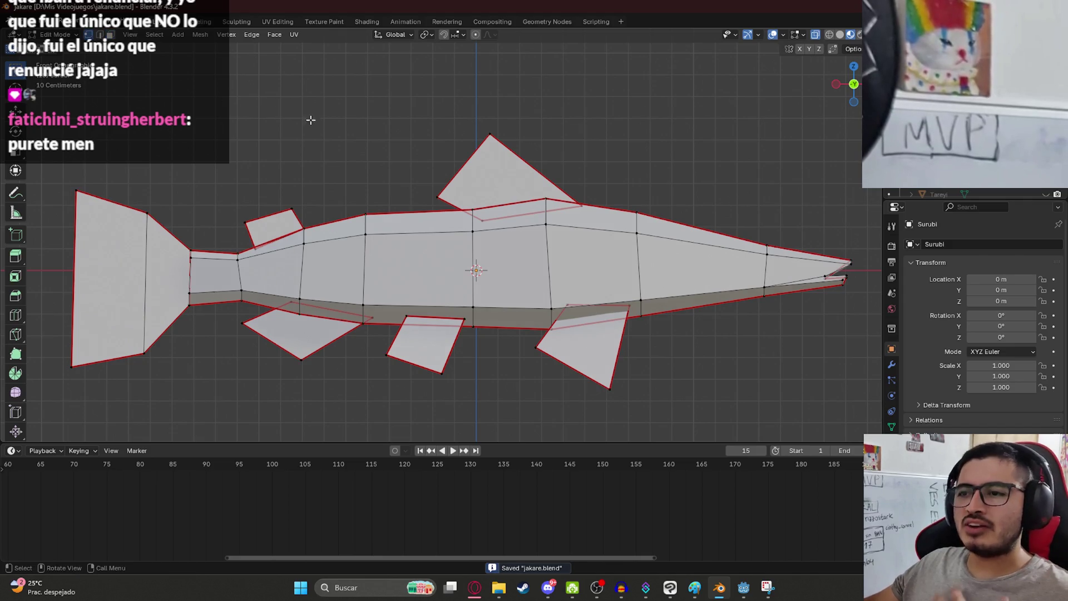
{"action": "scroll", "coordinate": [419, 191], "scroll_direction": "down", "scroll_amount": 2}
{"action": "scroll", "coordinate": [420, 192], "scroll_direction": "down", "scroll_amount": 4}
{"action": "scroll", "coordinate": [419, 192], "scroll_direction": "up", "scroll_amount": 6}
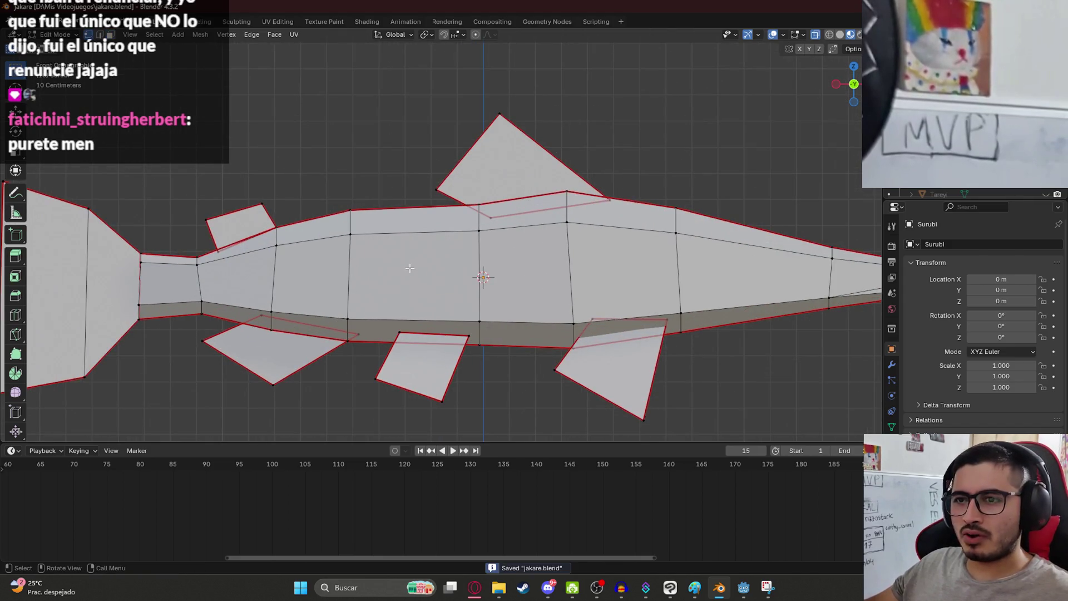
{"action": "scroll", "coordinate": [404, 254], "scroll_direction": "down", "scroll_amount": 6}
{"action": "scroll", "coordinate": [404, 253], "scroll_direction": "up", "scroll_amount": 6}
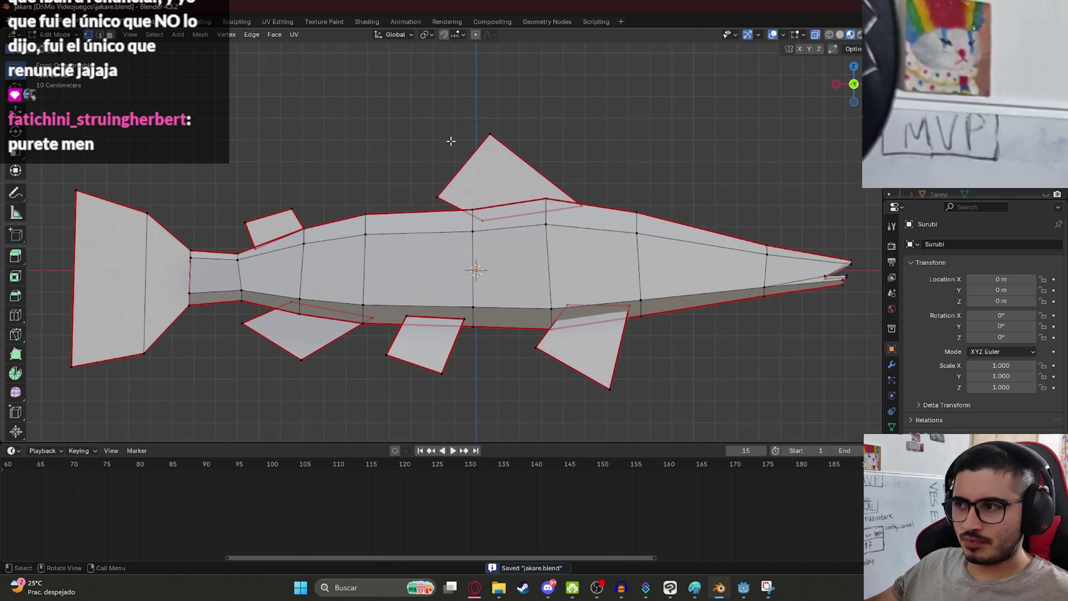
{"action": "scroll", "coordinate": [536, 161], "scroll_direction": "down", "scroll_amount": 2}
{"action": "middle_click_drag", "start_coordinate": [536, 161], "coordinate": [303, 314]}
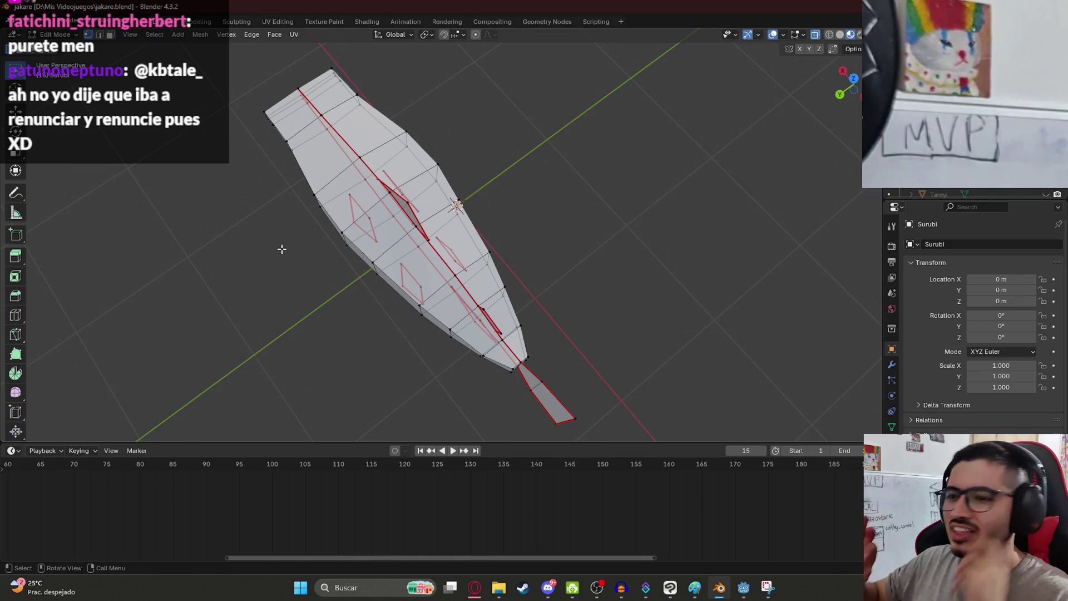
{"action": "mouse_move", "coordinate": [341, 255]}
{"action": "middle_mouse_down"}
{"action": "mouse_move", "coordinate": [437, 156]}
{"action": "mouse_move", "coordinate": [306, 206]}
{"action": "mouse_move", "coordinate": [617, 207]}
{"action": "mouse_move", "coordinate": [617, 275]}
{"action": "mouse_move", "coordinate": [588, 190]}
{"action": "middle_mouse_up"}
{"action": "key", "text": "ctrl+s"}
- View the fish in front orthographic view with Face Select mode and save jakare.blend
{"action": "scroll", "coordinate": [617, 274], "scroll_direction": "up", "scroll_amount": 2}
{"action": "scroll", "coordinate": [589, 190], "scroll_direction": "down", "scroll_amount": 4}
{"action": "key", "text": "KP_1"}
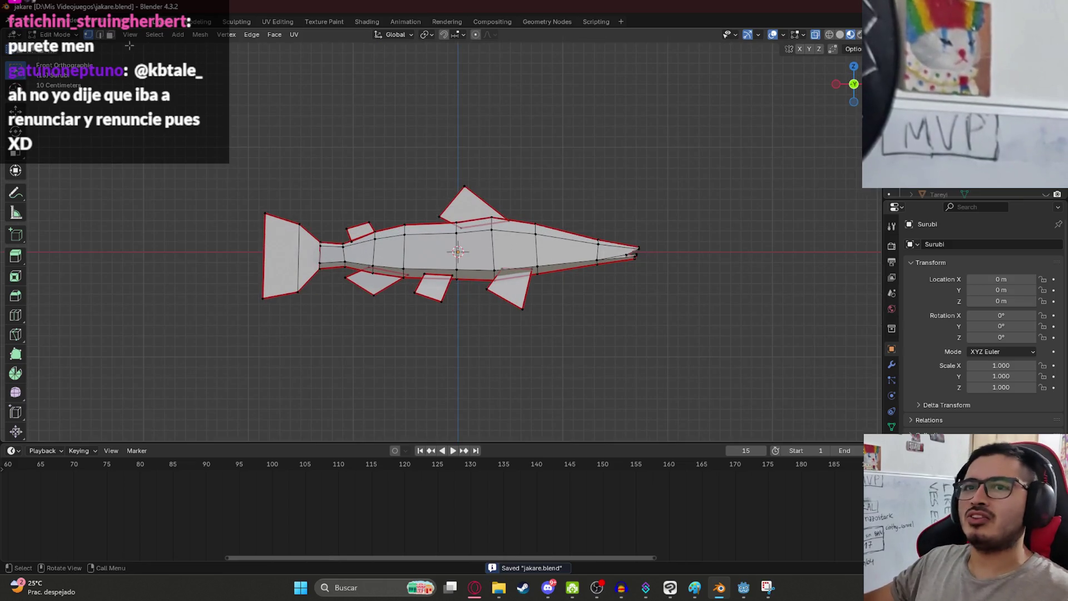
{"action": "left_click", "coordinate": [111, 35]}
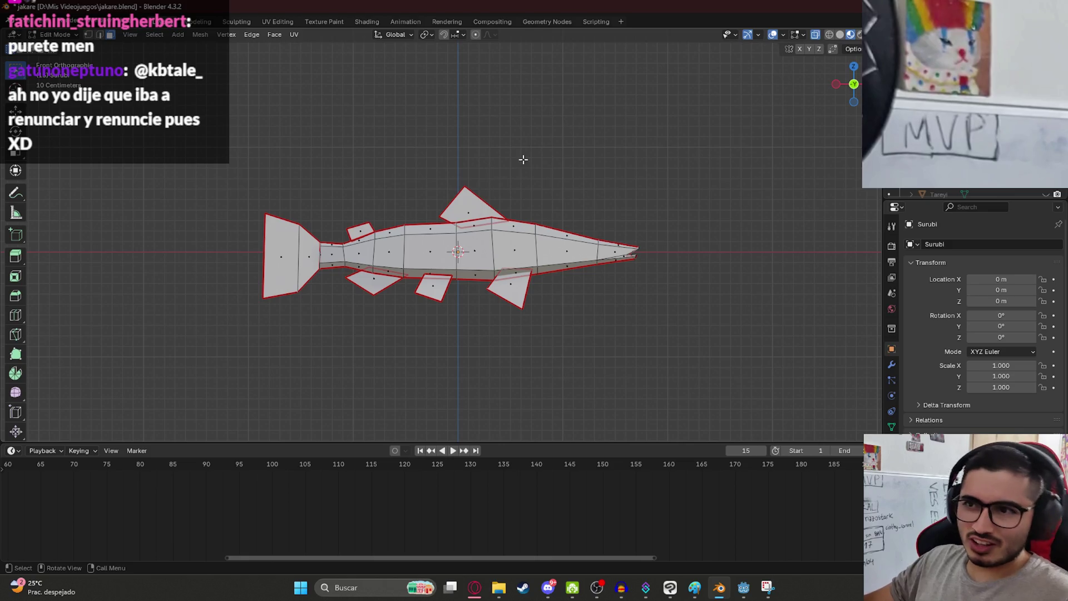
{"action": "key", "text": "ctrl+s"}
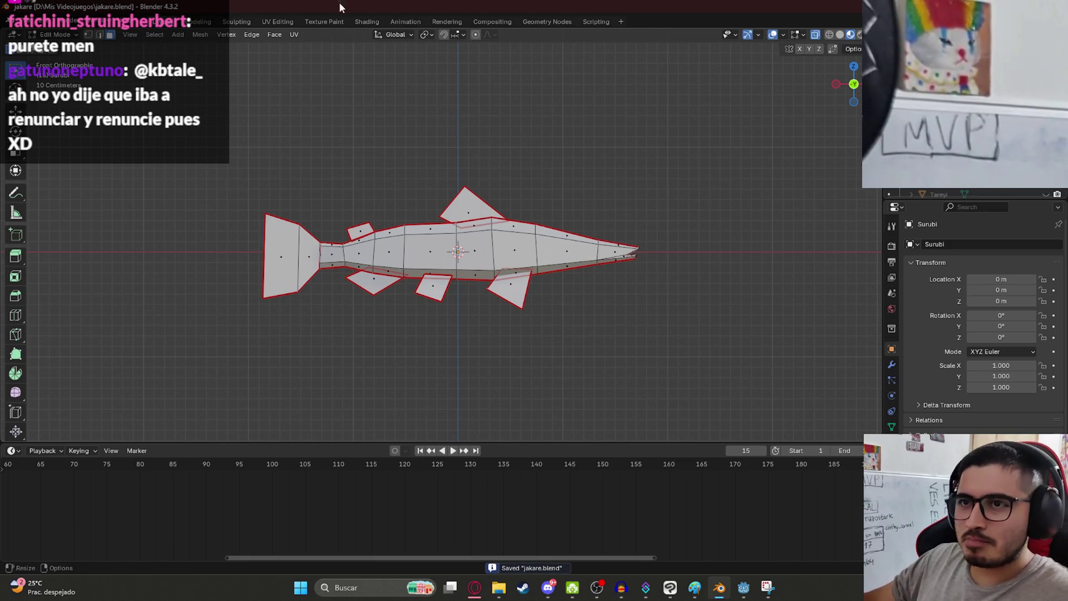
{"action": "left_click", "coordinate": [278, 21]}
- Select all of the fish mesh and Unwrap it into UV islands
{"action": "middle_click_drag", "start_coordinate": [662, 259], "coordinate": [698, 245]}
{"action": "scroll", "coordinate": [699, 245], "scroll_direction": "up", "scroll_amount": 3}
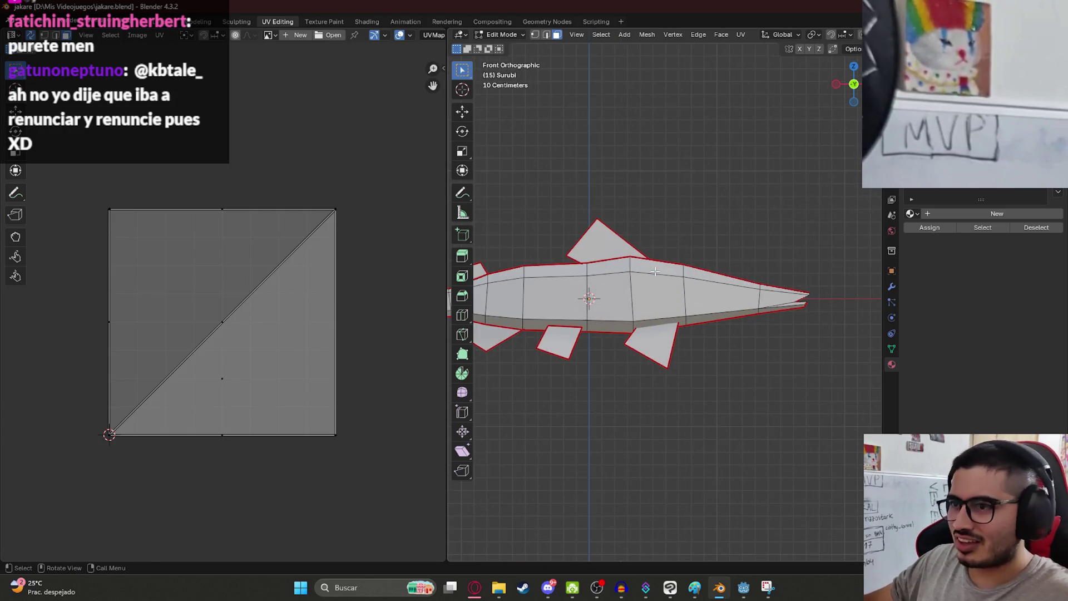
{"action": "scroll", "coordinate": [632, 265], "scroll_direction": "down", "scroll_amount": 2}
{"action": "middle_click_drag", "start_coordinate": [632, 265], "coordinate": [651, 237], "text": "shift"}
{"action": "key", "text": "a"}
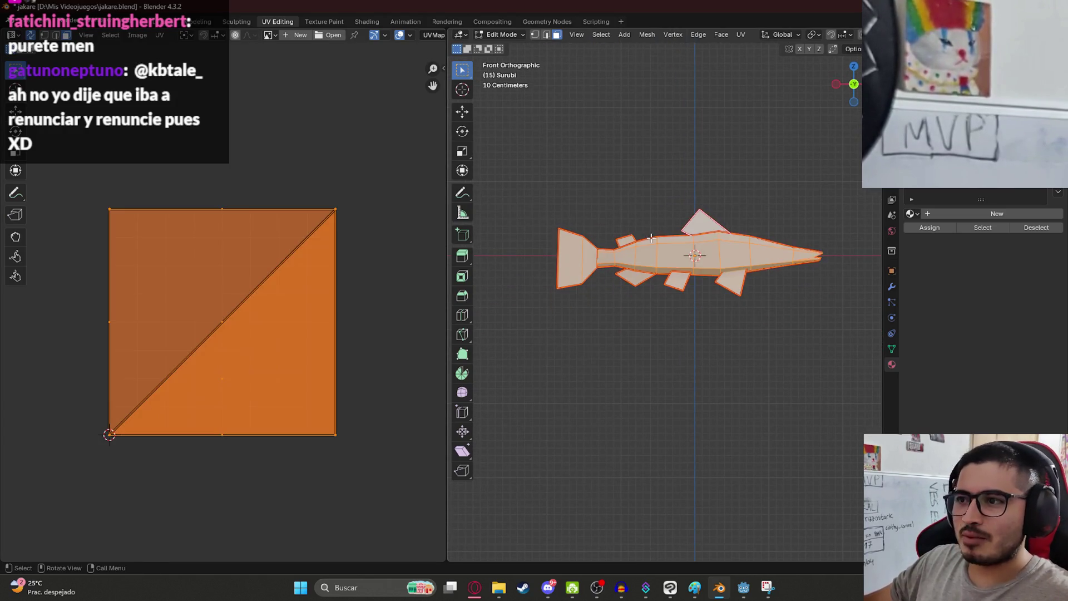
{"action": "key", "text": "u"}
{"action": "mouse_move", "coordinate": [687, 235]}
{"action": "left_click", "coordinate": [737, 263]}
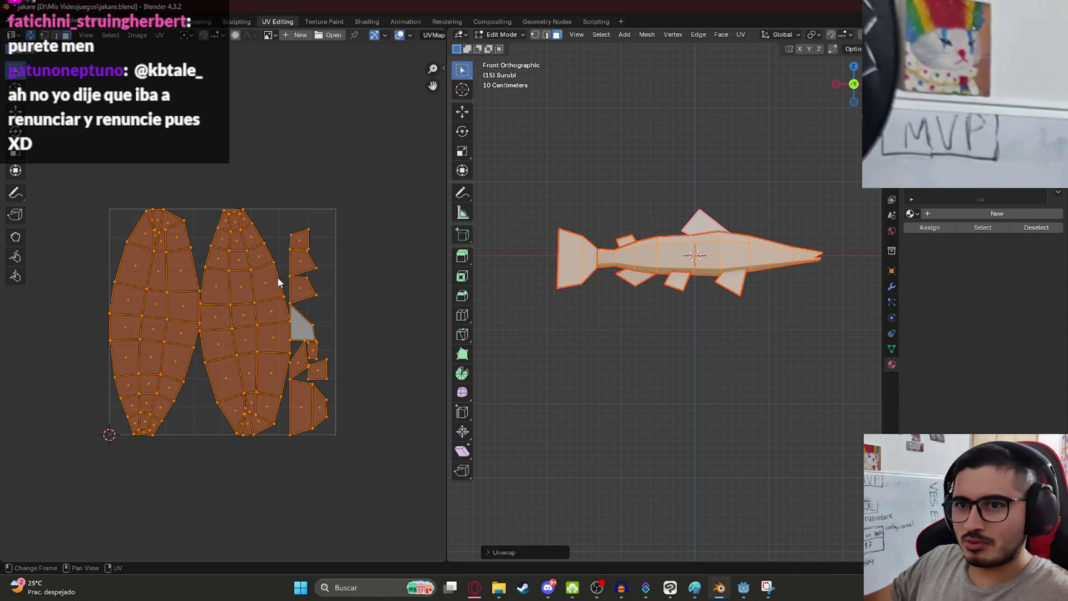
- Scale down the UV islands and move them above the UV square
{"action": "key", "text": "s"}
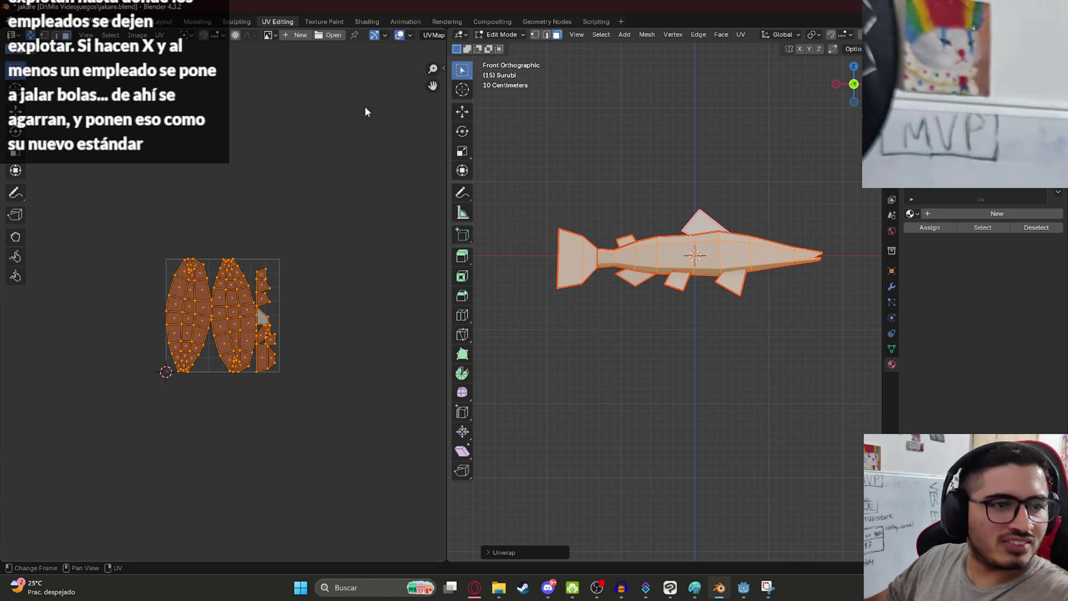
{"action": "scroll", "coordinate": [654, 242], "scroll_direction": "up", "scroll_amount": 3}
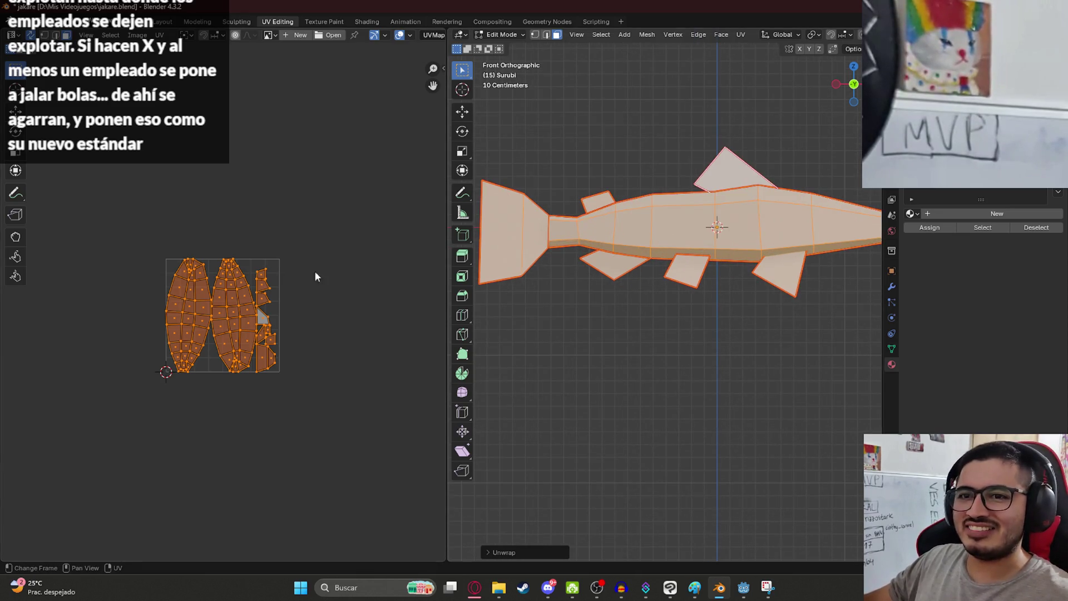
{"action": "left_click_drag", "start_coordinate": [187, 300], "coordinate": [200, 157]}
{"action": "mouse_move", "coordinate": [171, 99]}
{"action": "left_mouse_down"}
{"action": "mouse_move", "coordinate": [188, 210]}
{"action": "mouse_move", "coordinate": [221, 231]}
{"action": "left_mouse_up"}
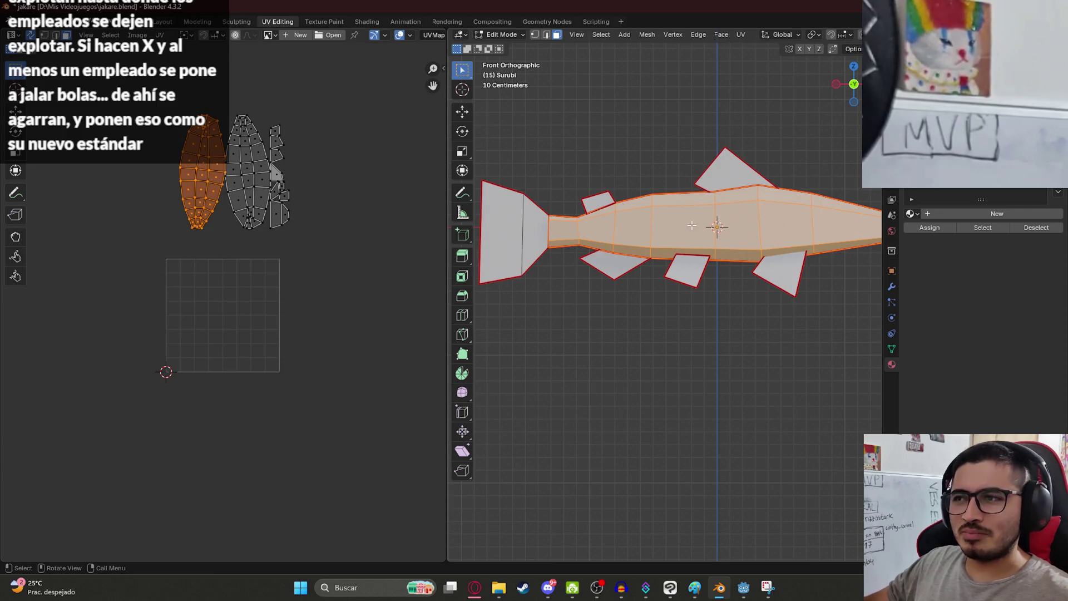
- Select all UV islands and rotate them 90° so they lie horizontal
{"action": "middle_click_drag", "start_coordinate": [724, 196], "coordinate": [636, 240], "text": "shift"}
{"action": "left_click", "coordinate": [636, 240]}
{"action": "left_click", "coordinate": [640, 240]}
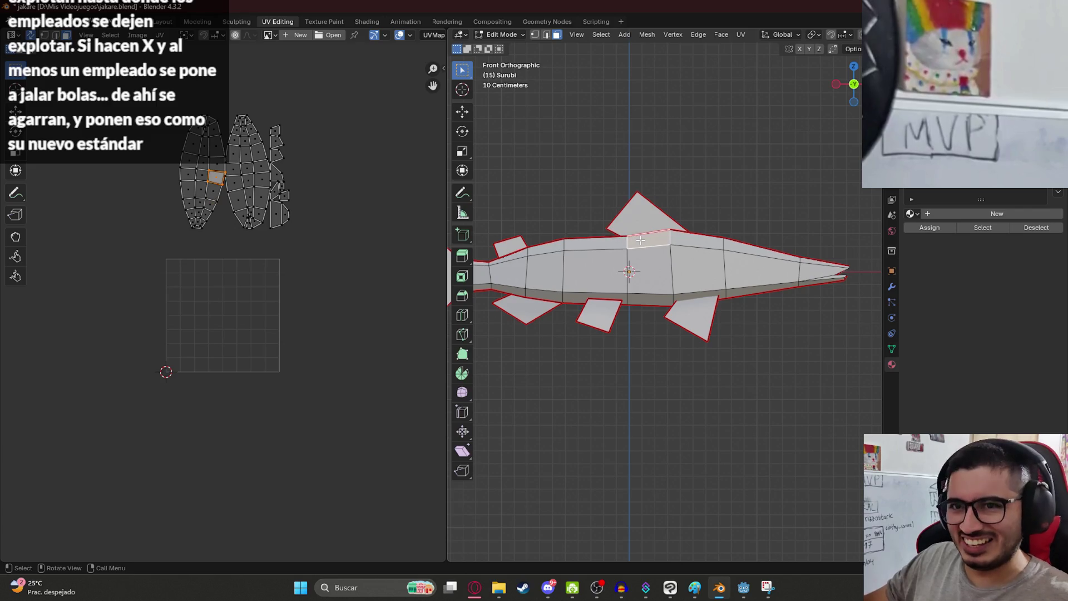
{"action": "left_click", "coordinate": [708, 253]}
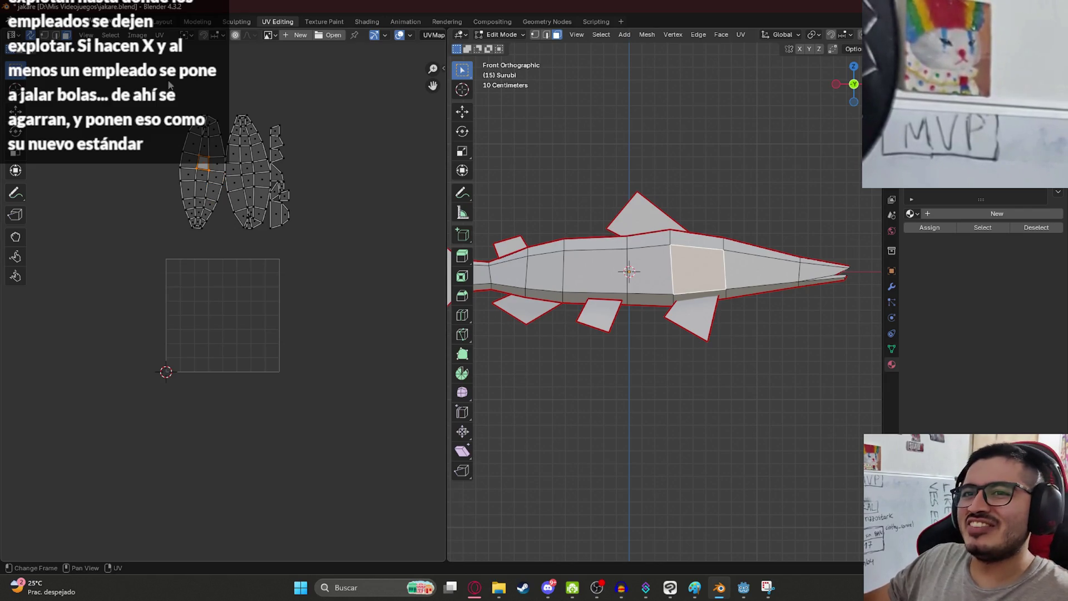
{"action": "type", "text": "ar90"}
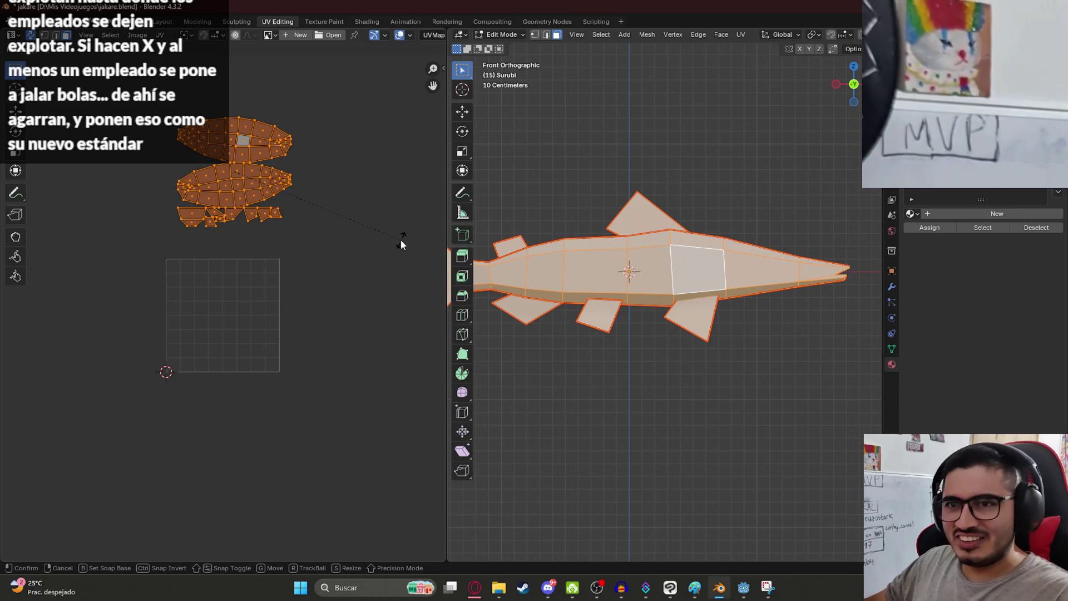
{"action": "key", "text": "Return"}
- Select the upper body UV island and flip it vertically (scale Y -1)
{"action": "left_click", "coordinate": [271, 141]}
{"action": "left_click", "coordinate": [203, 127]}
{"action": "left_click", "coordinate": [229, 135], "text": "shift"}
{"action": "left_click", "coordinate": [241, 129], "text": "shift"}
{"action": "left_click", "coordinate": [246, 127], "text": "shift"}
{"action": "left_click_drag", "start_coordinate": [173, 102], "coordinate": [294, 157]}
{"action": "type", "text": "sy"}
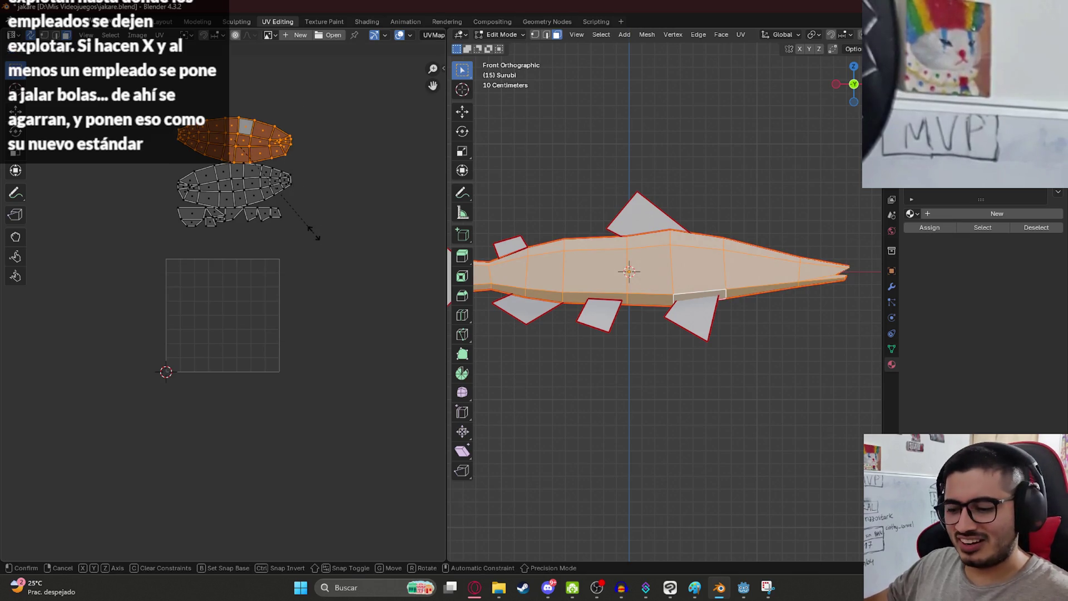
{"action": "type", "text": "-1"}
{"action": "key", "text": "Return"}
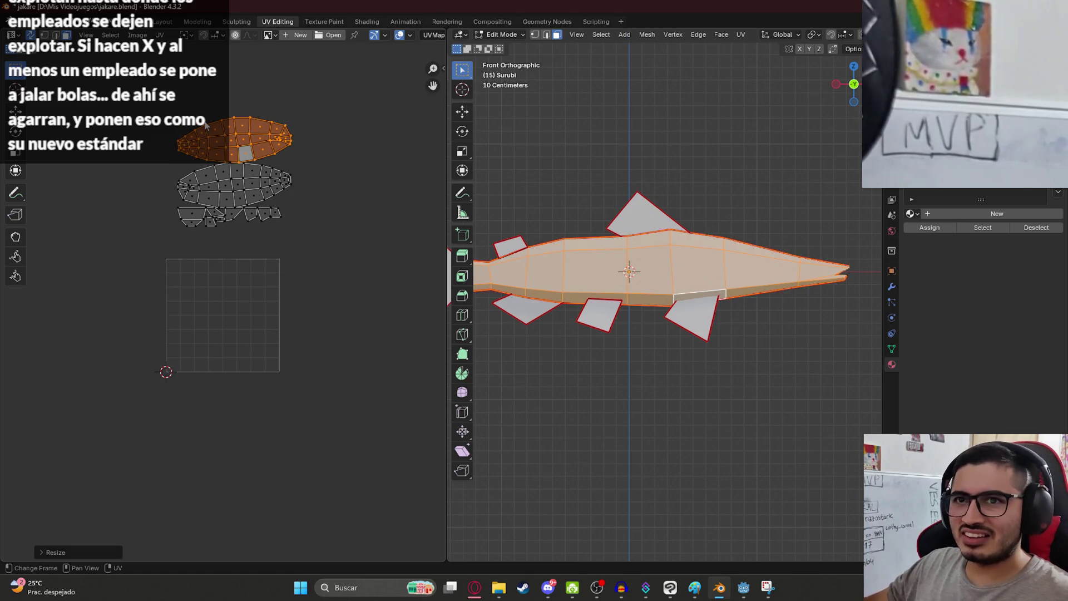
- Select one body island with Ctrl+L, then flip it vertically and mirror it horizontally
{"action": "left_click", "coordinate": [214, 128]}
{"action": "left_click", "coordinate": [231, 127]}
{"action": "middle_click_drag", "start_coordinate": [284, 160], "coordinate": [196, 233]}
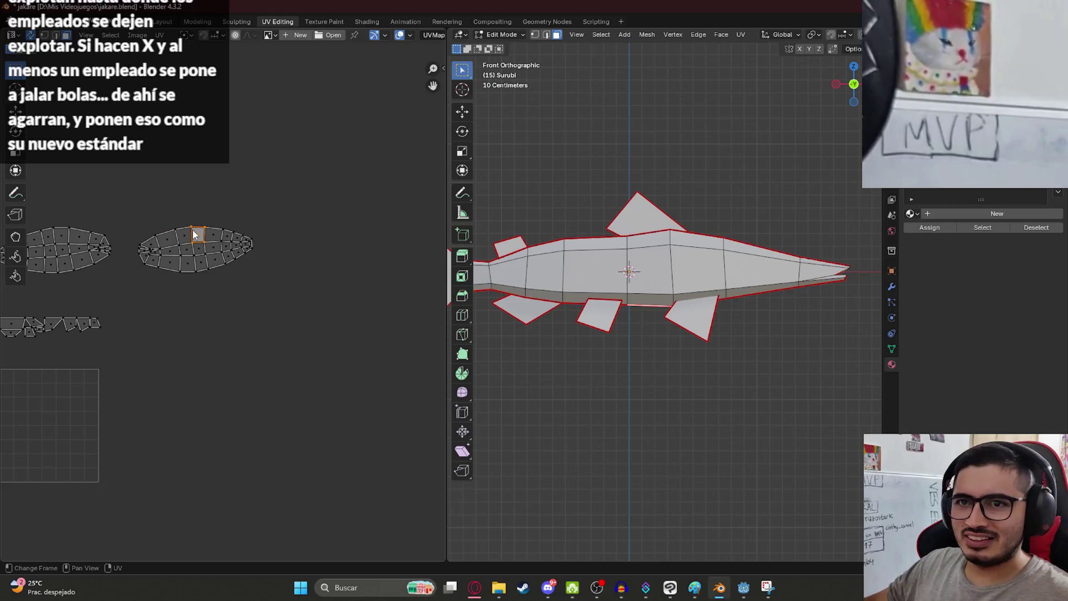
{"action": "key", "text": "ctrl+l"}
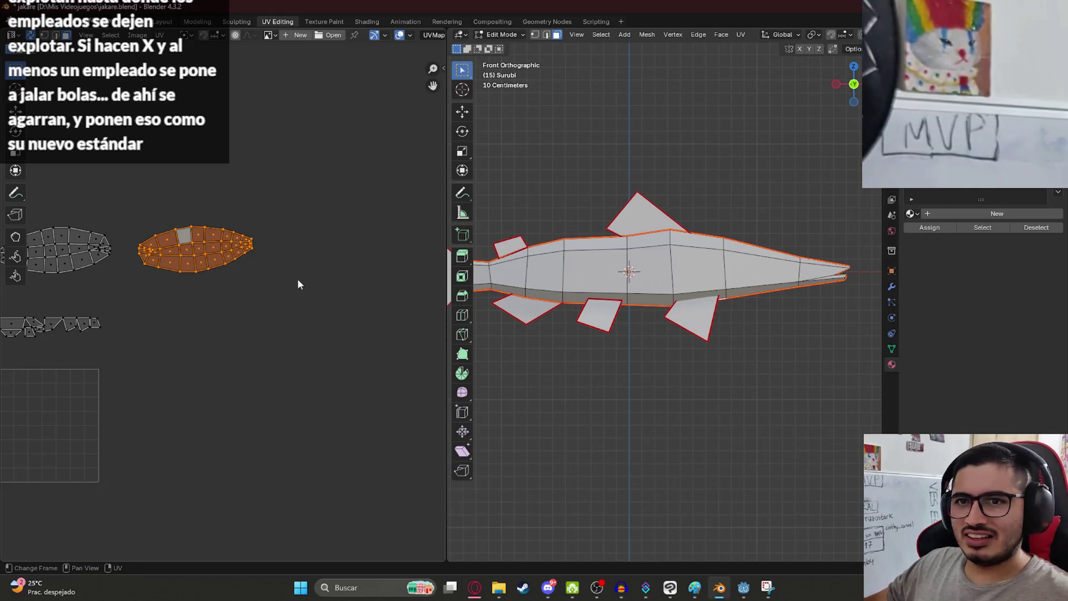
{"action": "type", "text": "sy"}
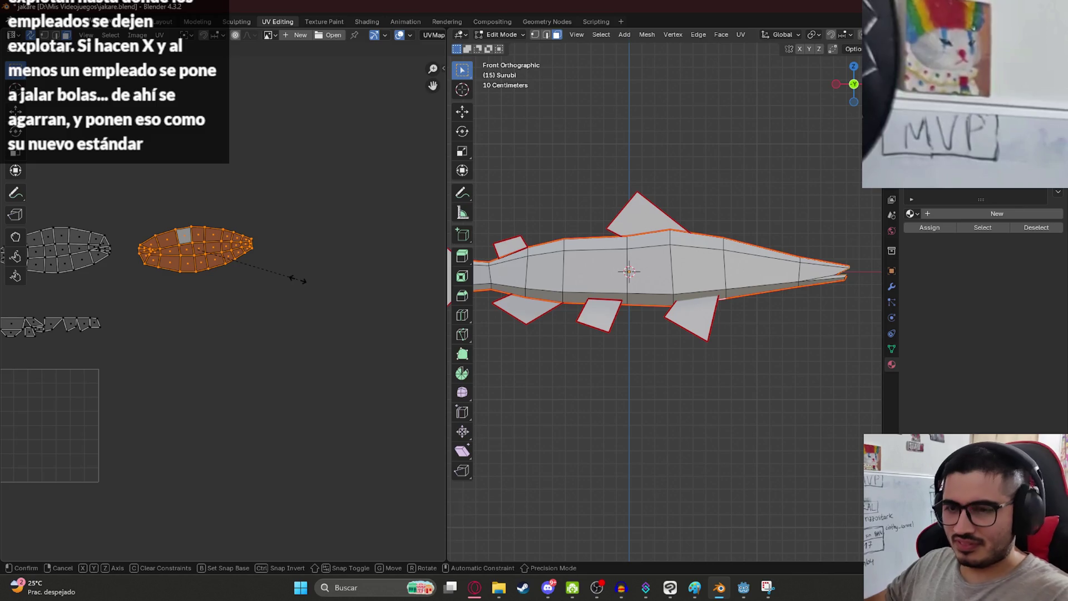
{"action": "type", "text": "-1"}
{"action": "key", "text": "Return"}
{"action": "middle_click_drag", "start_coordinate": [219, 259], "coordinate": [320, 264]}
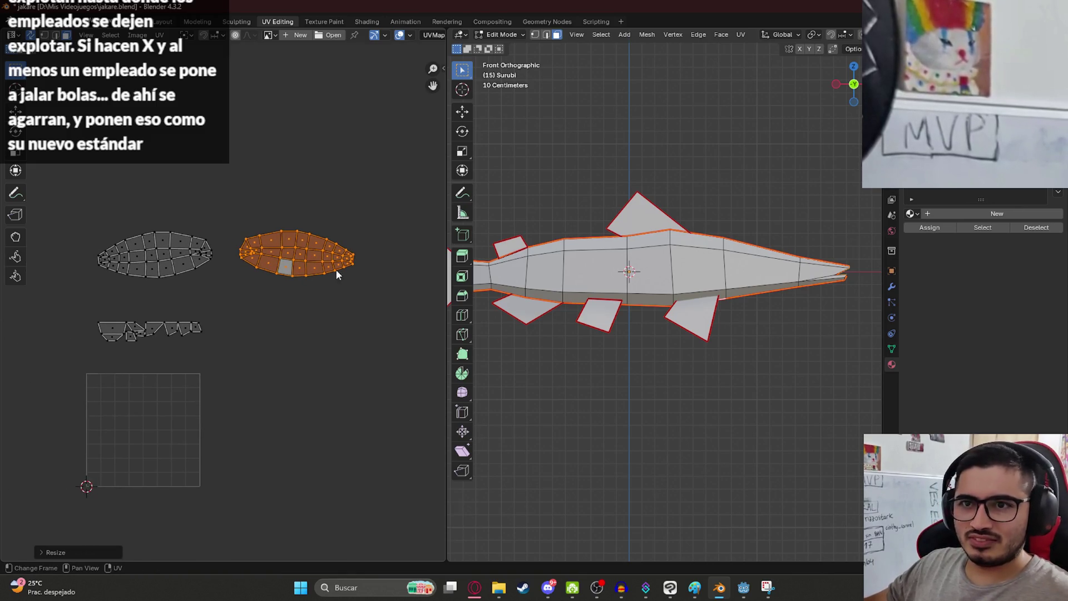
{"action": "type", "text": "sx-1"}
{"action": "key", "text": "Return"}
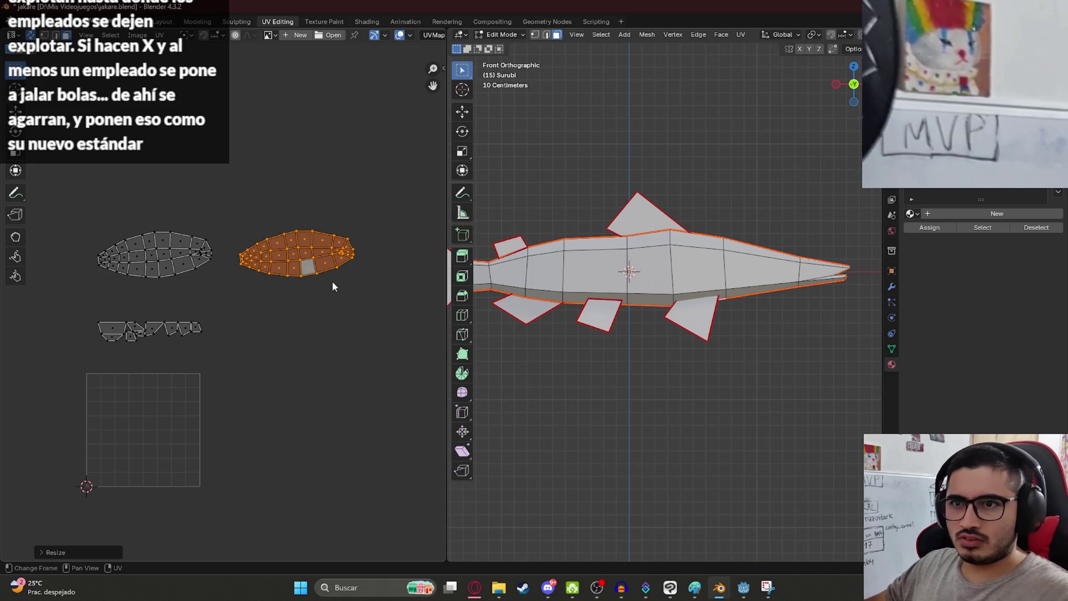
- Move the right body island onto the other half so both overlap as one
{"action": "left_click", "coordinate": [332, 281]}
{"action": "left_click_drag", "start_coordinate": [325, 235], "coordinate": [364, 279]}
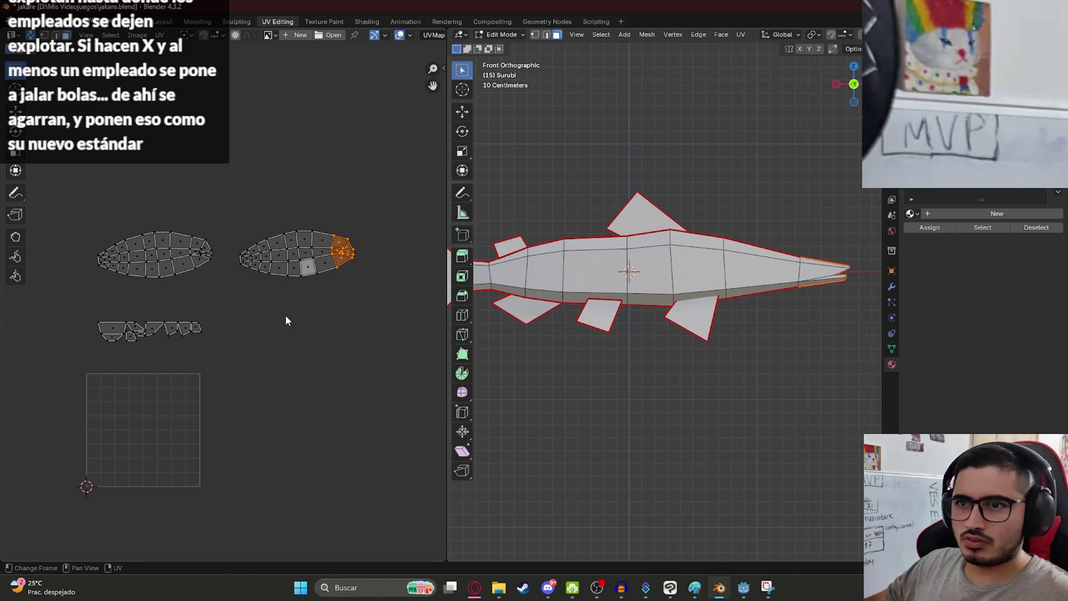
{"action": "key", "text": "ctrl+l"}
{"action": "key", "text": "g"}
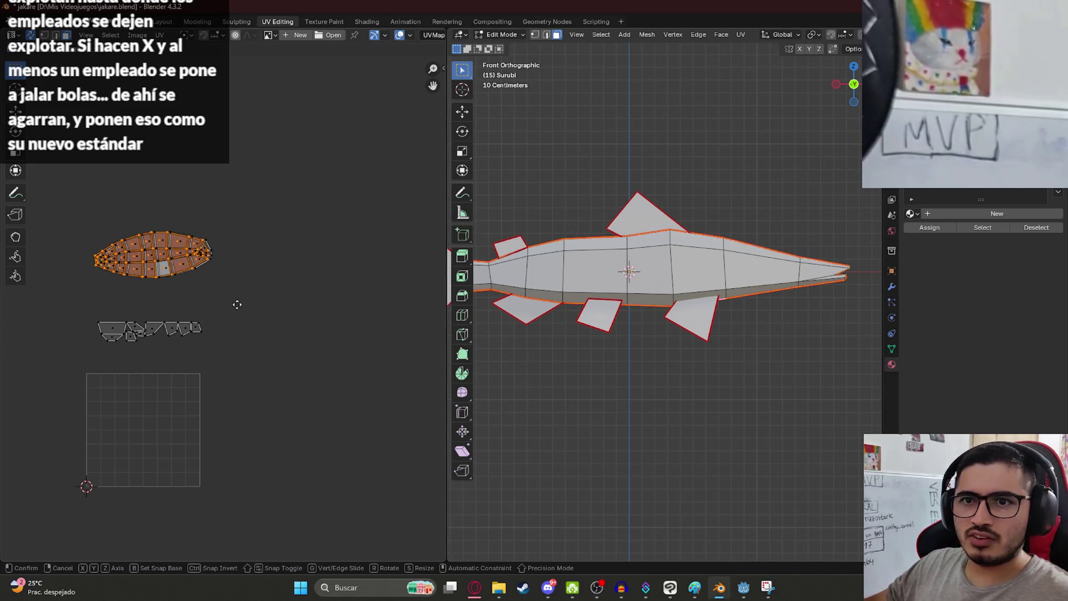
{"action": "left_click", "coordinate": [237, 304]}
{"action": "scroll", "coordinate": [181, 313], "scroll_direction": "up", "scroll_amount": 5}
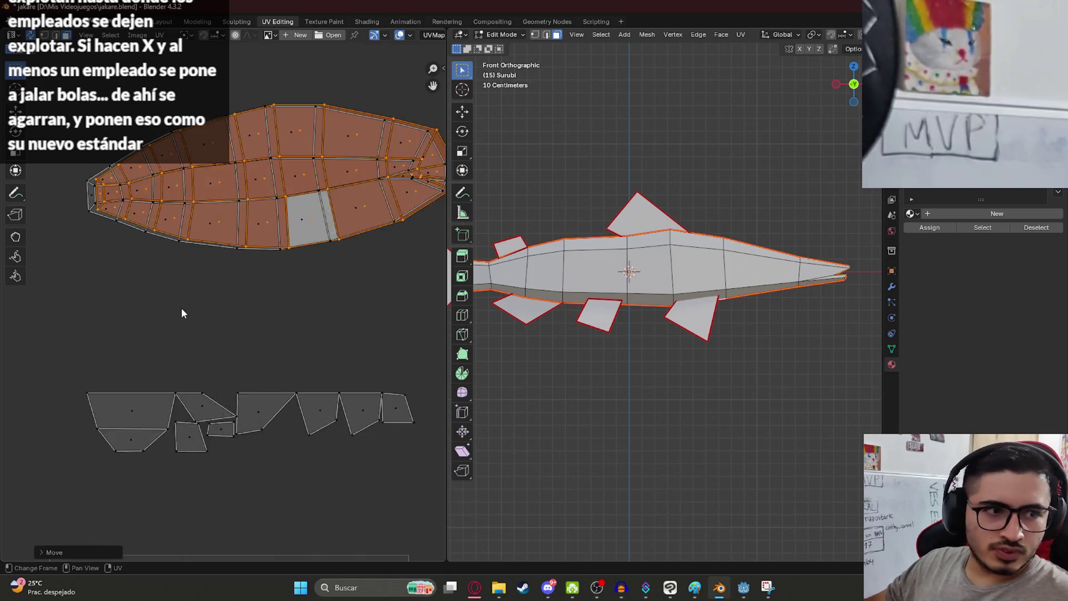
{"action": "scroll", "coordinate": [181, 313], "scroll_direction": "up", "scroll_amount": 1}
{"action": "middle_click_drag", "start_coordinate": [272, 135], "coordinate": [233, 273]}
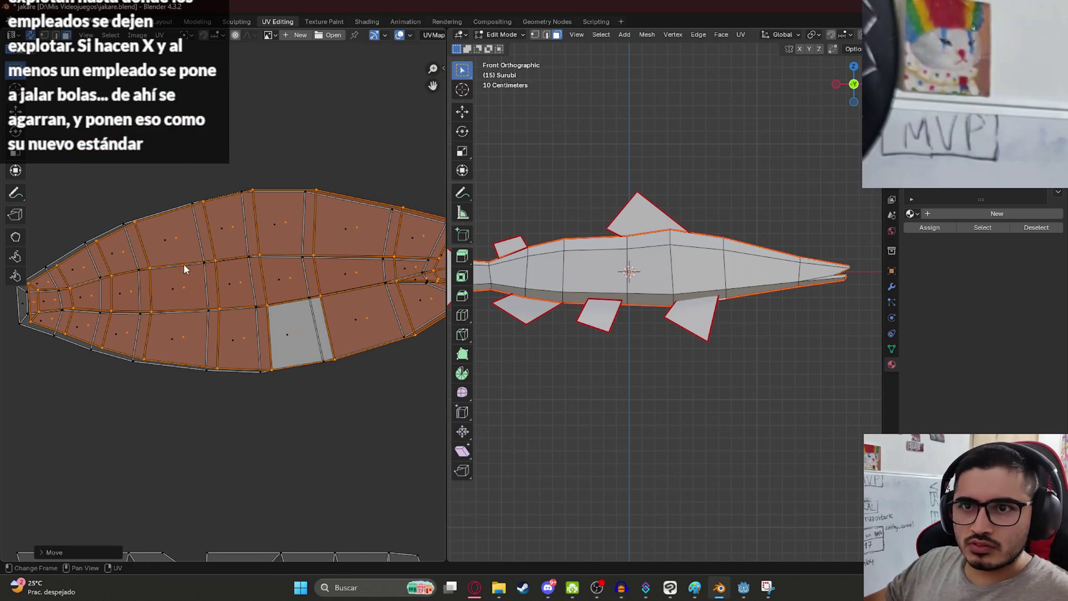
{"action": "scroll", "coordinate": [184, 264], "scroll_direction": "up", "scroll_amount": 4}
{"action": "key", "text": "g"}
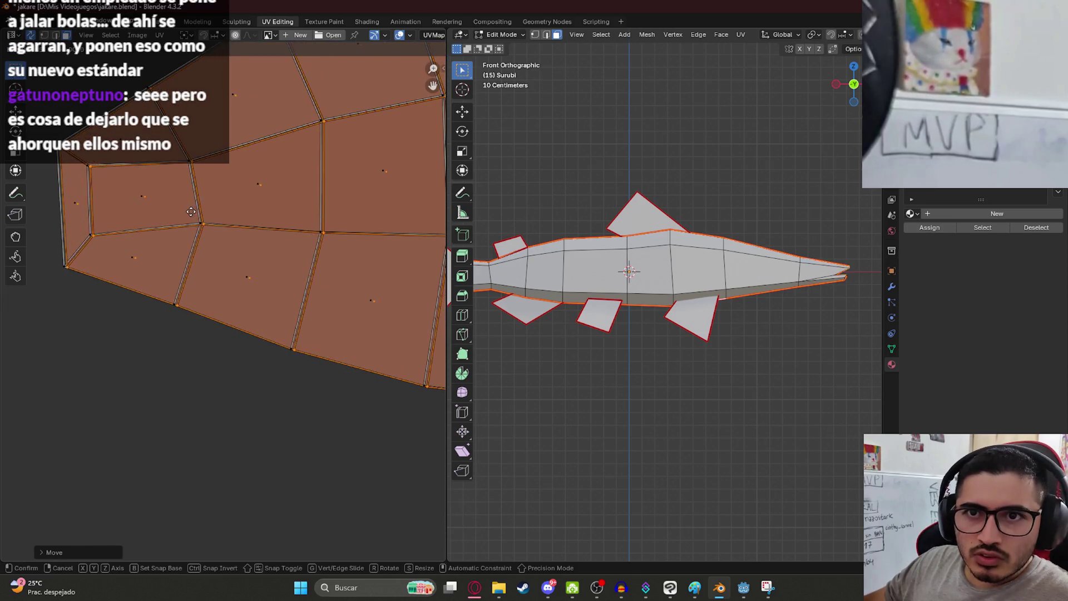
{"action": "left_click", "coordinate": [199, 236]}
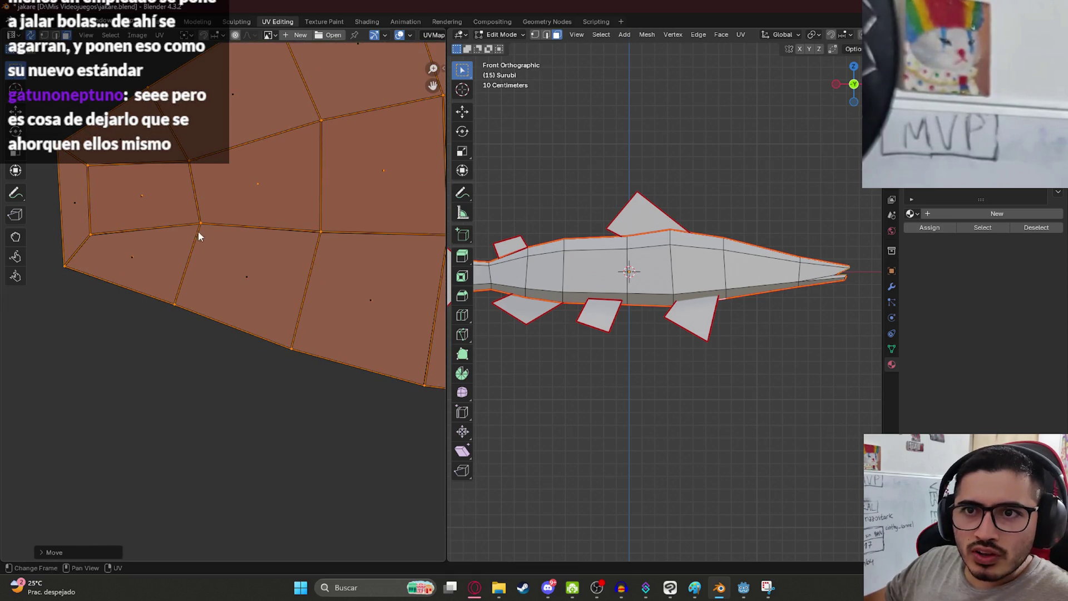
{"action": "scroll", "coordinate": [220, 259], "scroll_direction": "down", "scroll_amount": 10}
{"action": "scroll", "coordinate": [214, 250], "scroll_direction": "up", "scroll_amount": 4}
{"action": "scroll", "coordinate": [208, 246], "scroll_direction": "down", "scroll_amount": 4}
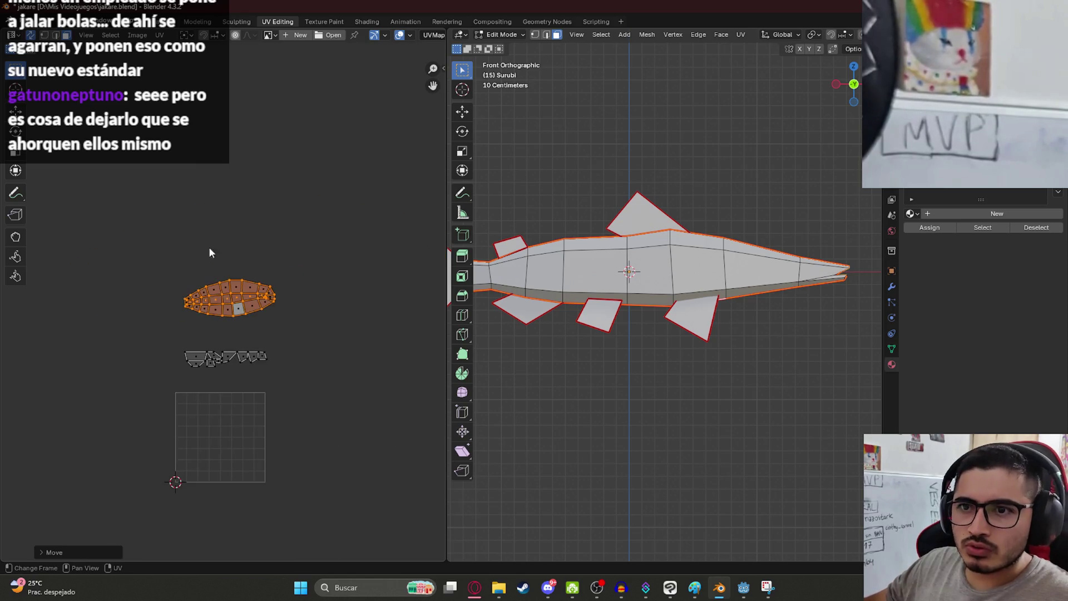
- Move all UV islands down onto the image area, scale them, and save
{"action": "key", "text": "a"}
{"action": "key", "text": "g"}
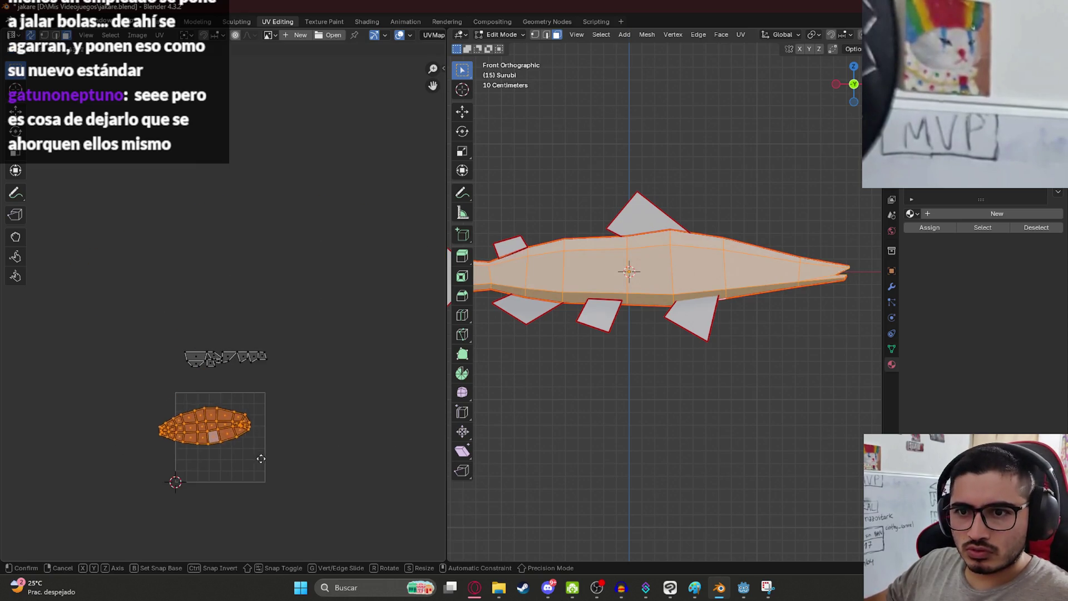
{"action": "left_click", "coordinate": [269, 449]}
{"action": "scroll", "coordinate": [281, 483], "scroll_direction": "up", "scroll_amount": 4}
{"action": "scroll", "coordinate": [282, 482], "scroll_direction": "down", "scroll_amount": 3}
{"action": "key", "text": "s"}
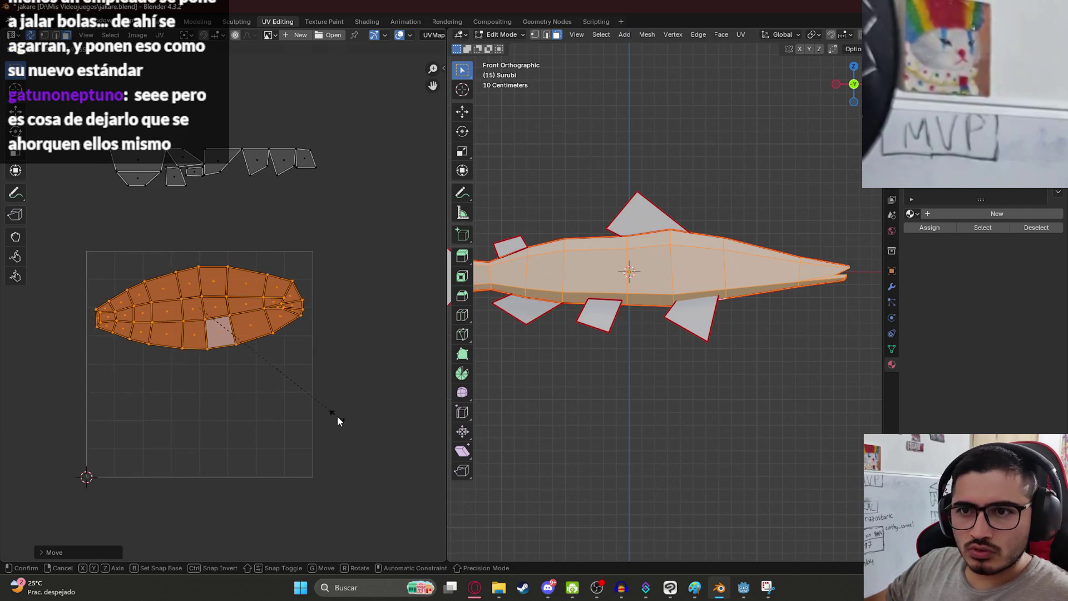
{"action": "left_click", "coordinate": [378, 349]}
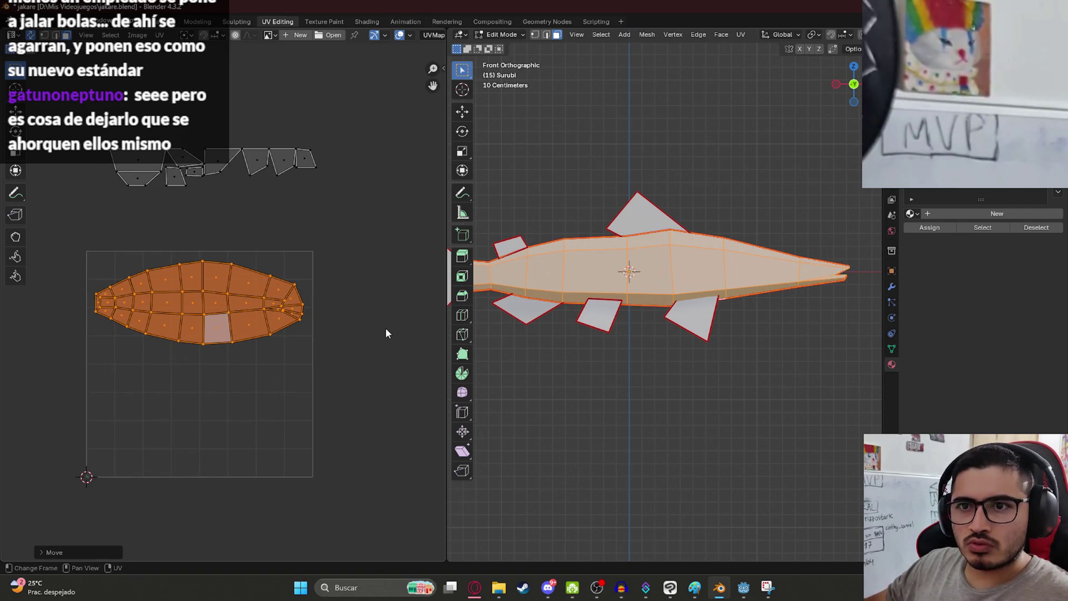
{"action": "left_click", "coordinate": [386, 328]}
{"action": "key", "text": "ctrl+s"}
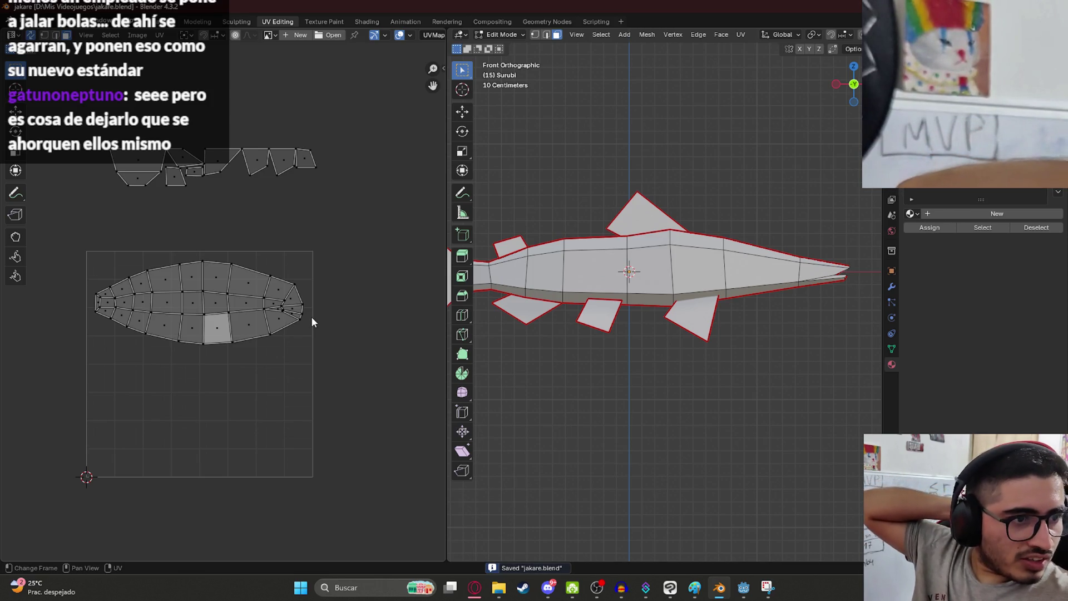
- Enlarge the fish body UV island to fill the square, nudge it, and save
{"action": "left_click_drag", "start_coordinate": [345, 393], "coordinate": [93, 264]}
{"action": "key", "text": "s"}
{"action": "left_click", "coordinate": [336, 392]}
{"action": "key", "text": "s"}
{"action": "key", "text": "Escape"}
{"action": "key", "text": "g"}
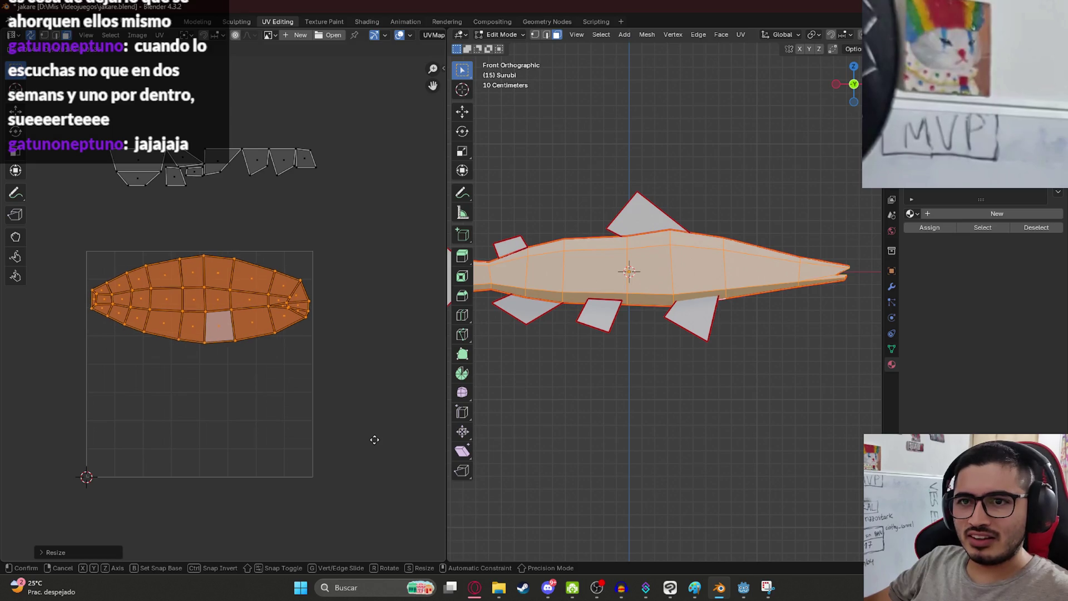
{"action": "left_click", "coordinate": [374, 442]}
{"action": "key", "text": "ctrl+s"}
- Rotate the small trapezoid tail UV face upright, then reselect it
{"action": "left_click", "coordinate": [141, 187]}
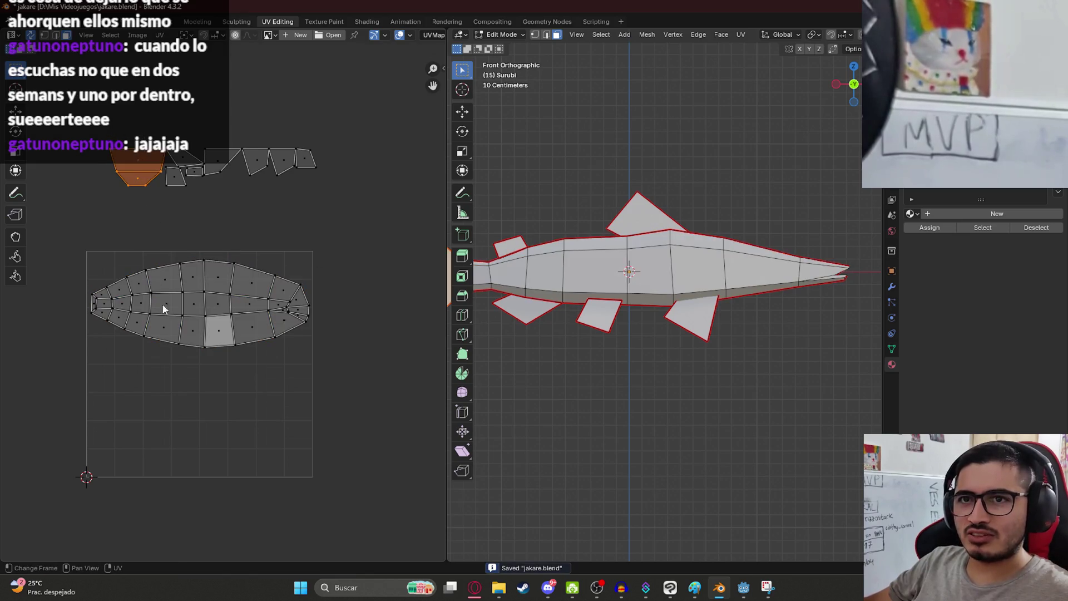
{"action": "key", "text": "r"}
{"action": "left_click", "coordinate": [255, 329]}
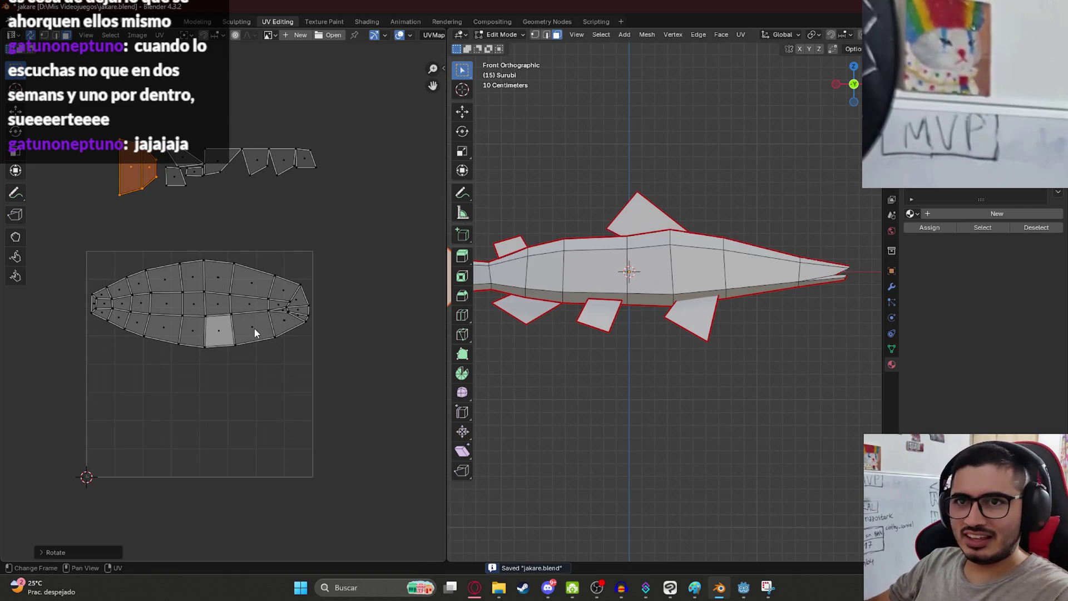
{"action": "left_click", "coordinate": [151, 177]}
{"action": "left_click", "coordinate": [44, 35]}
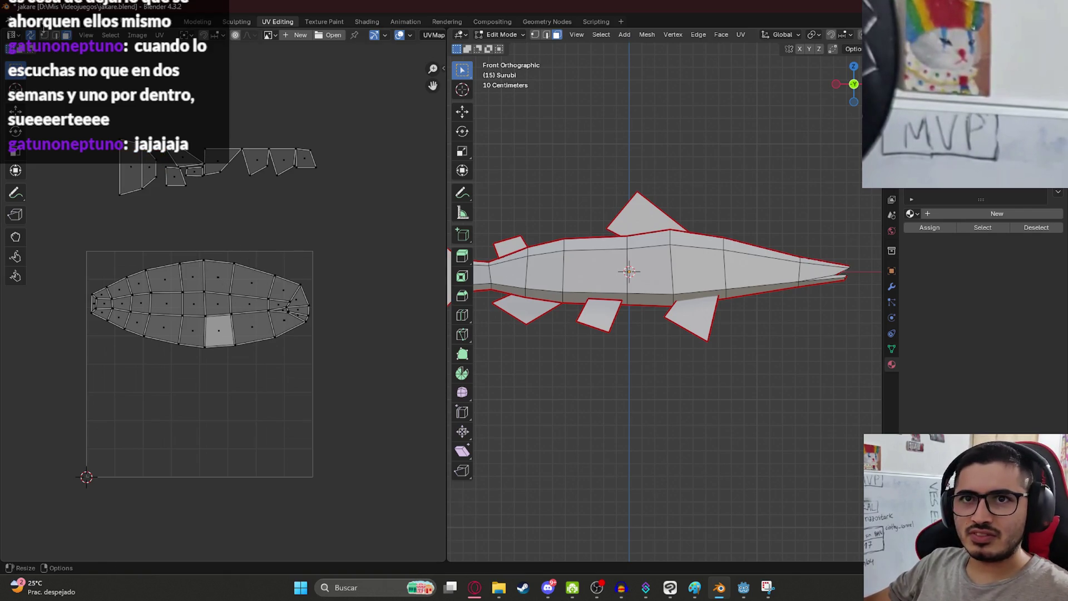
{"action": "left_click", "coordinate": [157, 153]}
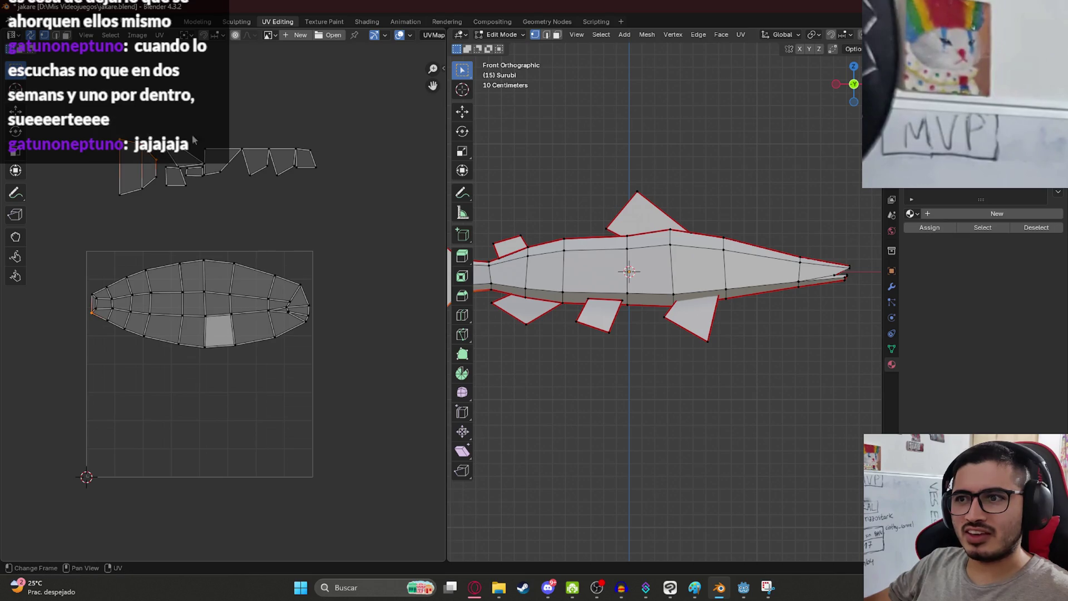
{"action": "scroll", "coordinate": [567, 190], "scroll_direction": "down", "scroll_amount": 2}
{"action": "middle_click_drag", "start_coordinate": [567, 191], "coordinate": [664, 195], "text": "shift"}
{"action": "left_click", "coordinate": [66, 35]}
{"action": "left_click", "coordinate": [139, 176]}
{"action": "key", "text": "s"}
{"action": "key", "text": "Escape"}
- Select the tail UV island, enlarge it, and place it inside the UV square
{"action": "key", "text": "1"}
{"action": "key", "text": "b"}
{"action": "left_click_drag", "start_coordinate": [89, 126], "coordinate": [161, 165]}
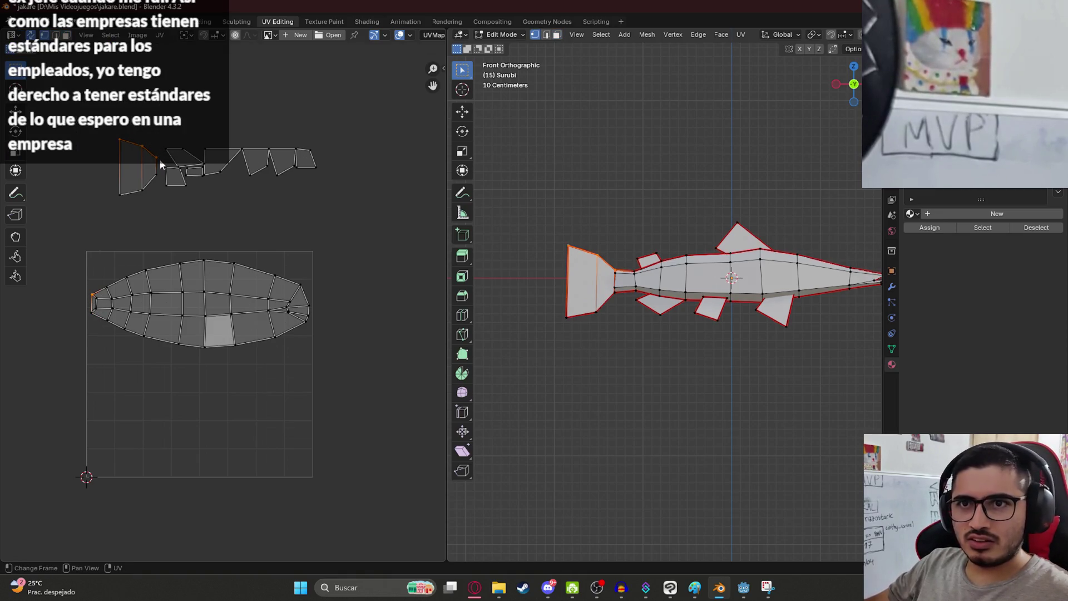
{"action": "left_click", "coordinate": [66, 34]}
{"action": "left_click", "coordinate": [128, 186]}
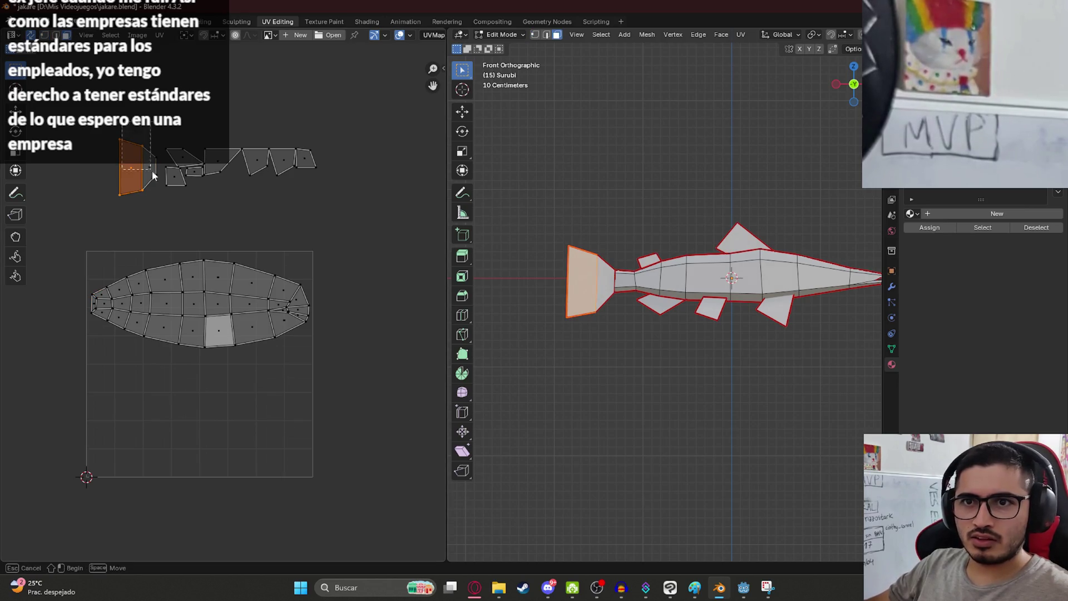
{"action": "key", "text": "g"}
{"action": "left_click", "coordinate": [131, 369]}
{"action": "key", "text": "s"}
{"action": "left_click", "coordinate": [131, 388]}
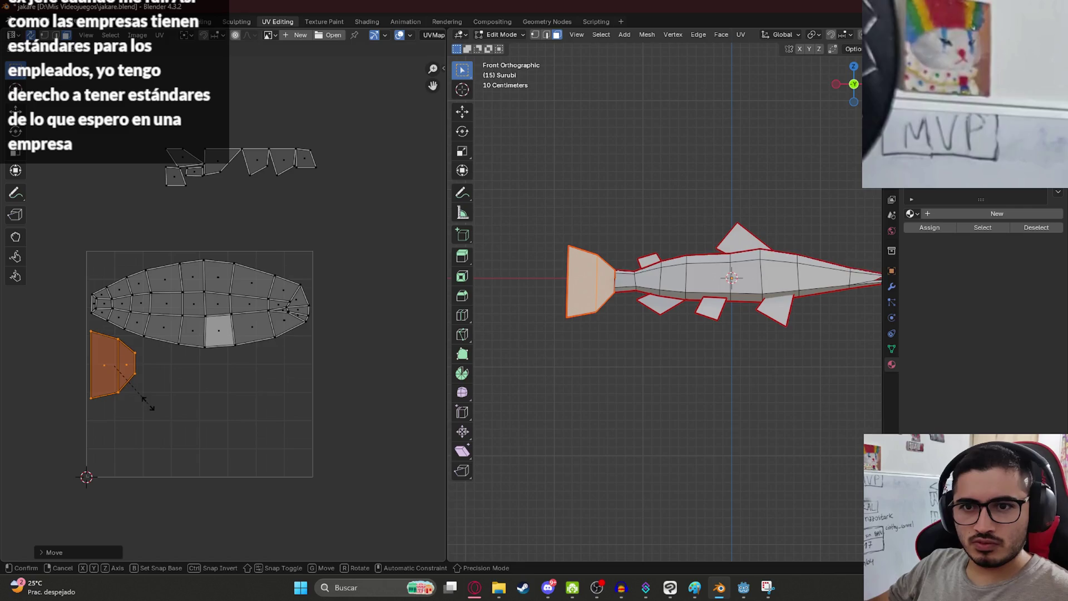
{"action": "key", "text": "g"}
{"action": "left_click", "coordinate": [154, 476]}
- Move the body island lower, save, and park the tail island above the square
{"action": "mouse_move", "coordinate": [80, 243]}
{"action": "left_mouse_down"}
{"action": "mouse_move", "coordinate": [318, 376]}
{"action": "mouse_move", "coordinate": [288, 368]}
{"action": "left_mouse_up"}
{"action": "key", "text": "g"}
{"action": "left_click", "coordinate": [289, 414]}
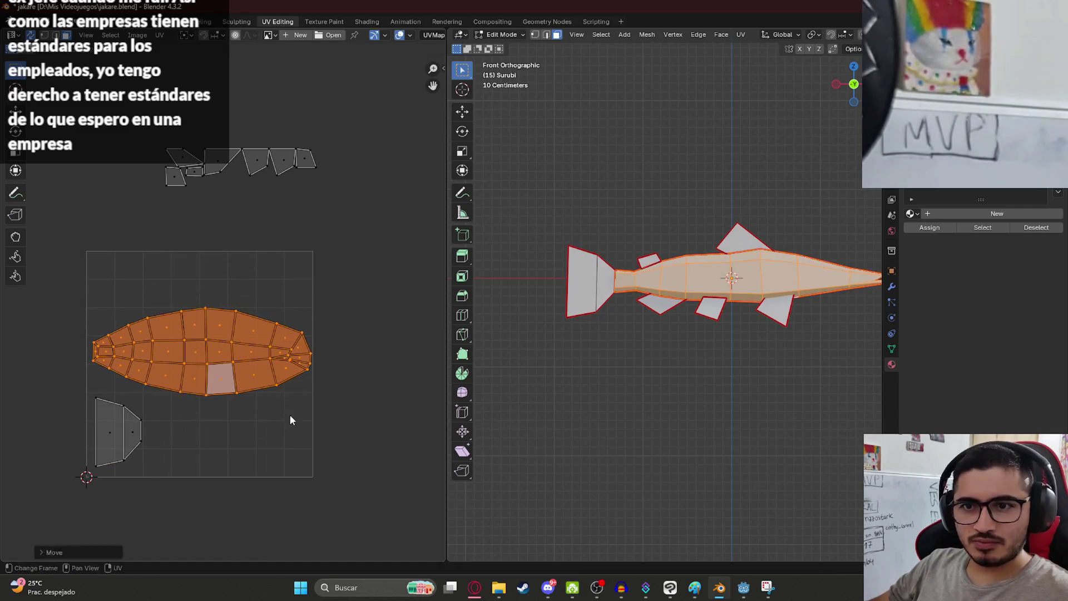
{"action": "key", "text": "ctrl+s"}
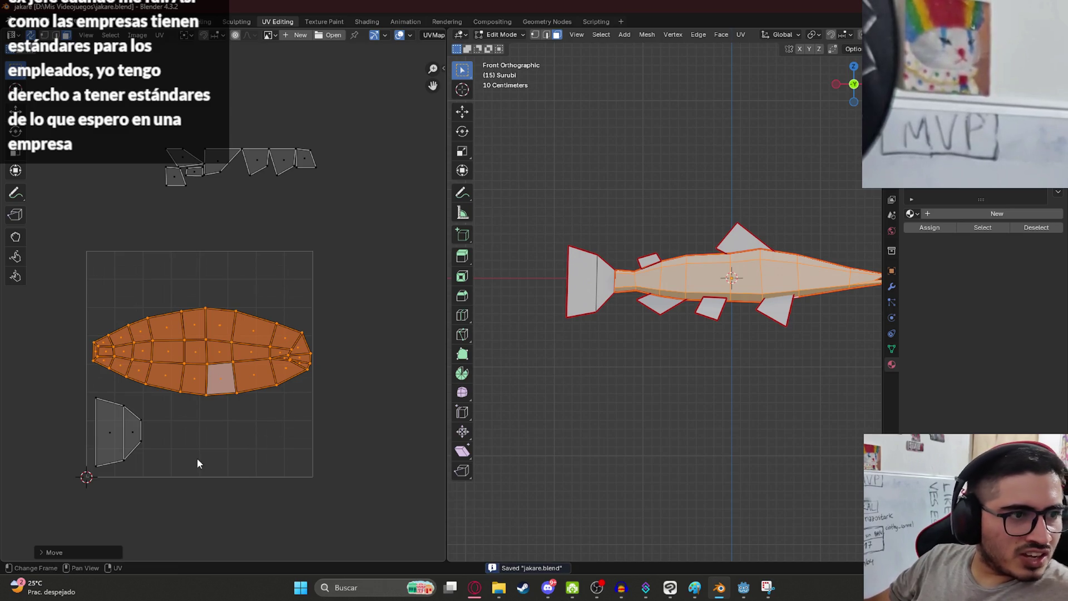
{"action": "left_click_drag", "start_coordinate": [189, 495], "coordinate": [70, 402]}
{"action": "key", "text": "g"}
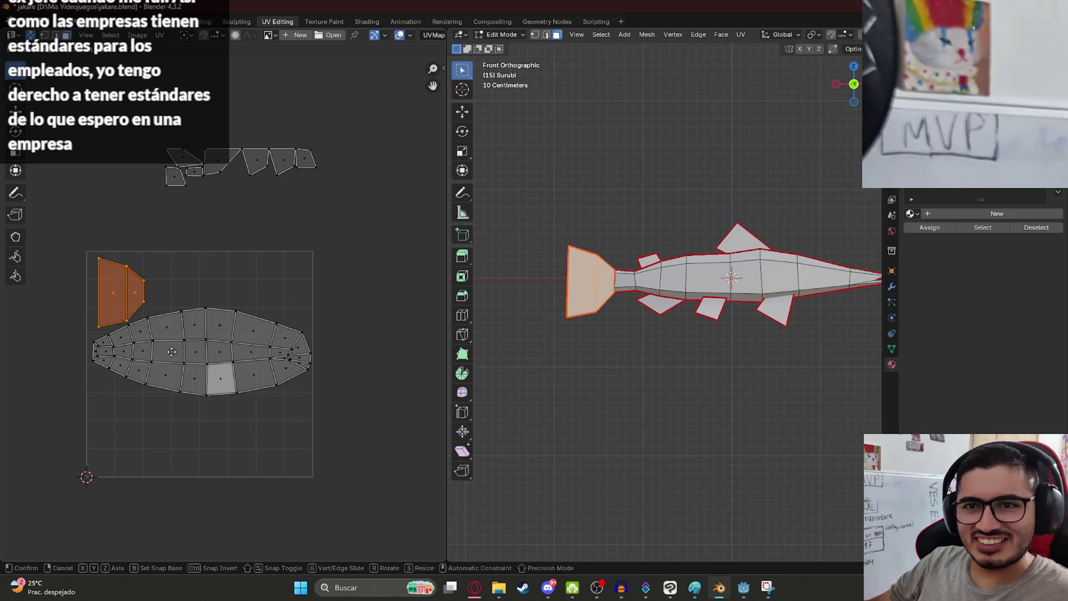
{"action": "left_click", "coordinate": [150, 300]}
- Lower the body island, place the tail island in the square's top-left, and save jakare.blend
{"action": "left_click_drag", "start_coordinate": [348, 444], "coordinate": [121, 318]}
{"action": "key", "text": "g"}
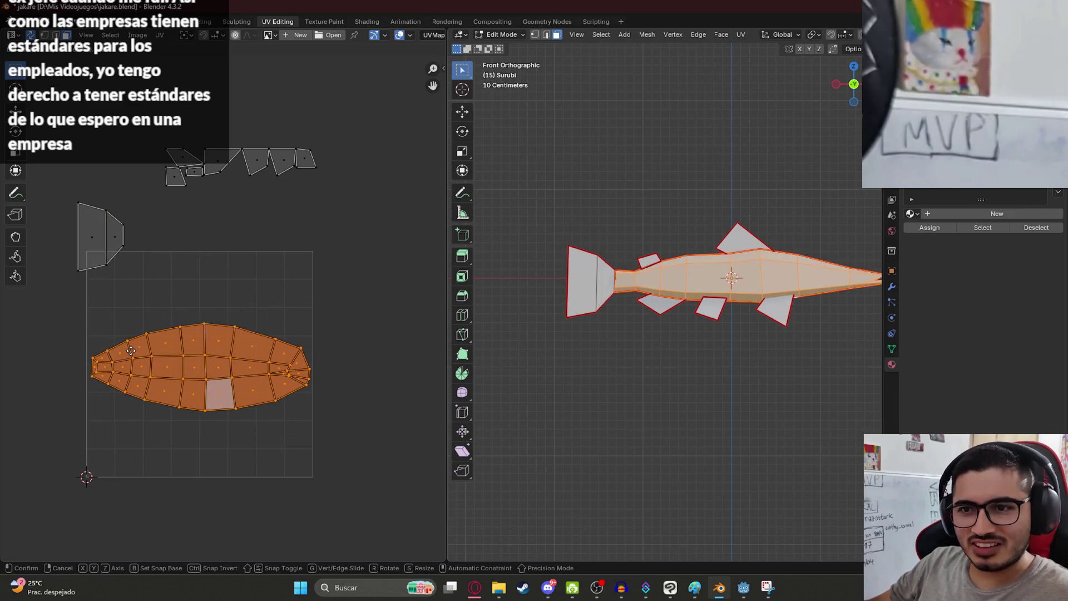
{"action": "left_click", "coordinate": [58, 185]}
{"action": "left_click_drag", "start_coordinate": [59, 188], "coordinate": [124, 319]}
{"action": "key", "text": "g"}
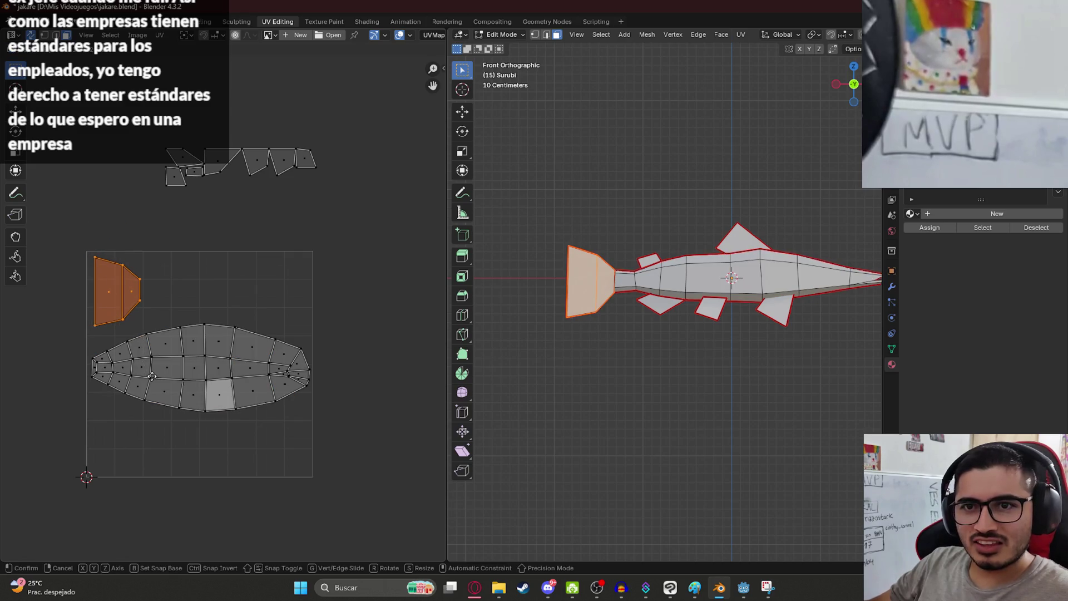
{"action": "left_click", "coordinate": [143, 371]}
{"action": "left_click_drag", "start_coordinate": [336, 427], "coordinate": [88, 333]}
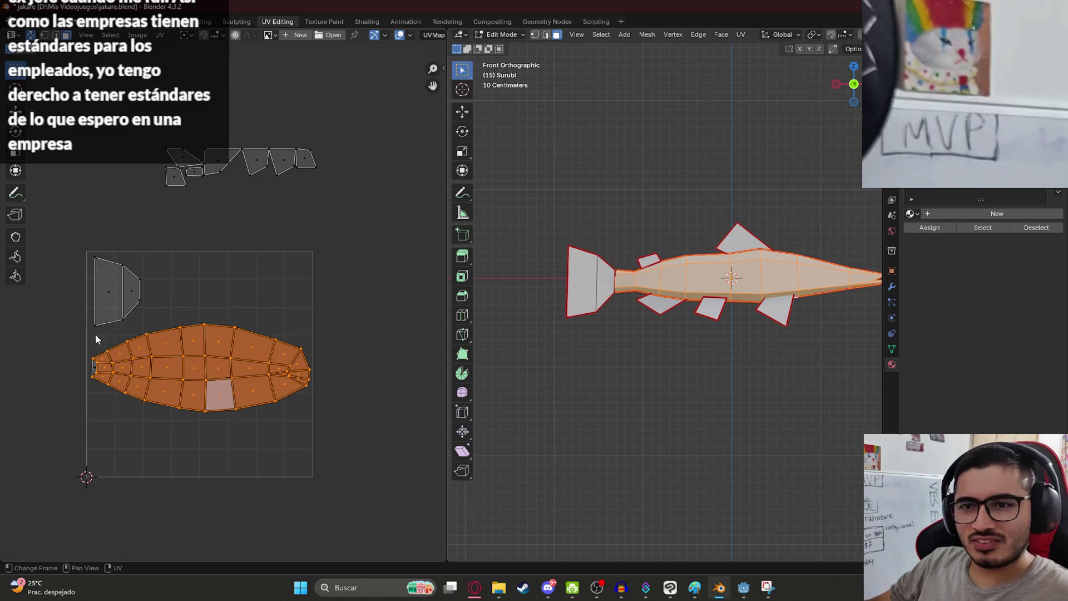
{"action": "left_click", "coordinate": [237, 326]}
{"action": "key", "text": "ctrl+s"}
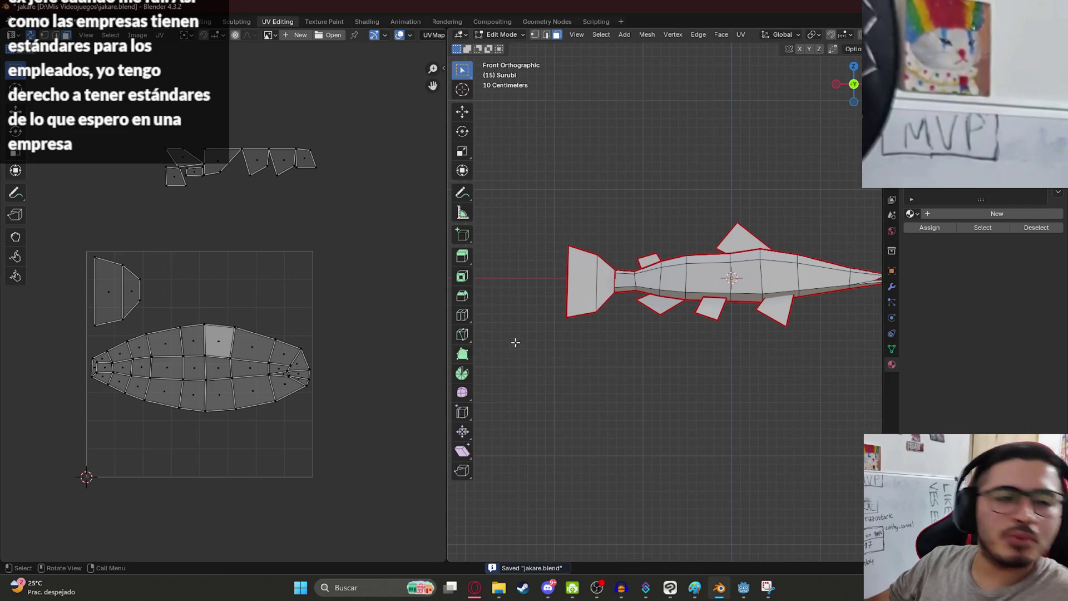
- Select the dorsal fin face and its top vertex on the fish
{"action": "left_click", "coordinate": [747, 239]}
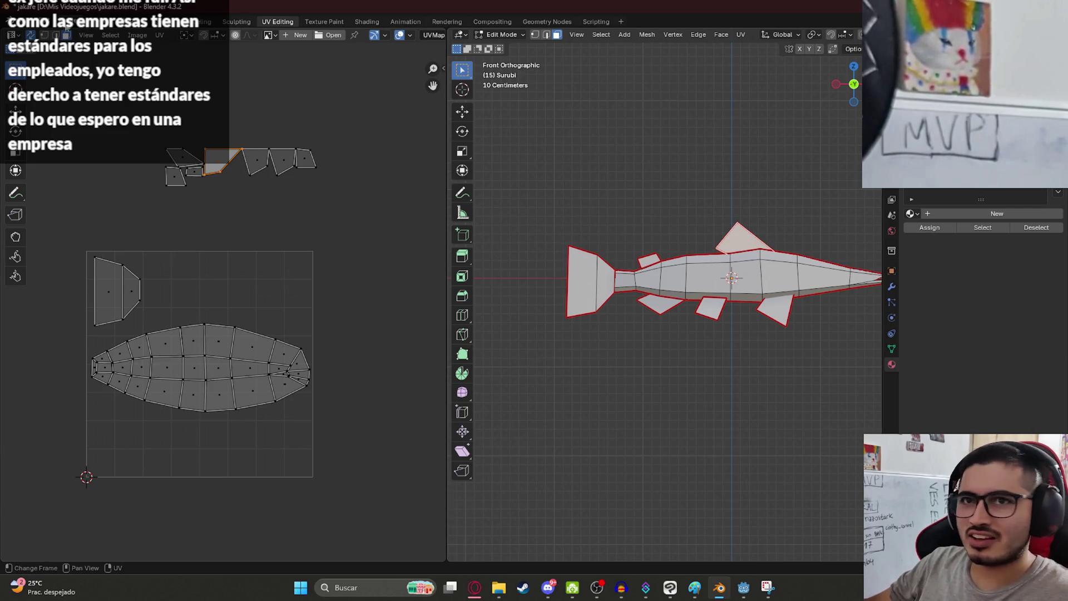
{"action": "key", "text": "1"}
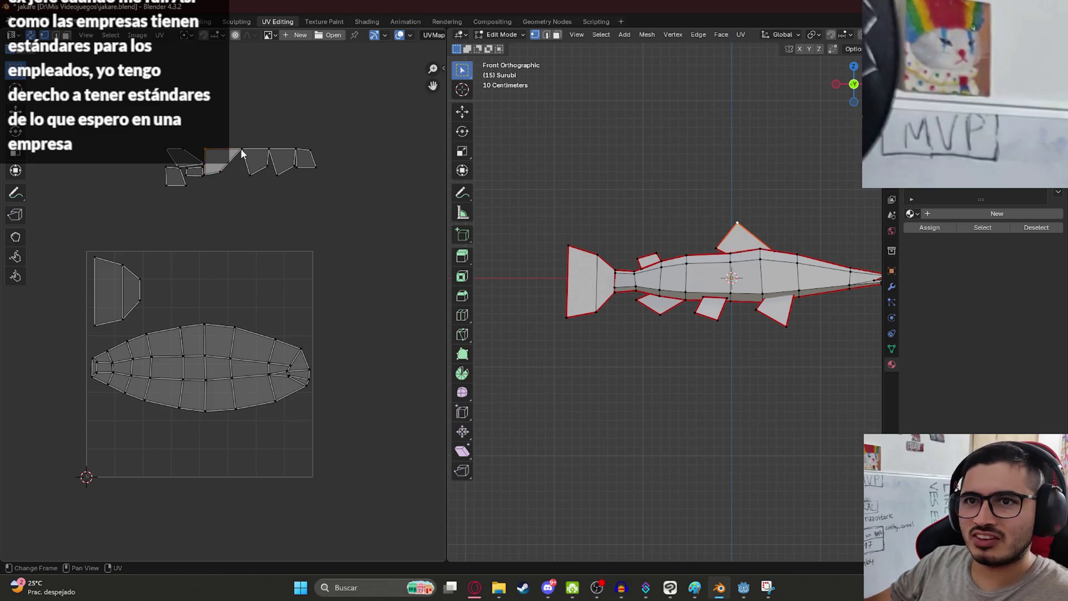
{"action": "left_click", "coordinate": [729, 238], "text": "shift"}
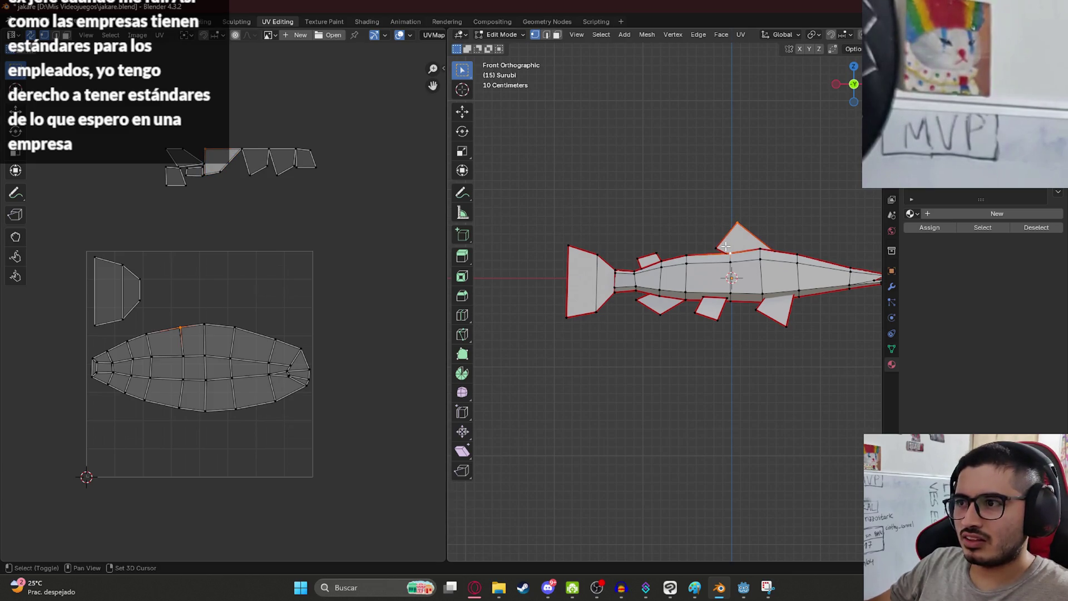
- Move the dorsal fin's UV island into open space and rotate it 90°
{"action": "left_click", "coordinate": [730, 253], "text": "shift"}
{"action": "left_click", "coordinate": [716, 248], "text": "shift"}
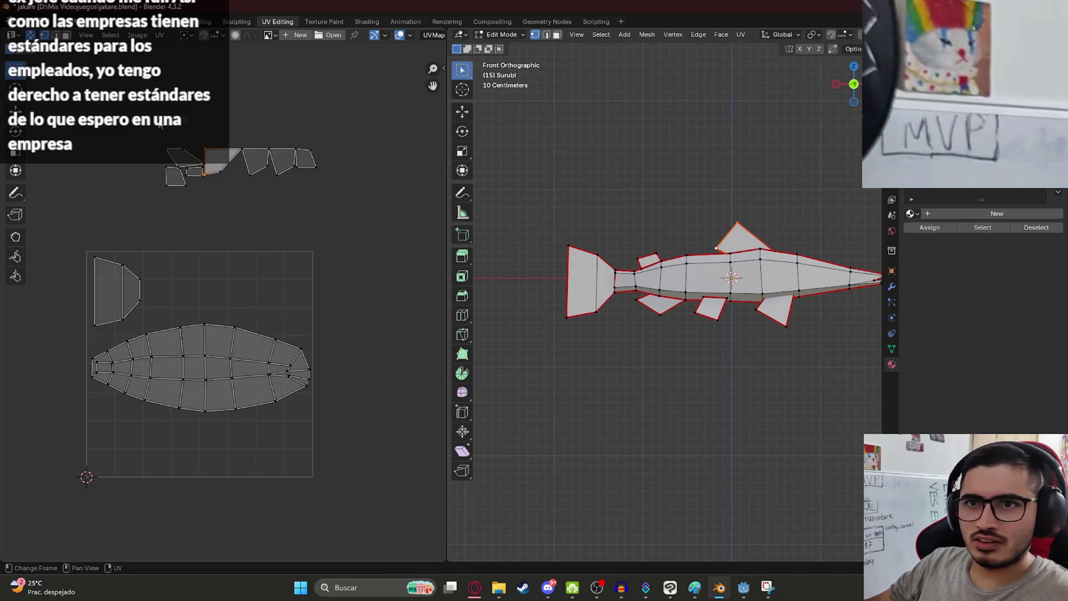
{"action": "scroll", "coordinate": [223, 308], "scroll_direction": "up", "scroll_amount": 2}
{"action": "key", "text": "3"}
{"action": "left_click", "coordinate": [231, 79]}
{"action": "key", "text": "g"}
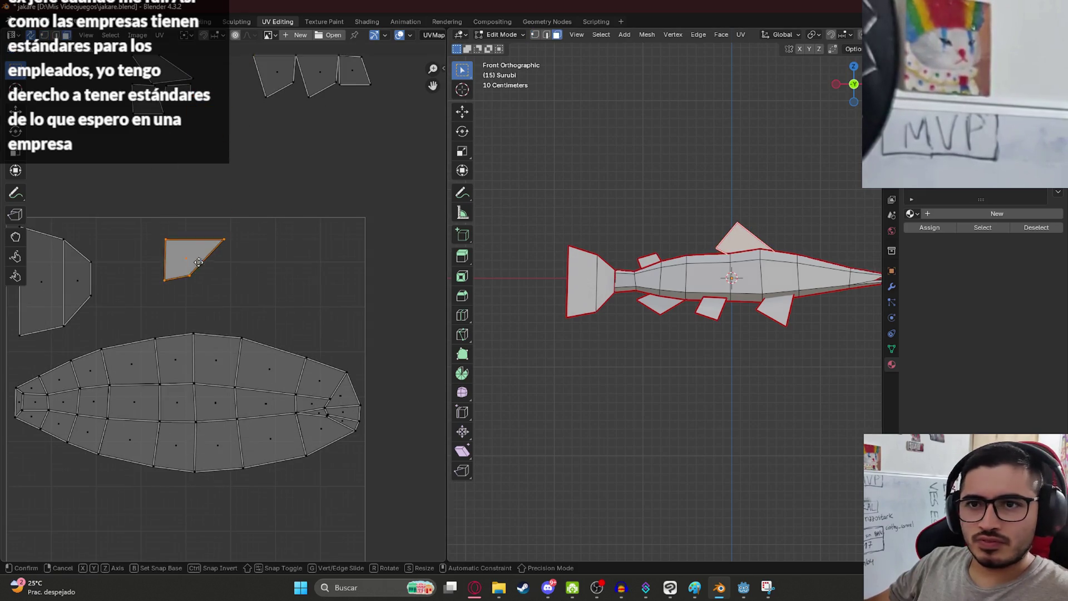
{"action": "left_click", "coordinate": [199, 262]}
{"action": "type", "text": "r90"}
{"action": "key", "text": "Return"}
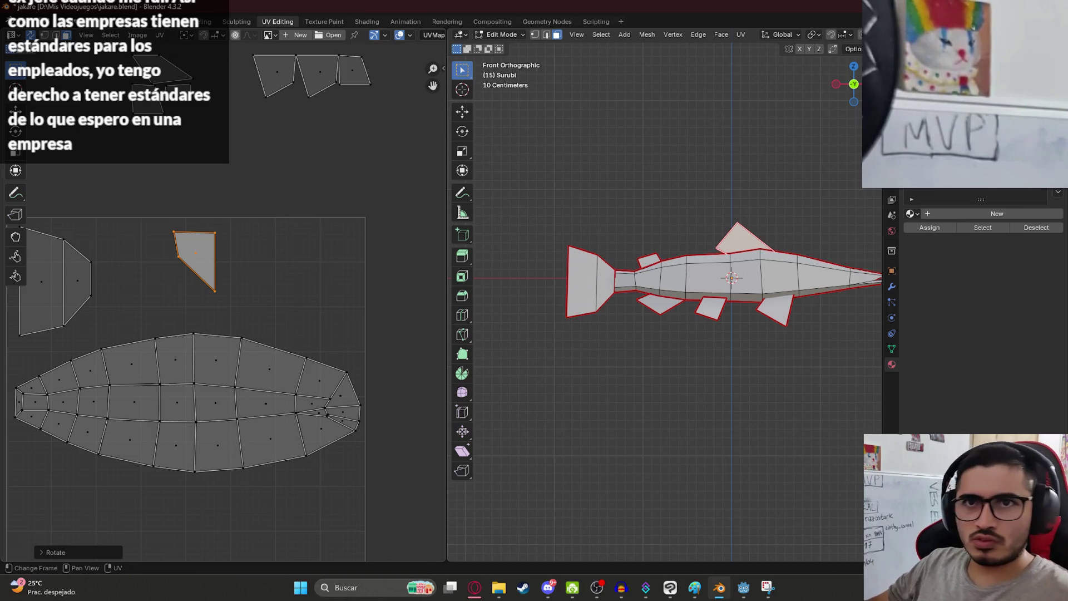
- Pull the fin island's left and top vertices down to square its shape
{"action": "key", "text": "1"}
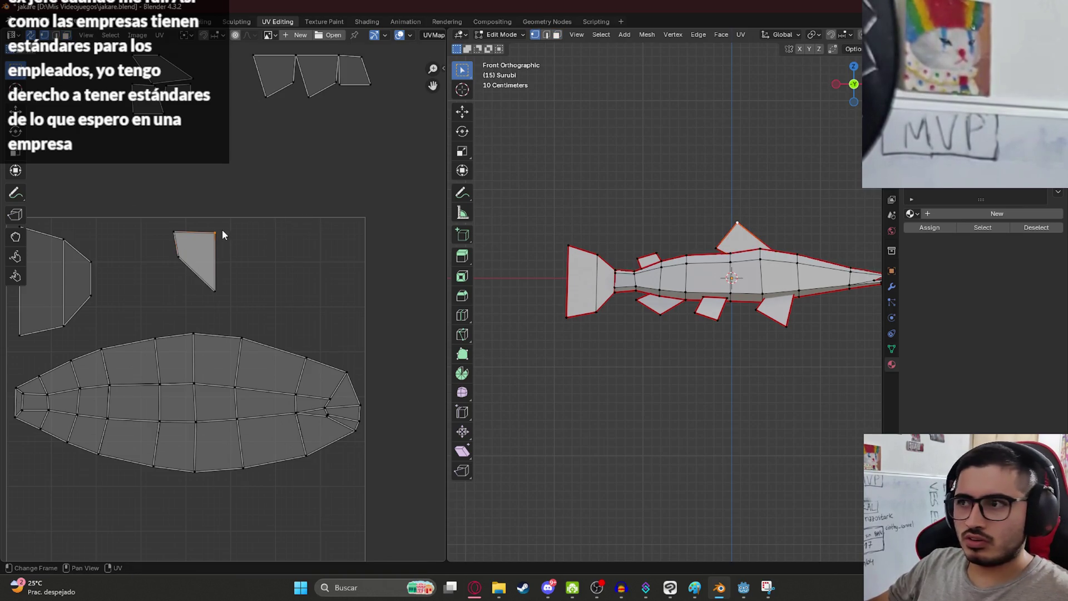
{"action": "left_click", "coordinate": [182, 261]}
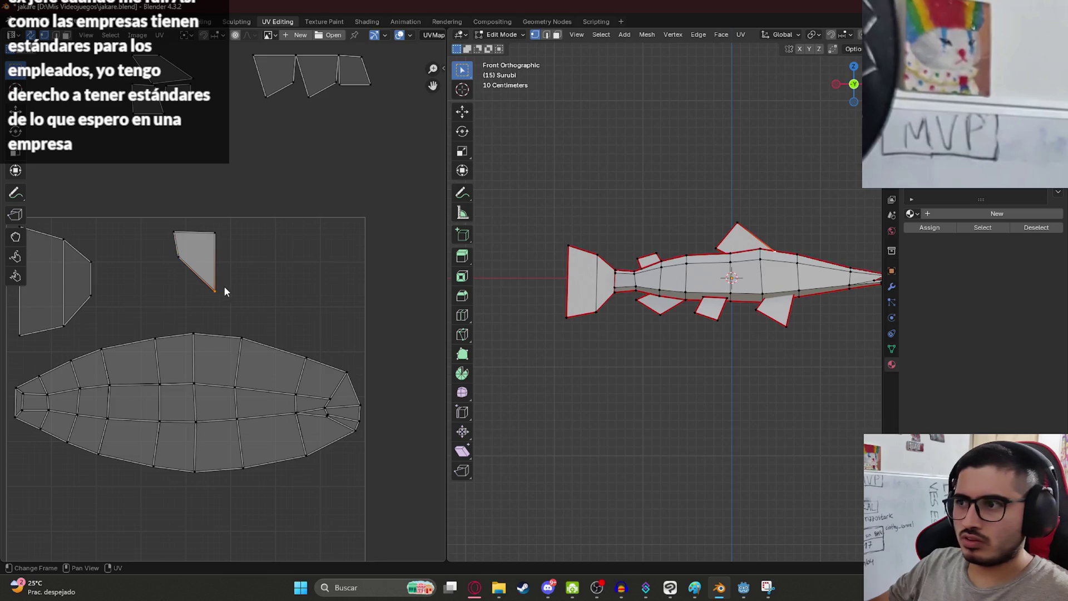
{"action": "left_click_drag", "start_coordinate": [179, 257], "coordinate": [184, 288]}
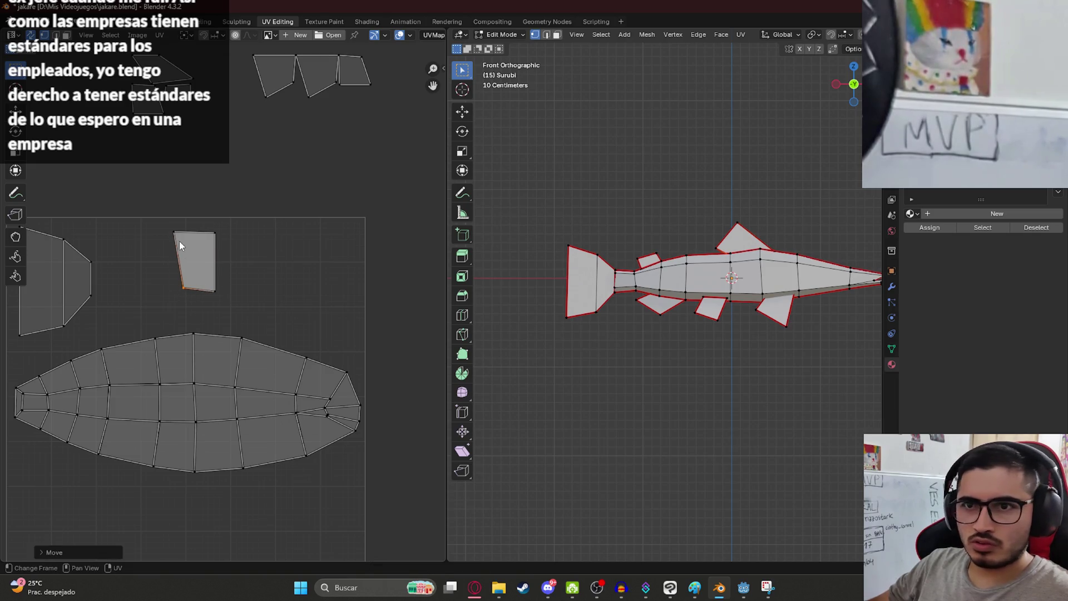
{"action": "left_click_drag", "start_coordinate": [175, 235], "coordinate": [166, 265]}
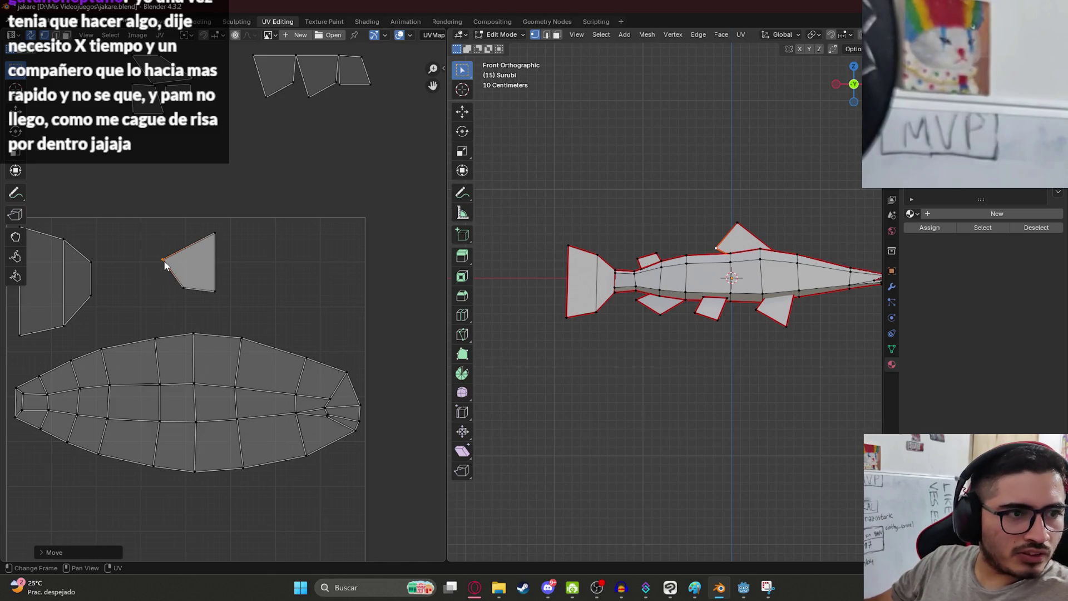
{"action": "mouse_move", "coordinate": [204, 233]}
{"action": "left_mouse_down"}
{"action": "mouse_move", "coordinate": [146, 276]}
{"action": "mouse_move", "coordinate": [177, 293]}
{"action": "mouse_move", "coordinate": [169, 320]}
{"action": "left_mouse_up"}
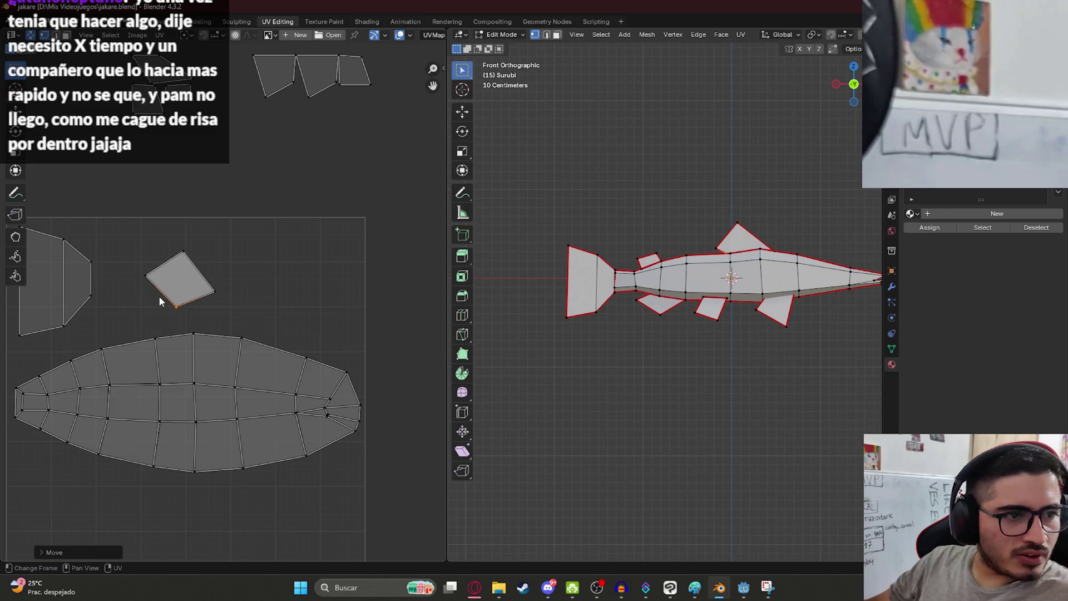
- Fine-tune the fin island's right, top and left vertex positions
{"action": "left_click", "coordinate": [220, 289]}
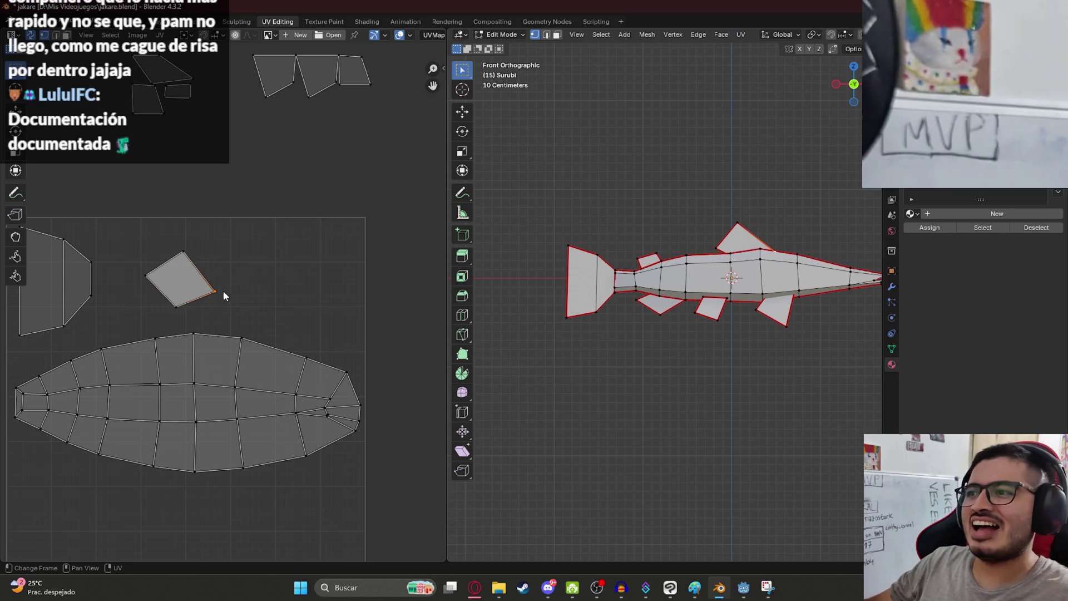
{"action": "key", "text": "g"}
{"action": "left_click", "coordinate": [232, 292]}
{"action": "left_click", "coordinate": [183, 251]}
{"action": "key", "text": "g"}
{"action": "left_click", "coordinate": [190, 248]}
{"action": "left_click", "coordinate": [146, 275]}
{"action": "key", "text": "g"}
{"action": "left_click", "coordinate": [144, 285]}
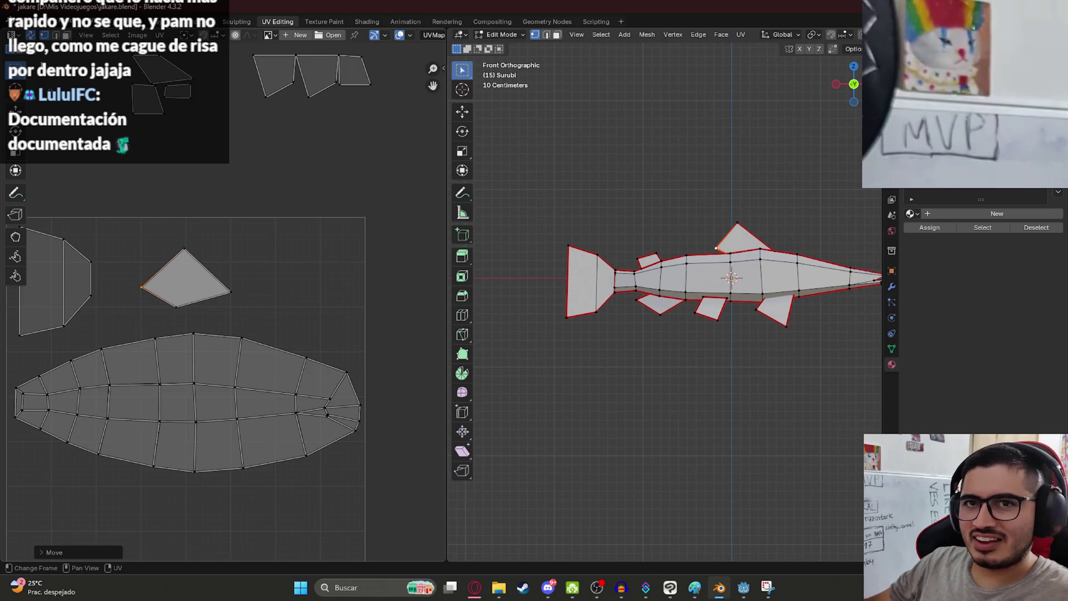
- Scale the diamond fin island up twice and place it beside the tail island
{"action": "key", "text": "3"}
{"action": "left_click", "coordinate": [165, 290]}
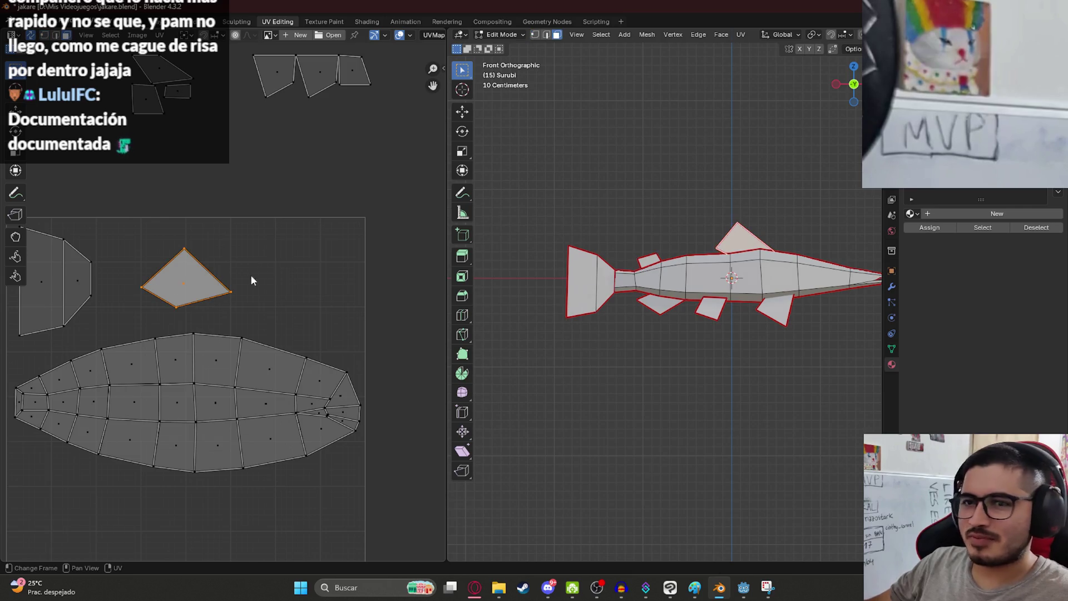
{"action": "key", "text": "s"}
{"action": "left_click", "coordinate": [259, 287]}
{"action": "key", "text": "s"}
{"action": "left_click", "coordinate": [279, 298]}
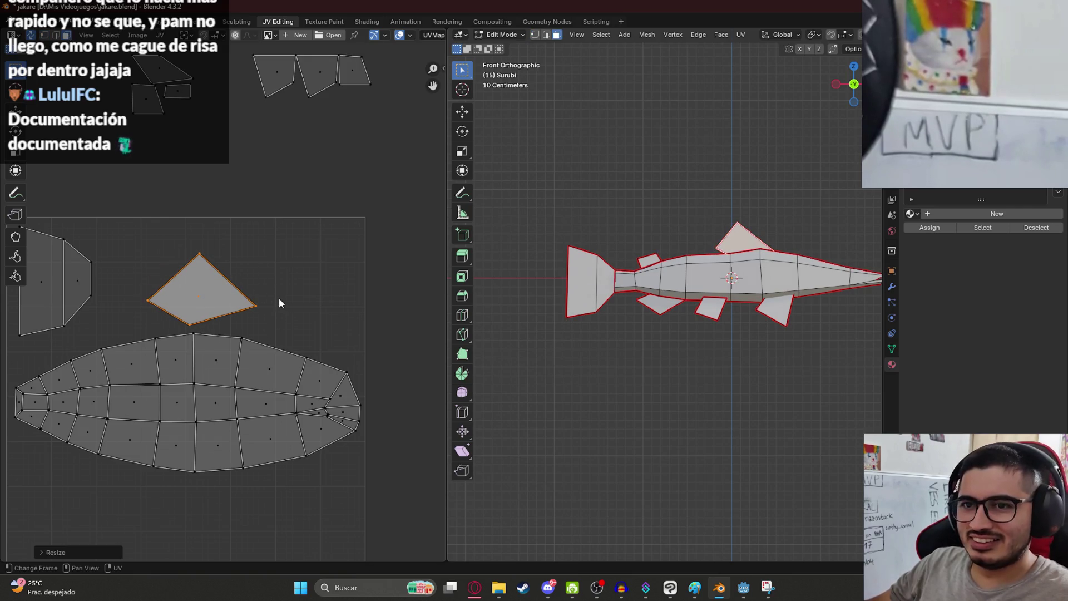
{"action": "key", "text": "g"}
{"action": "left_click", "coordinate": [298, 337]}
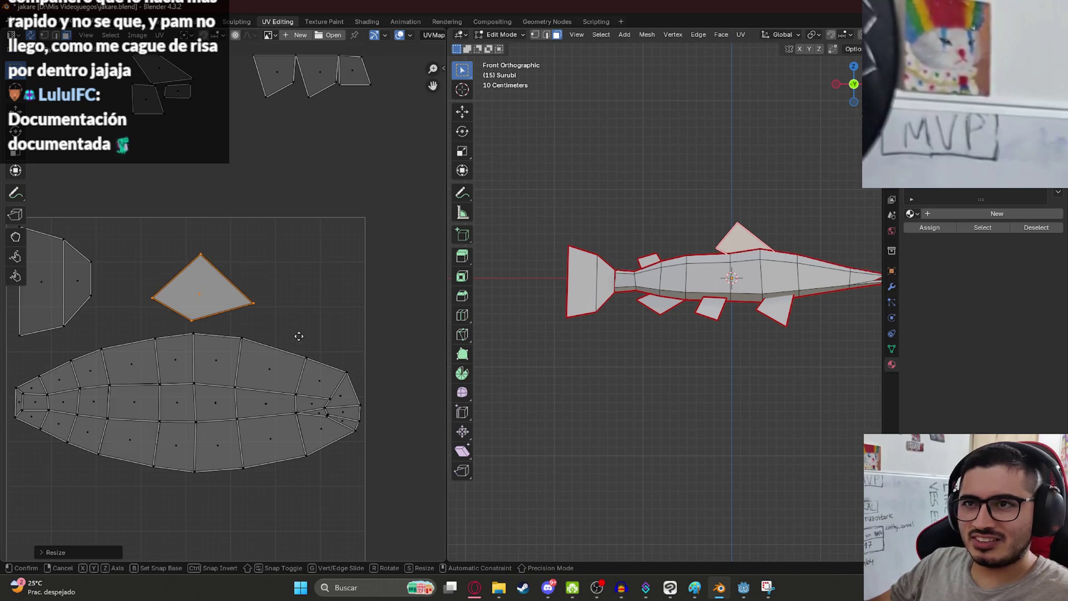
{"action": "scroll", "coordinate": [289, 262], "scroll_direction": "down", "scroll_amount": 5}
{"action": "scroll", "coordinate": [289, 265], "scroll_direction": "up", "scroll_amount": 5}
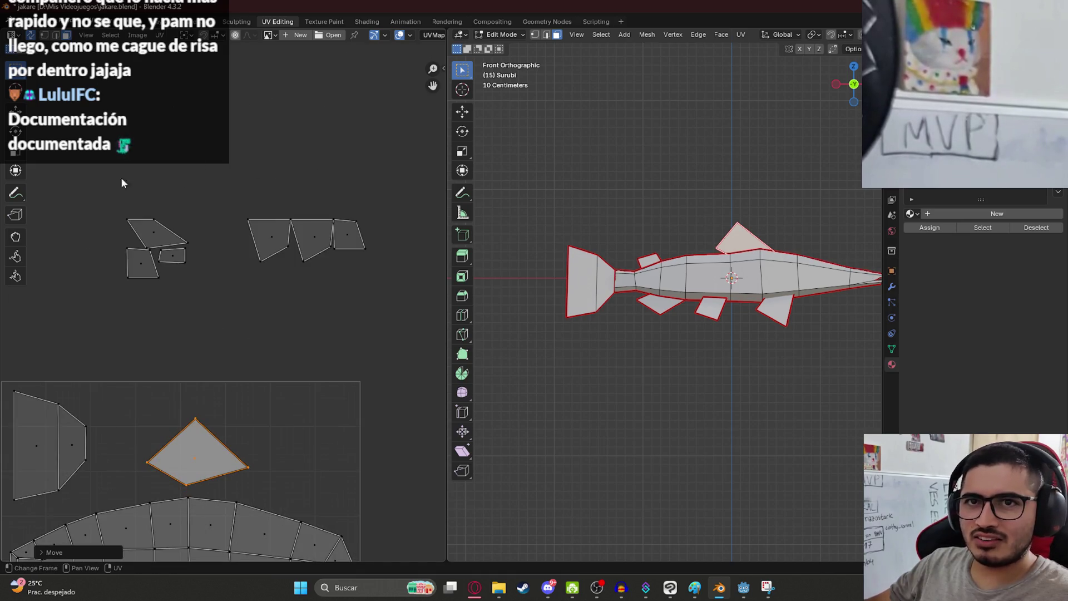
- Select the small fin island at the top of the UV layout and rotate it
{"action": "left_click", "coordinate": [154, 239]}
{"action": "left_click_drag", "start_coordinate": [186, 238], "coordinate": [224, 157]}
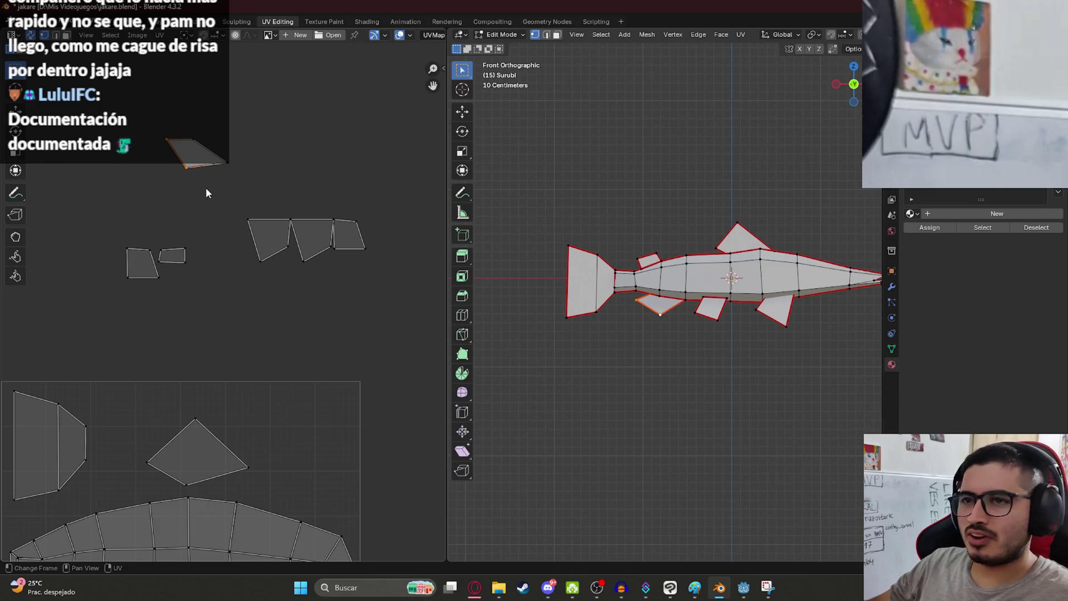
{"action": "key", "text": "3"}
{"action": "left_click_drag", "start_coordinate": [149, 102], "coordinate": [243, 183]}
{"action": "key", "text": "r"}
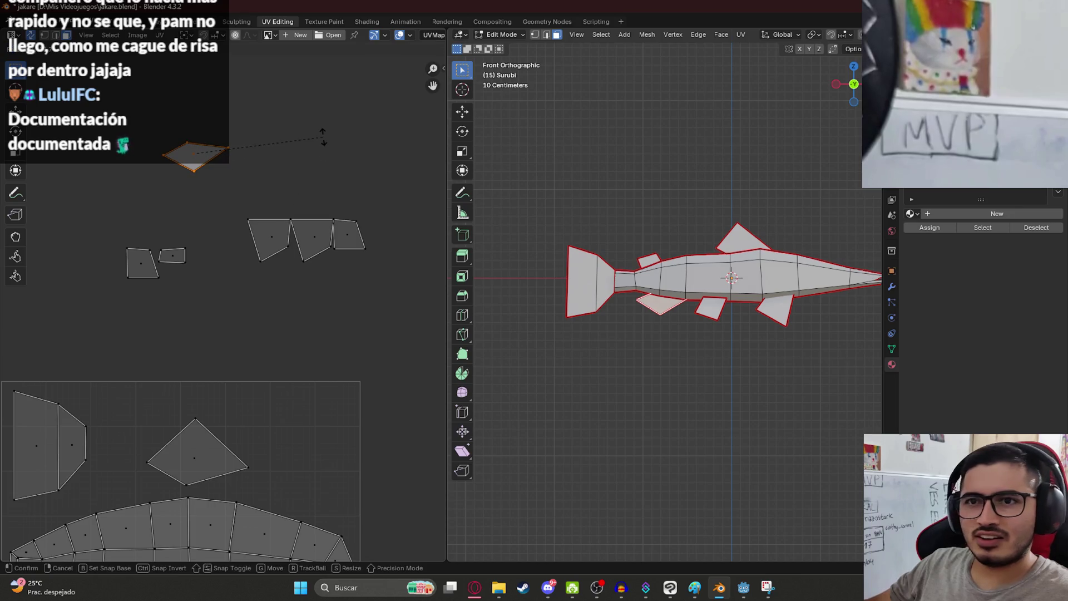
{"action": "left_click", "coordinate": [253, 172]}
{"action": "key", "text": "1"}
{"action": "left_click_drag", "start_coordinate": [151, 118], "coordinate": [263, 162]}
{"action": "key", "text": "3"}
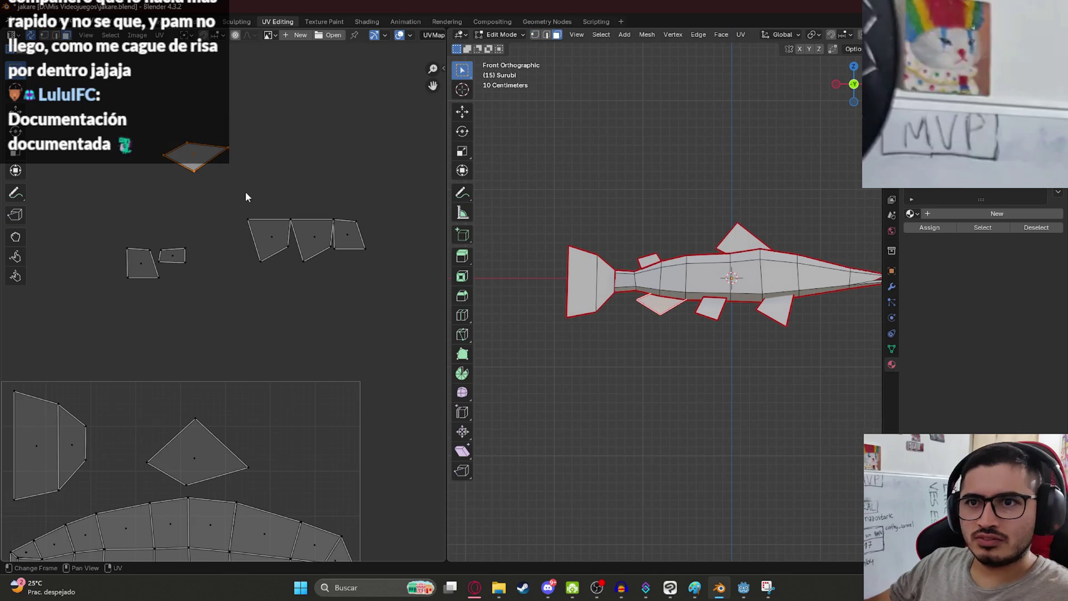
- Move the island just below the body island, enlarge it, and nudge it up-right
{"action": "scroll", "coordinate": [246, 191], "scroll_direction": "down", "scroll_amount": 2}
{"action": "scroll", "coordinate": [193, 124], "scroll_direction": "up", "scroll_amount": 1}
{"action": "key", "text": "g"}
{"action": "left_click", "coordinate": [106, 414]}
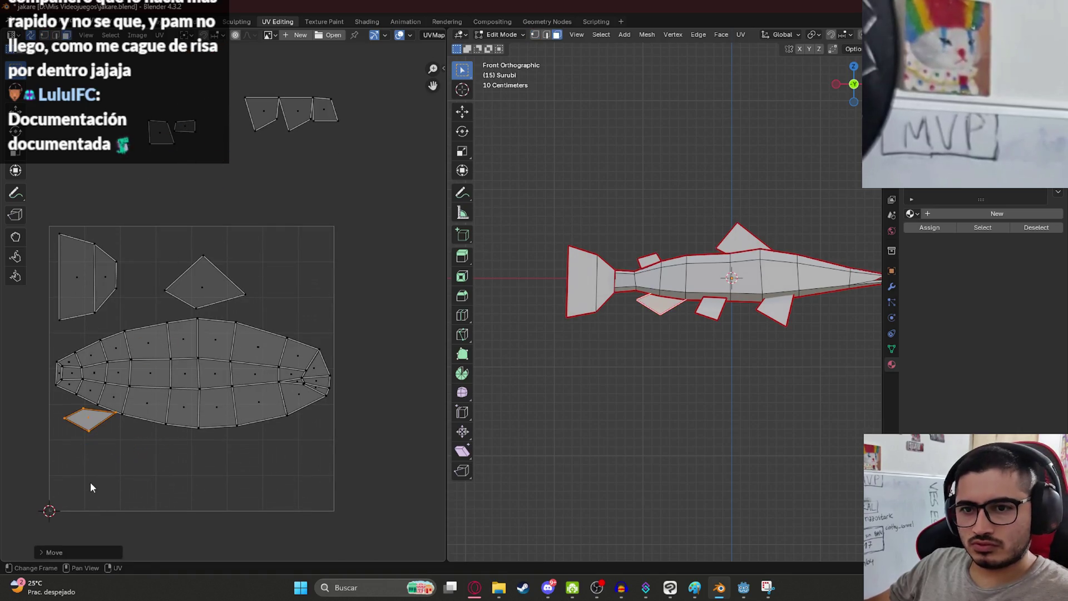
{"action": "scroll", "coordinate": [136, 347], "scroll_direction": "up", "scroll_amount": 2}
{"action": "key", "text": "s"}
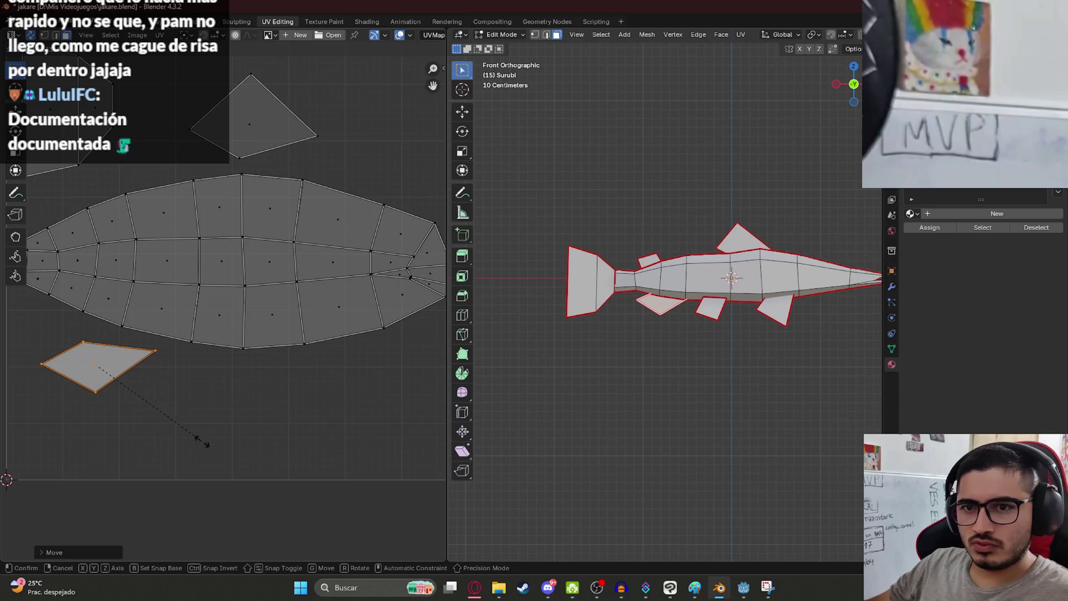
{"action": "left_click", "coordinate": [284, 412]}
{"action": "key", "text": "g"}
{"action": "left_click", "coordinate": [309, 422]}
{"action": "scroll", "coordinate": [182, 355], "scroll_direction": "down", "scroll_amount": 4}
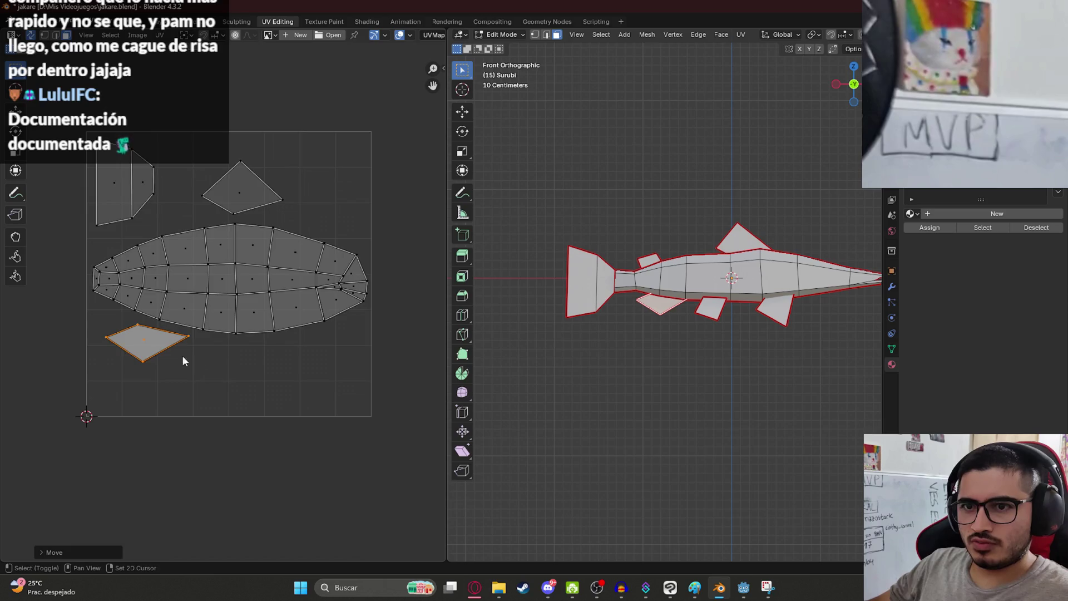
{"action": "middle_click_drag", "start_coordinate": [235, 69], "coordinate": [197, 266]}
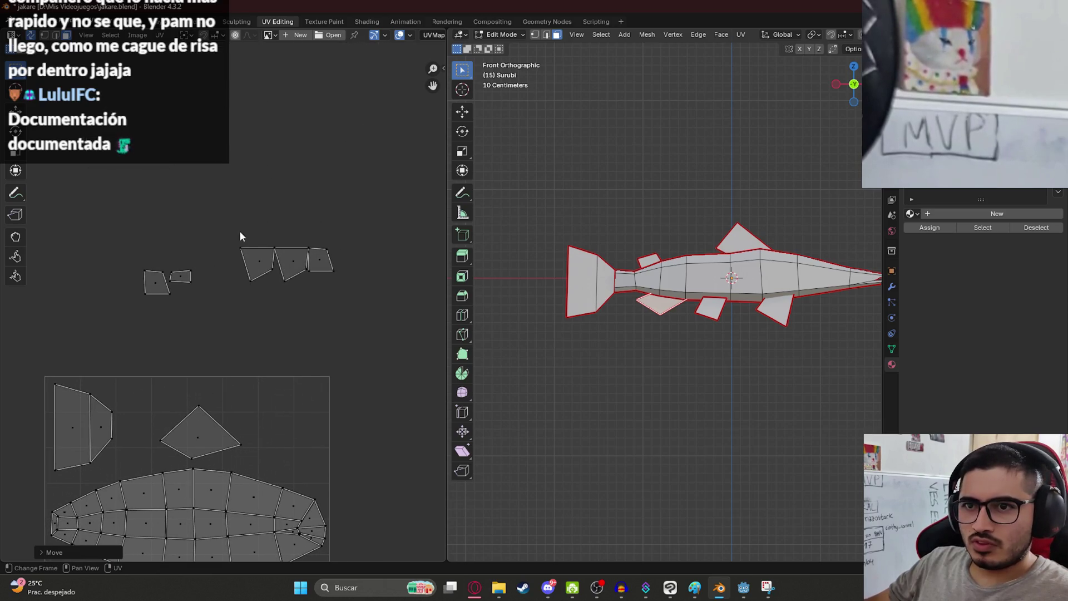
- Select the small rectangular fin island and drop it near the top of the body island
{"action": "mouse_move", "coordinate": [210, 204]}
{"action": "left_mouse_down"}
{"action": "mouse_move", "coordinate": [248, 254]}
{"action": "mouse_move", "coordinate": [278, 253]}
{"action": "left_mouse_up"}
{"action": "key", "text": "3"}
{"action": "left_click", "coordinate": [187, 273]}
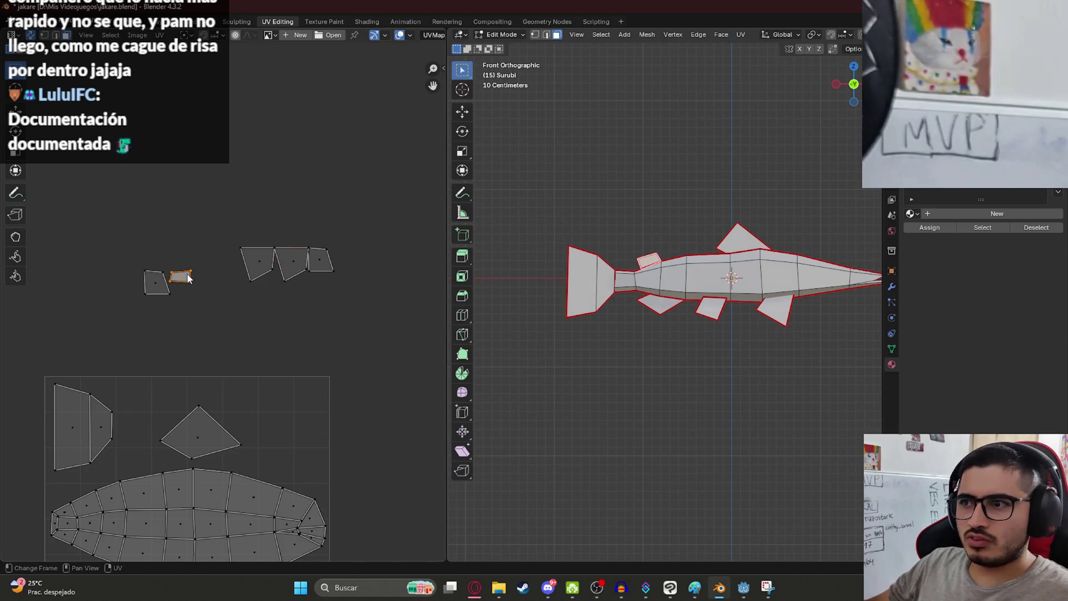
{"action": "key", "text": "1"}
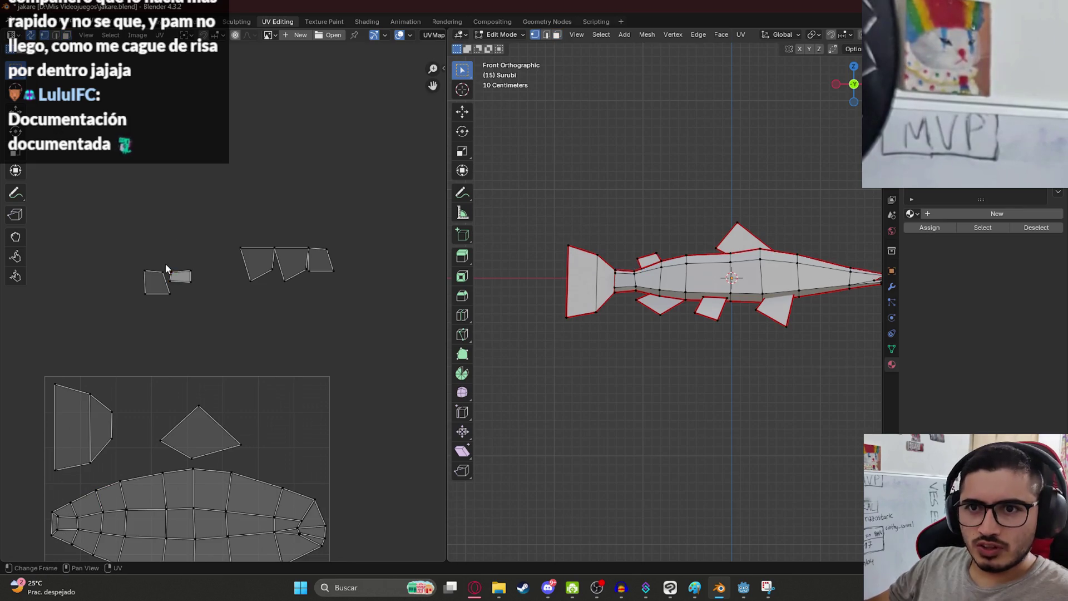
{"action": "left_click_drag", "start_coordinate": [167, 275], "coordinate": [195, 268]}
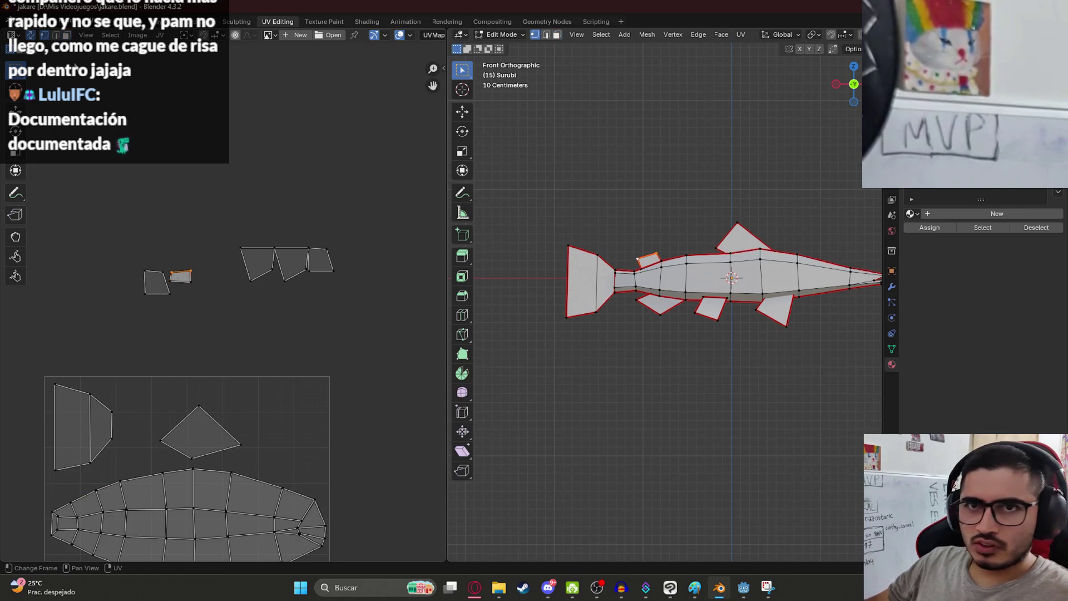
{"action": "key", "text": "3"}
{"action": "left_click", "coordinate": [180, 277]}
{"action": "key", "text": "g"}
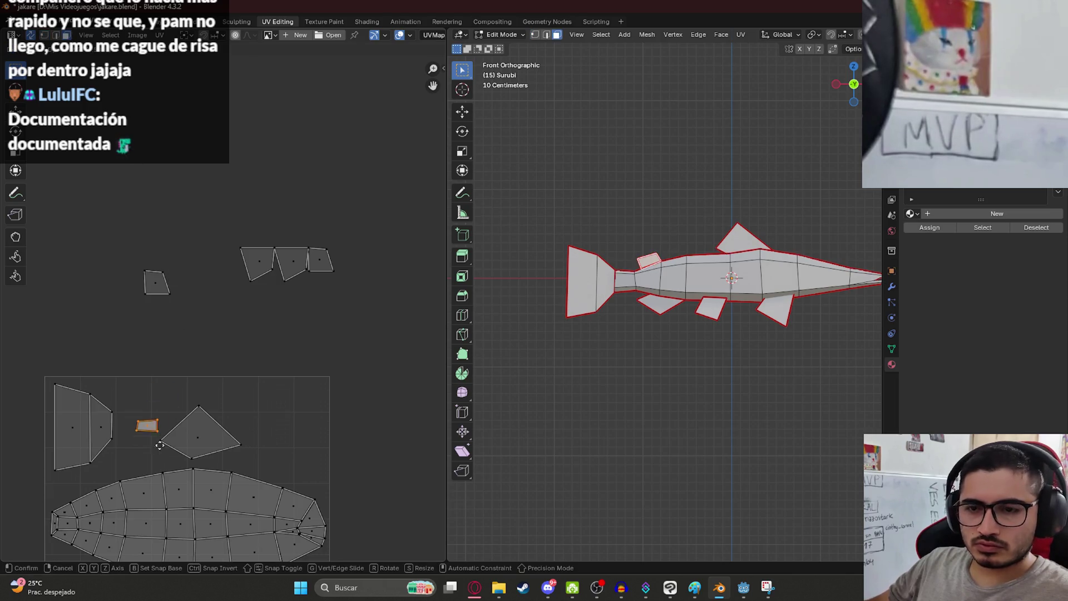
{"action": "left_click", "coordinate": [138, 486]}
{"action": "scroll", "coordinate": [172, 372], "scroll_direction": "up", "scroll_amount": 3}
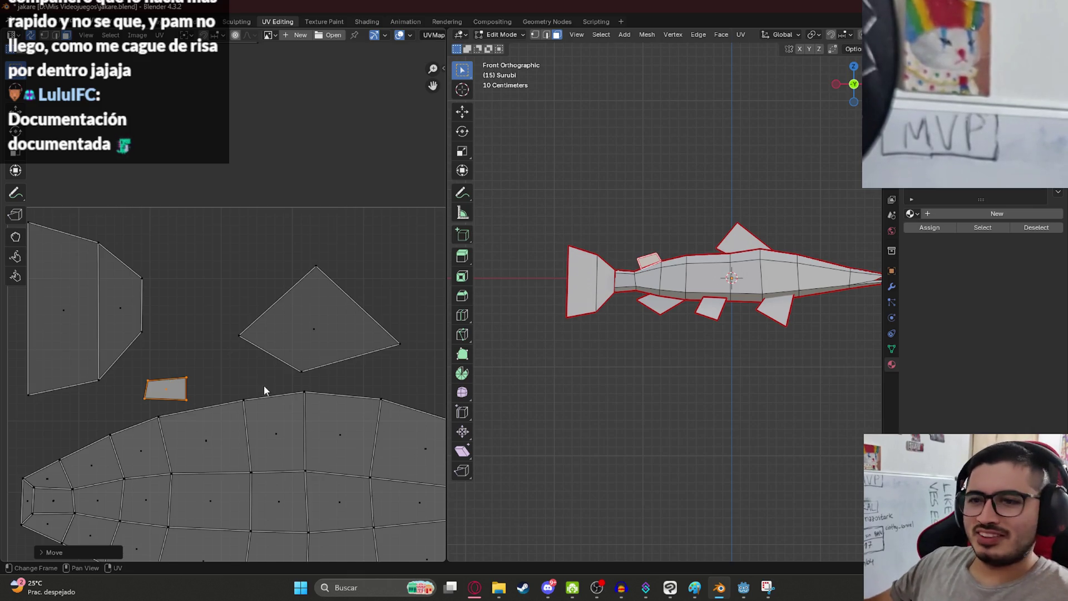
- Tilt the island about 30 degrees, shift it left and down, and enlarge it
{"action": "key", "text": "r"}
{"action": "left_click", "coordinate": [246, 385]}
{"action": "key", "text": "g"}
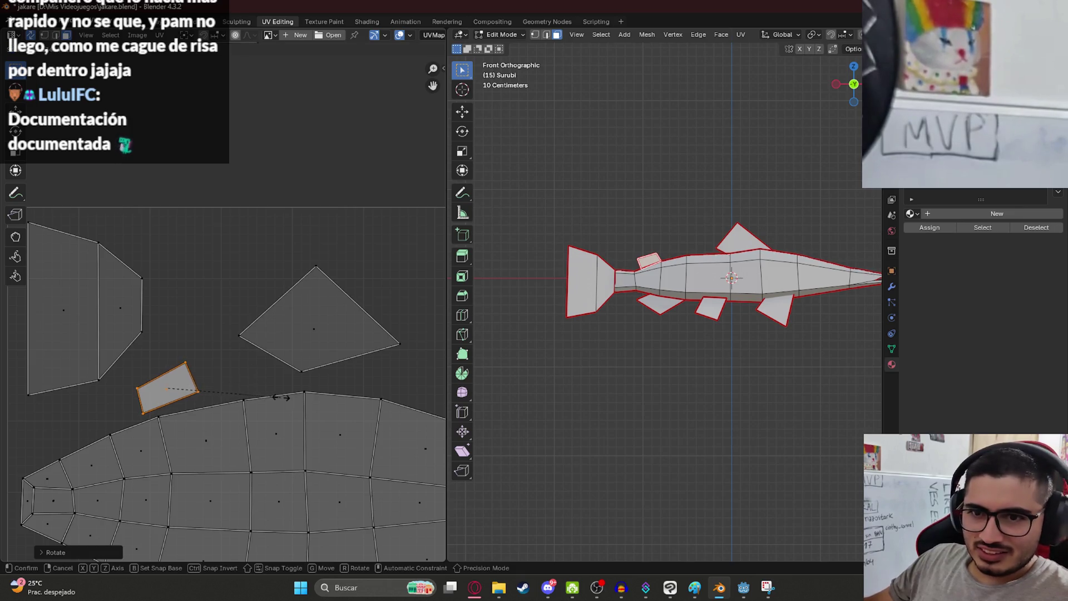
{"action": "left_click", "coordinate": [260, 399]}
{"action": "key", "text": "s"}
{"action": "left_click", "coordinate": [247, 392]}
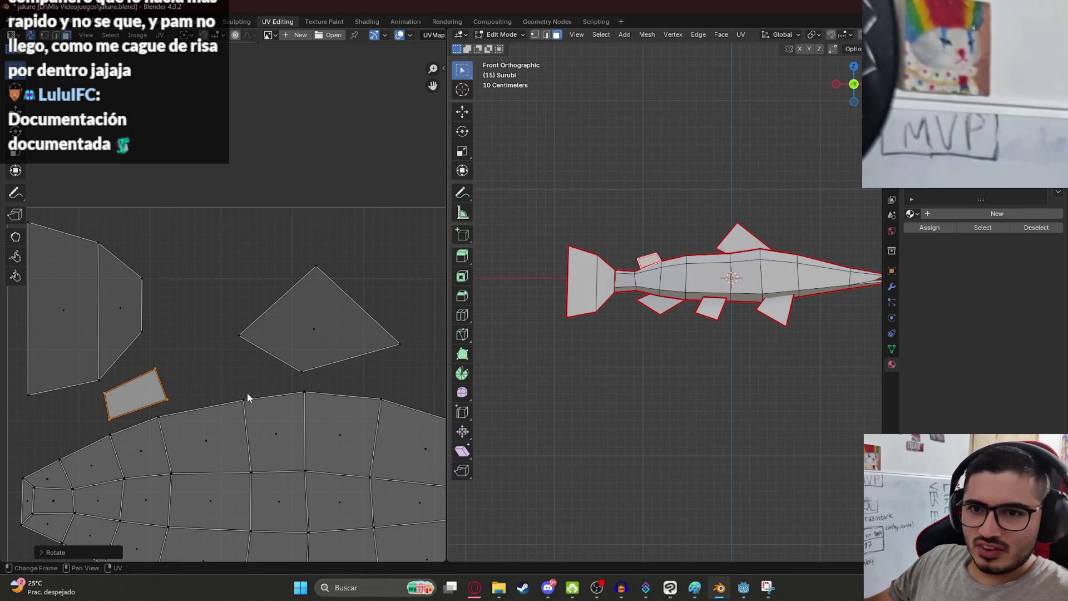
{"action": "key", "text": "s"}
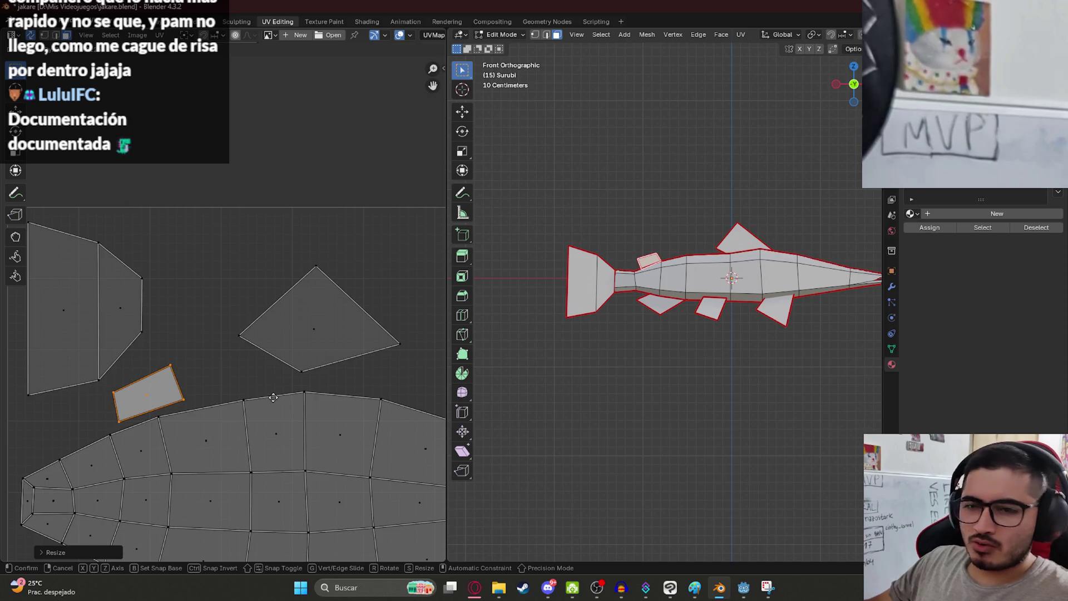
{"action": "left_click", "coordinate": [252, 406]}
{"action": "scroll", "coordinate": [255, 406], "scroll_direction": "down", "scroll_amount": 4}
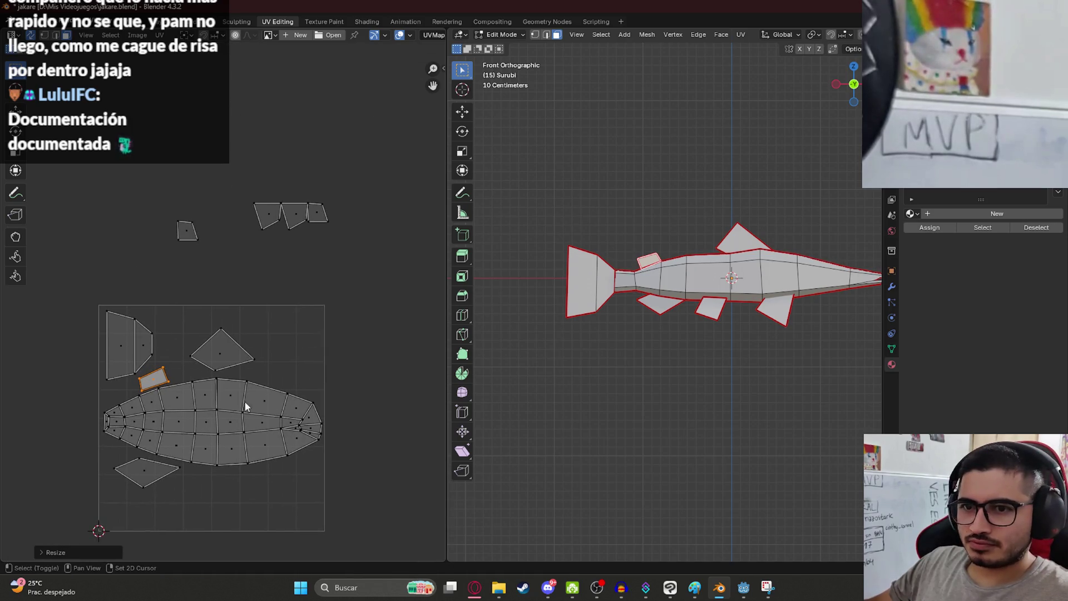
{"action": "left_click", "coordinate": [188, 230]}
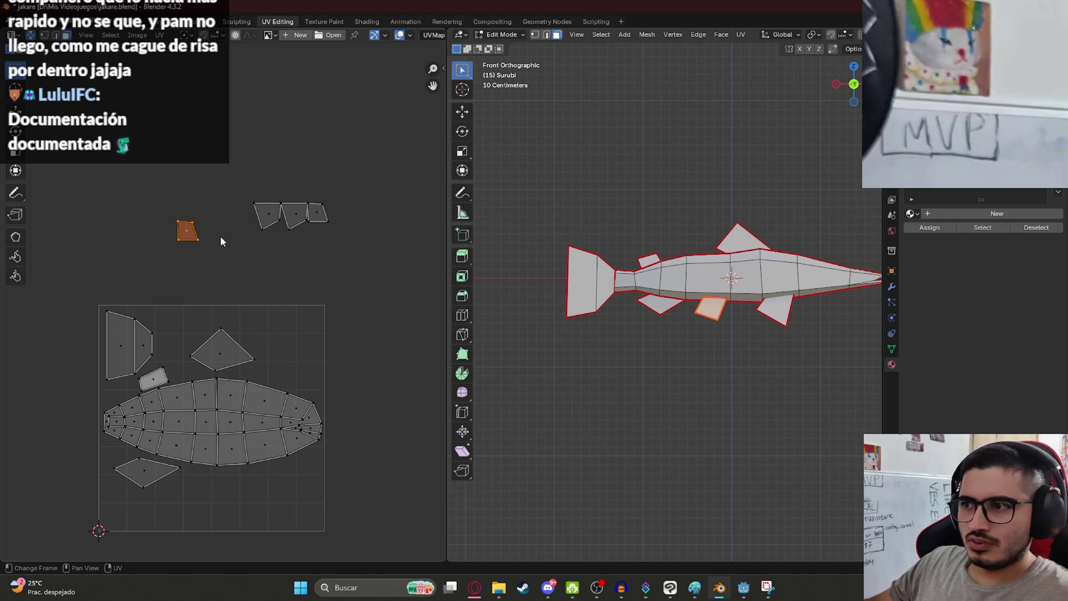
- Select the small fin island and try resizing and stretching it, cancelling both attempts
{"action": "left_click", "coordinate": [44, 34]}
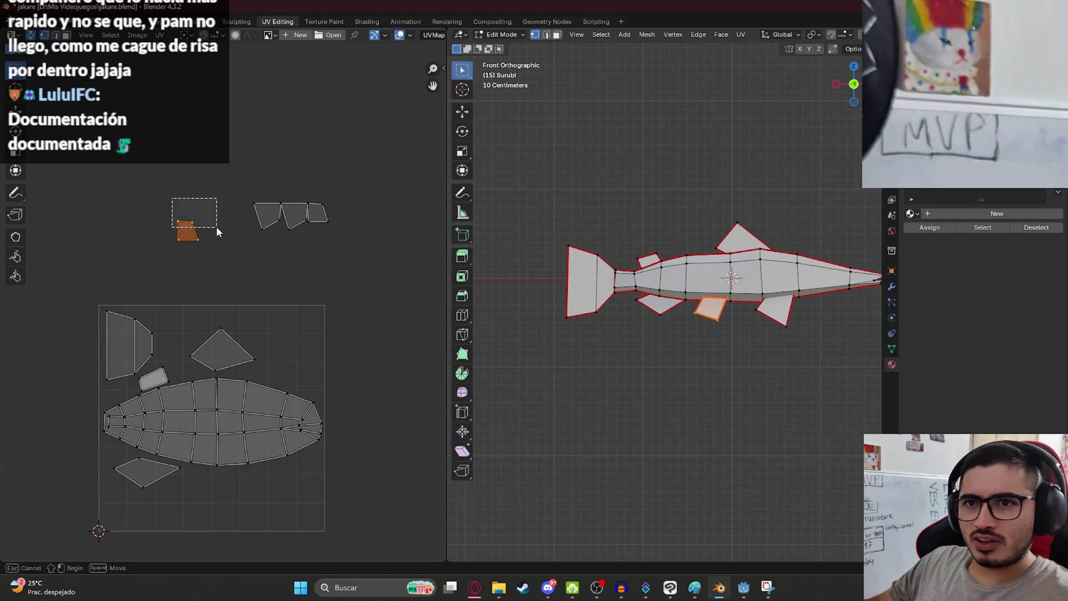
{"action": "left_click", "coordinate": [65, 34]}
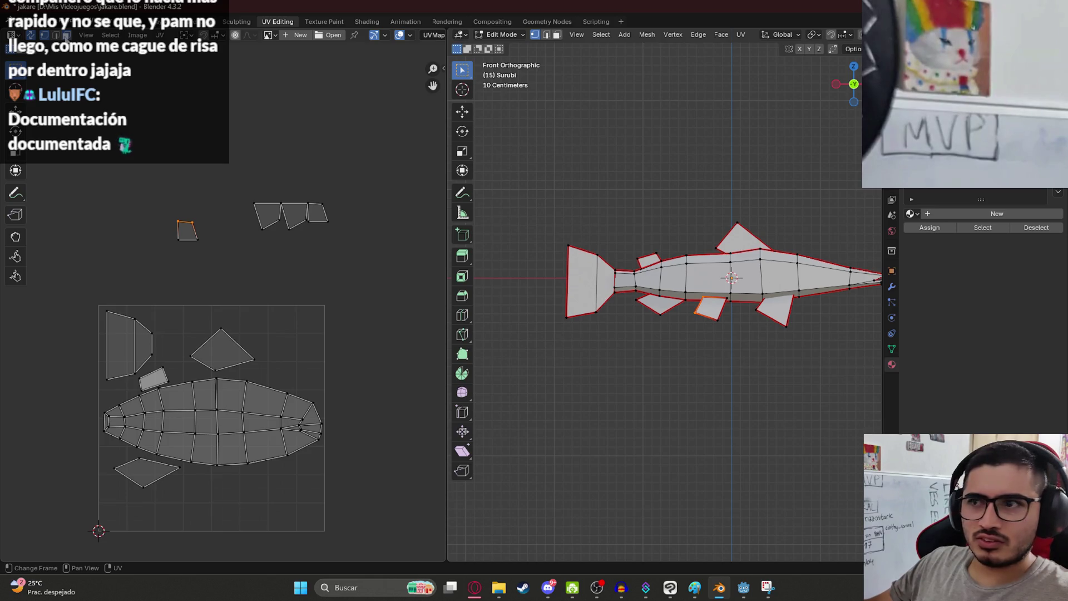
{"action": "left_click_drag", "start_coordinate": [175, 183], "coordinate": [220, 254]}
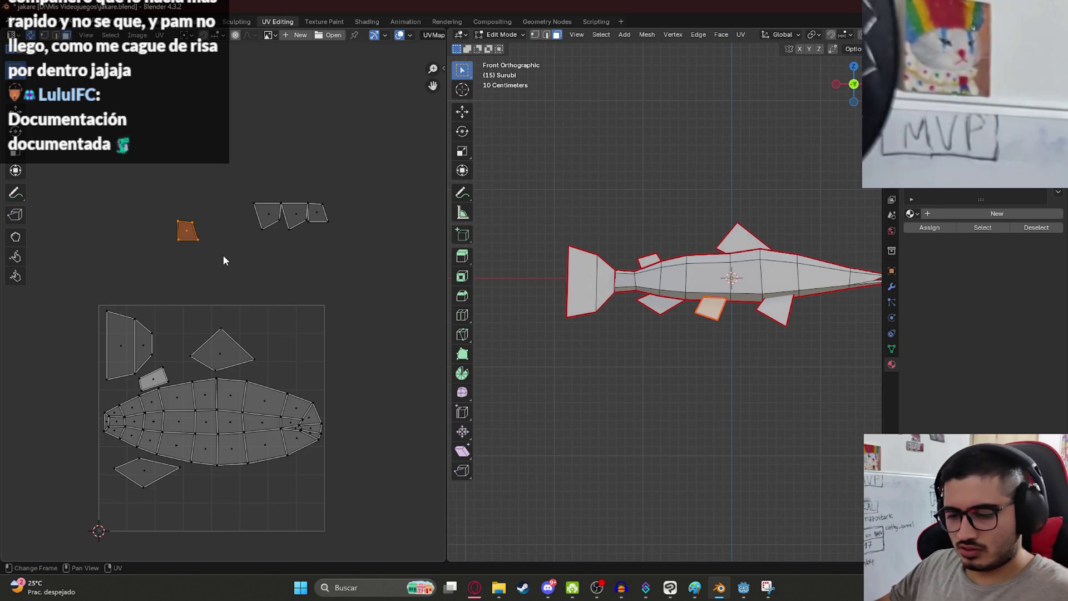
{"action": "key", "text": "s"}
{"action": "key", "text": "Escape"}
{"action": "key", "text": "1"}
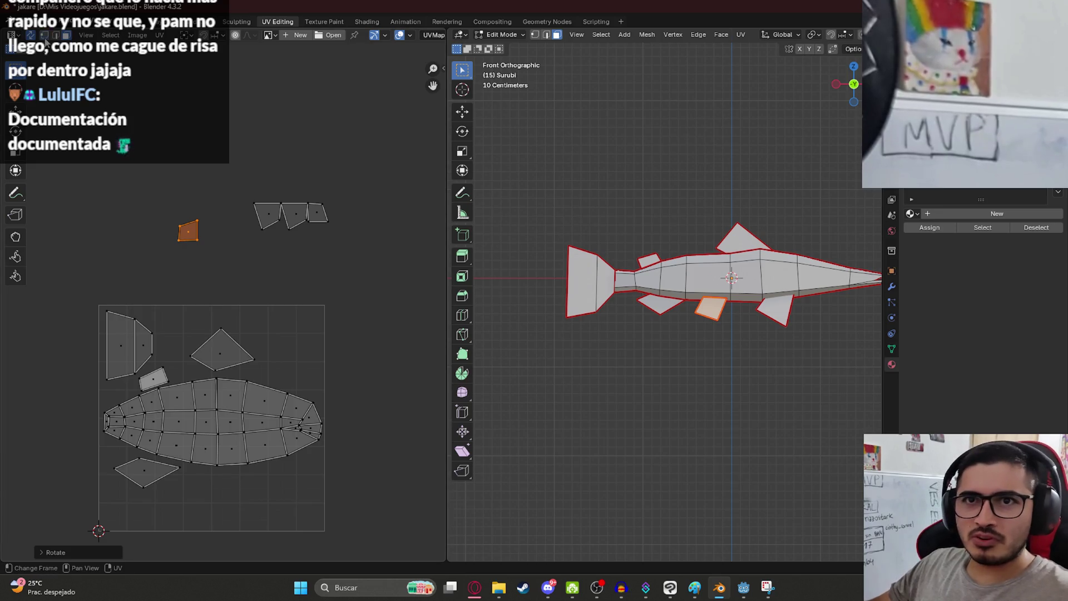
{"action": "key", "text": "b"}
{"action": "left_click_drag", "start_coordinate": [162, 220], "coordinate": [185, 262]}
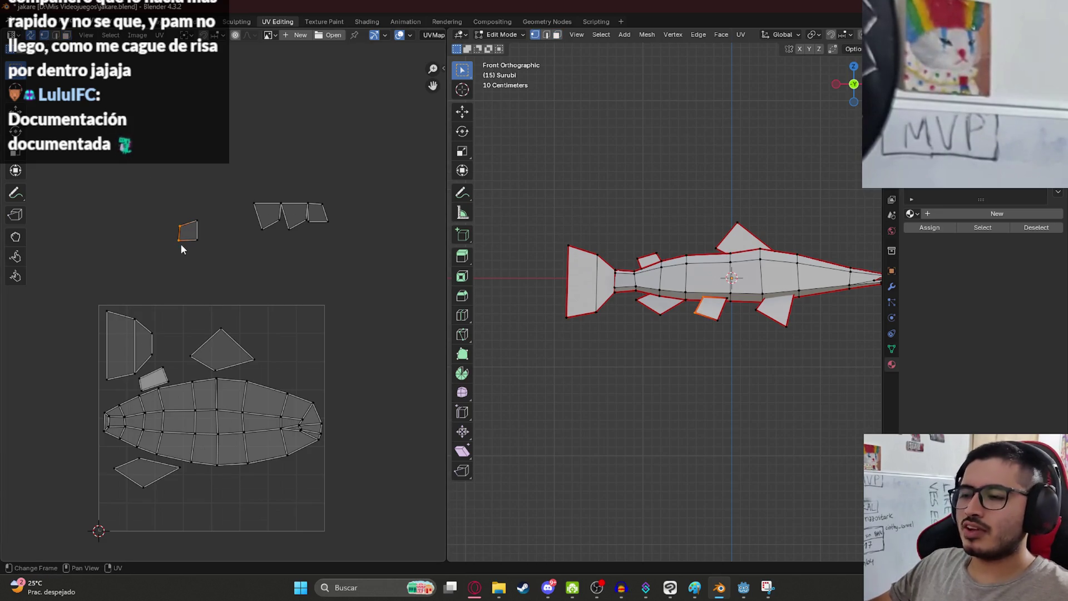
{"action": "mouse_move", "coordinate": [198, 215]}
{"action": "left_mouse_down"}
{"action": "mouse_move", "coordinate": [219, 265]}
{"action": "mouse_move", "coordinate": [208, 281]}
{"action": "left_mouse_up"}
{"action": "right_click", "coordinate": [198, 284]}
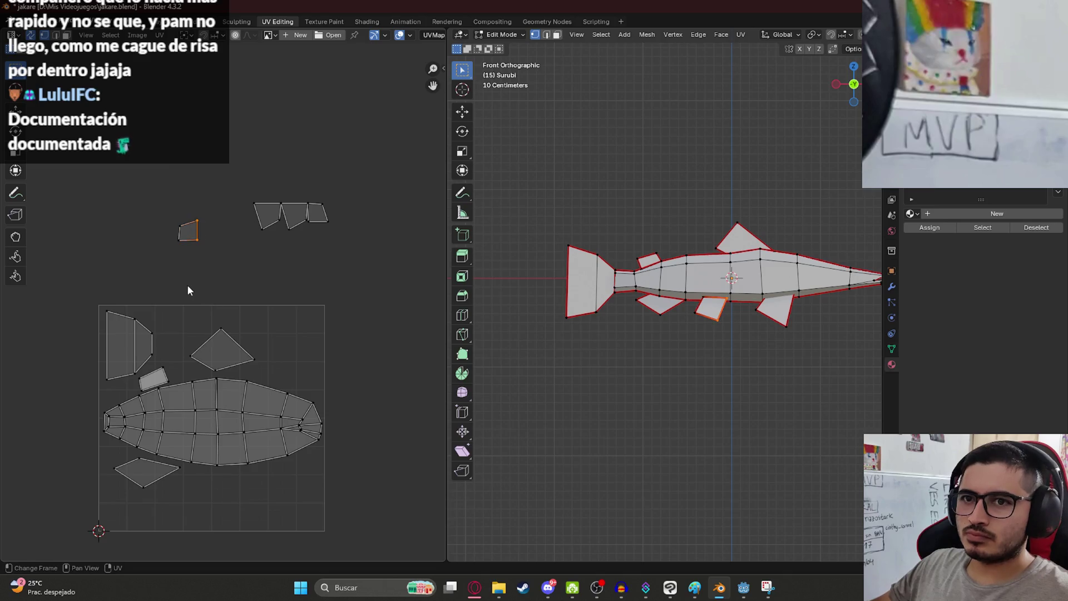
- Save jakare.blend
{"action": "key", "text": "ctrl+s"}
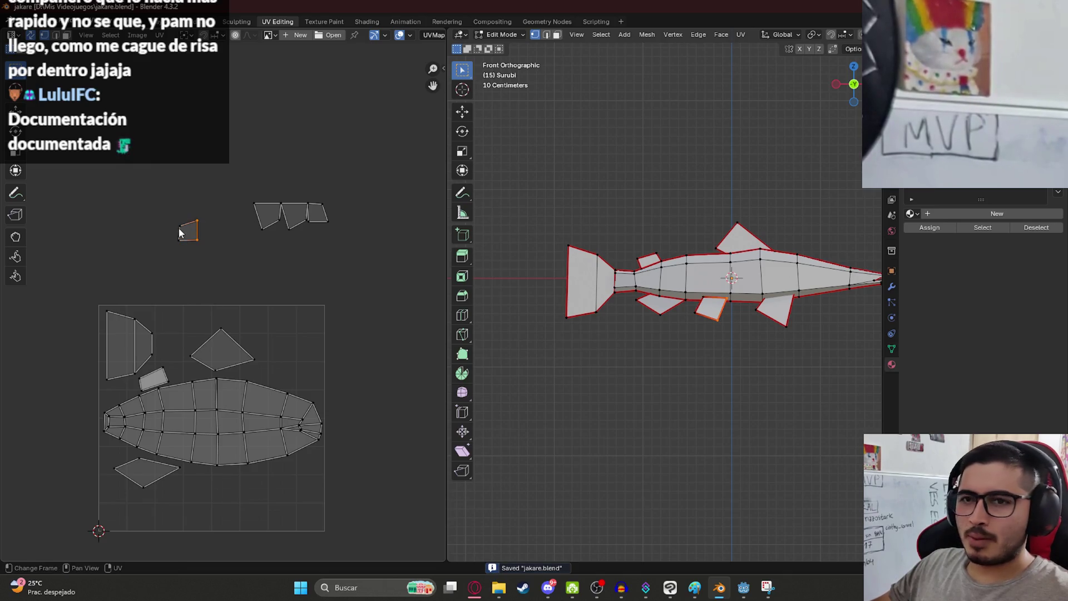
{"action": "scroll", "coordinate": [231, 262], "scroll_direction": "up", "scroll_amount": 3}
{"action": "scroll", "coordinate": [779, 312], "scroll_direction": "up", "scroll_amount": 5}
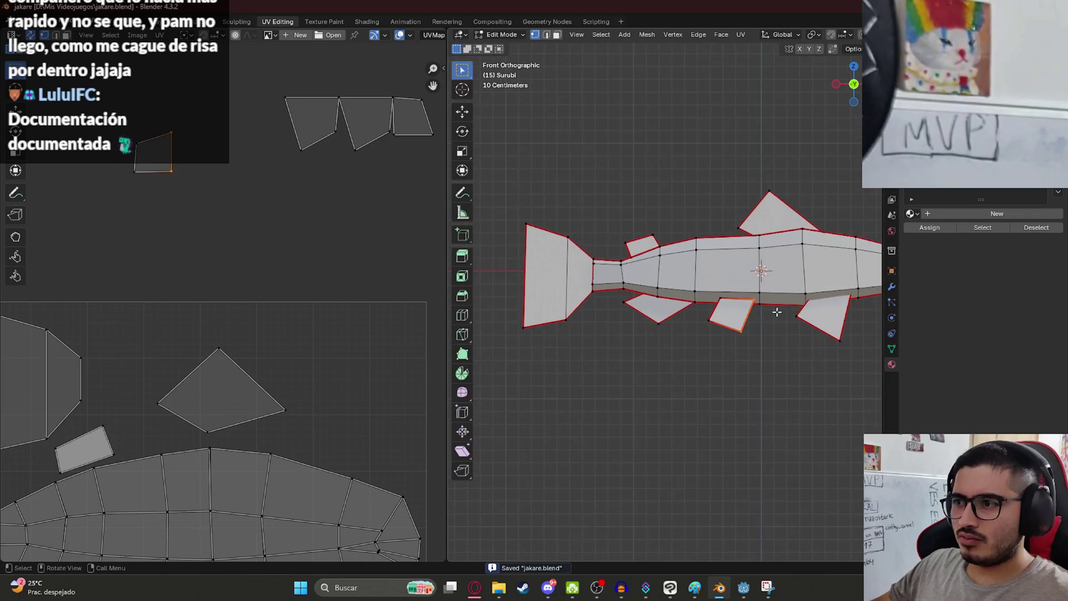
{"action": "scroll", "coordinate": [779, 312], "scroll_direction": "down", "scroll_amount": 4}
{"action": "scroll", "coordinate": [204, 142], "scroll_direction": "down", "scroll_amount": 1}
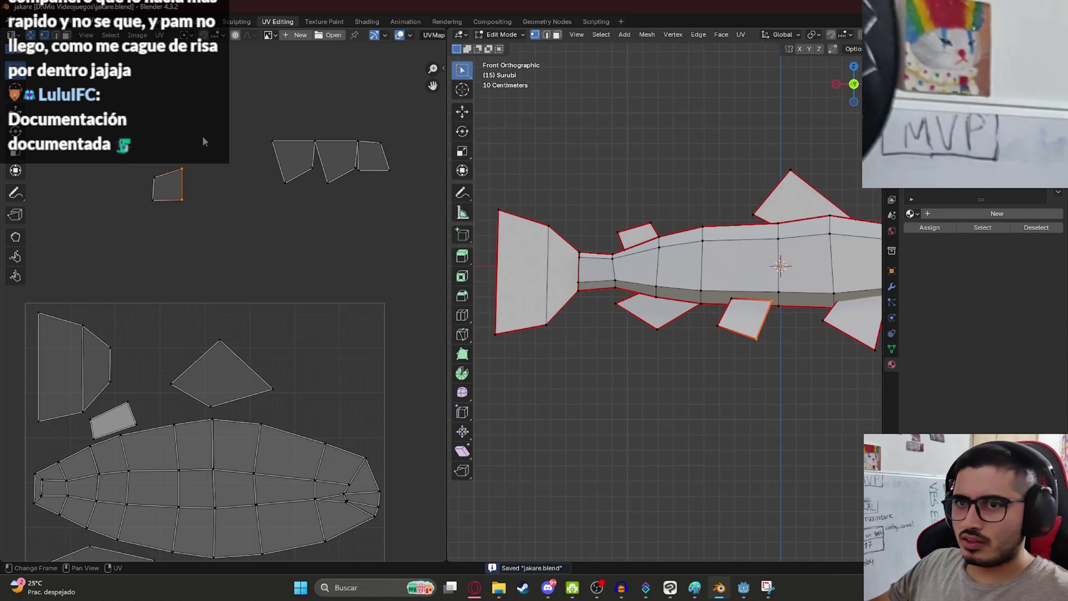
- Reshape the small fin island by moving each of its four corner vertices
{"action": "left_click", "coordinate": [153, 168]}
{"action": "key", "text": "g"}
{"action": "left_click", "coordinate": [154, 165]}
{"action": "left_click", "coordinate": [154, 201]}
{"action": "key", "text": "g"}
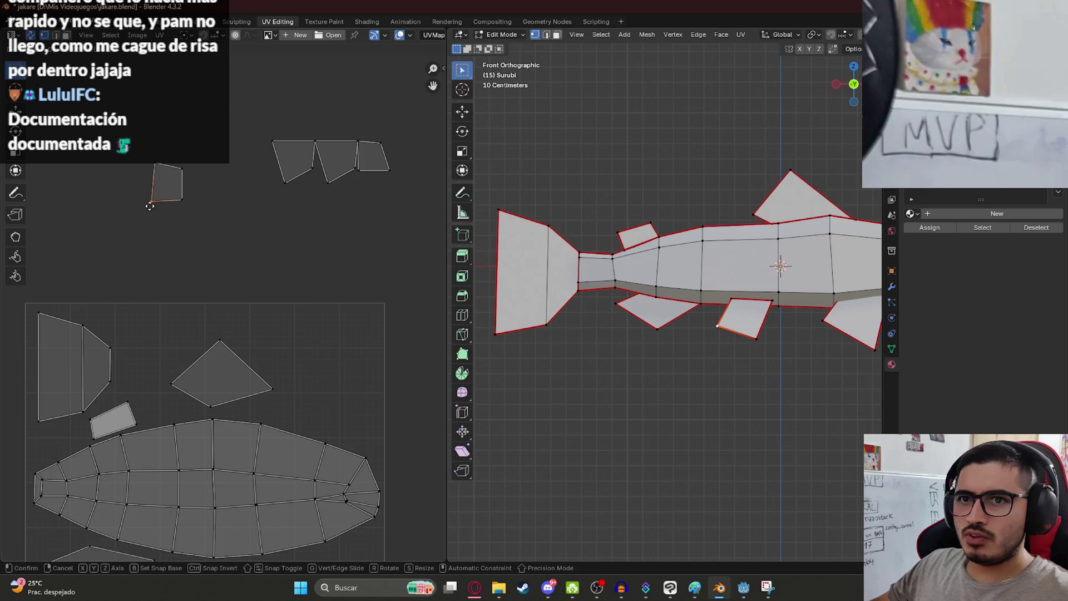
{"action": "left_click", "coordinate": [145, 203]}
{"action": "left_click", "coordinate": [184, 205]}
{"action": "key", "text": "g"}
{"action": "left_click", "coordinate": [182, 214]}
{"action": "left_click", "coordinate": [184, 170]}
{"action": "key", "text": "g"}
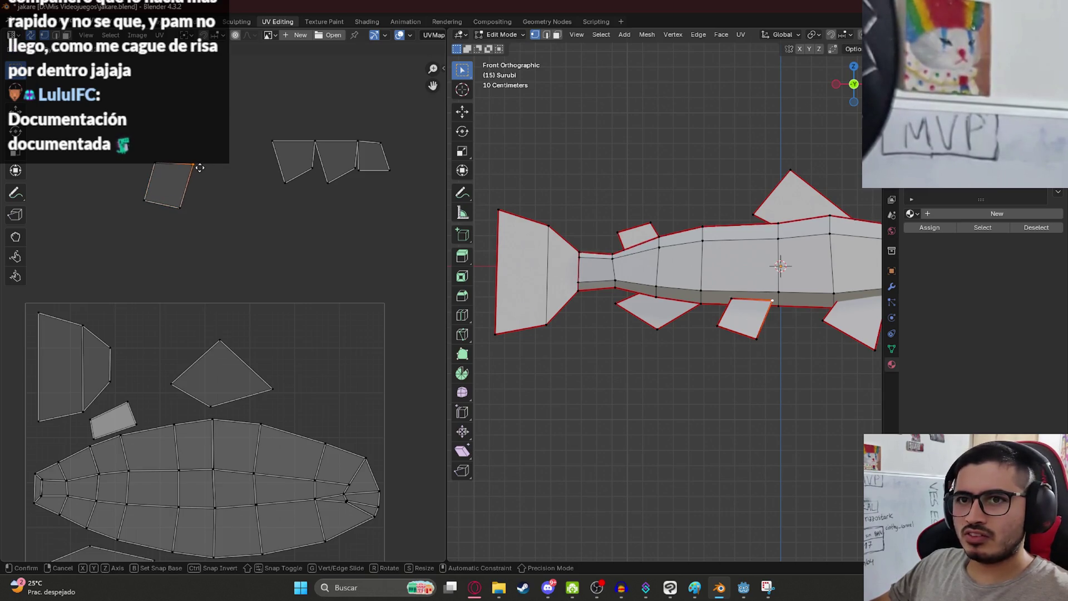
{"action": "left_click", "coordinate": [202, 168]}
- Select the right quad of the small fin cluster, checking the fish from an angle
{"action": "scroll", "coordinate": [223, 307], "scroll_direction": "down", "scroll_amount": 3}
{"action": "key", "text": "3"}
{"action": "left_click", "coordinate": [212, 271]}
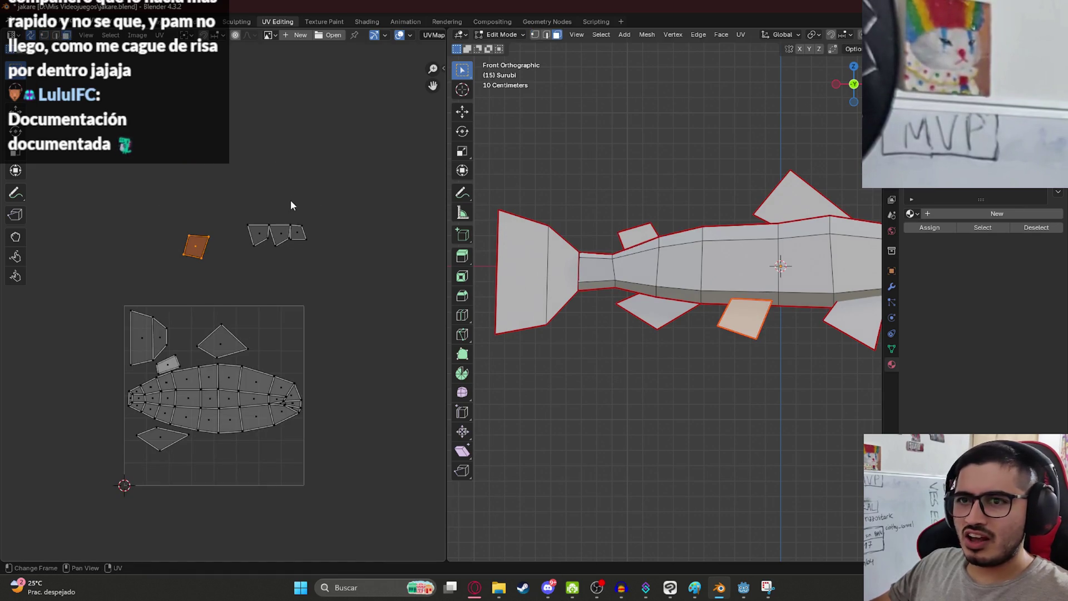
{"action": "middle_click_drag", "start_coordinate": [749, 336], "coordinate": [701, 327]}
{"action": "left_click", "coordinate": [298, 233]}
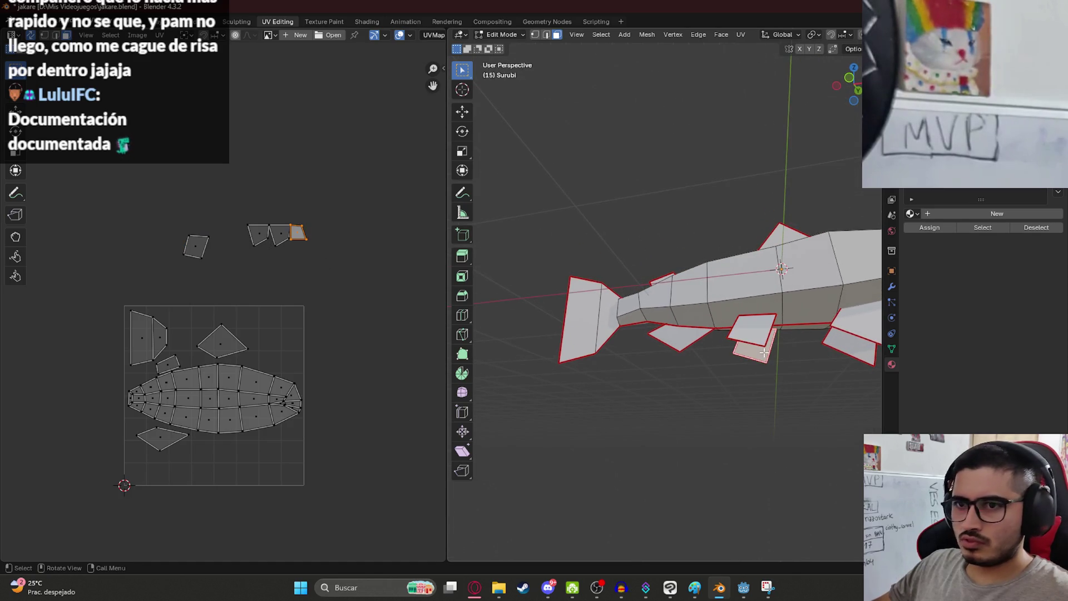
{"action": "left_click", "coordinate": [212, 234]}
{"action": "key", "text": "1"}
{"action": "key", "text": "3"}
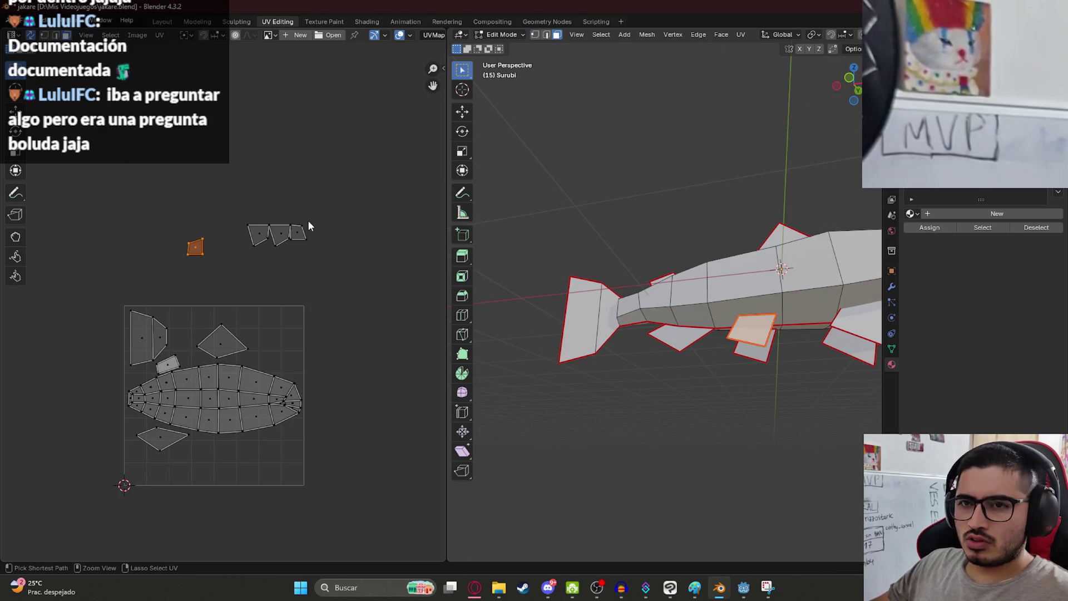
{"action": "left_click", "coordinate": [312, 191]}
{"action": "key", "text": "1"}
{"action": "key", "text": "3"}
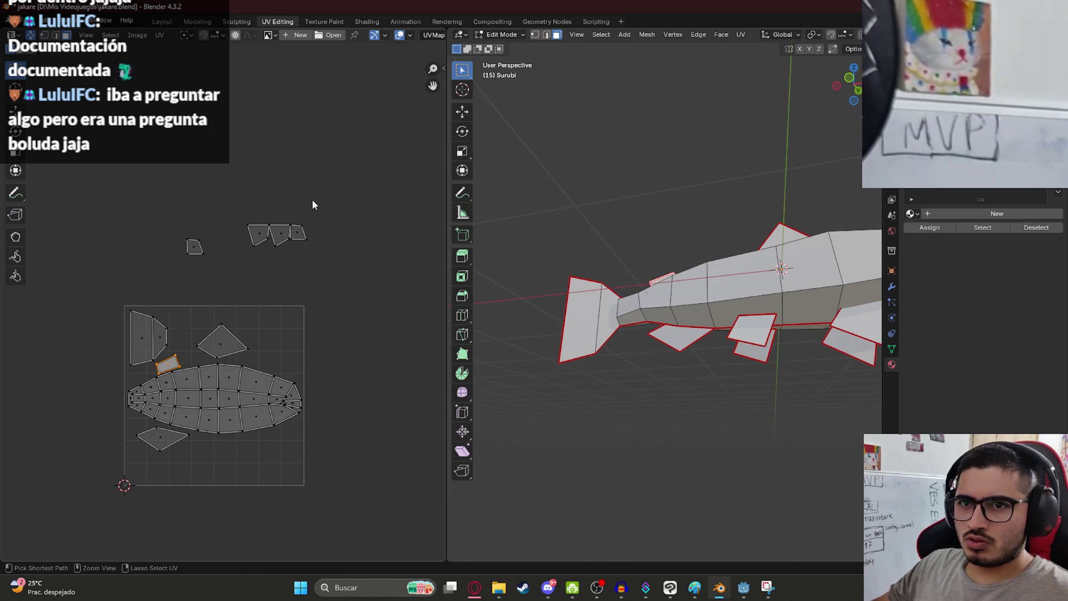
{"action": "left_click", "coordinate": [195, 246]}
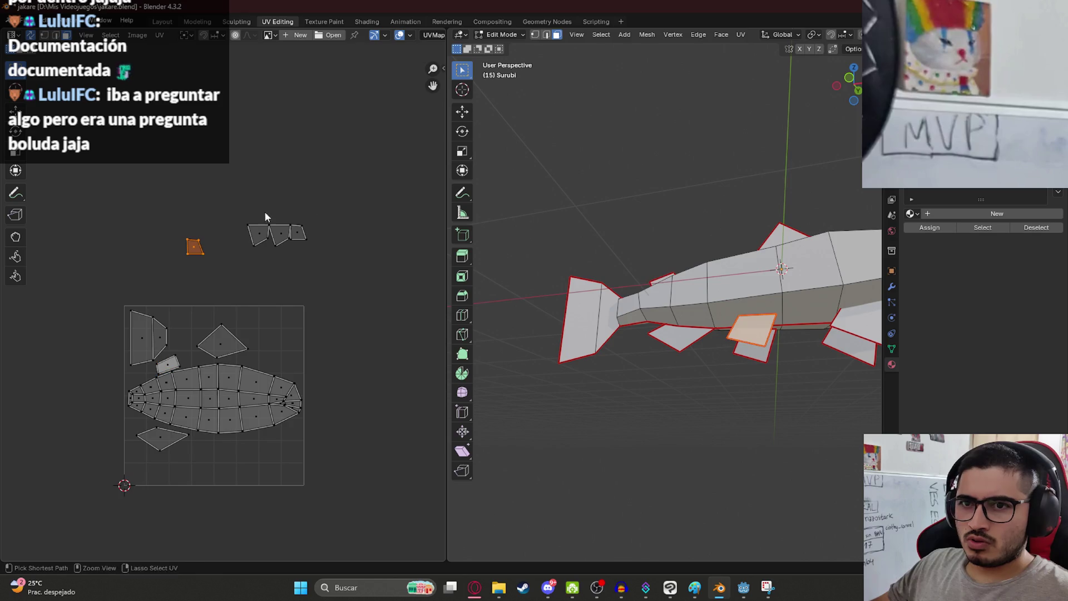
{"action": "left_click", "coordinate": [306, 234]}
- Place the fin quad beside the other loose quad, then slide it left and down
{"action": "key", "text": "g"}
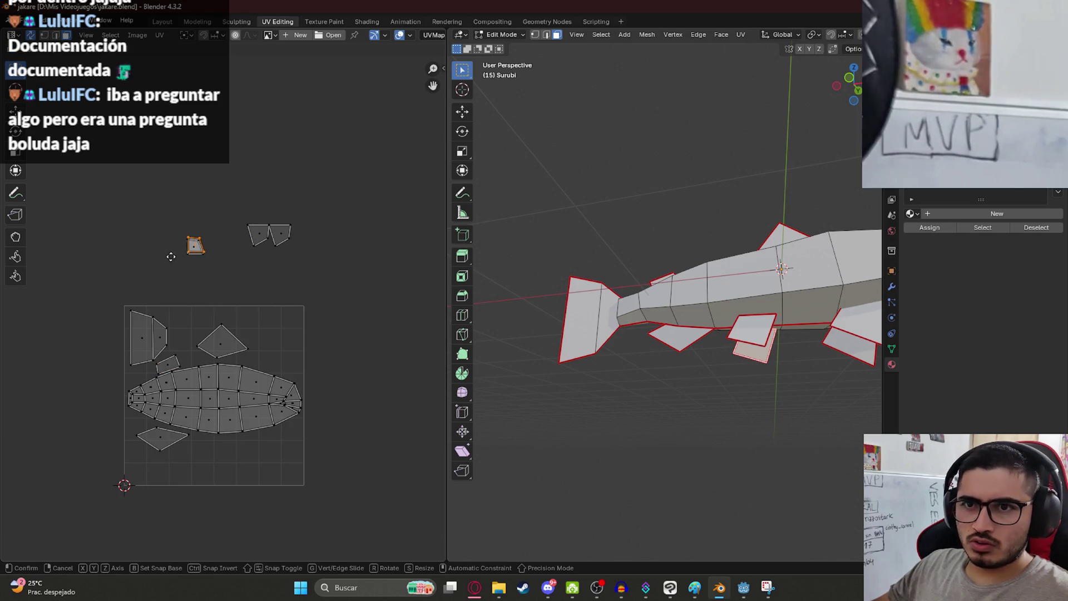
{"action": "left_click", "coordinate": [171, 256]}
{"action": "scroll", "coordinate": [206, 231], "scroll_direction": "up", "scroll_amount": 5}
{"action": "middle_click_drag", "start_coordinate": [282, 287], "coordinate": [287, 289]}
{"action": "scroll", "coordinate": [287, 289], "scroll_direction": "up", "scroll_amount": 6}
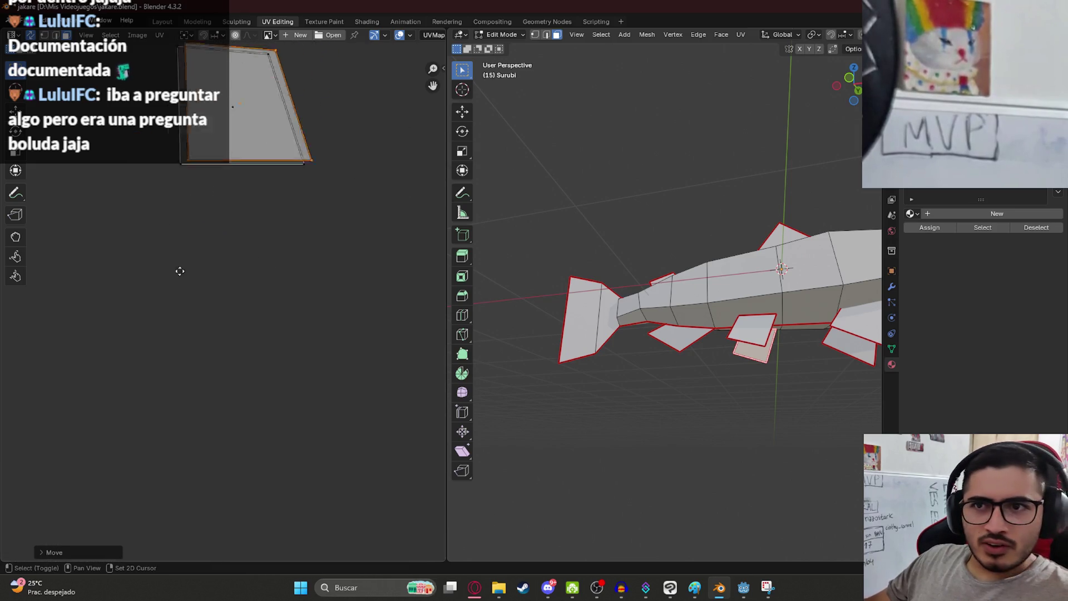
{"action": "key", "text": "g"}
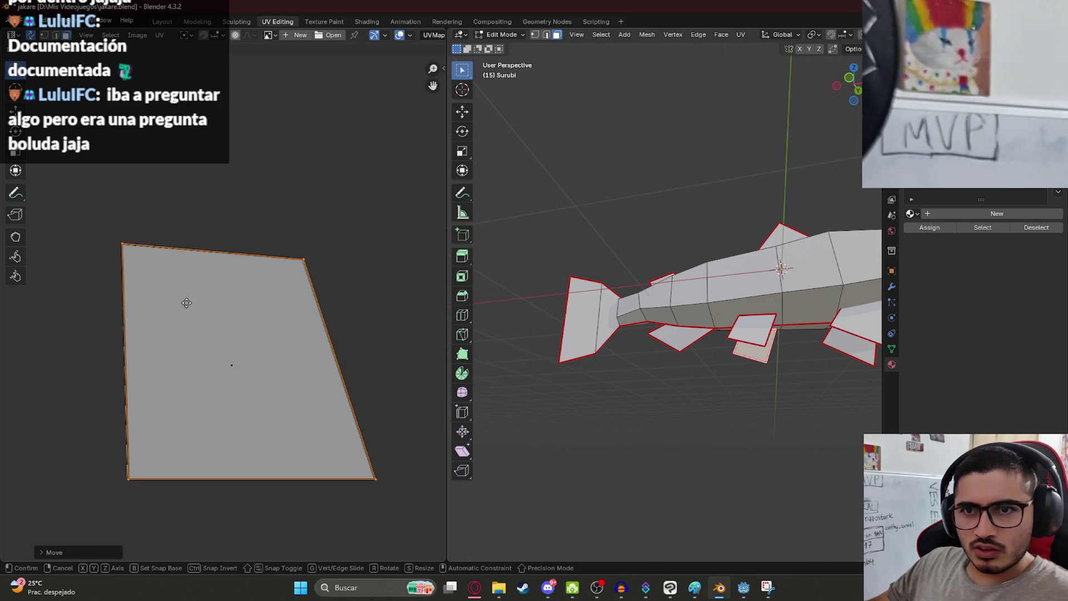
{"action": "left_click", "coordinate": [187, 306]}
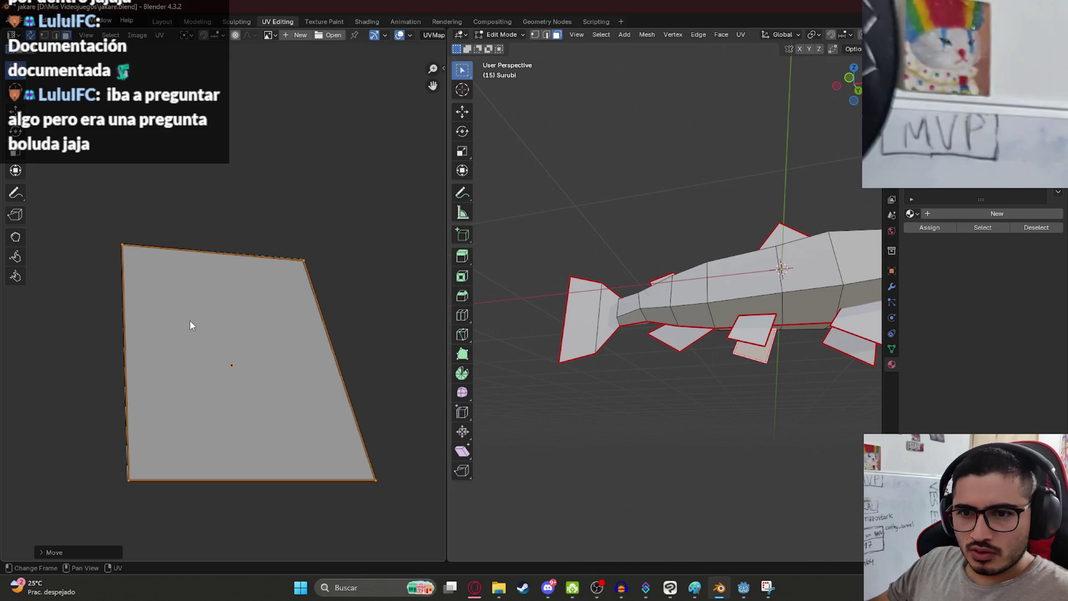
{"action": "scroll", "coordinate": [186, 339], "scroll_direction": "up", "scroll_amount": 2}
{"action": "key", "text": "g"}
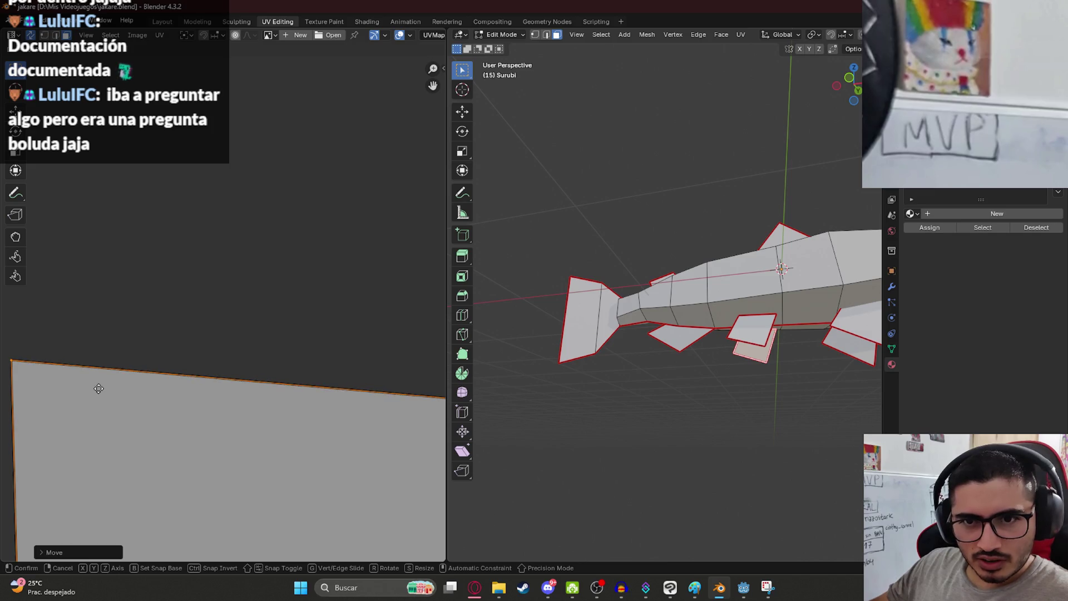
{"action": "left_click", "coordinate": [99, 386]}
{"action": "scroll", "coordinate": [167, 392], "scroll_direction": "down", "scroll_amount": 3}
{"action": "scroll", "coordinate": [198, 319], "scroll_direction": "down", "scroll_amount": 4}
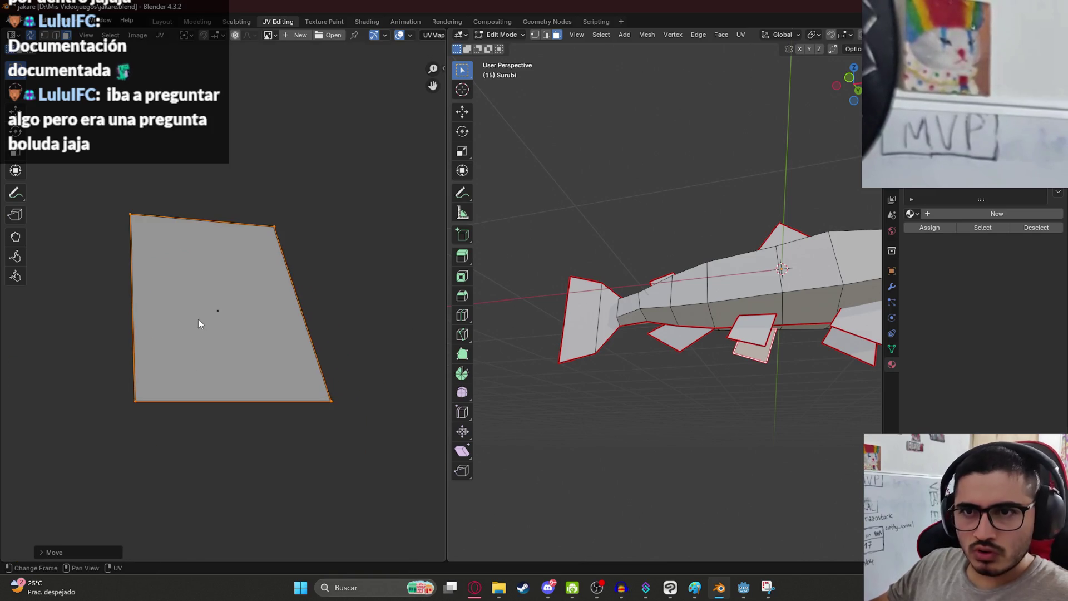
- View the fish from the front and rotate the fin's UV face
{"action": "left_click", "coordinate": [44, 34]}
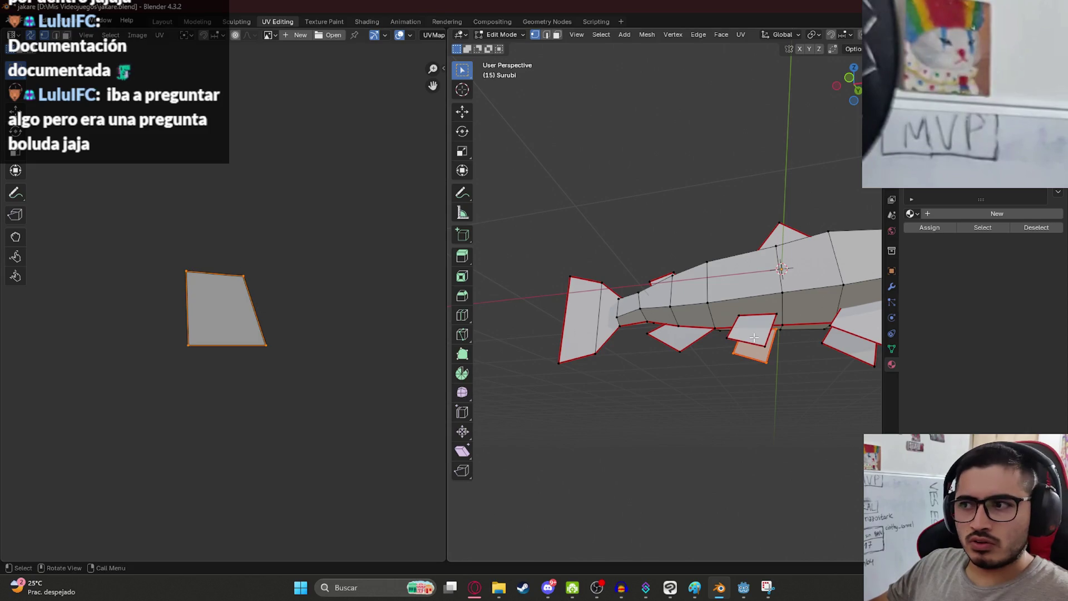
{"action": "key", "text": "KP_1"}
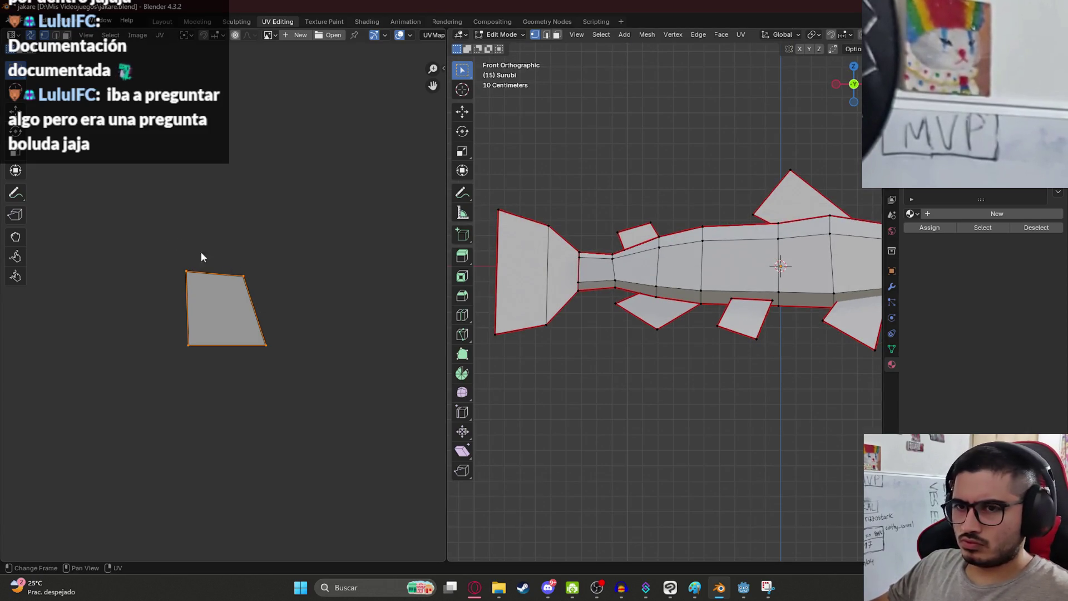
{"action": "left_click", "coordinate": [354, 405]}
{"action": "left_click_drag", "start_coordinate": [141, 248], "coordinate": [322, 296]}
{"action": "key", "text": "3"}
{"action": "left_click", "coordinate": [214, 319]}
{"action": "key", "text": "r"}
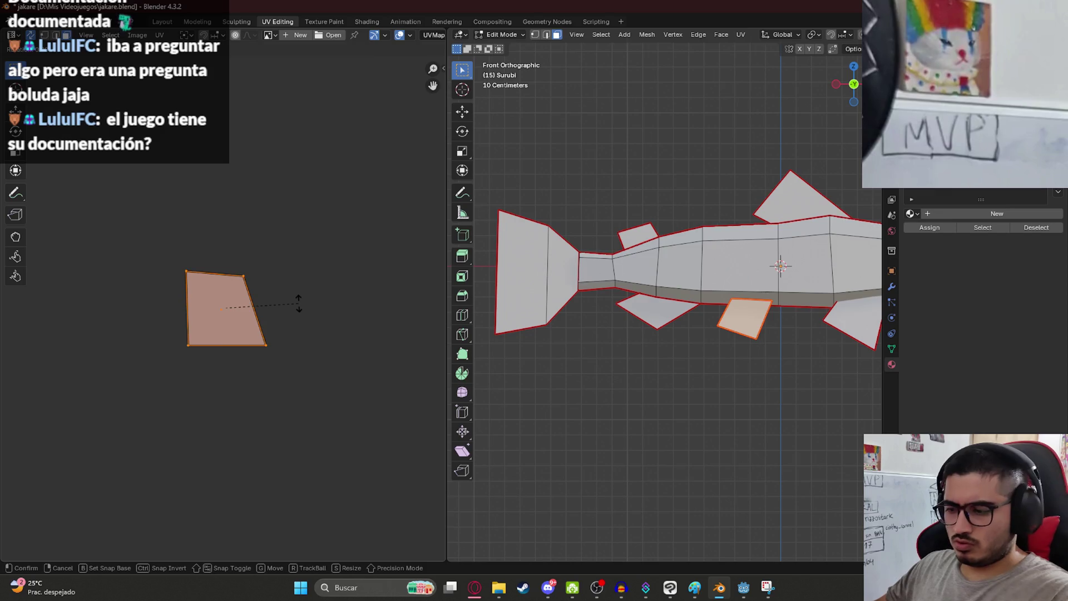
{"action": "left_click", "coordinate": [298, 307]}
- Reshape the face: raise the top-left corner, widen the top-right, and lower the bottom corners
{"action": "key", "text": "1"}
{"action": "left_click_drag", "start_coordinate": [140, 154], "coordinate": [297, 304]}
{"action": "left_click_drag", "start_coordinate": [253, 236], "coordinate": [276, 295]}
{"action": "left_click_drag", "start_coordinate": [179, 243], "coordinate": [178, 295]}
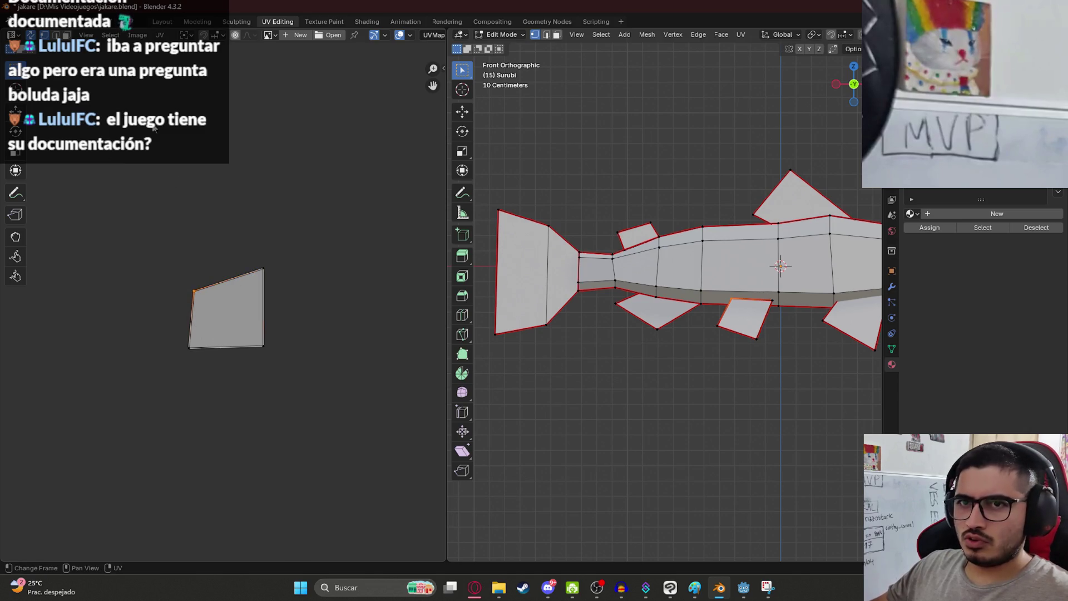
{"action": "key", "text": "g"}
{"action": "left_click", "coordinate": [205, 296]}
{"action": "key", "text": "g"}
{"action": "left_click", "coordinate": [337, 294]}
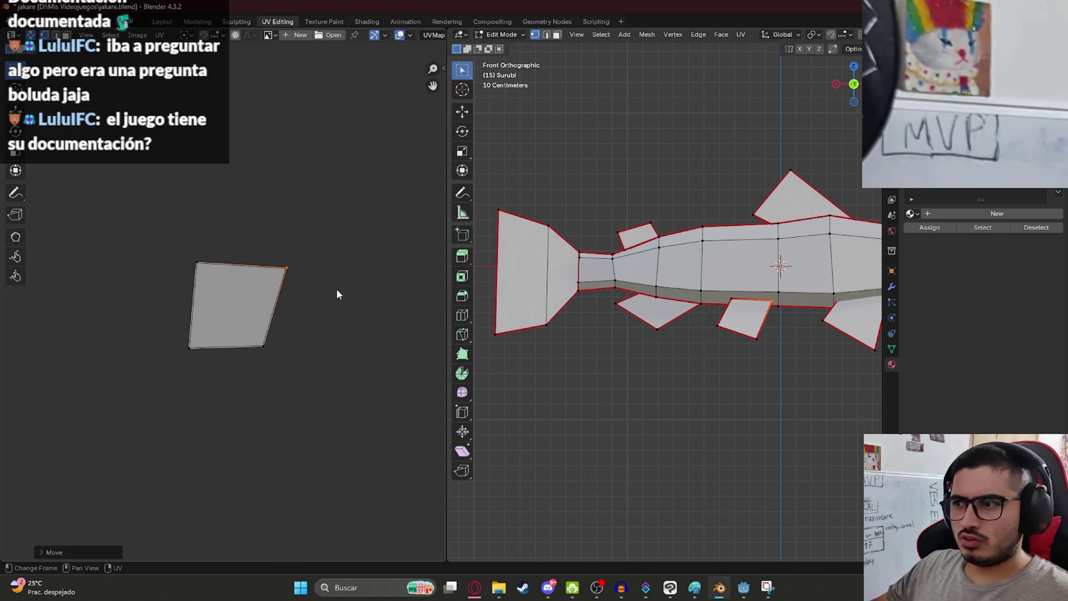
{"action": "left_click", "coordinate": [264, 345]}
{"action": "key", "text": "g"}
{"action": "left_click", "coordinate": [309, 395]}
{"action": "left_click", "coordinate": [190, 348]}
{"action": "key", "text": "g"}
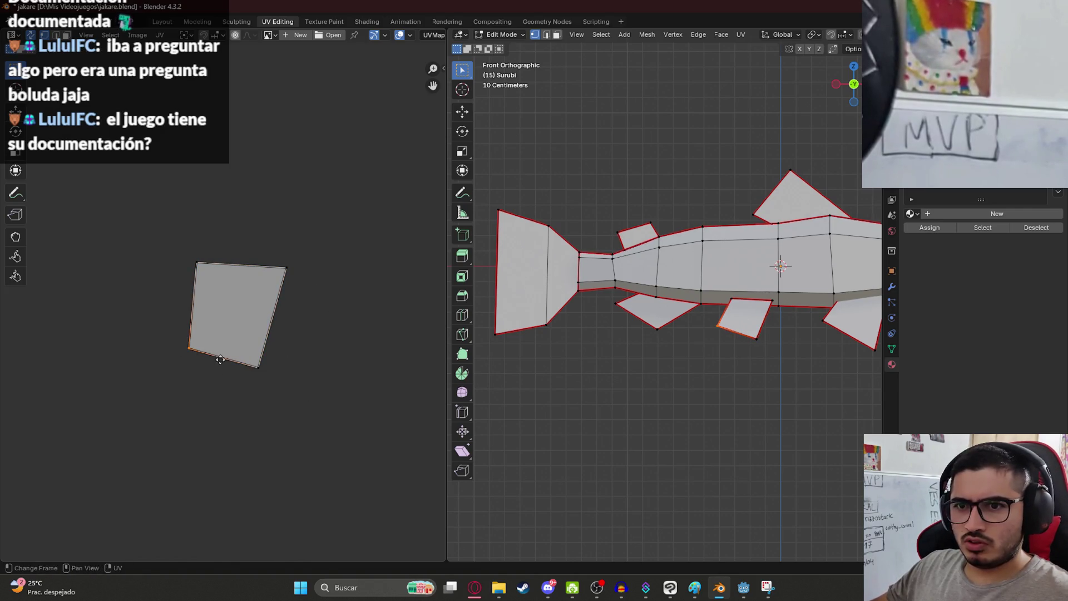
{"action": "left_click", "coordinate": [202, 357]}
- Select the whole fin face and save jakare.blend
{"action": "key", "text": "3"}
{"action": "key", "text": "a"}
{"action": "key", "text": "ctrl+s"}
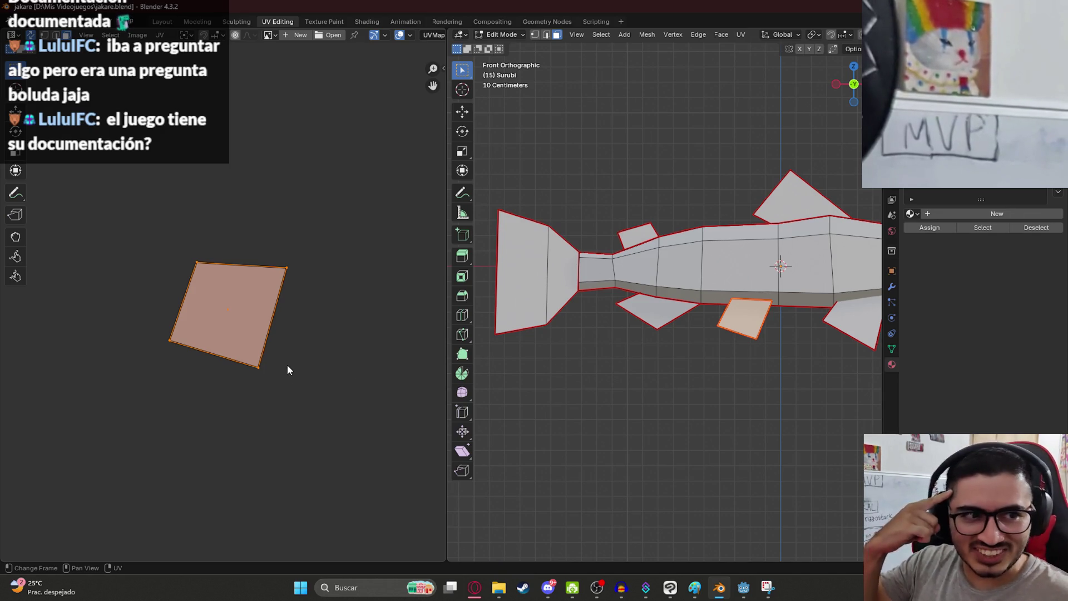
{"action": "scroll", "coordinate": [278, 308], "scroll_direction": "down", "scroll_amount": 10}
{"action": "middle_click_drag", "start_coordinate": [216, 331], "coordinate": [193, 269]}
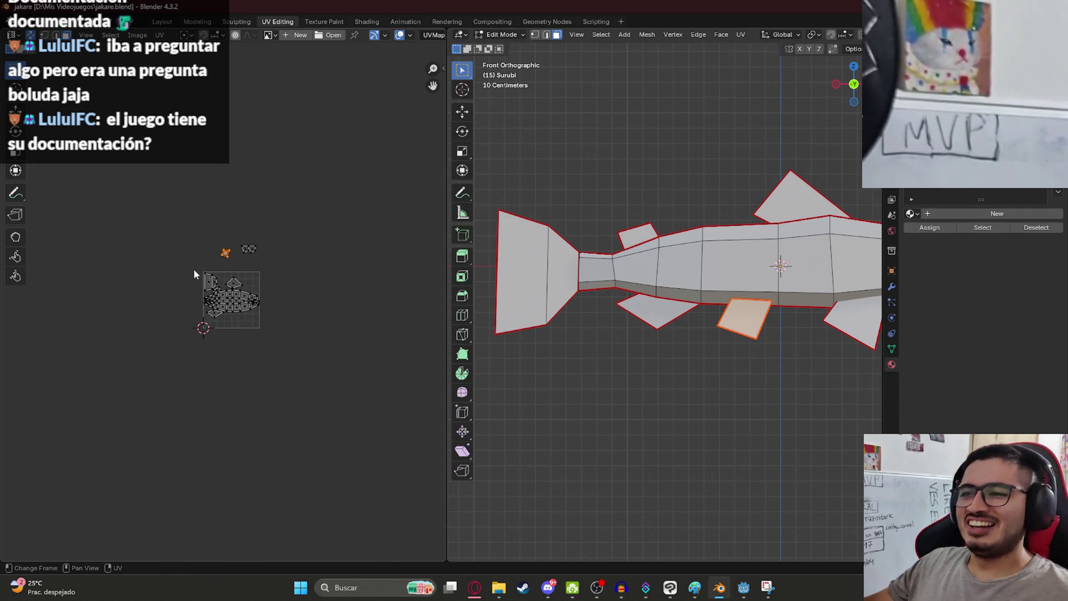
- Move the fin quad into the UV square below the body island and enlarge it
{"action": "scroll", "coordinate": [194, 268], "scroll_direction": "up", "scroll_amount": 7}
{"action": "middle_click_drag", "start_coordinate": [225, 228], "coordinate": [195, 295]}
{"action": "key", "text": "g"}
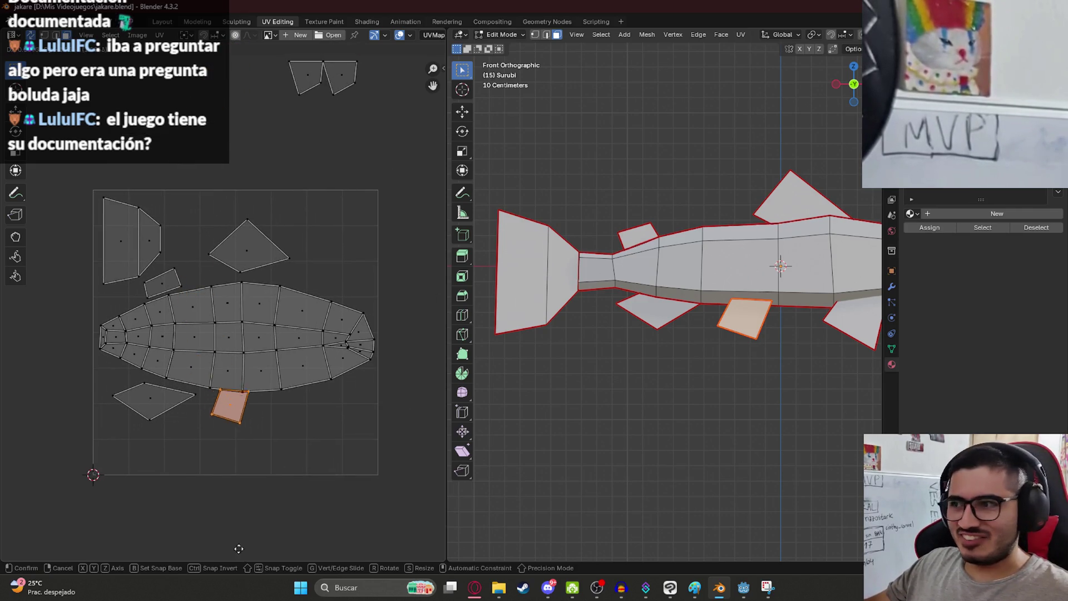
{"action": "left_click", "coordinate": [252, 46]}
{"action": "key", "text": "s"}
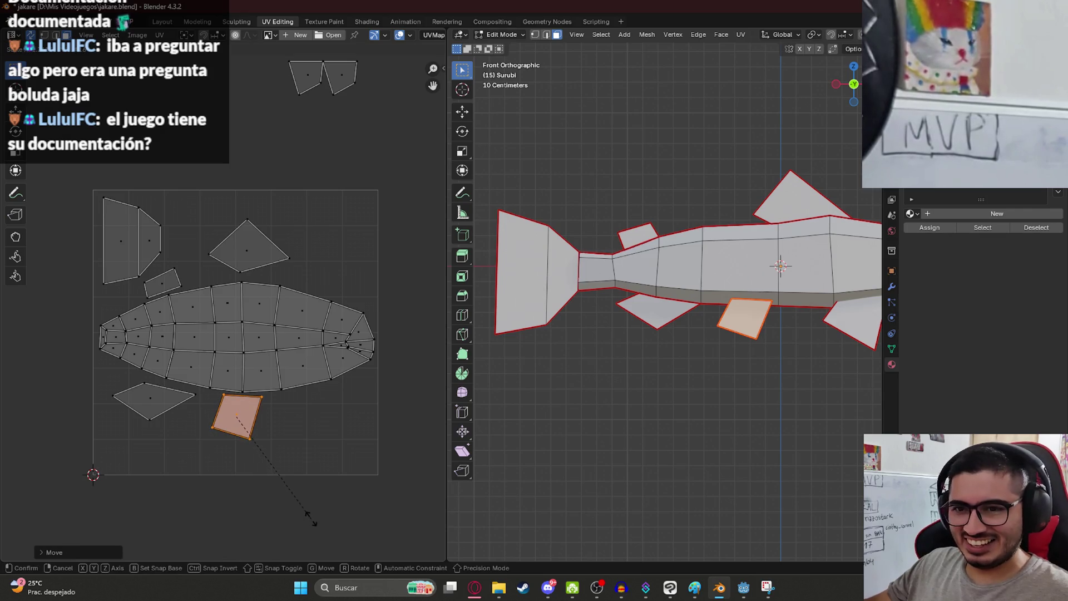
{"action": "left_click", "coordinate": [303, 534]}
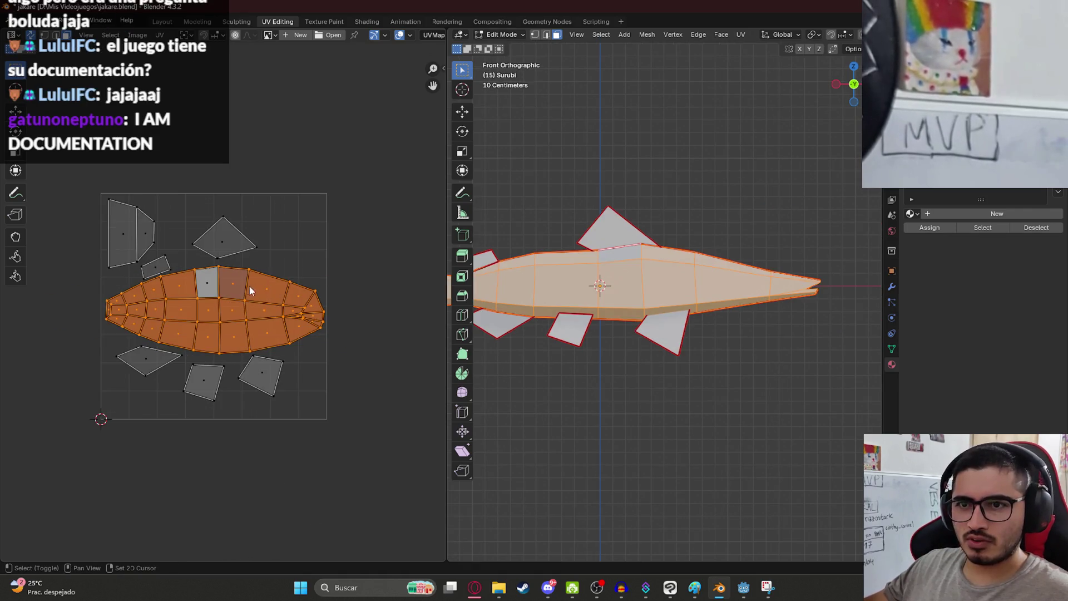
- Widen the body island along X, then scale it down to flatten it
{"action": "key", "text": "s"}
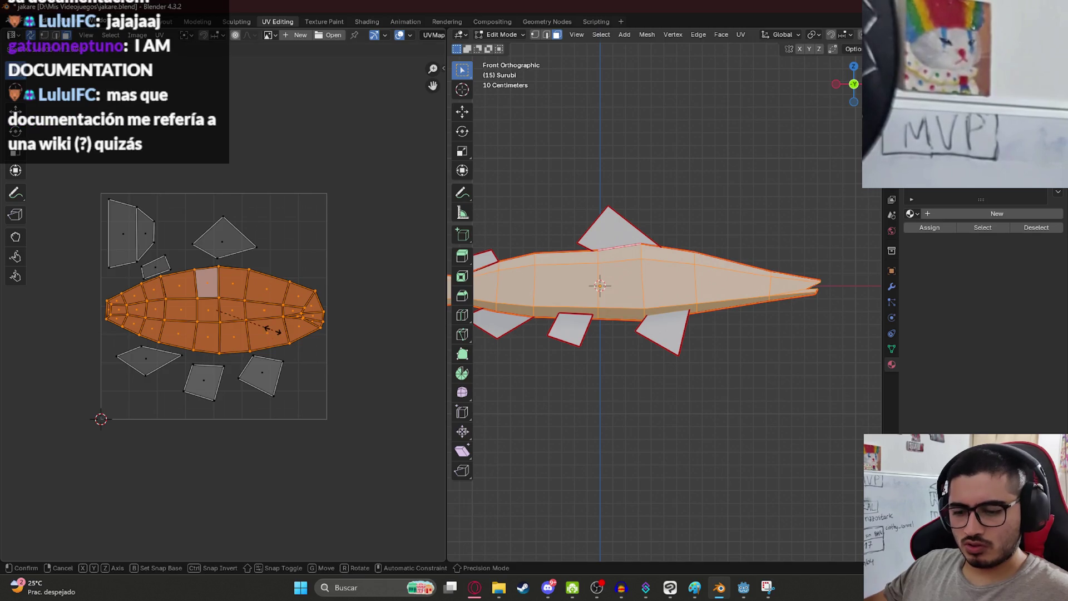
{"action": "key", "text": "x"}
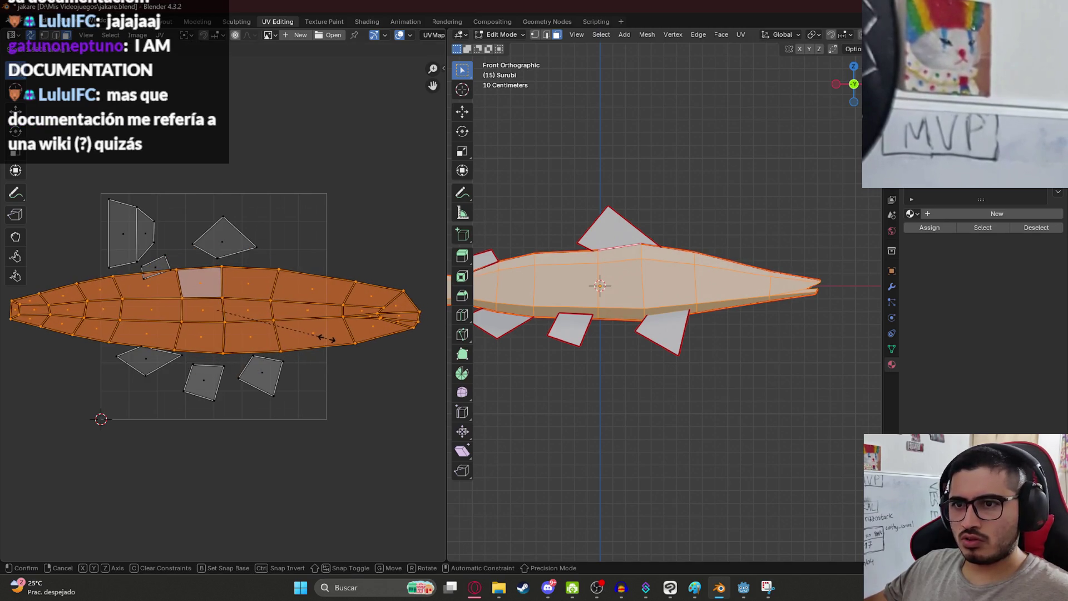
{"action": "left_click", "coordinate": [320, 340]}
{"action": "key", "text": "s"}
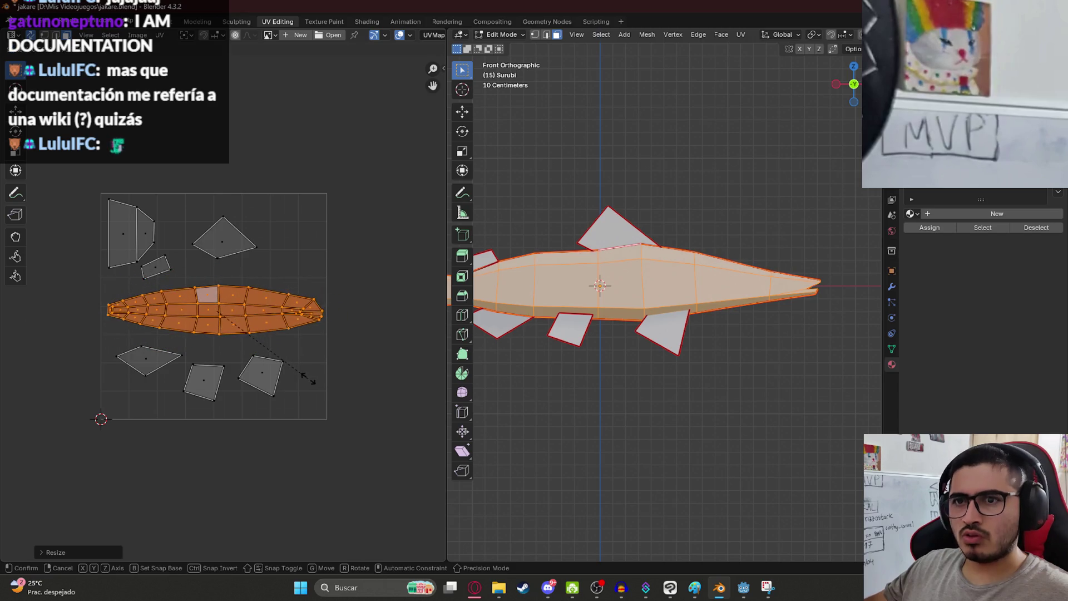
{"action": "left_click", "coordinate": [311, 380]}
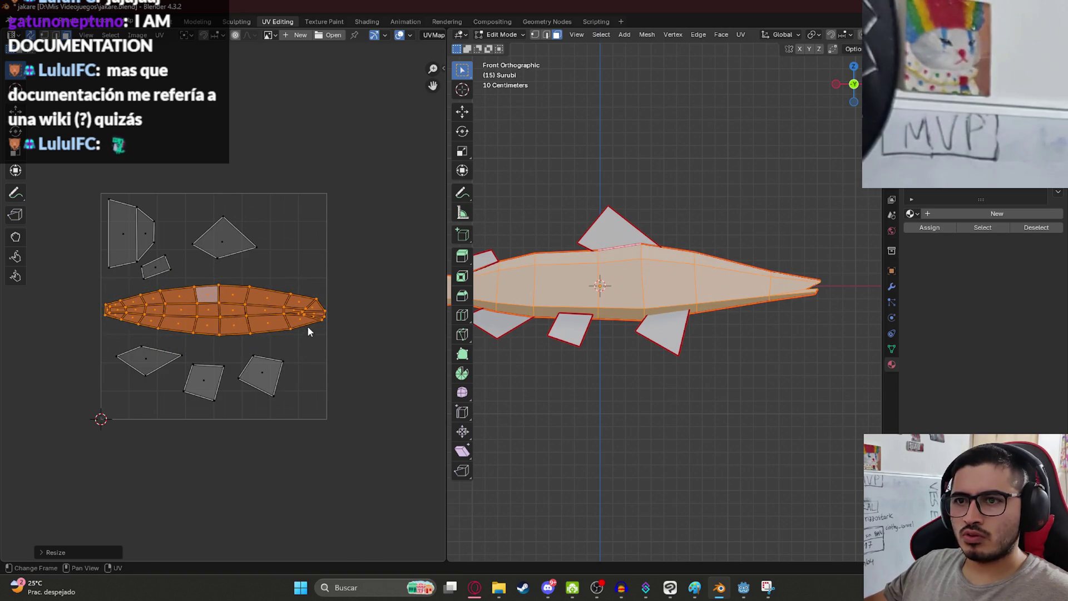
{"action": "scroll", "coordinate": [307, 330], "scroll_direction": "up", "scroll_amount": 1}
{"action": "left_click", "coordinate": [253, 313]}
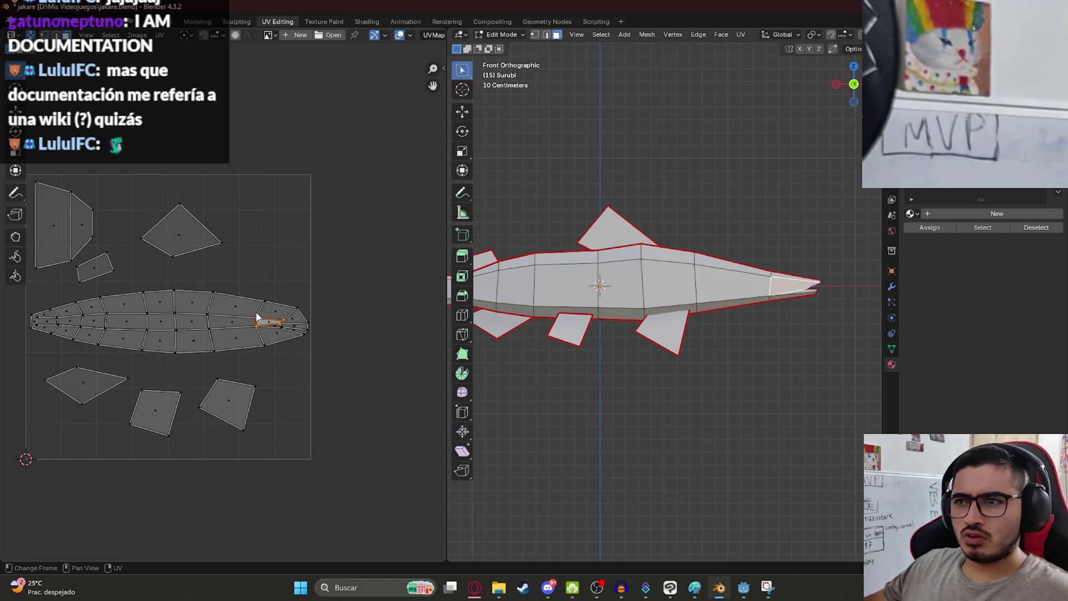
- Re-unwrap the whole body island using the minimum stretch method
{"action": "mouse_move", "coordinate": [345, 359]}
{"action": "left_mouse_down"}
{"action": "mouse_move", "coordinate": [12, 304]}
{"action": "mouse_move", "coordinate": [10, 289]}
{"action": "left_mouse_up"}
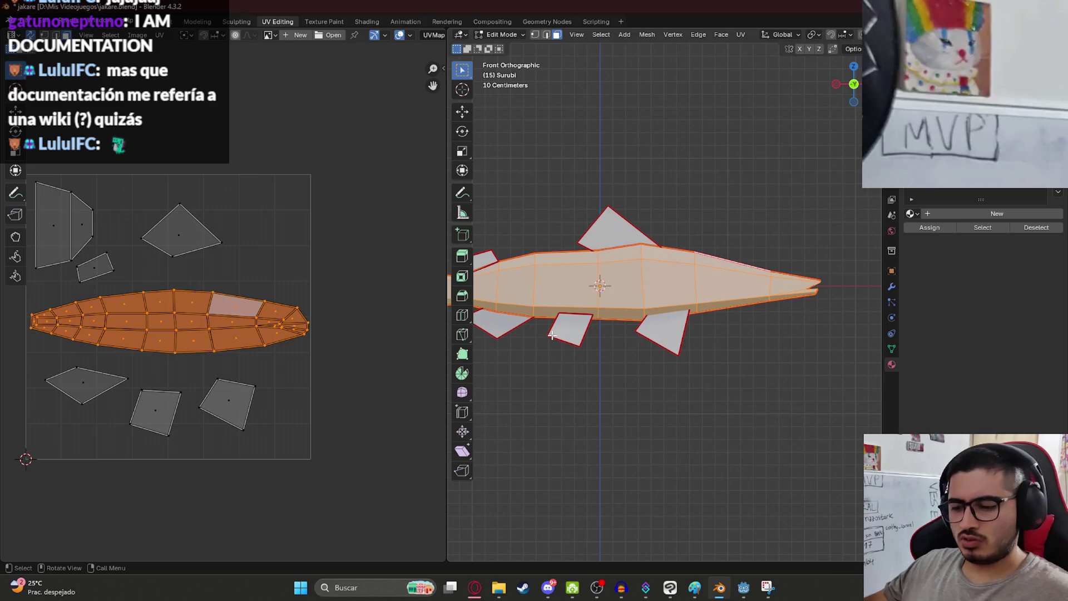
{"action": "key", "text": "u"}
{"action": "left_click", "coordinate": [662, 359]}
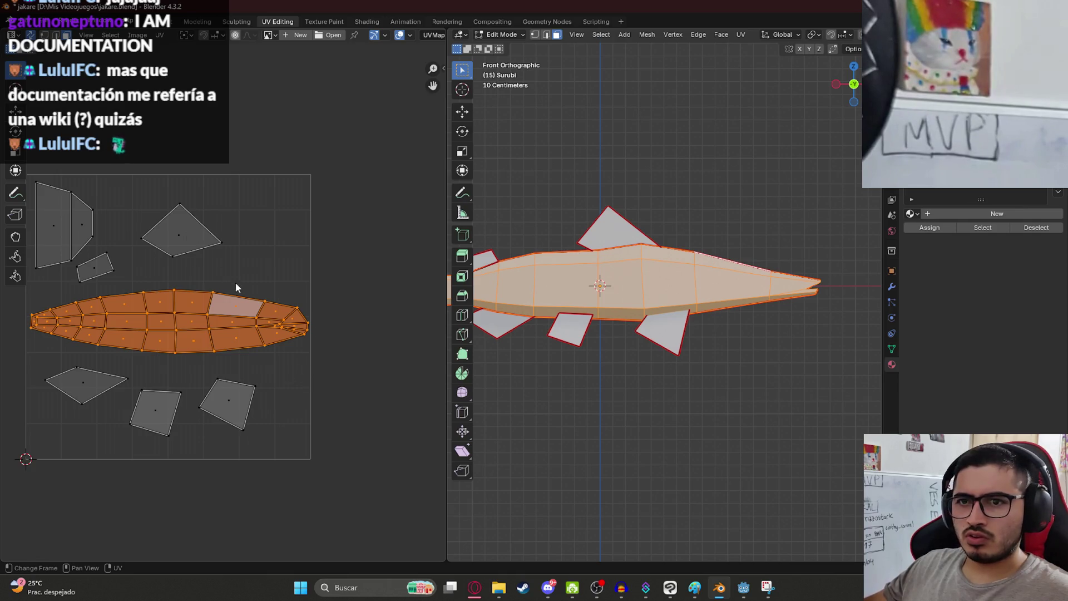
- Nudge one body vertex slightly lower and select its neighbouring vertex
{"action": "key", "text": "1"}
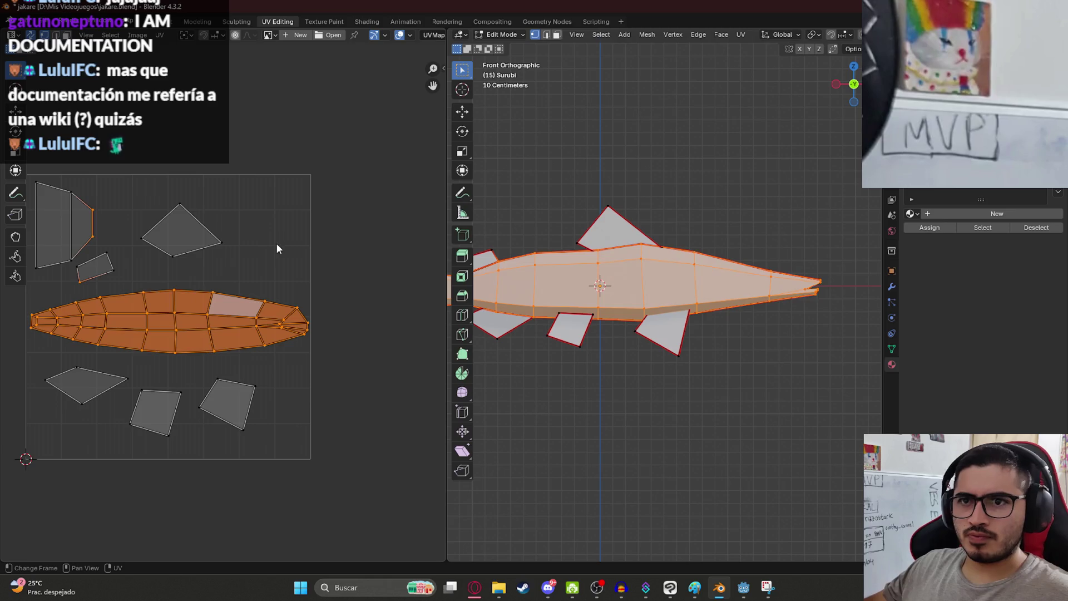
{"action": "left_click", "coordinate": [258, 300]}
{"action": "key", "text": "g"}
{"action": "left_click", "coordinate": [251, 301]}
{"action": "left_click", "coordinate": [298, 306]}
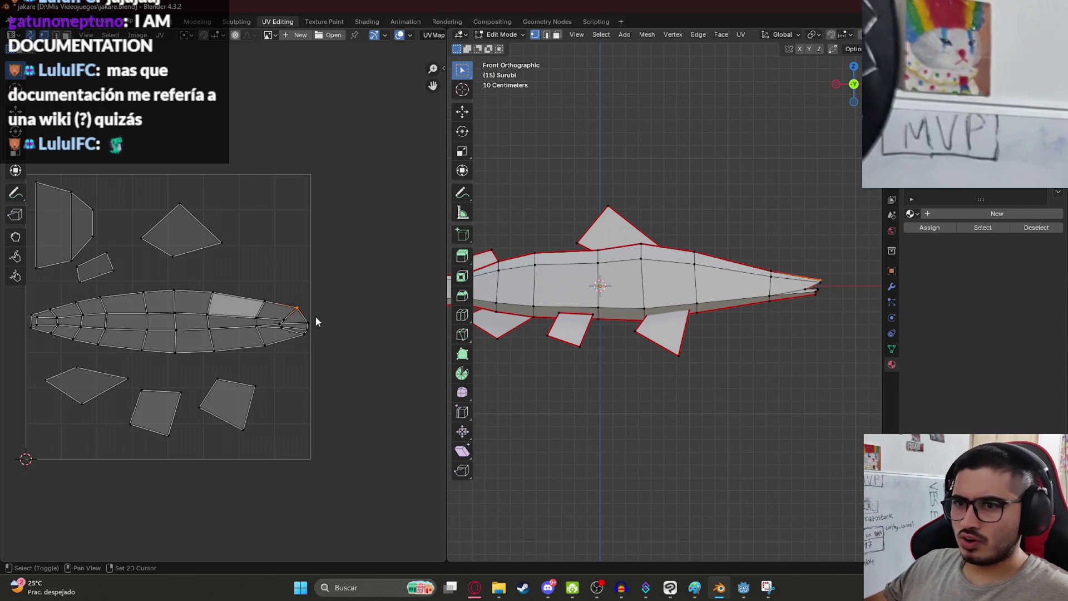
{"action": "scroll", "coordinate": [315, 321], "scroll_direction": "up", "scroll_amount": 6}
- Save jakare.blend, then select a vertex at the fish's pointed end
{"action": "mouse_move", "coordinate": [726, 310]}
{"action": "middle_mouse_down"}
{"action": "mouse_move", "coordinate": [584, 301]}
{"action": "mouse_move", "coordinate": [636, 284]}
{"action": "mouse_move", "coordinate": [736, 315]}
{"action": "mouse_move", "coordinate": [596, 304]}
{"action": "middle_mouse_up"}
{"action": "key", "text": "ctrl+s"}
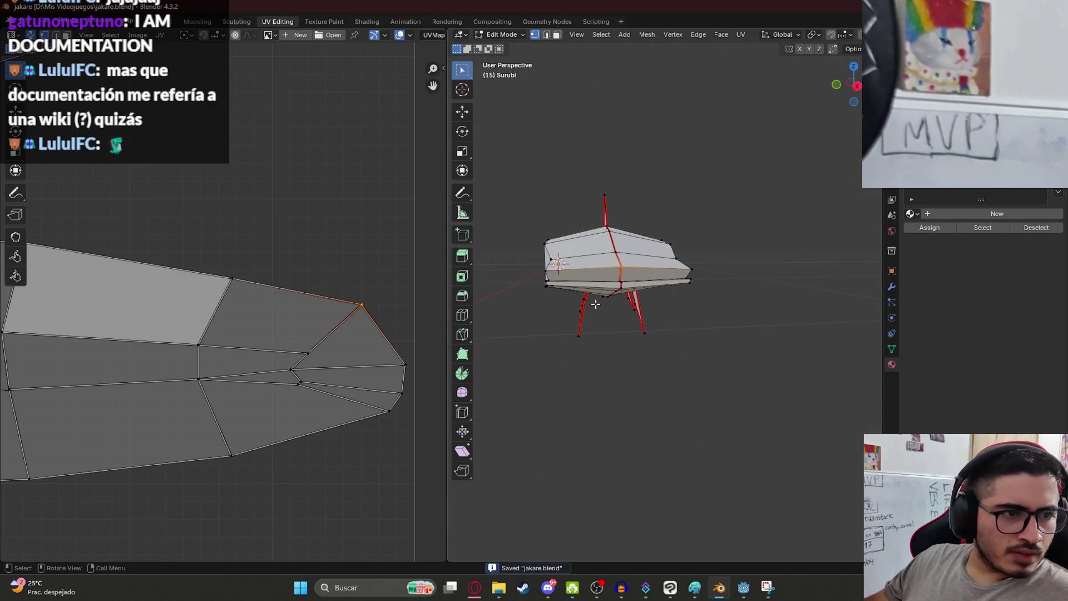
{"action": "mouse_move", "coordinate": [593, 305]}
{"action": "middle_mouse_down"}
{"action": "mouse_move", "coordinate": [706, 326]}
{"action": "mouse_move", "coordinate": [688, 324]}
{"action": "middle_mouse_up"}
{"action": "scroll", "coordinate": [668, 321], "scroll_direction": "up", "scroll_amount": 3}
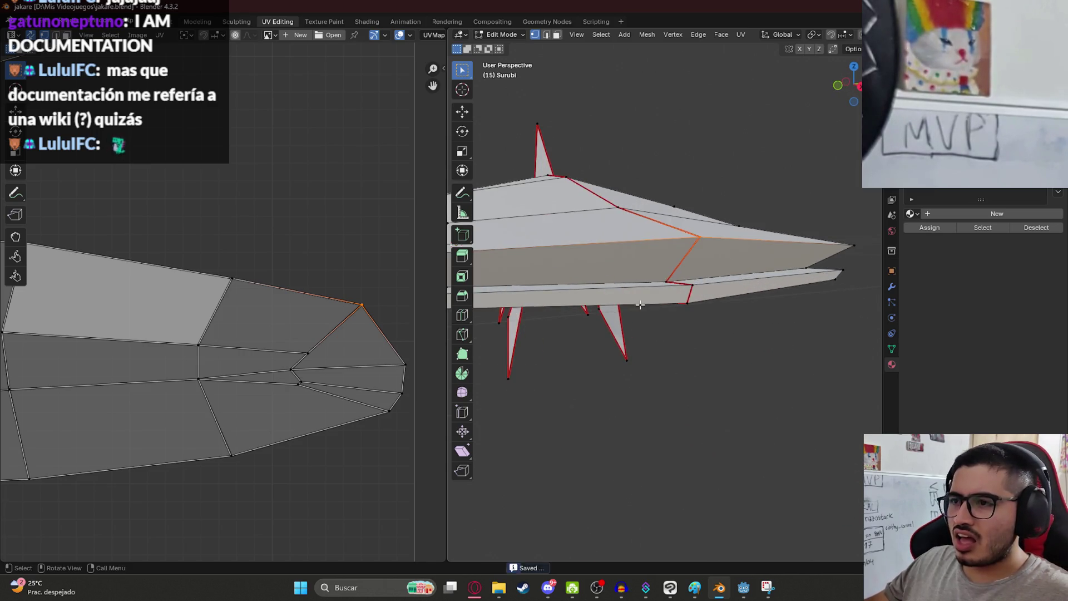
{"action": "left_click", "coordinate": [649, 317]}
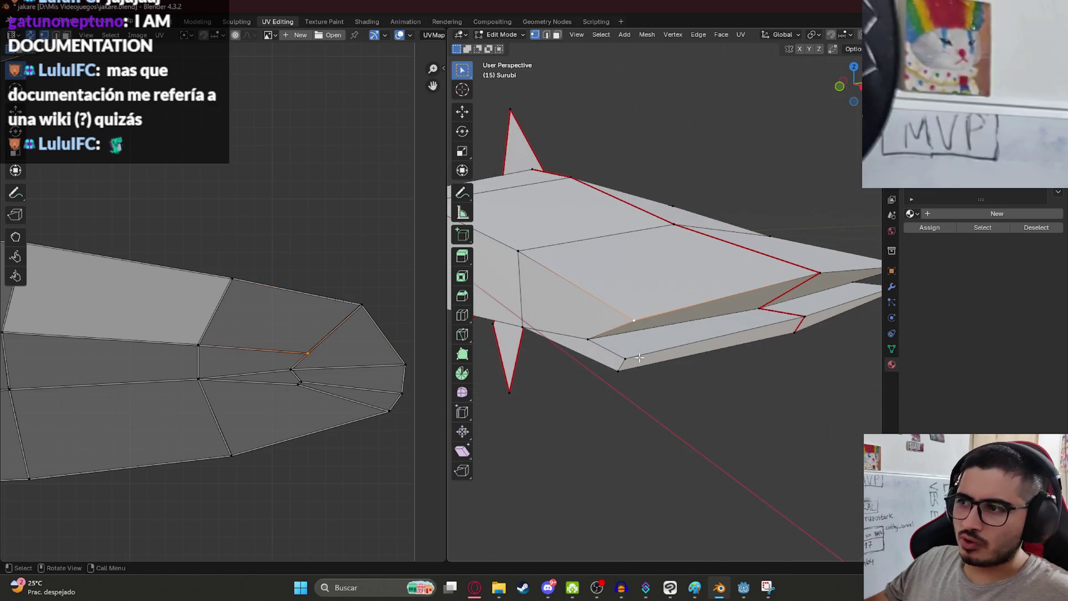
{"action": "scroll", "coordinate": [640, 356], "scroll_direction": "down", "scroll_amount": 3}
{"action": "scroll", "coordinate": [698, 358], "scroll_direction": "up", "scroll_amount": 2}
{"action": "scroll", "coordinate": [663, 350], "scroll_direction": "down", "scroll_amount": 2}
{"action": "scroll", "coordinate": [697, 319], "scroll_direction": "up", "scroll_amount": 1}
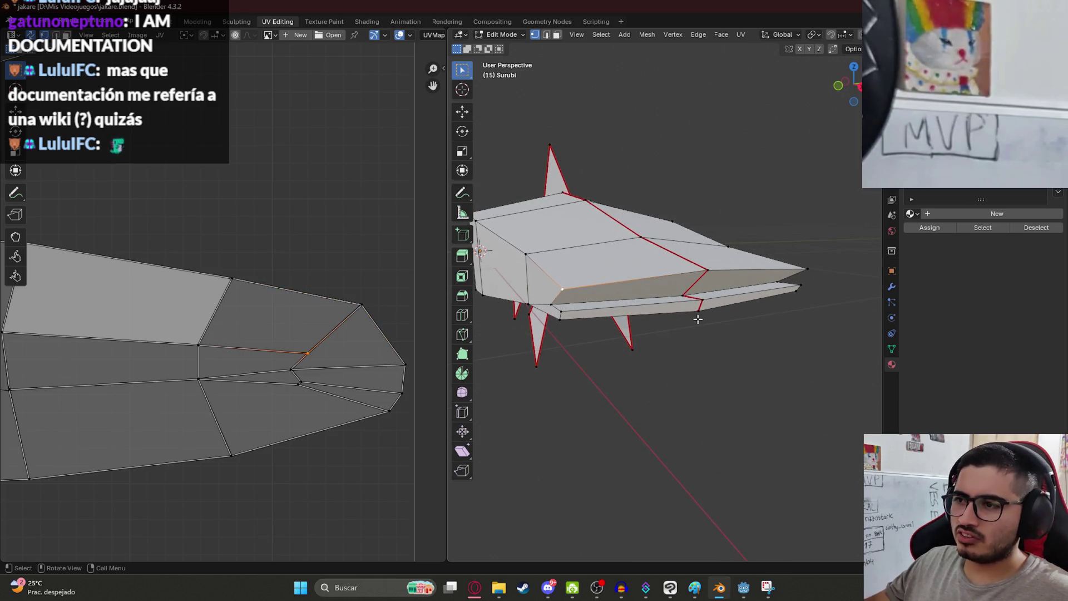
- Extend the selection along the fish's lower side and mark those edges as seams
{"action": "mouse_move", "coordinate": [659, 332]}
{"action": "middle_mouse_down"}
{"action": "mouse_move", "coordinate": [560, 336]}
{"action": "mouse_move", "coordinate": [604, 310]}
{"action": "middle_mouse_up"}
{"action": "left_click", "coordinate": [604, 308]}
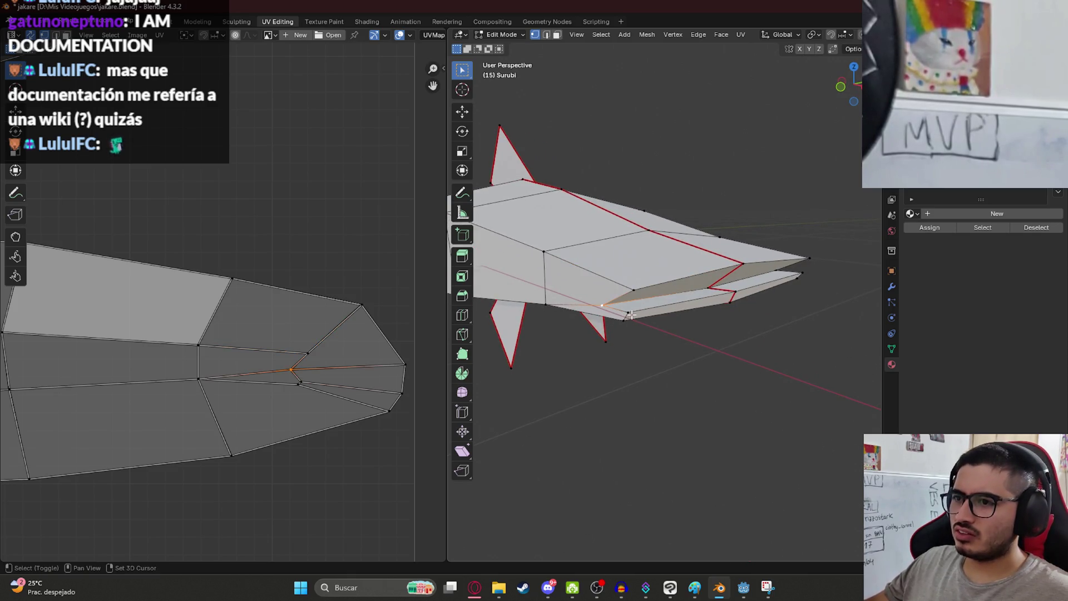
{"action": "left_click", "coordinate": [743, 265], "text": "shift"}
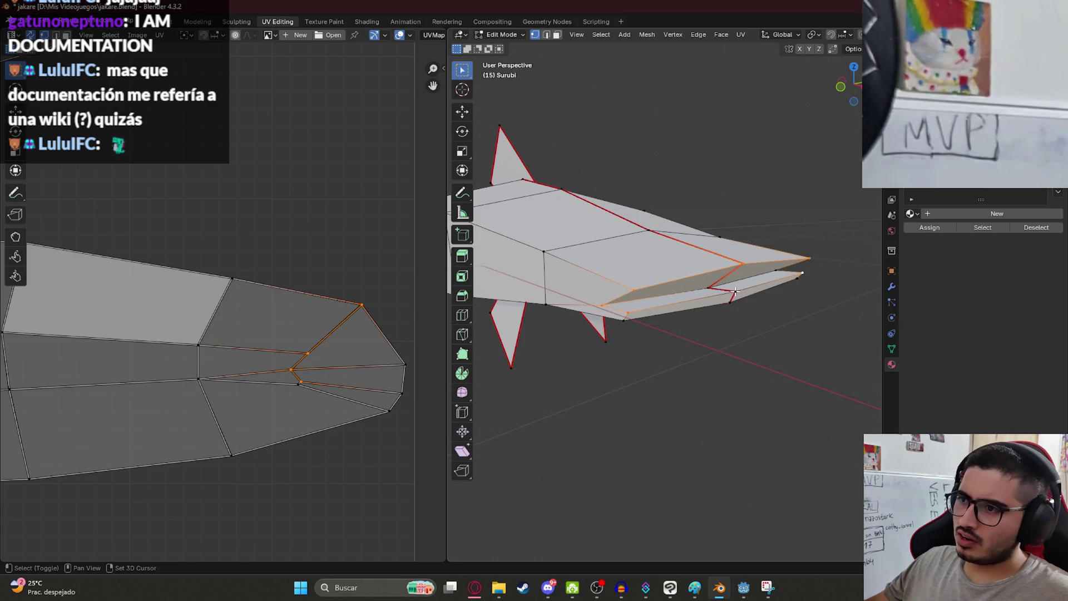
{"action": "mouse_move", "coordinate": [735, 281]}
{"action": "middle_mouse_down"}
{"action": "mouse_move", "coordinate": [668, 277]}
{"action": "mouse_move", "coordinate": [745, 272]}
{"action": "middle_mouse_up"}
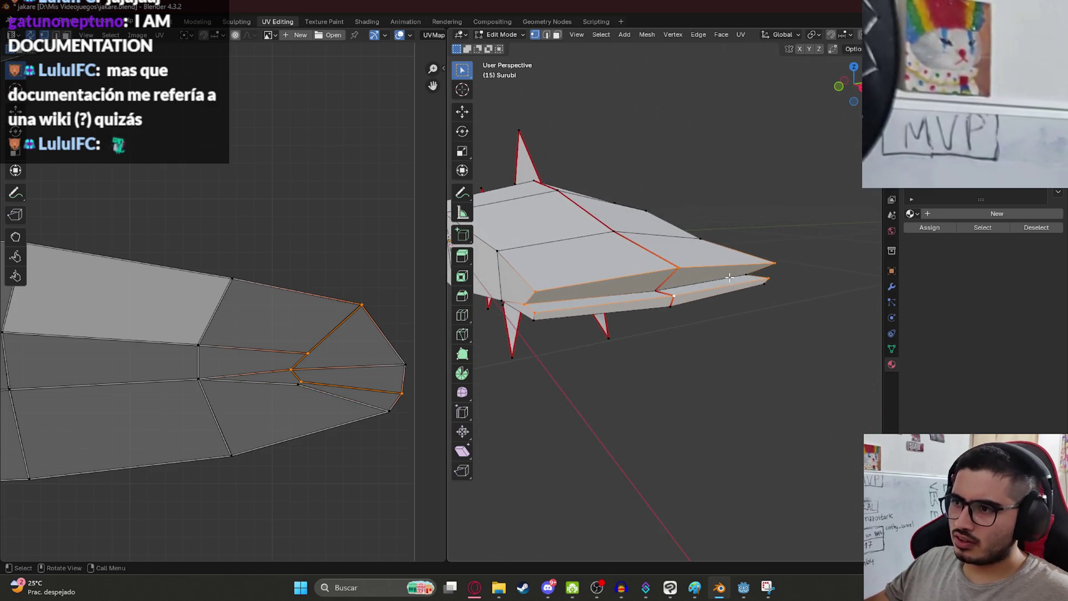
{"action": "key", "text": "ctrl+e"}
{"action": "left_click", "coordinate": [605, 311]}
{"action": "left_click", "coordinate": [688, 349]}
- Select more edges along the fish's side, mark them as seams, and select the body UV island
{"action": "left_click", "coordinate": [669, 291], "text": "alt"}
{"action": "left_click", "coordinate": [662, 284], "text": "alt+shift"}
{"action": "left_click", "coordinate": [678, 269], "text": "alt+shift"}
{"action": "key", "text": "ctrl+e"}
{"action": "left_click", "coordinate": [645, 310]}
{"action": "mouse_move", "coordinate": [644, 315]}
{"action": "middle_mouse_down"}
{"action": "mouse_move", "coordinate": [670, 336]}
{"action": "mouse_move", "coordinate": [582, 296]}
{"action": "mouse_move", "coordinate": [596, 270]}
{"action": "mouse_move", "coordinate": [590, 284]}
{"action": "mouse_move", "coordinate": [653, 296]}
{"action": "mouse_move", "coordinate": [617, 282]}
{"action": "middle_mouse_up"}
{"action": "scroll", "coordinate": [230, 350], "scroll_direction": "down", "scroll_amount": 6}
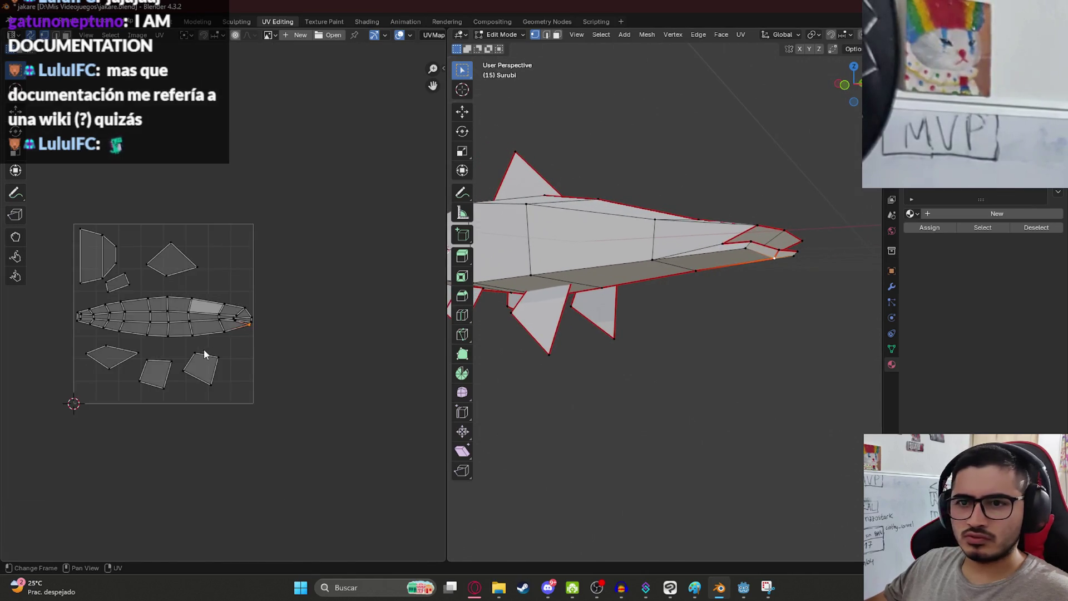
{"action": "left_click_drag", "start_coordinate": [105, 286], "coordinate": [381, 333]}
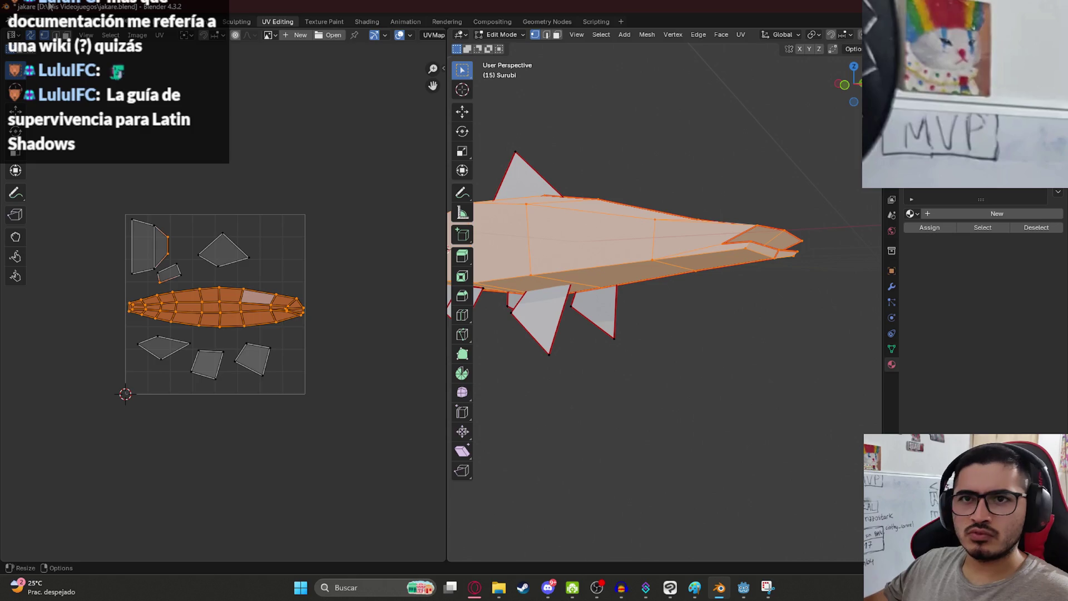
{"action": "key", "text": "3"}
{"action": "key", "text": "g"}
{"action": "key", "text": "Escape"}
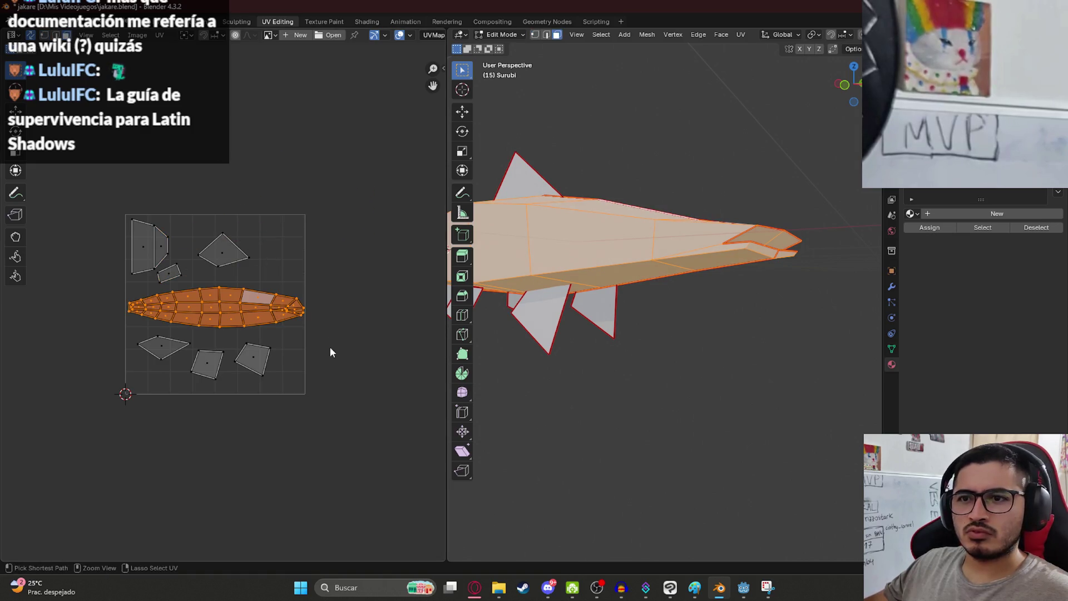
{"action": "key", "text": "u"}
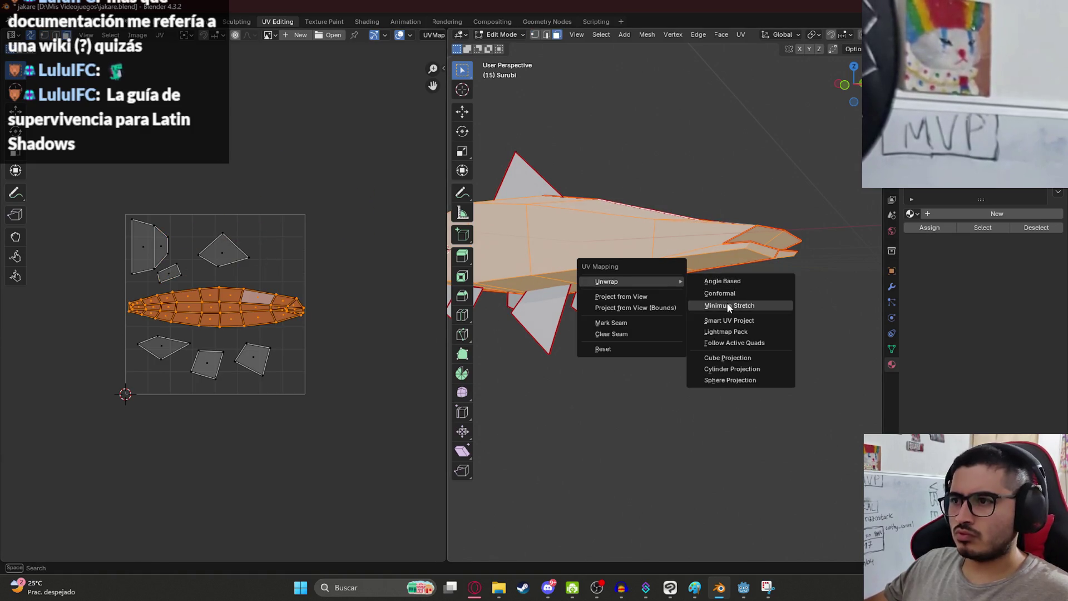
{"action": "left_click", "coordinate": [727, 302]}
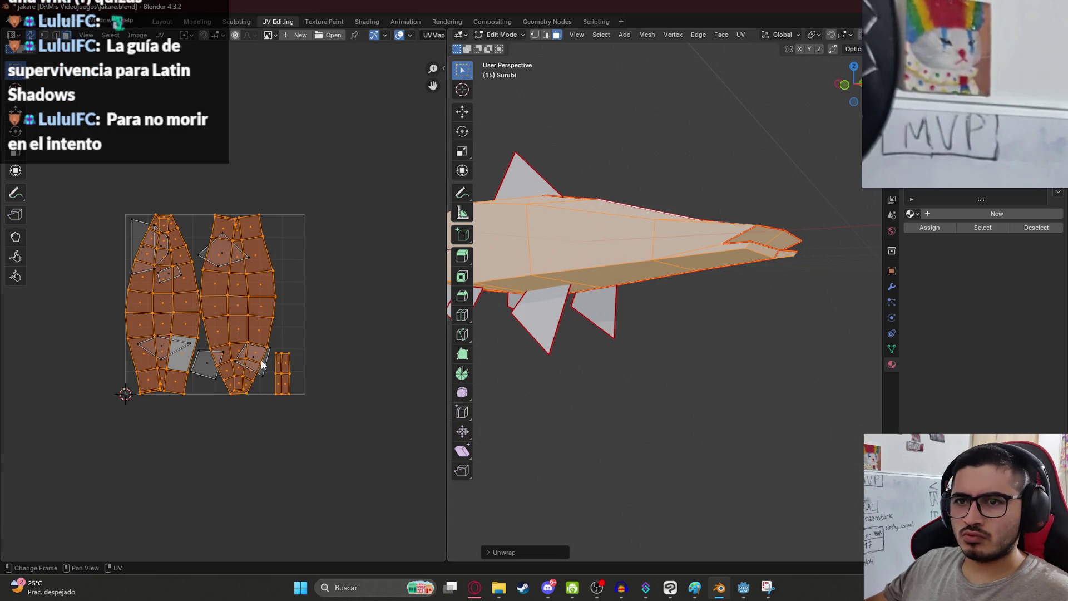
{"action": "scroll", "coordinate": [284, 367], "scroll_direction": "up", "scroll_amount": 3}
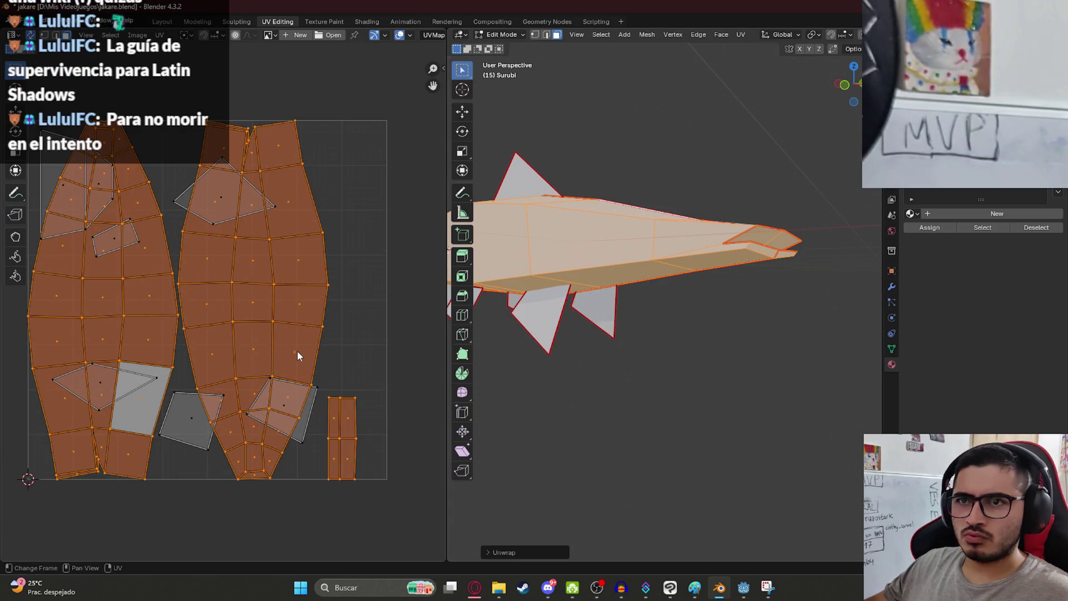
{"action": "key", "text": "ctrl+z"}
{"action": "key", "text": "u"}
{"action": "mouse_move", "coordinate": [668, 233]}
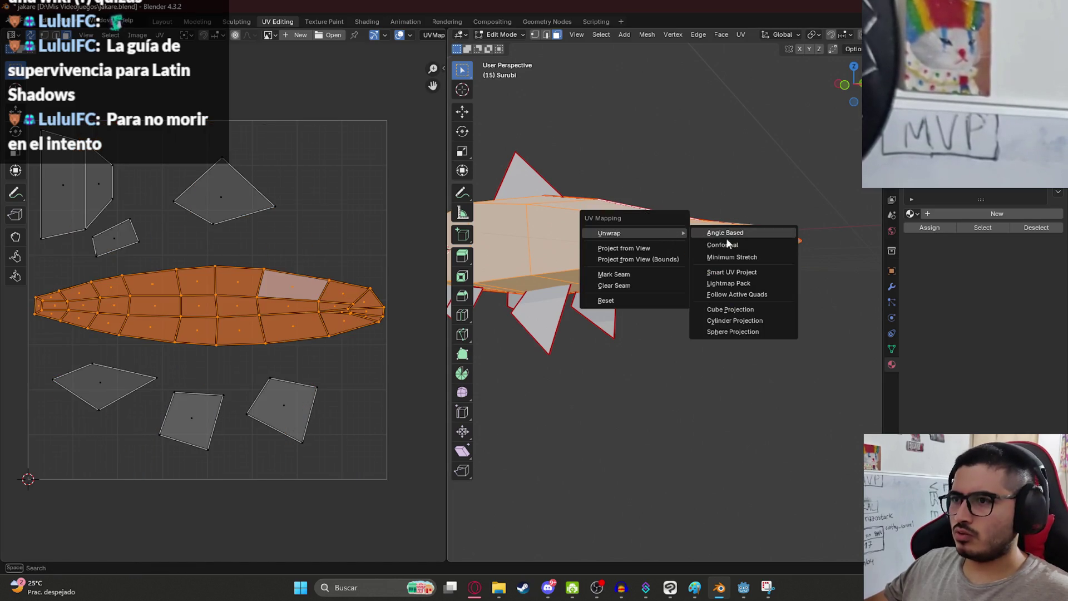
{"action": "left_click", "coordinate": [743, 233]}
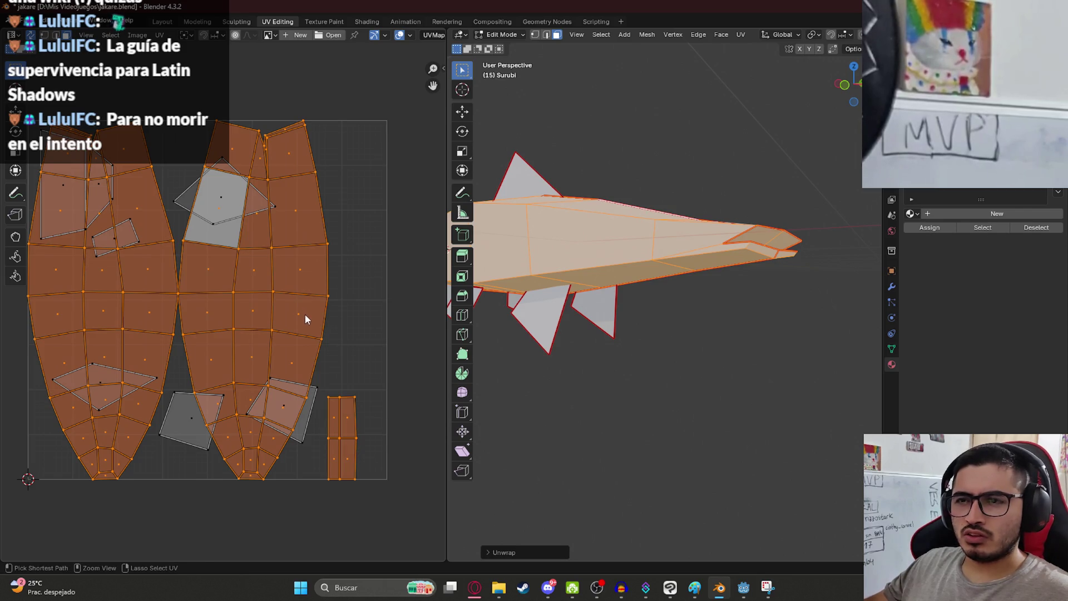
{"action": "key", "text": "ctrl+z"}
{"action": "mouse_move", "coordinate": [699, 283]}
{"action": "middle_mouse_down"}
{"action": "mouse_move", "coordinate": [643, 327]}
{"action": "mouse_move", "coordinate": [610, 303]}
{"action": "mouse_move", "coordinate": [639, 293]}
{"action": "middle_mouse_up"}
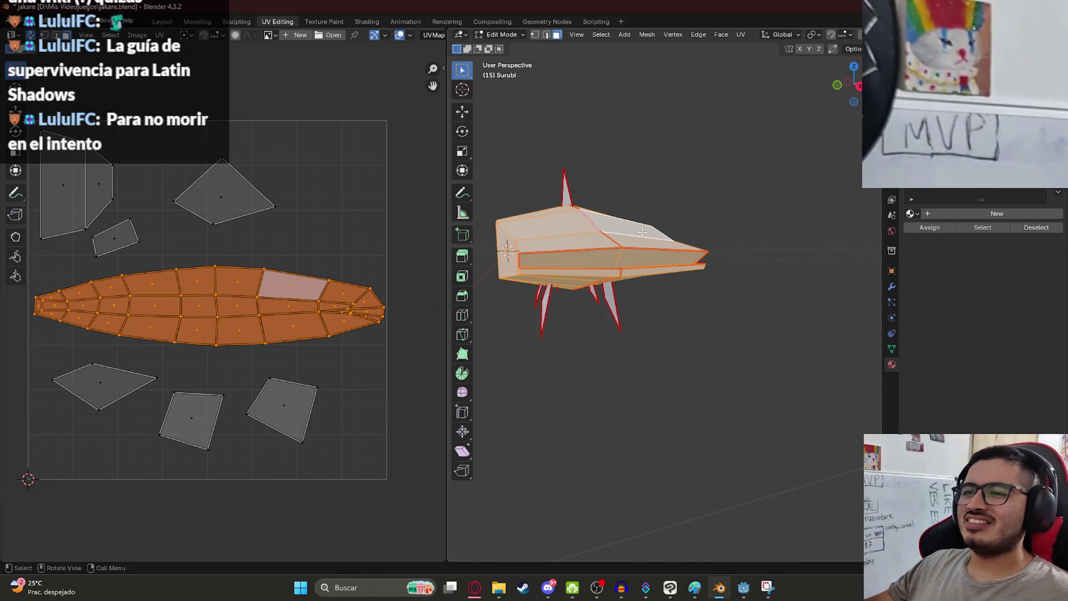
- Orbit around the Surubi fish to an angled front-left view
{"action": "scroll", "coordinate": [679, 286], "scroll_direction": "down", "scroll_amount": 5}
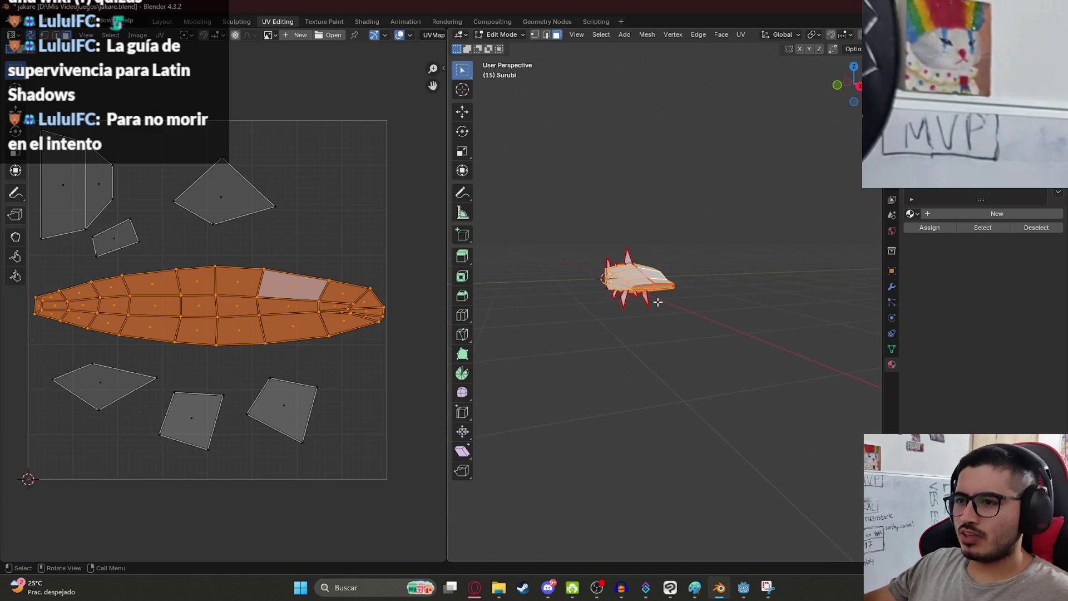
{"action": "scroll", "coordinate": [699, 229], "scroll_direction": "up", "scroll_amount": 5}
{"action": "mouse_move", "coordinate": [699, 229]}
{"action": "middle_mouse_down"}
{"action": "mouse_move", "coordinate": [599, 249]}
{"action": "mouse_move", "coordinate": [490, 319]}
{"action": "middle_mouse_up"}
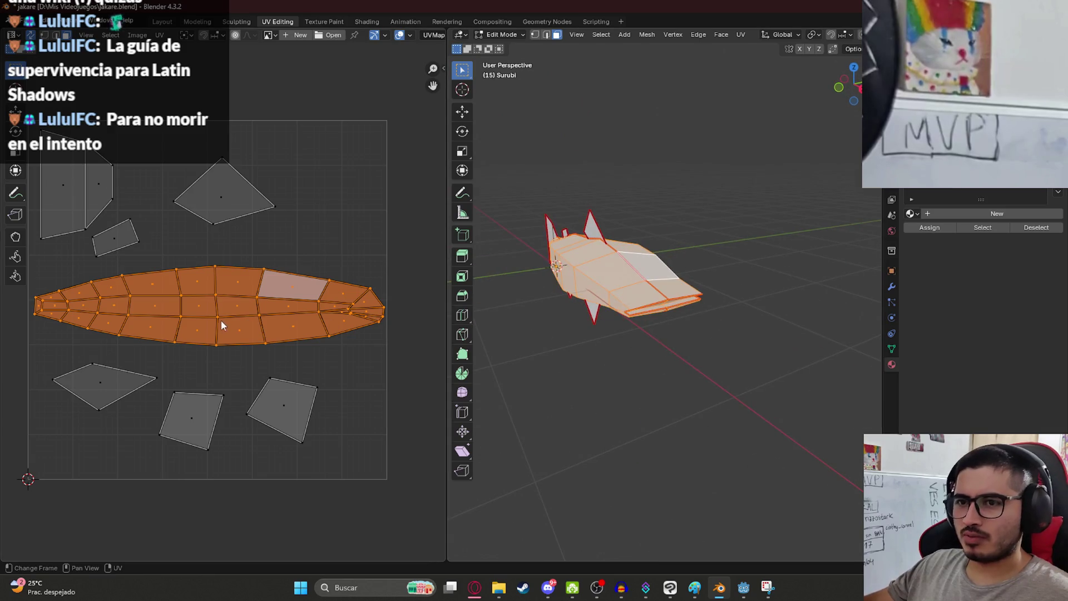
{"action": "mouse_move", "coordinate": [650, 304]}
{"action": "middle_mouse_down"}
{"action": "mouse_move", "coordinate": [689, 317]}
{"action": "mouse_move", "coordinate": [679, 293]}
{"action": "middle_mouse_up"}
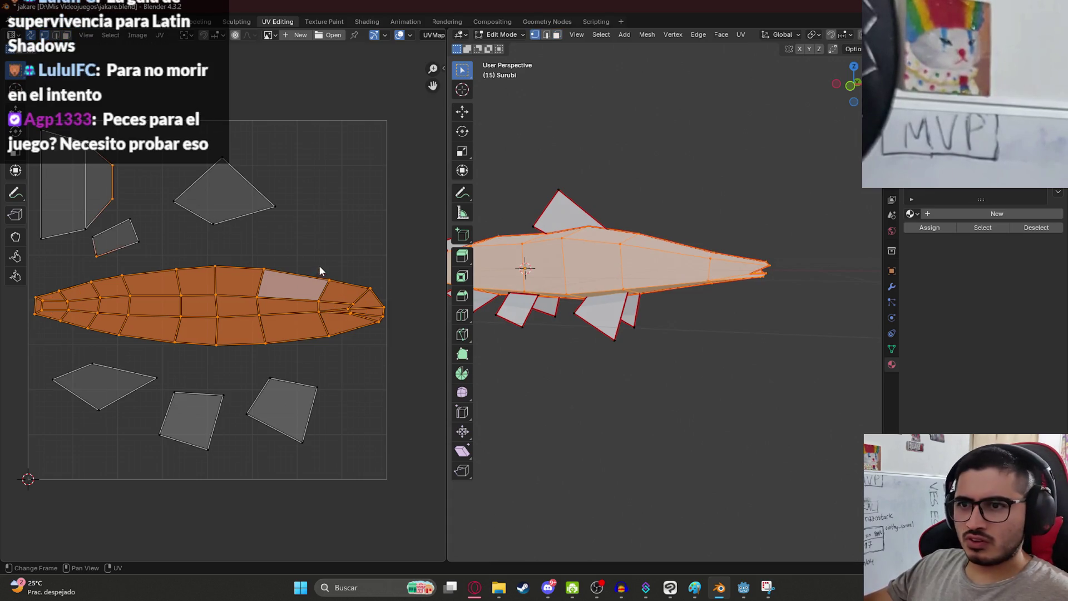
{"action": "middle_click_drag", "start_coordinate": [589, 292], "coordinate": [513, 264]}
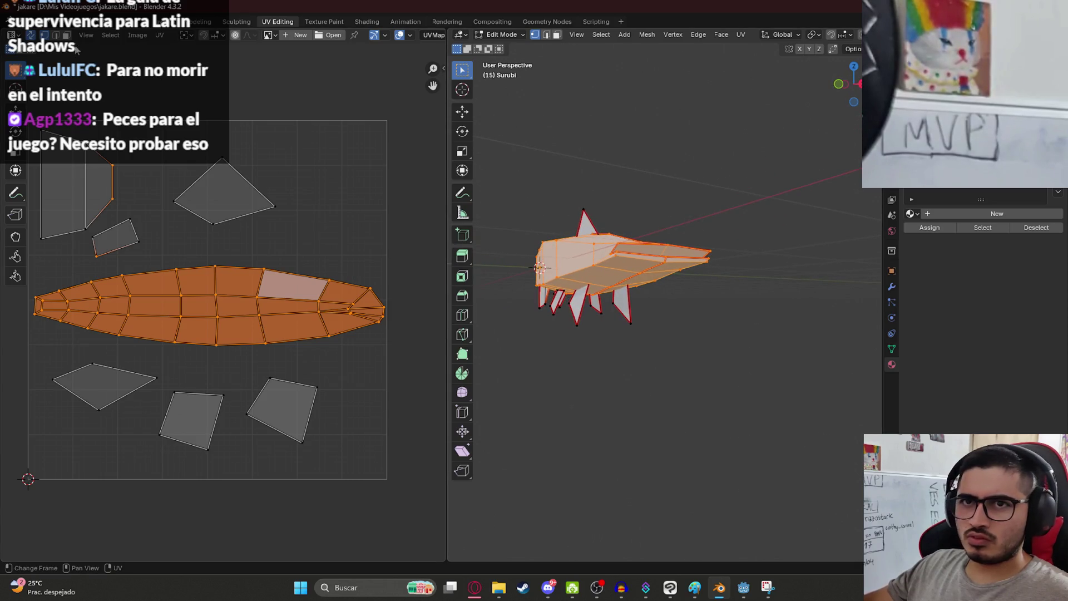
- Try Conformal, undo it, and unwrap the fish with Minimum Stretch instead
{"action": "key", "text": "u"}
{"action": "mouse_move", "coordinate": [611, 253]}
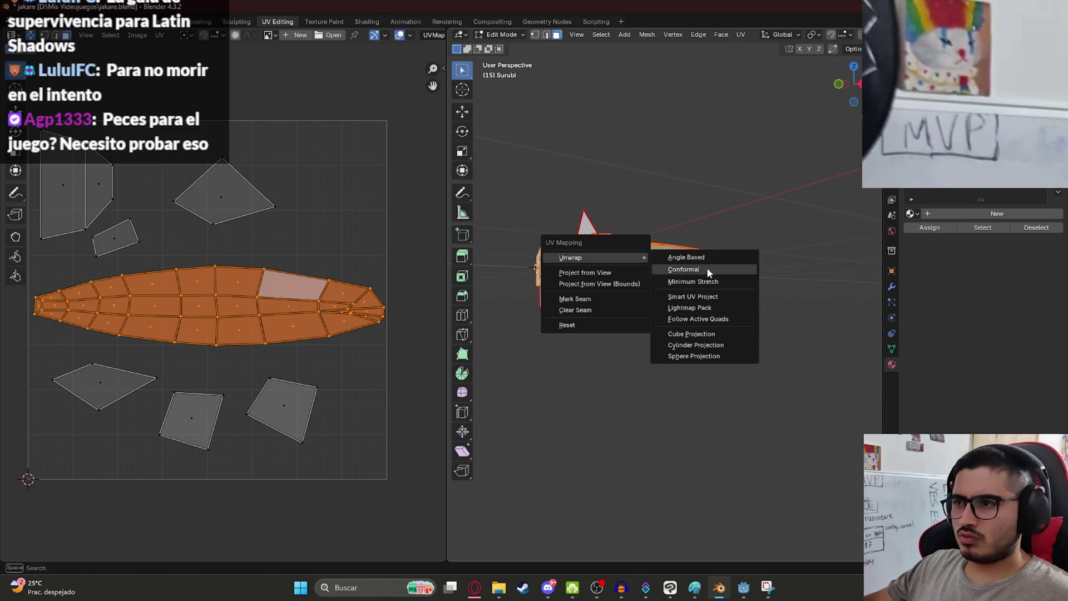
{"action": "left_click", "coordinate": [706, 268]}
{"action": "key", "text": "ctrl+z"}
{"action": "key", "text": "u"}
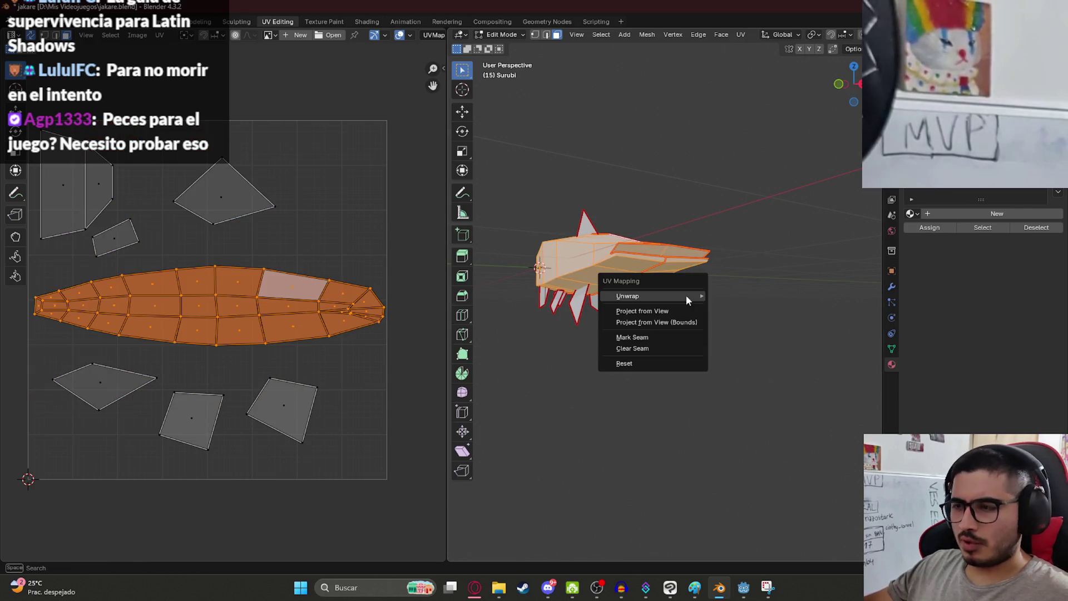
{"action": "mouse_move", "coordinate": [686, 294]}
{"action": "left_click", "coordinate": [750, 320]}
{"action": "scroll", "coordinate": [299, 245], "scroll_direction": "down", "scroll_amount": 3}
{"action": "key", "text": "g"}
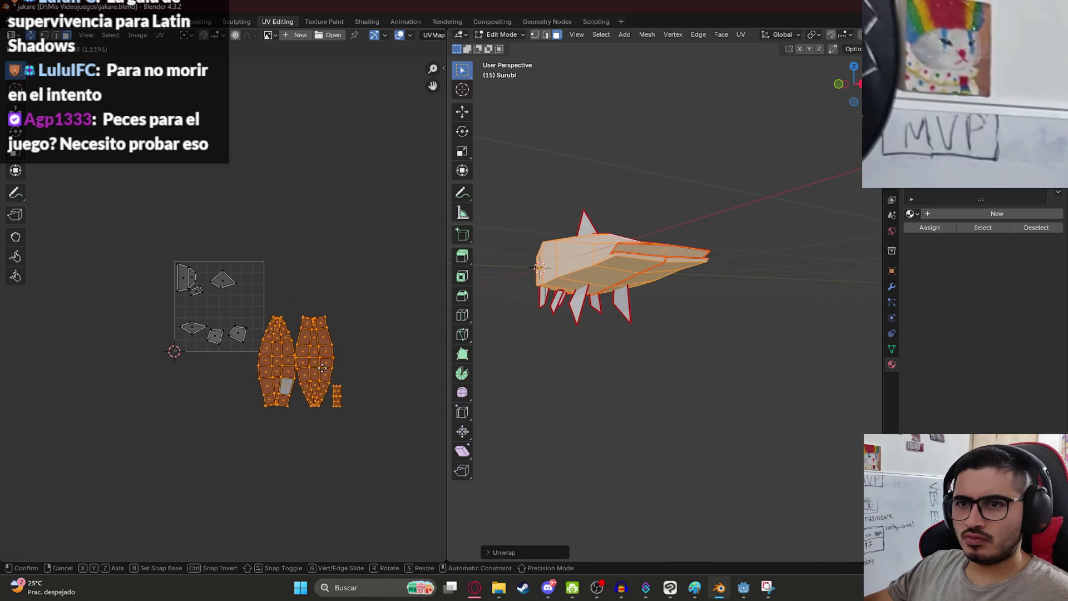
{"action": "left_click", "coordinate": [365, 366]}
{"action": "mouse_move", "coordinate": [365, 366]}
{"action": "middle_mouse_down"}
{"action": "mouse_move", "coordinate": [295, 317]}
{"action": "mouse_move", "coordinate": [264, 342]}
{"action": "middle_mouse_up"}
{"action": "scroll", "coordinate": [296, 317], "scroll_direction": "up", "scroll_amount": 3}
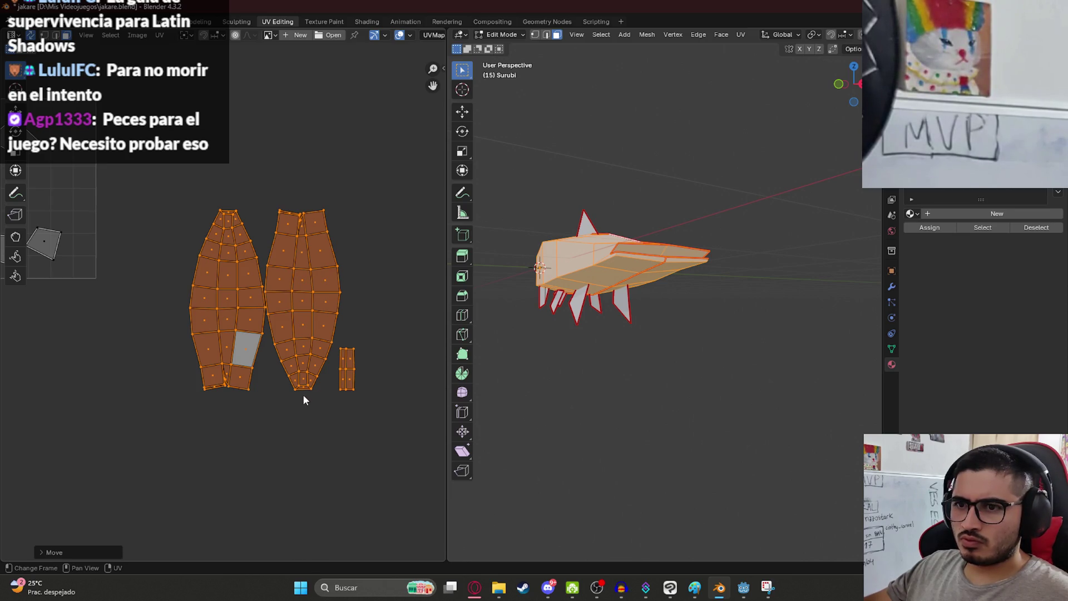
- Rotate the right-hand body island 180° and move it onto the left island
{"action": "left_click_drag", "start_coordinate": [262, 149], "coordinate": [338, 396]}
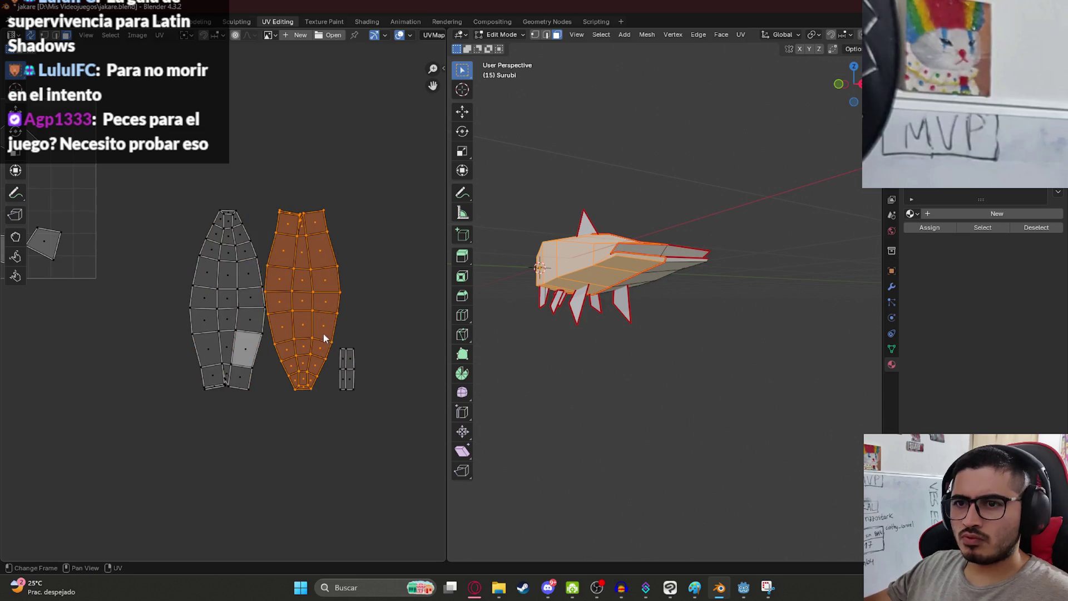
{"action": "type", "text": "r180"}
{"action": "key", "text": "Return"}
{"action": "scroll", "coordinate": [276, 269], "scroll_direction": "up", "scroll_amount": 1}
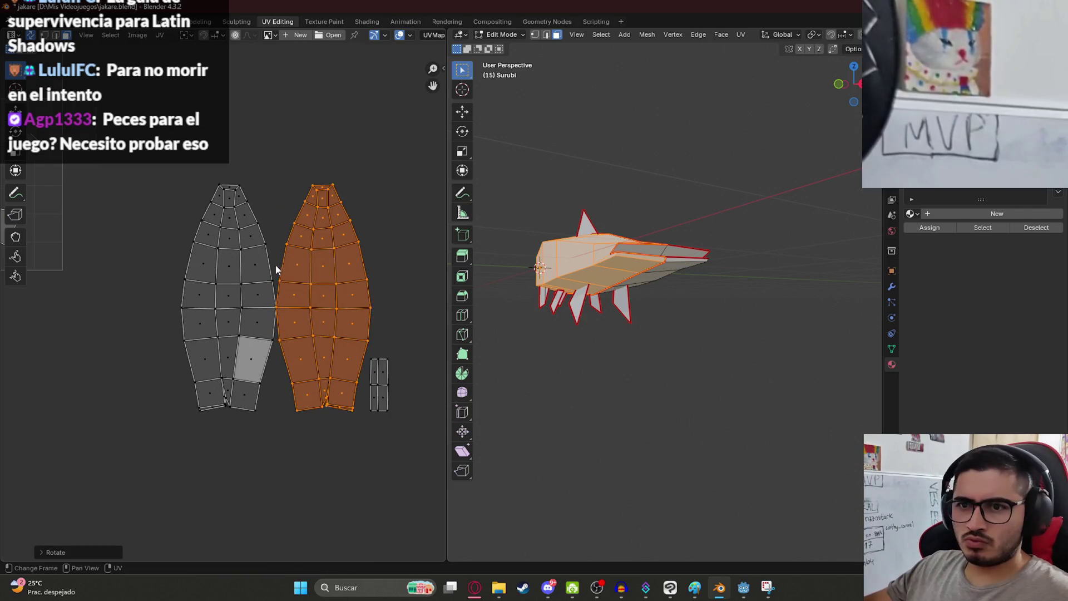
{"action": "key", "text": "g"}
{"action": "left_click", "coordinate": [240, 285]}
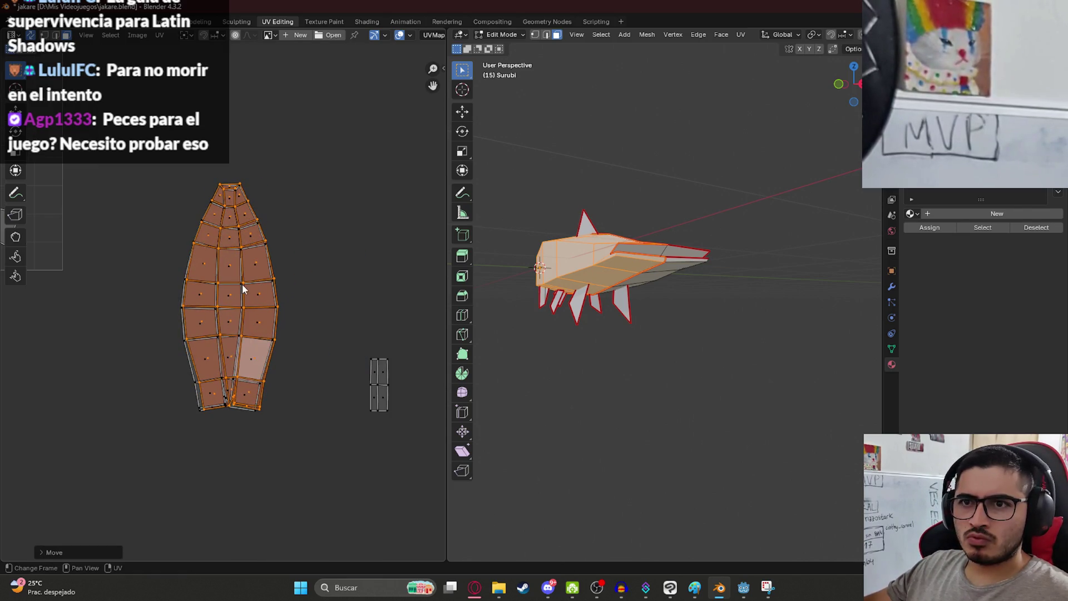
{"action": "scroll", "coordinate": [212, 179], "scroll_direction": "up", "scroll_amount": 1}
{"action": "scroll", "coordinate": [212, 179], "scroll_direction": "up", "scroll_amount": 4}
{"action": "scroll", "coordinate": [292, 416], "scroll_direction": "up", "scroll_amount": 1, "text": "shift"}
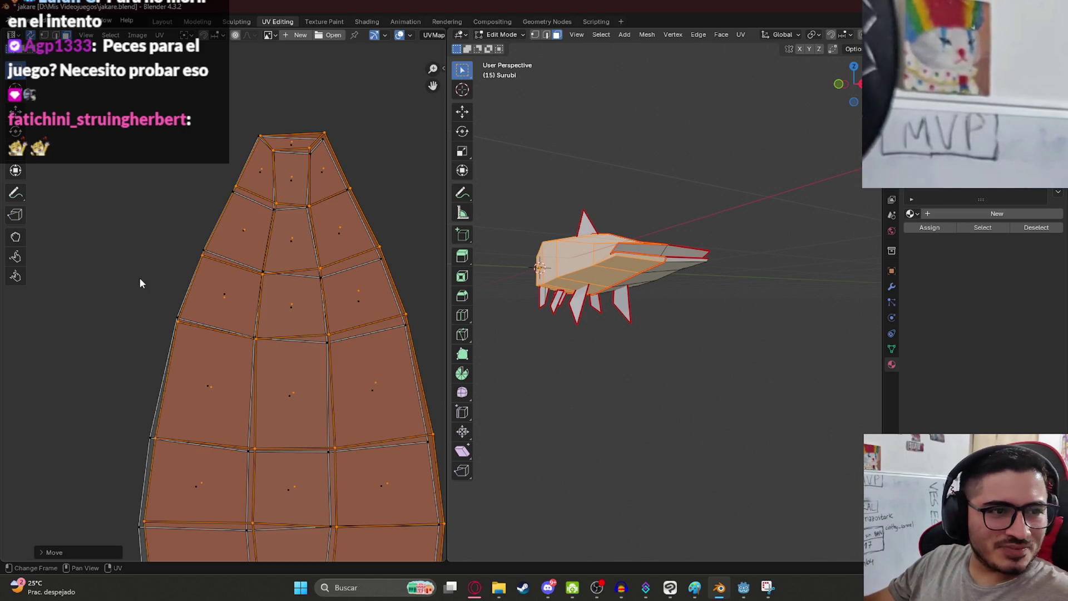
- Rotate and nudge the selected UV island until it fits in place
{"action": "scroll", "coordinate": [223, 163], "scroll_direction": "up", "scroll_amount": 3}
{"action": "mouse_move", "coordinate": [278, 102]}
{"action": "middle_mouse_down"}
{"action": "mouse_move", "coordinate": [197, 347]}
{"action": "mouse_move", "coordinate": [282, 171]}
{"action": "middle_mouse_up"}
{"action": "scroll", "coordinate": [282, 171], "scroll_direction": "up", "scroll_amount": 2}
{"action": "key", "text": "r"}
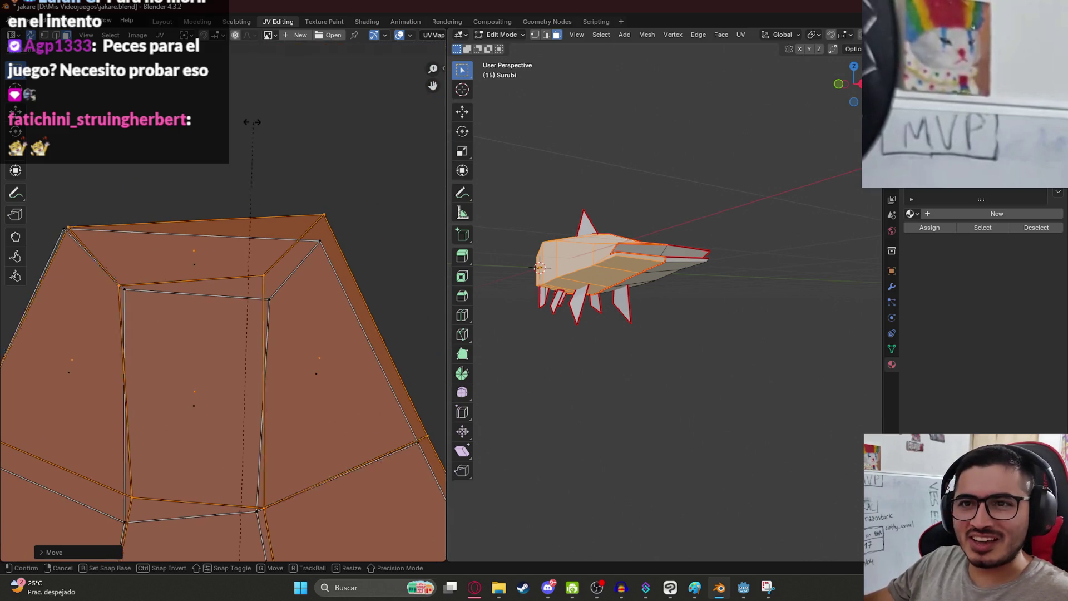
{"action": "left_click", "coordinate": [362, 174]}
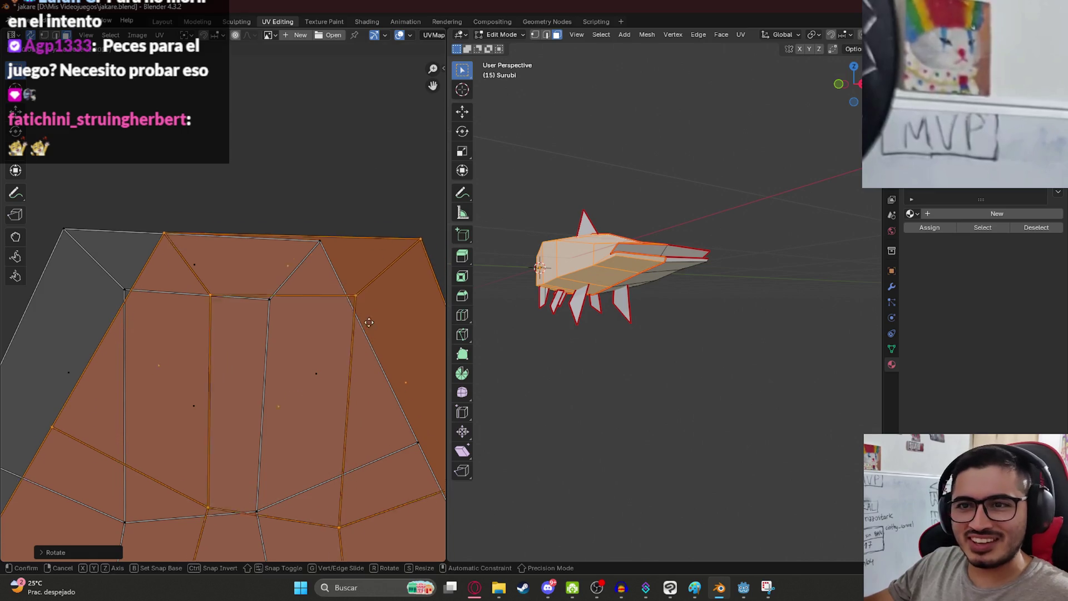
{"action": "key", "text": "g"}
{"action": "left_click", "coordinate": [261, 320]}
{"action": "key", "text": "r"}
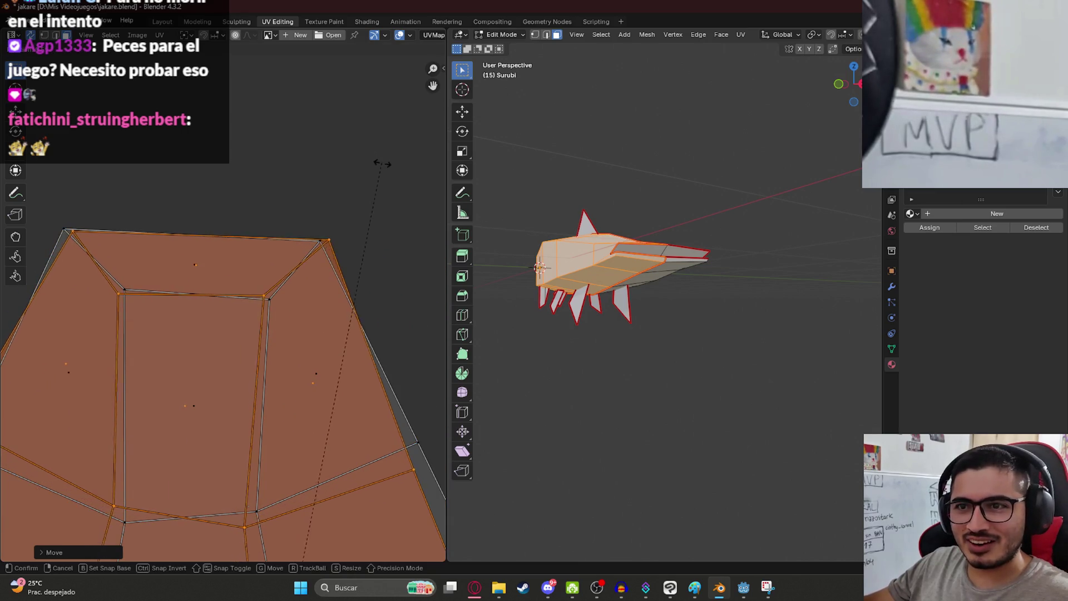
{"action": "left_click", "coordinate": [369, 173]}
{"action": "key", "text": "g"}
{"action": "left_click", "coordinate": [341, 201]}
{"action": "key", "text": "g"}
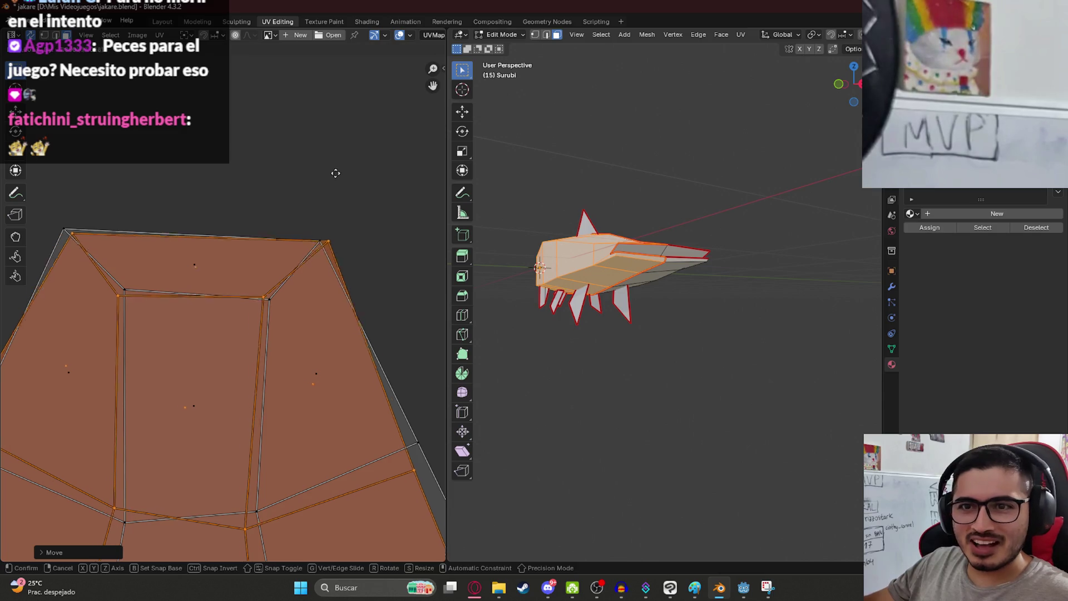
{"action": "left_click", "coordinate": [345, 178]}
- Save jakare.blend and orbit the fish to check its underside fins
{"action": "key", "text": "ctrl+s"}
{"action": "scroll", "coordinate": [305, 216], "scroll_direction": "down", "scroll_amount": 6}
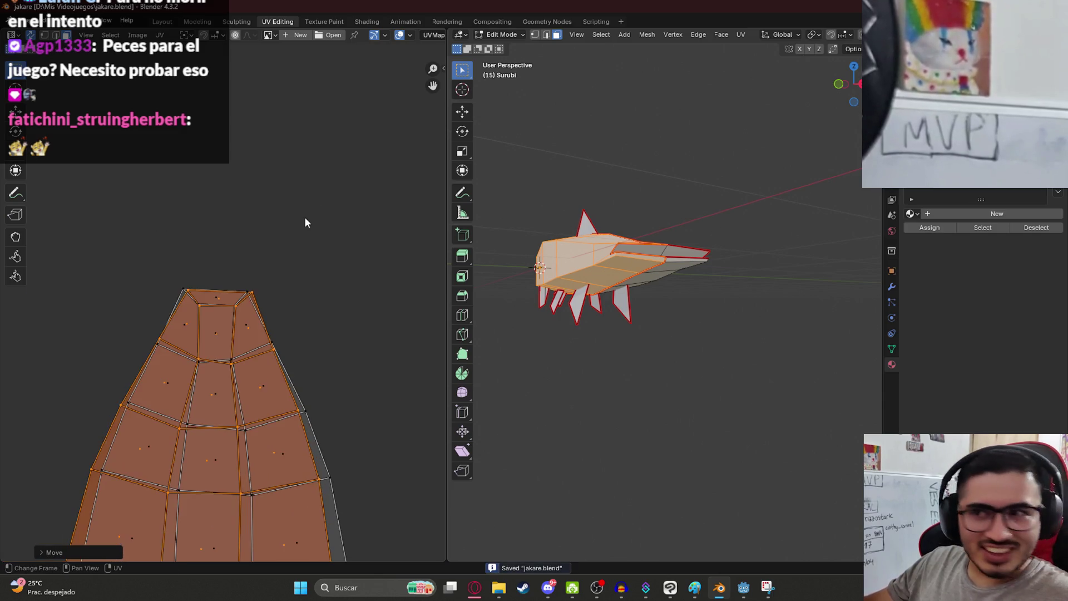
{"action": "mouse_move", "coordinate": [638, 228]}
{"action": "middle_mouse_down"}
{"action": "mouse_move", "coordinate": [670, 245]}
{"action": "mouse_move", "coordinate": [572, 250]}
{"action": "mouse_move", "coordinate": [477, 236]}
{"action": "mouse_move", "coordinate": [681, 250]}
{"action": "mouse_move", "coordinate": [706, 239]}
{"action": "mouse_move", "coordinate": [618, 320]}
{"action": "middle_mouse_up"}
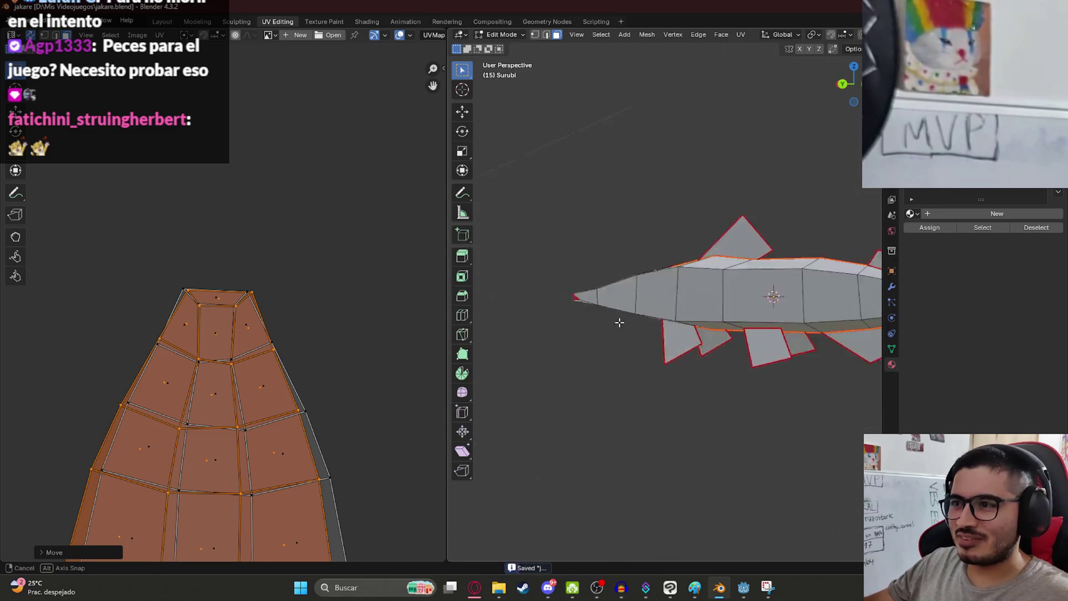
{"action": "scroll", "coordinate": [770, 303], "scroll_direction": "up", "scroll_amount": 5}
{"action": "mouse_move", "coordinate": [692, 277]}
{"action": "middle_mouse_down"}
{"action": "mouse_move", "coordinate": [662, 289]}
{"action": "mouse_move", "coordinate": [718, 267]}
{"action": "mouse_move", "coordinate": [686, 279]}
{"action": "mouse_move", "coordinate": [684, 301]}
{"action": "mouse_move", "coordinate": [616, 365]}
{"action": "middle_mouse_up"}
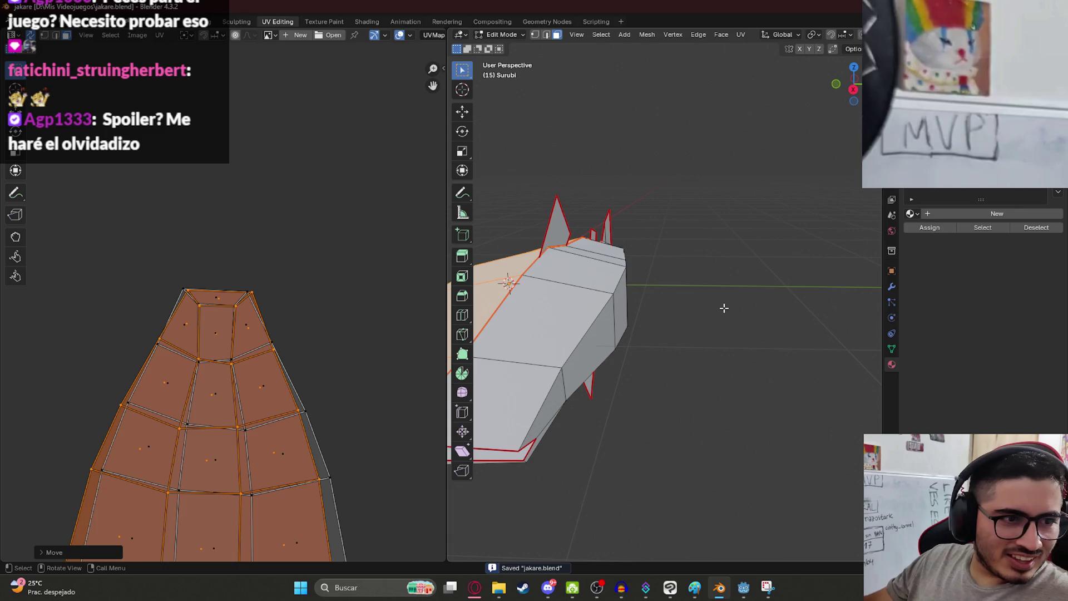
- Run the open lake scene from the Godot editor
{"action": "left_click", "coordinate": [742, 590]}
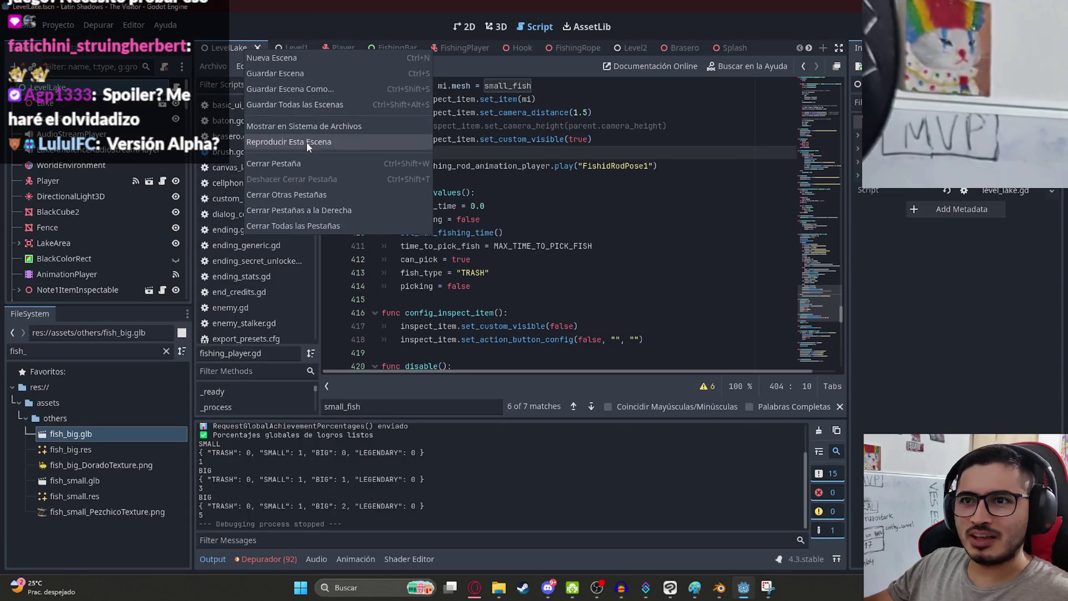
{"action": "left_click", "coordinate": [306, 142]}
{"action": "key", "text": "Escape"}
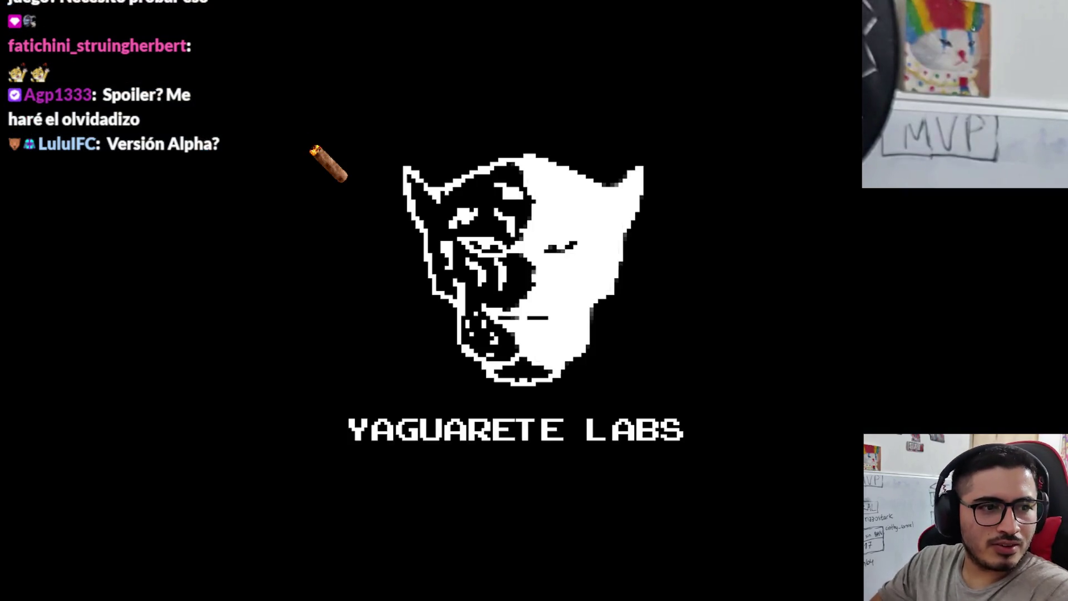
- Walk past the NO PASAR gate down the path and read the Laguna Itá sign
{"action": "key", "text": "w"}
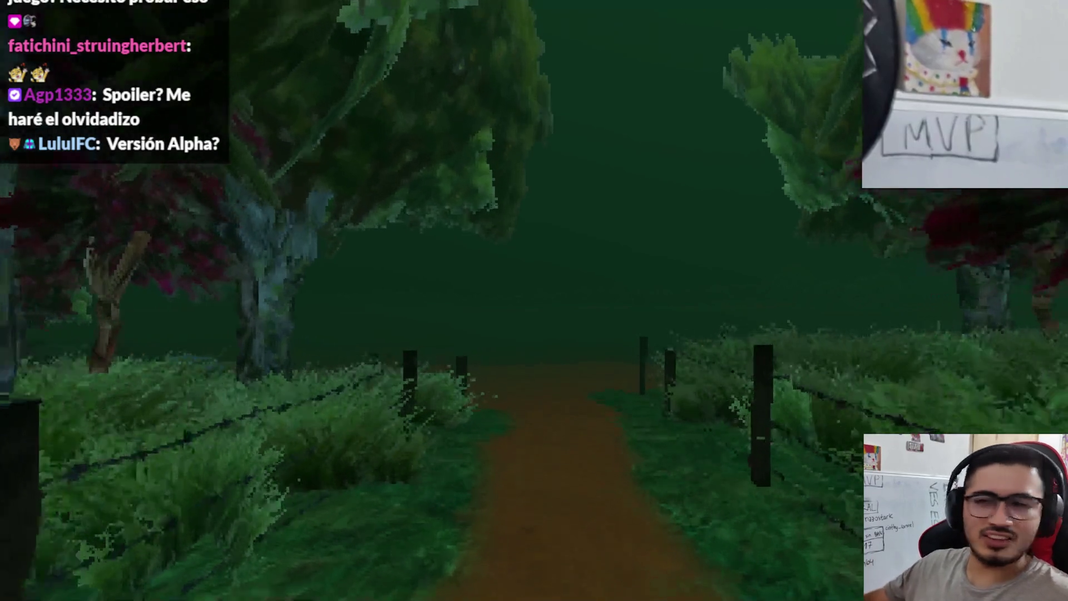
{"action": "key", "text": "w"}
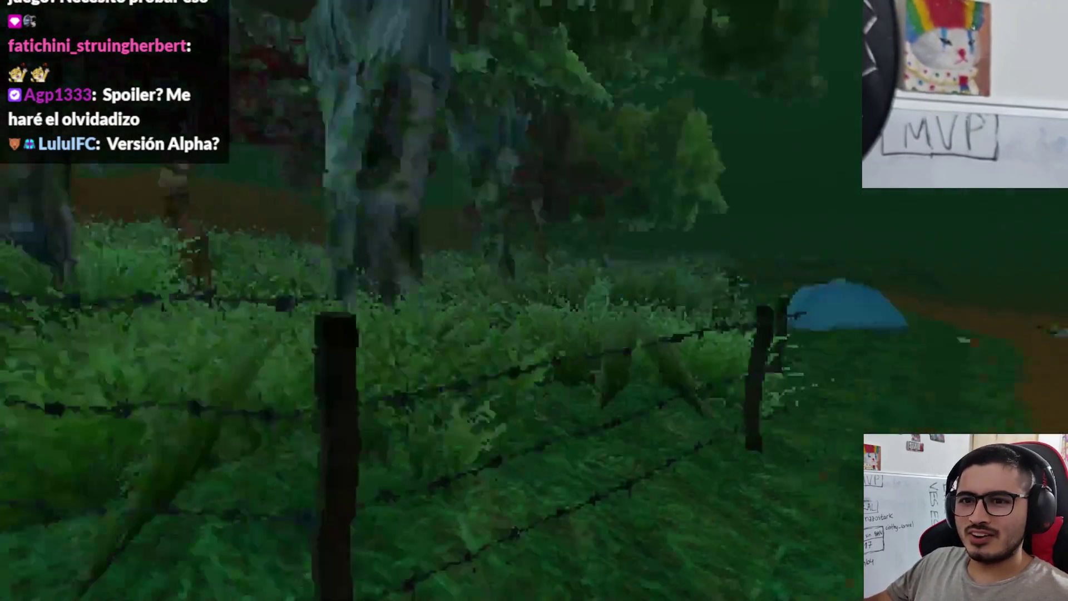
{"action": "key", "text": "w"}
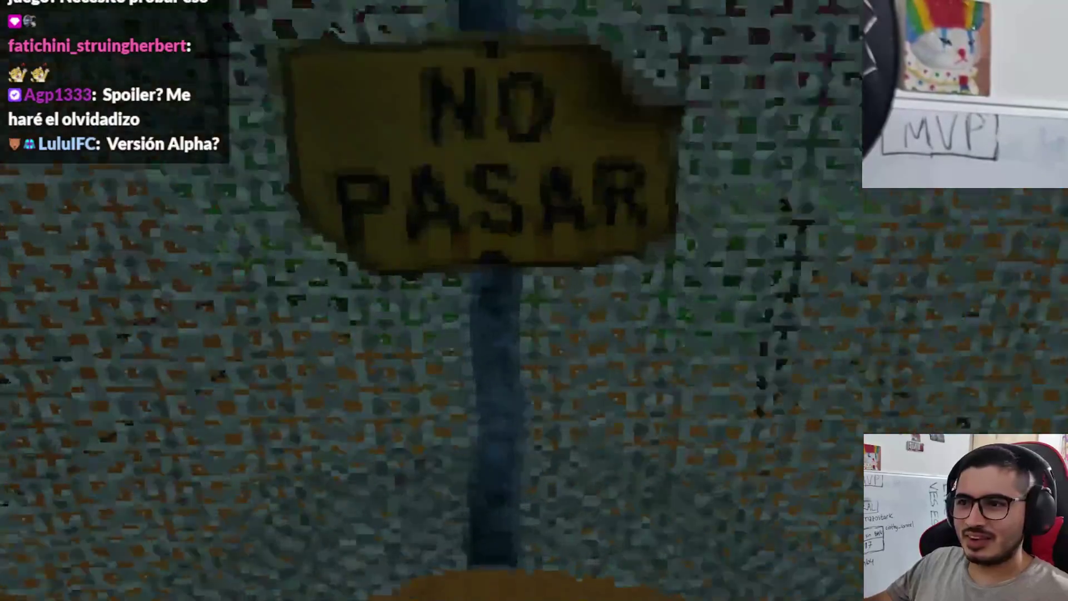
{"action": "key", "text": "w"}
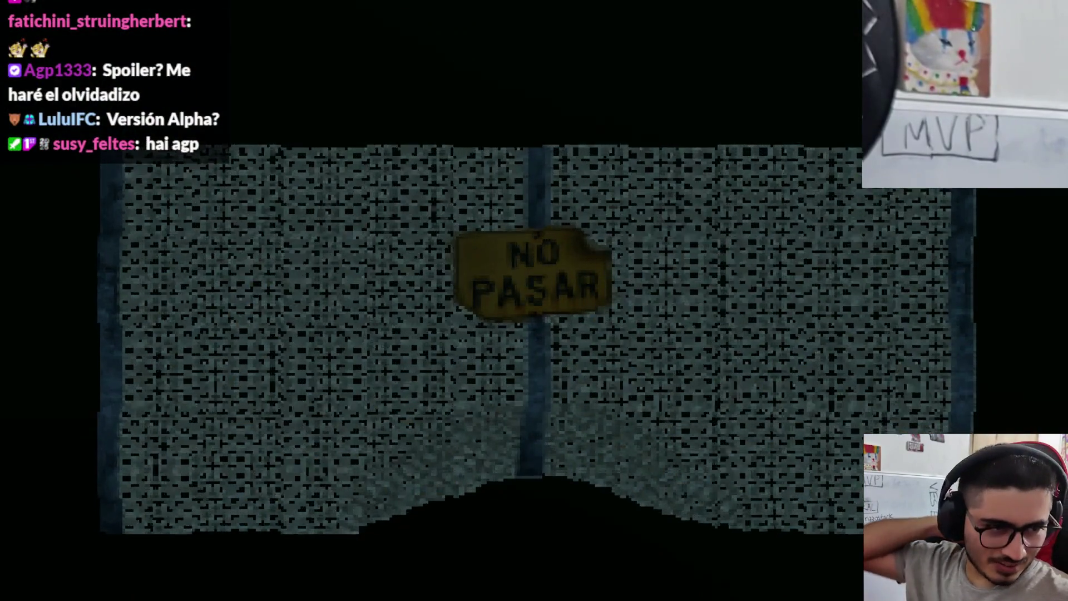
{"action": "key", "text": "w"}
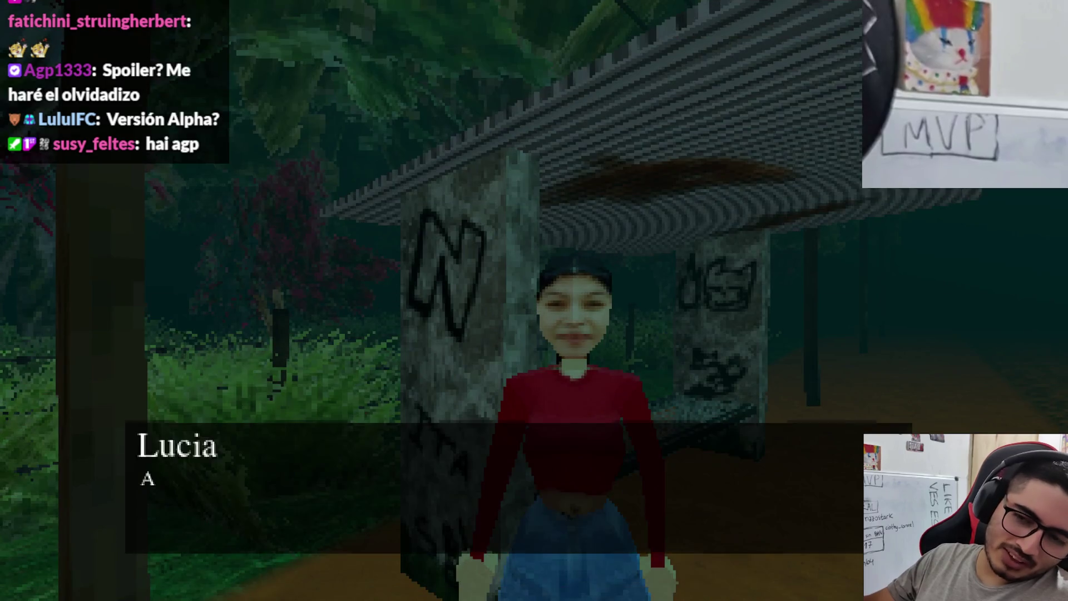
{"action": "key", "text": "w"}
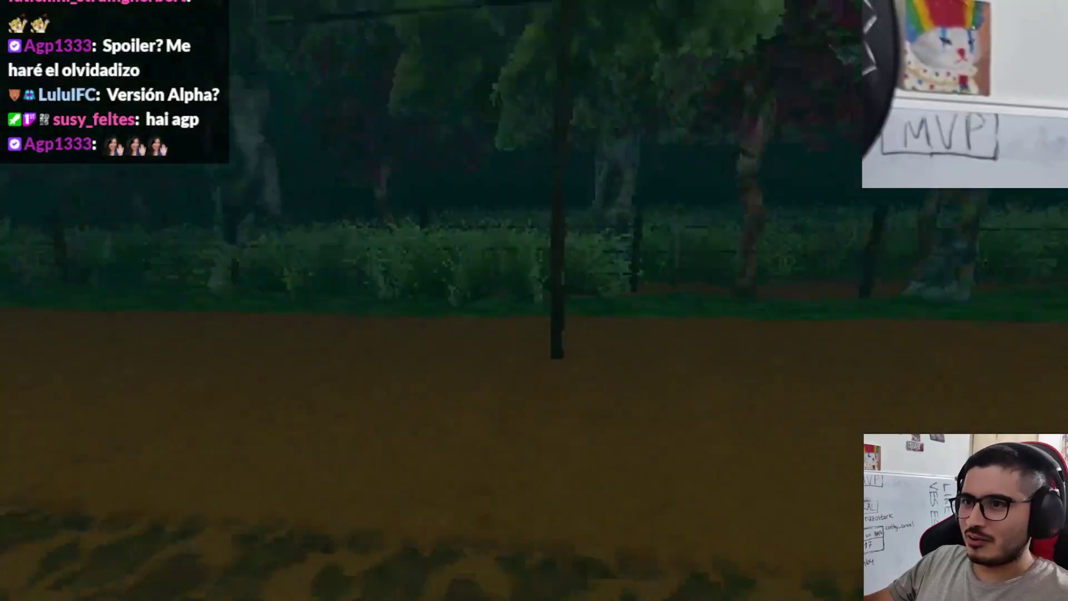
{"action": "key", "text": "w"}
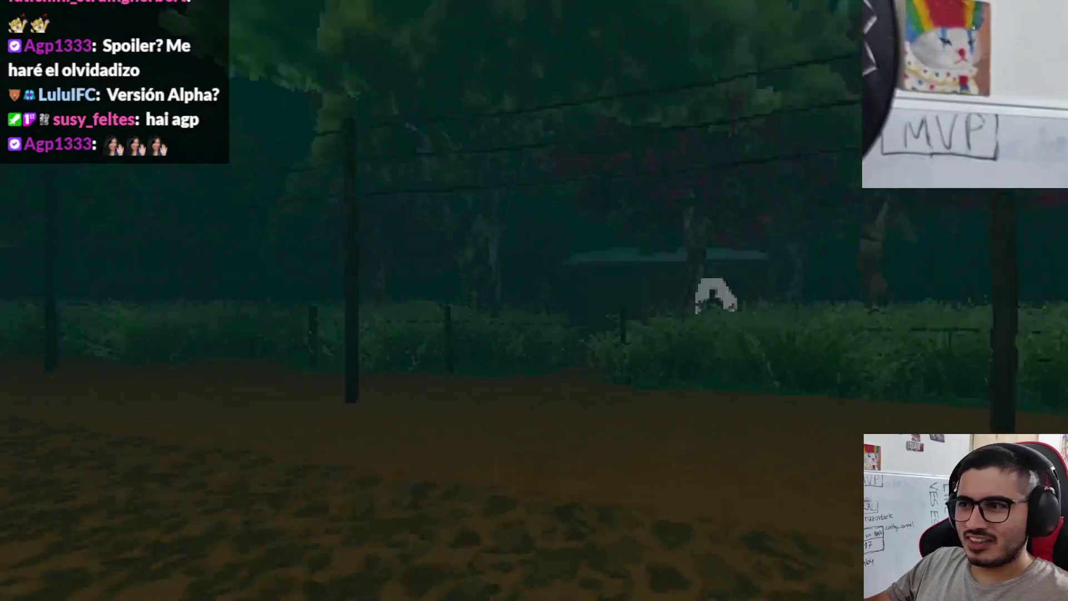
{"action": "key", "text": "w"}
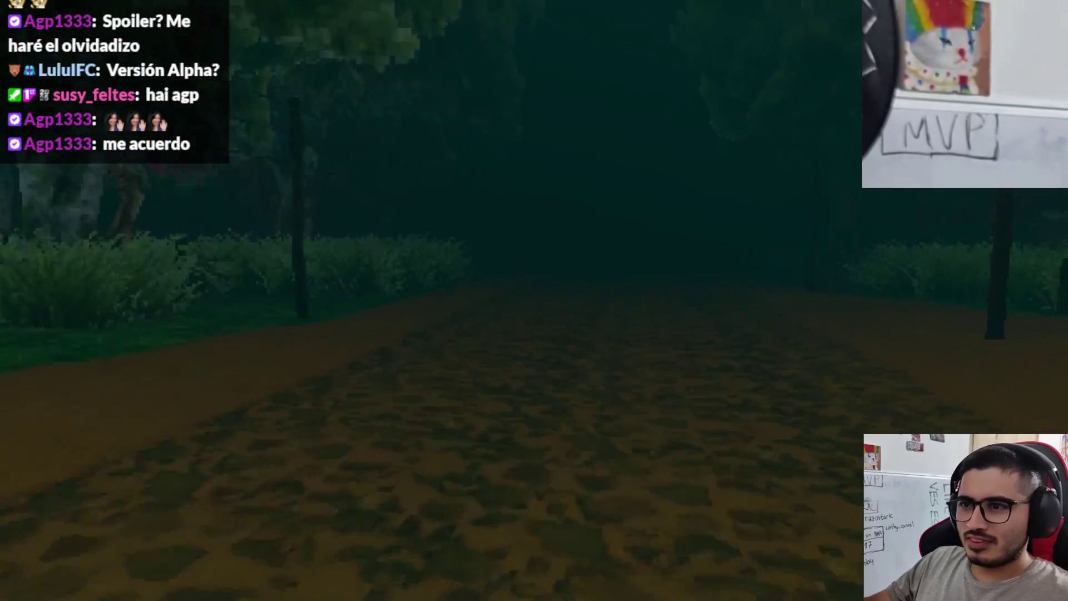
{"action": "key", "text": "w"}
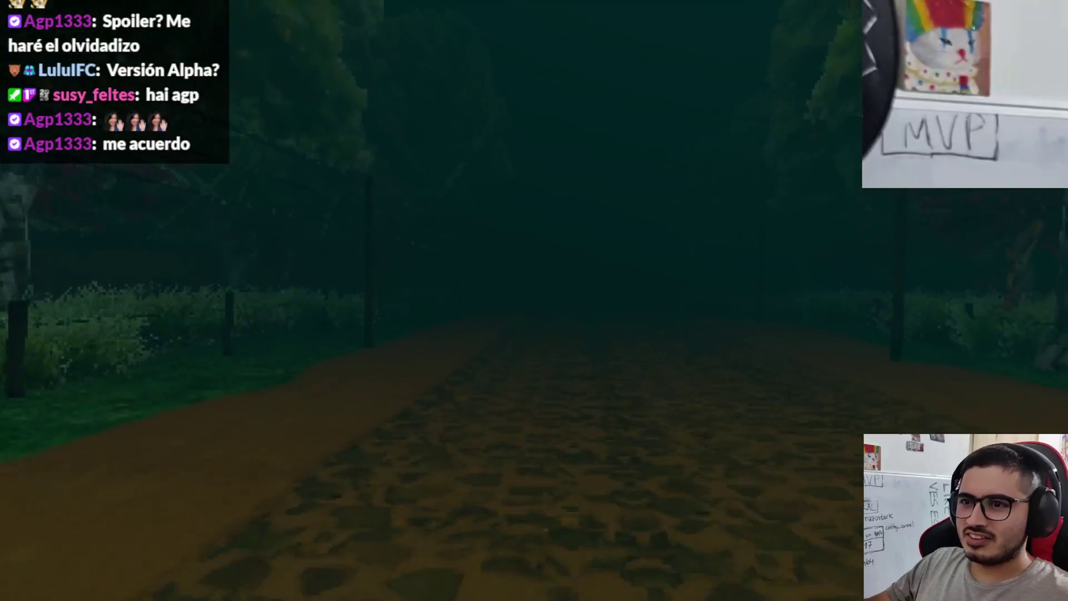
{"action": "key", "text": "w"}
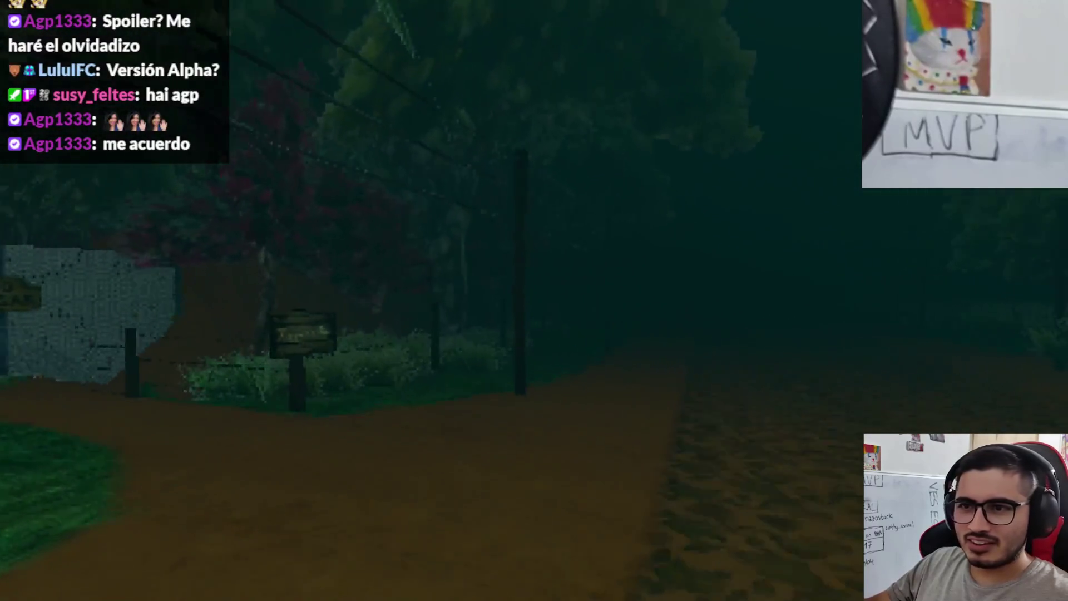
{"action": "key", "text": "w"}
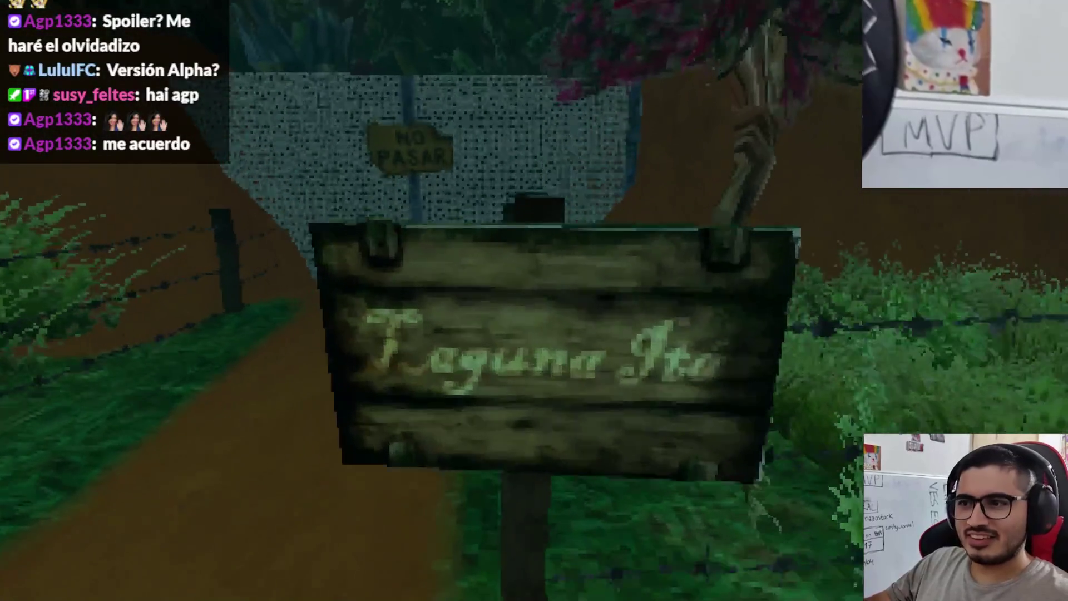
{"action": "key", "text": "e"}
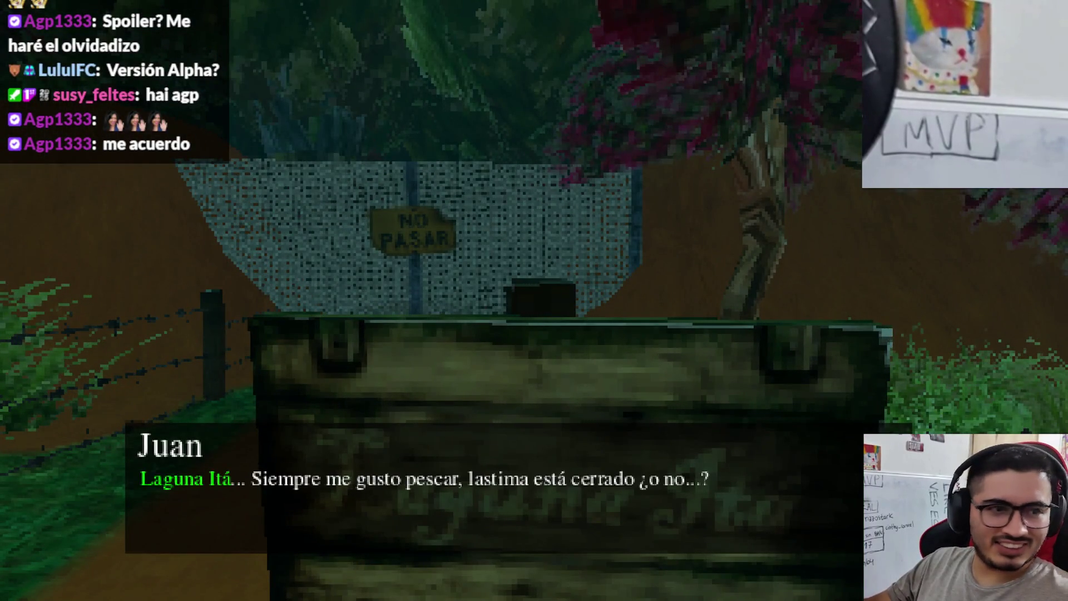
{"action": "key", "text": "e"}
- Walk past the fence and blue tent onto the pier to the Caña de Pescar
{"action": "key", "text": "s"}
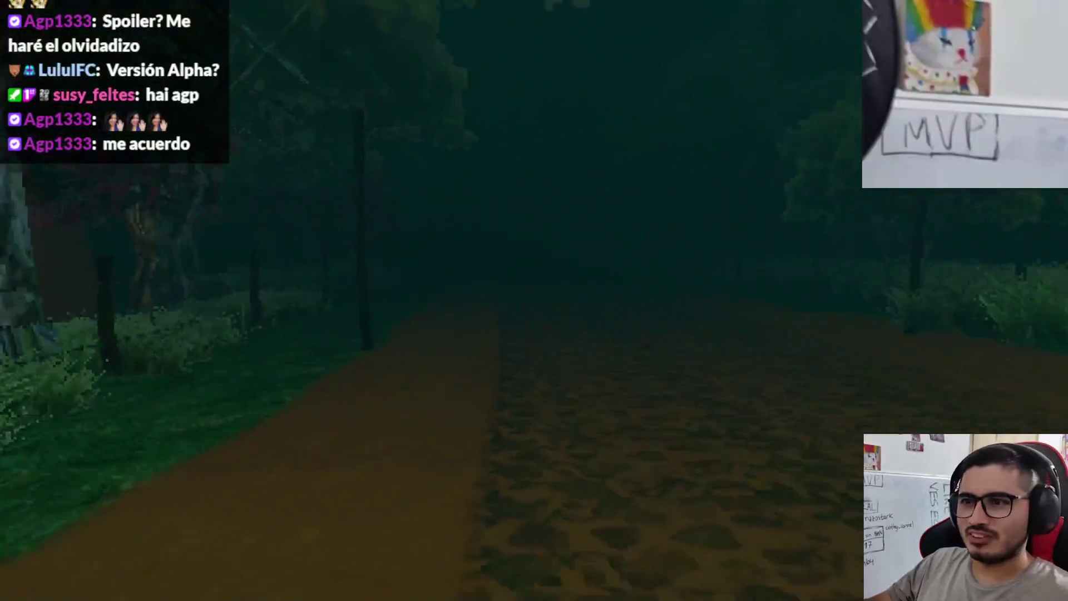
{"action": "key", "text": "w"}
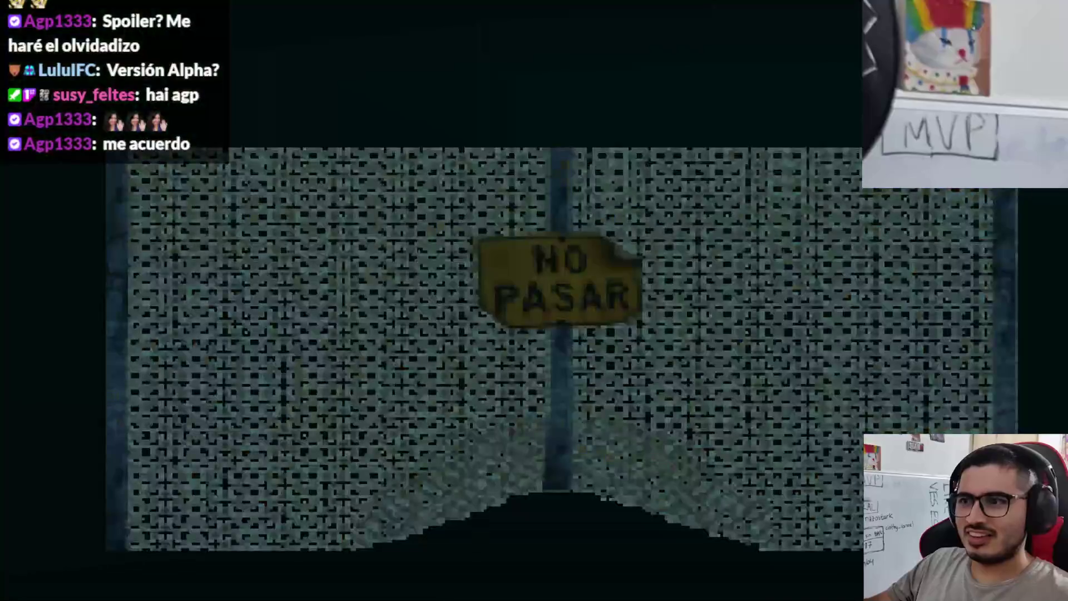
{"action": "key", "text": "w"}
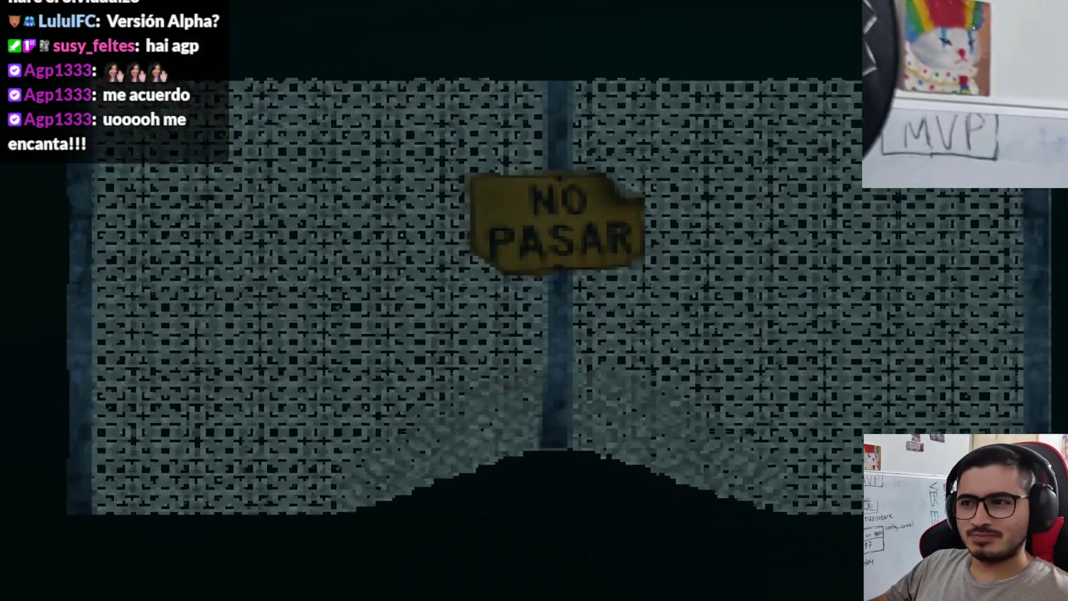
{"action": "key", "text": "w"}
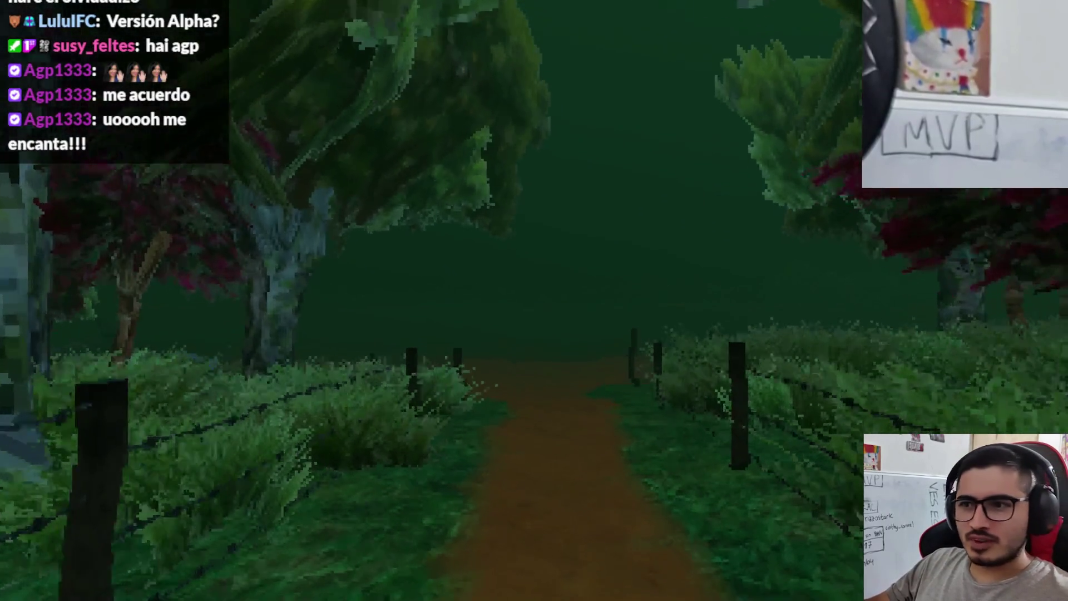
{"action": "key", "text": "w"}
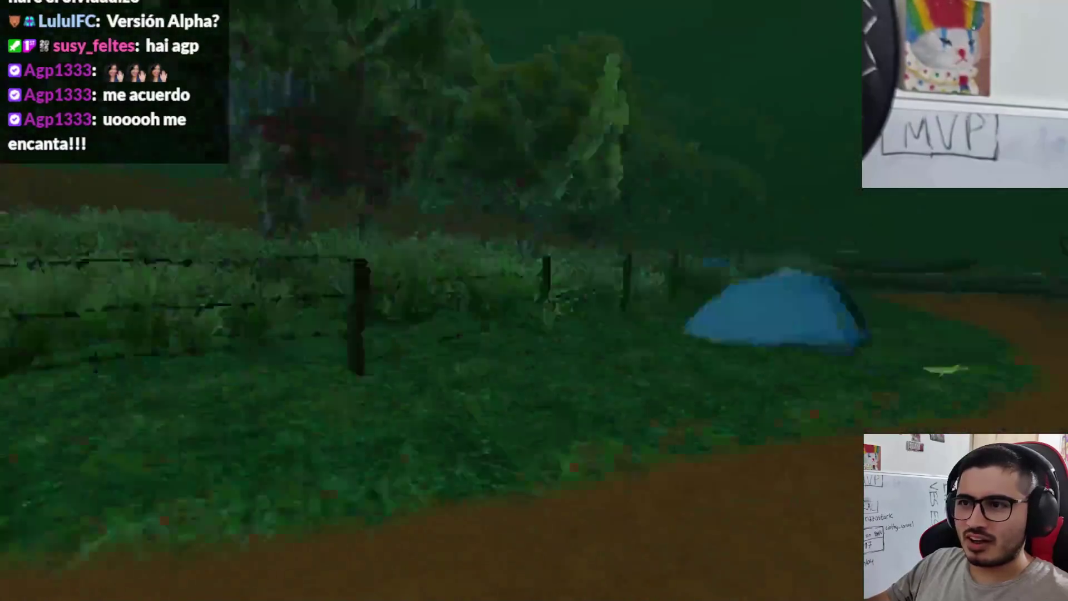
{"action": "key", "text": "w"}
{"action": "key", "text": "s"}
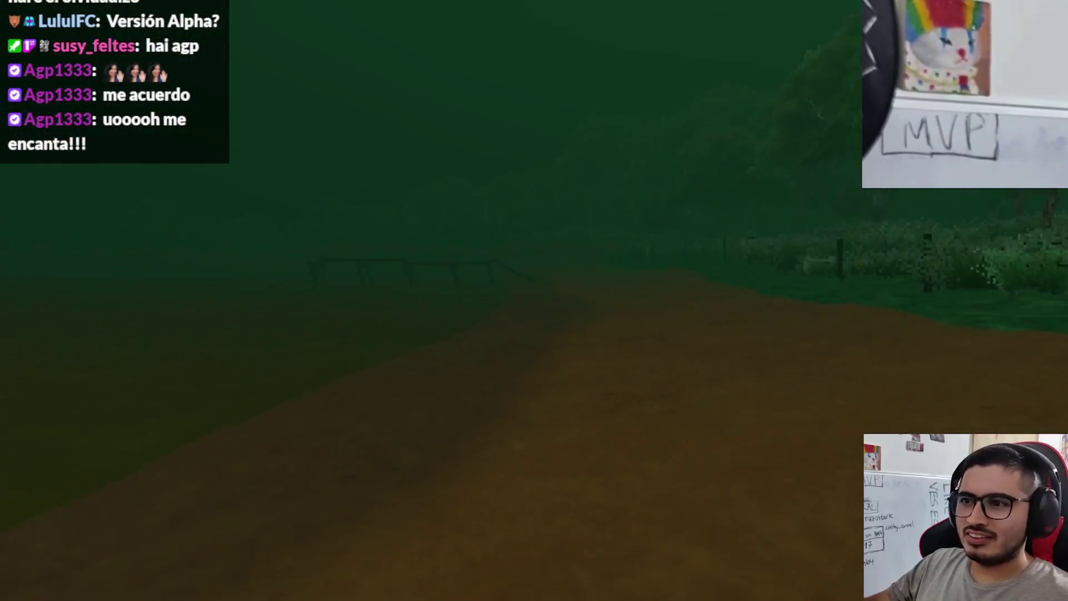
{"action": "key", "text": "w"}
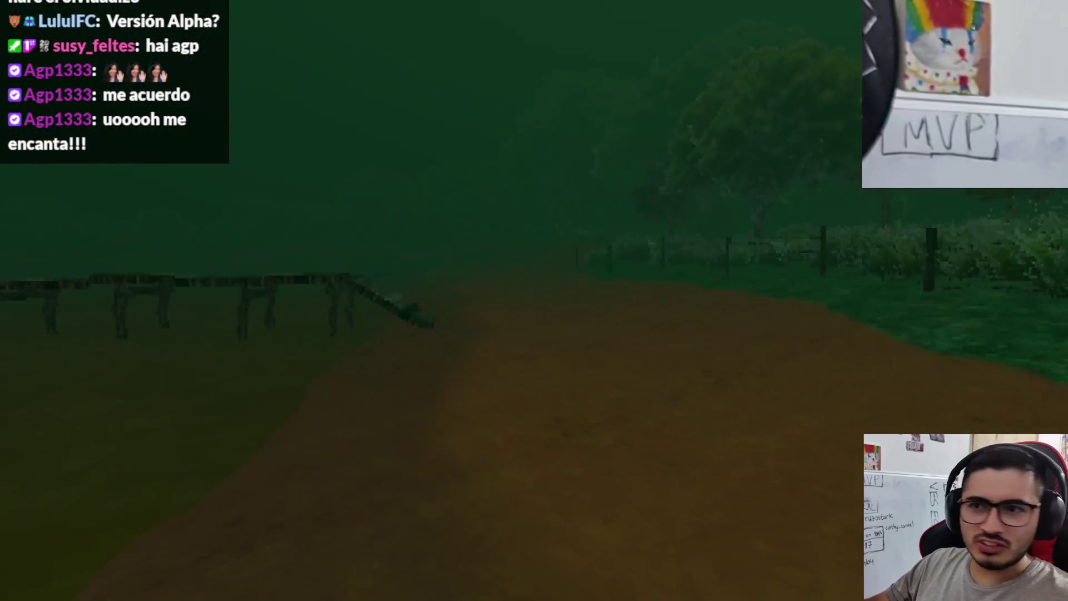
{"action": "key", "text": "w"}
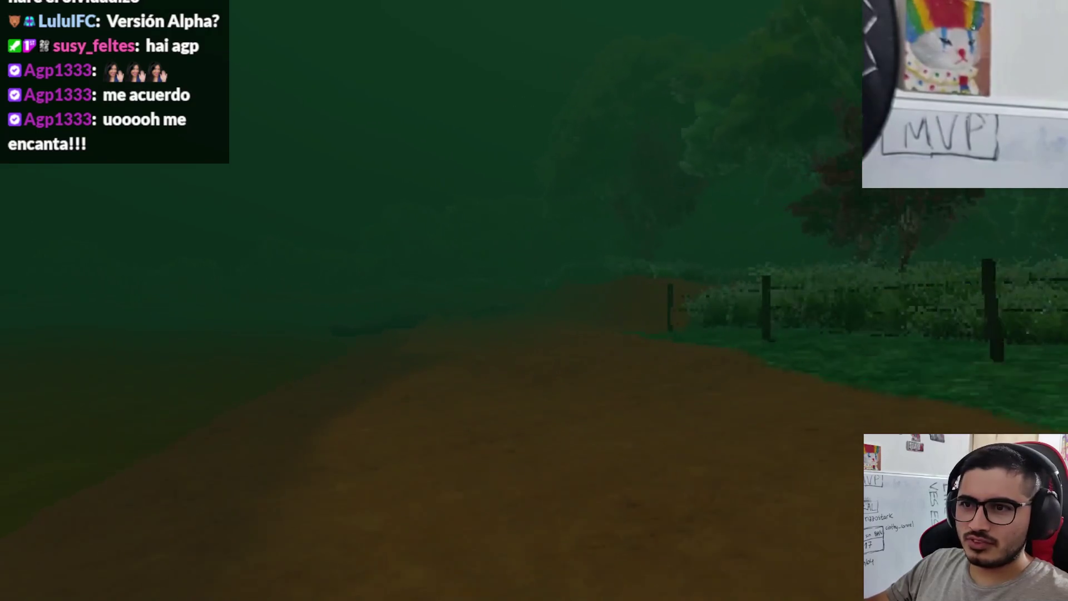
{"action": "key", "text": "w"}
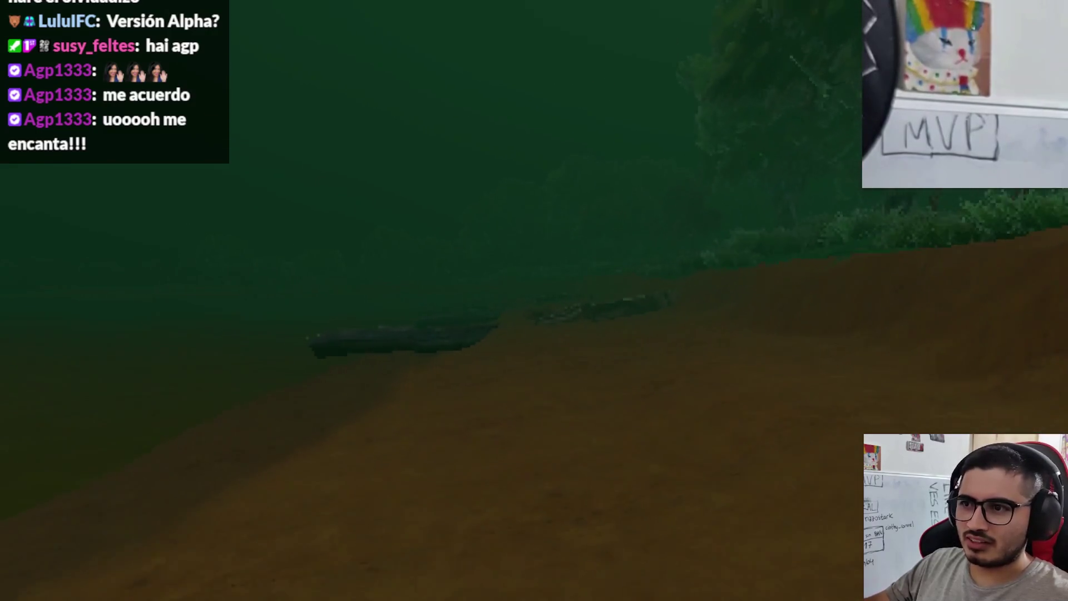
{"action": "key", "text": "w"}
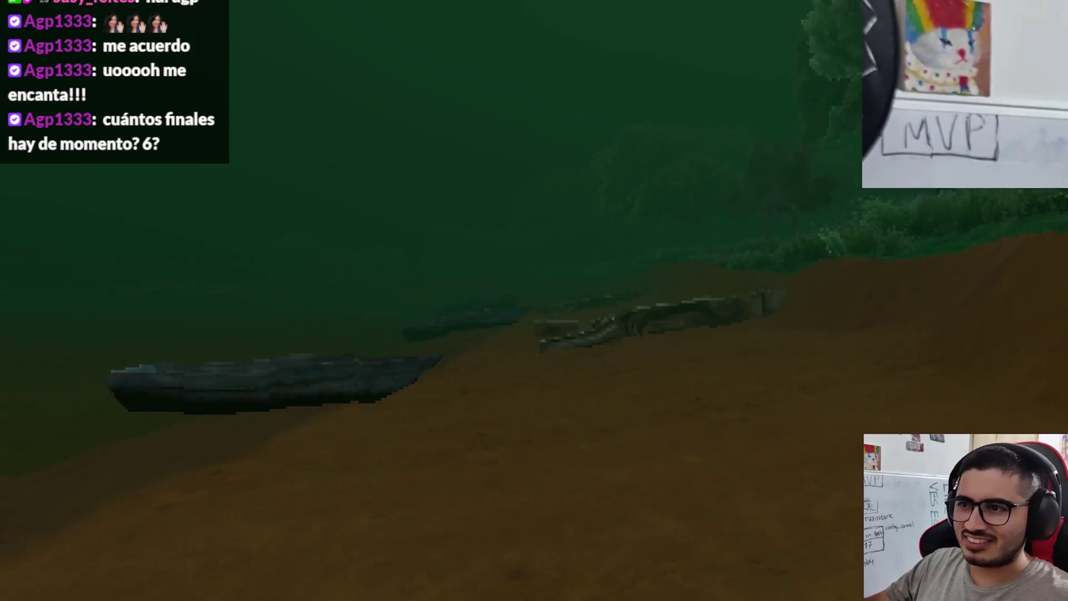
{"action": "key", "text": "w"}
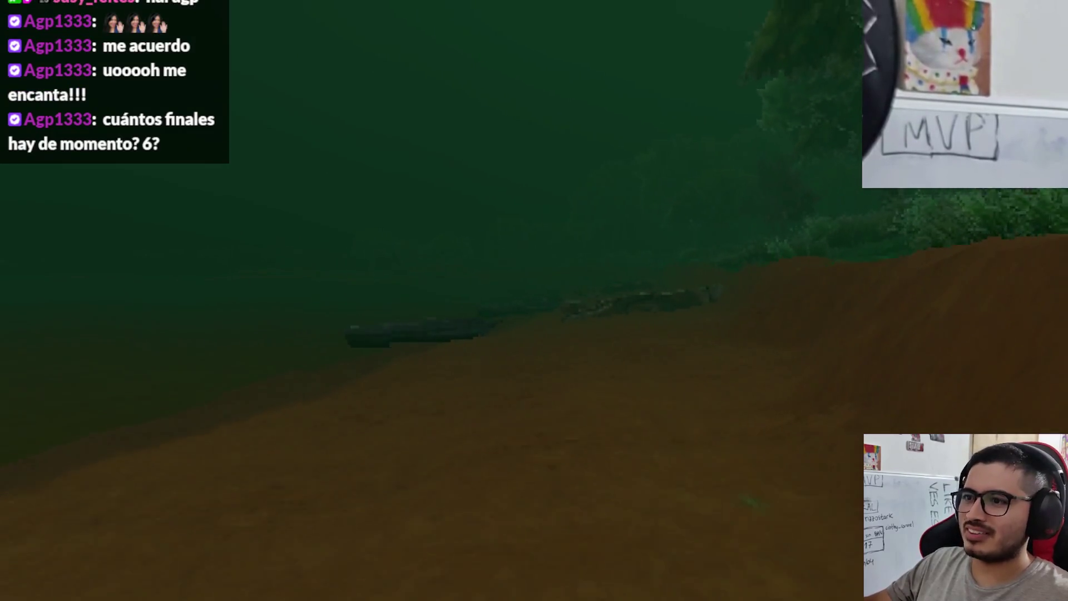
{"action": "key", "text": "w"}
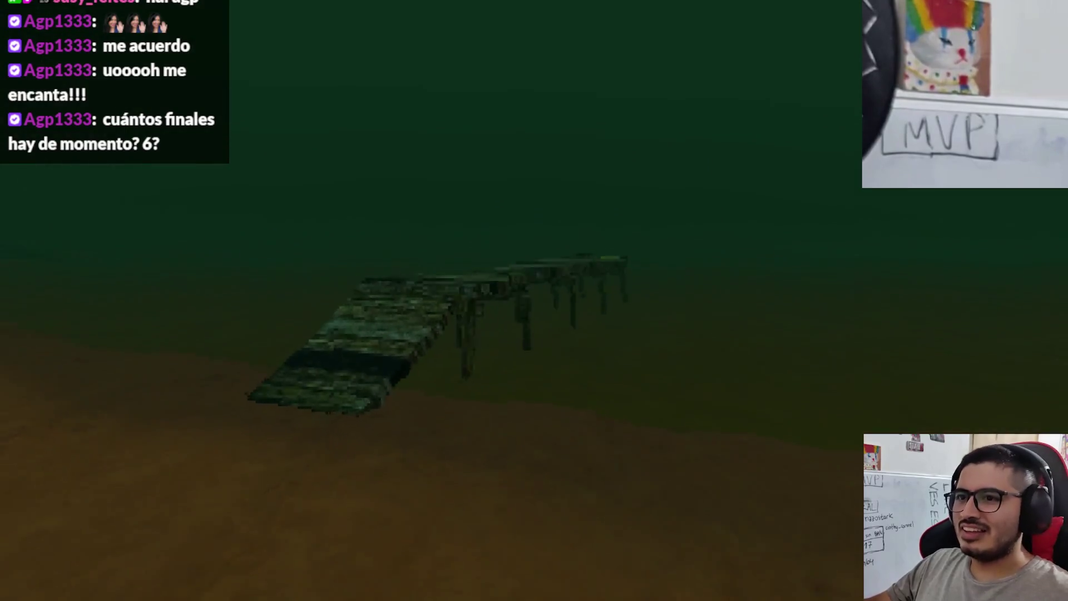
{"action": "key", "text": "w"}
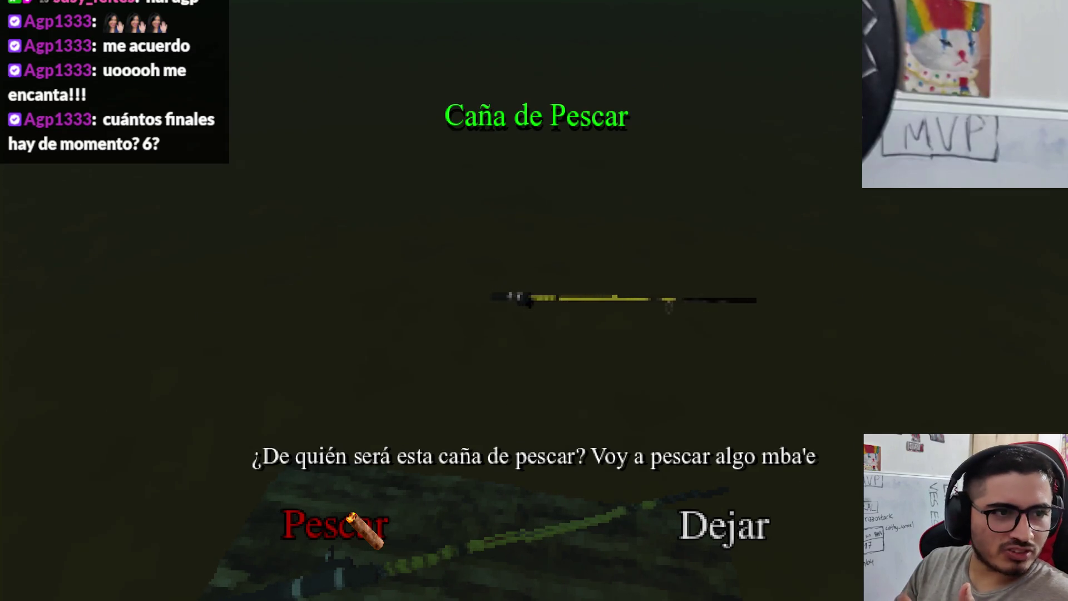
- Choose Pescar, cast, keep the green bar on the fish to land a Dorado Grande, then quit the game
{"action": "left_click", "coordinate": [351, 517]}
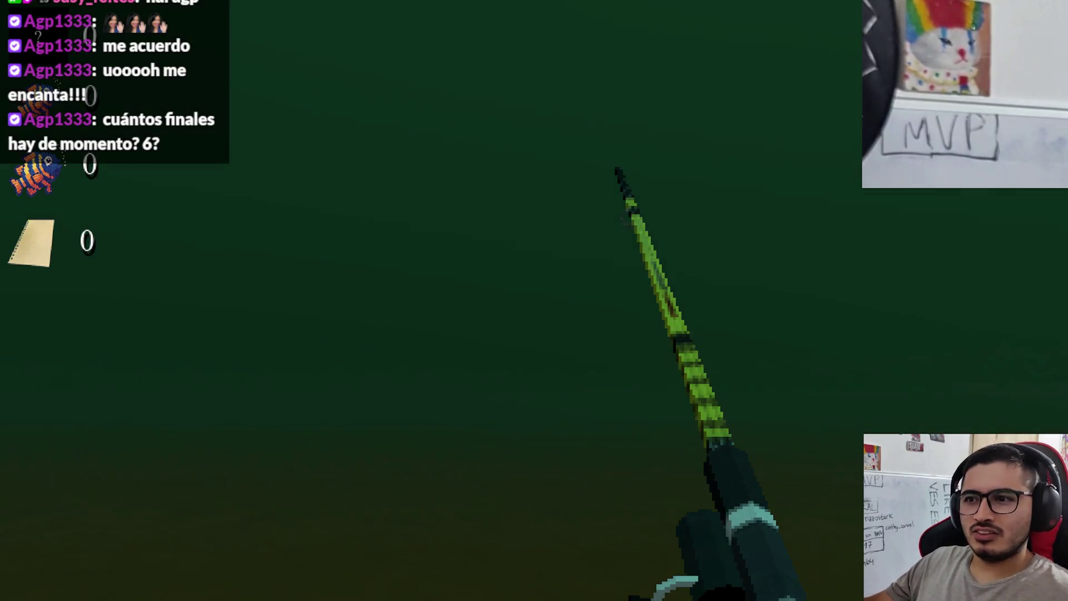
{"action": "left_click", "coordinate": [534, 300]}
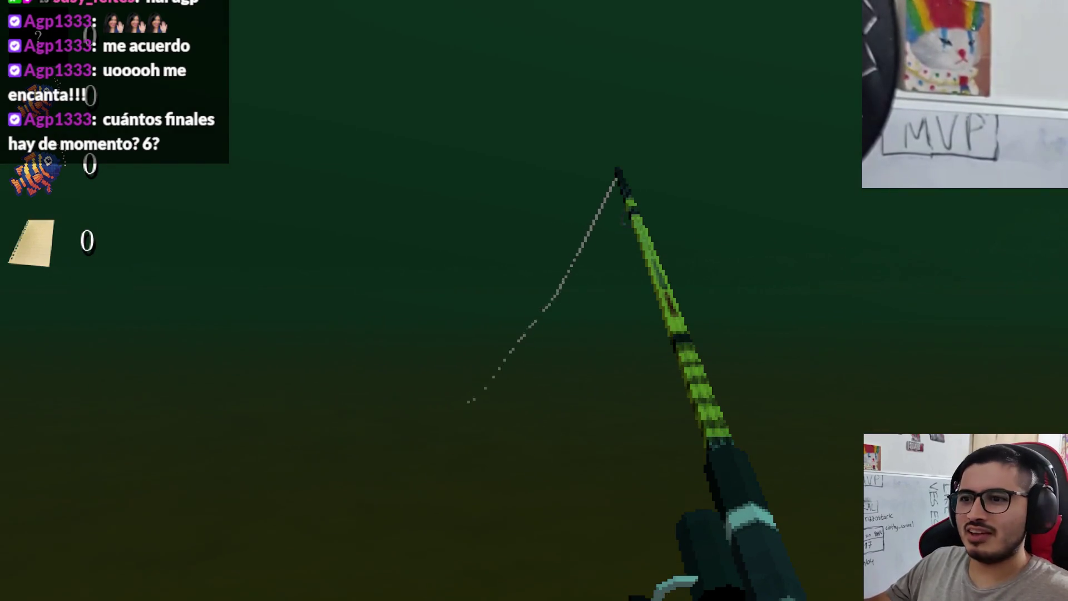
{"action": "left_click", "coordinate": [534, 300]}
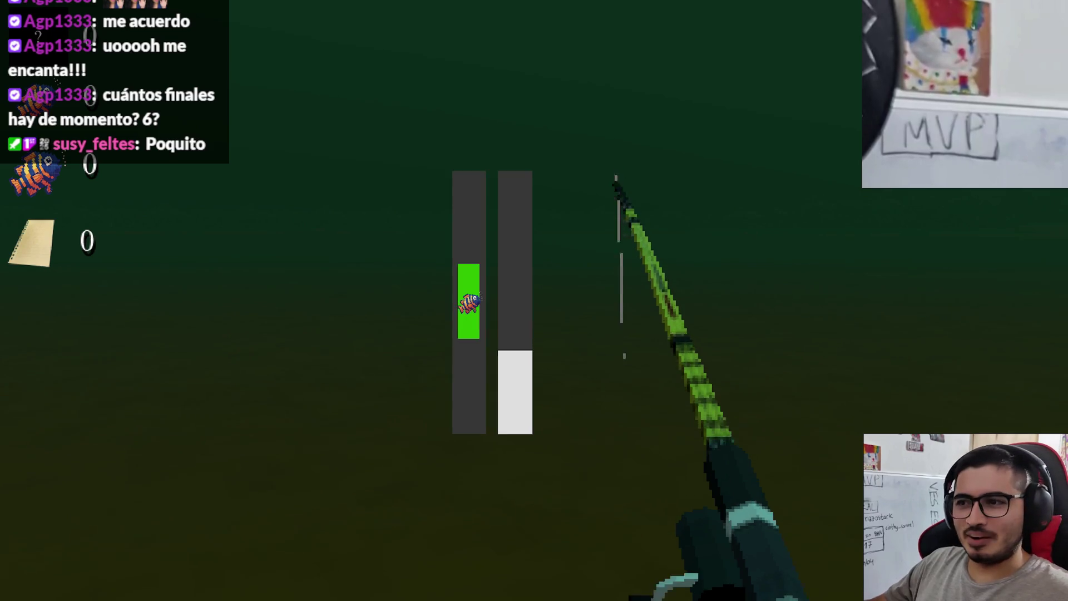
{"action": "left_click_drag", "start_coordinate": [534, 300], "coordinate": [534, 300]}
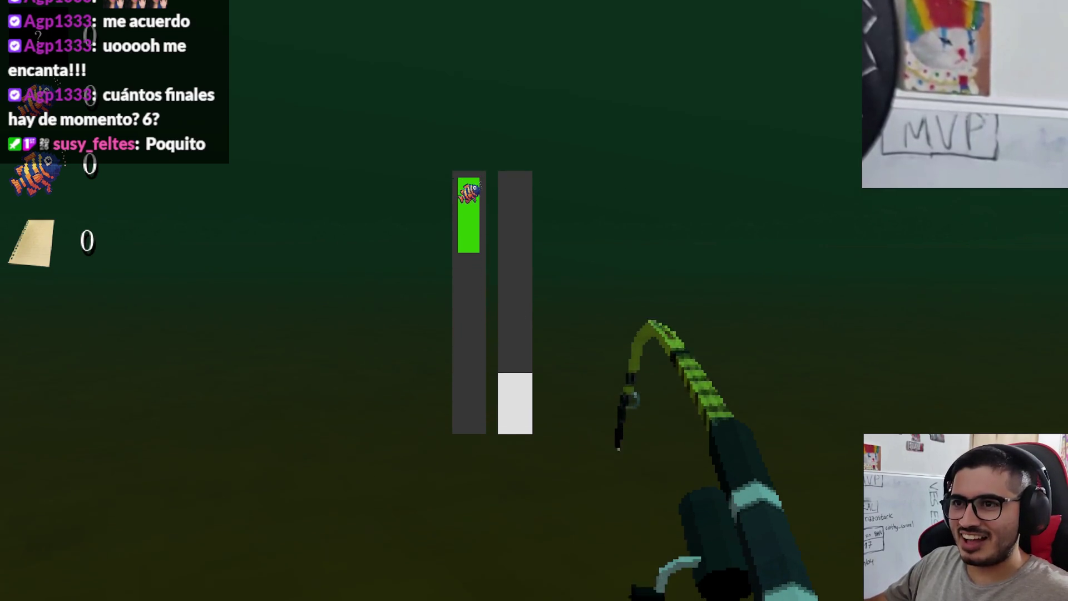
{"action": "left_click", "coordinate": [534, 300]}
{"action": "left_click", "coordinate": [534, 300]}
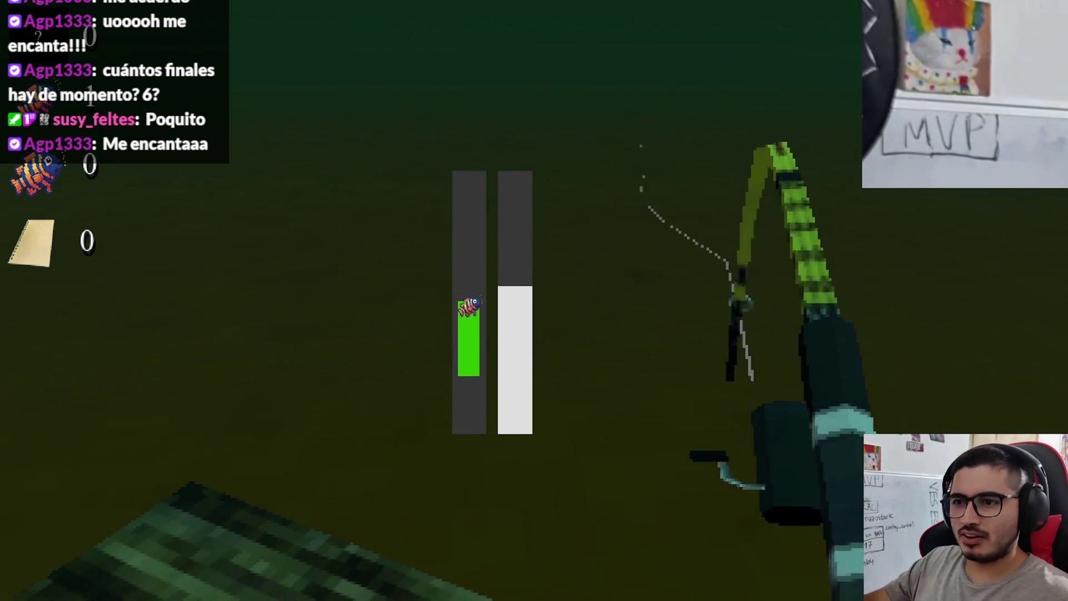
{"action": "left_click", "coordinate": [534, 300]}
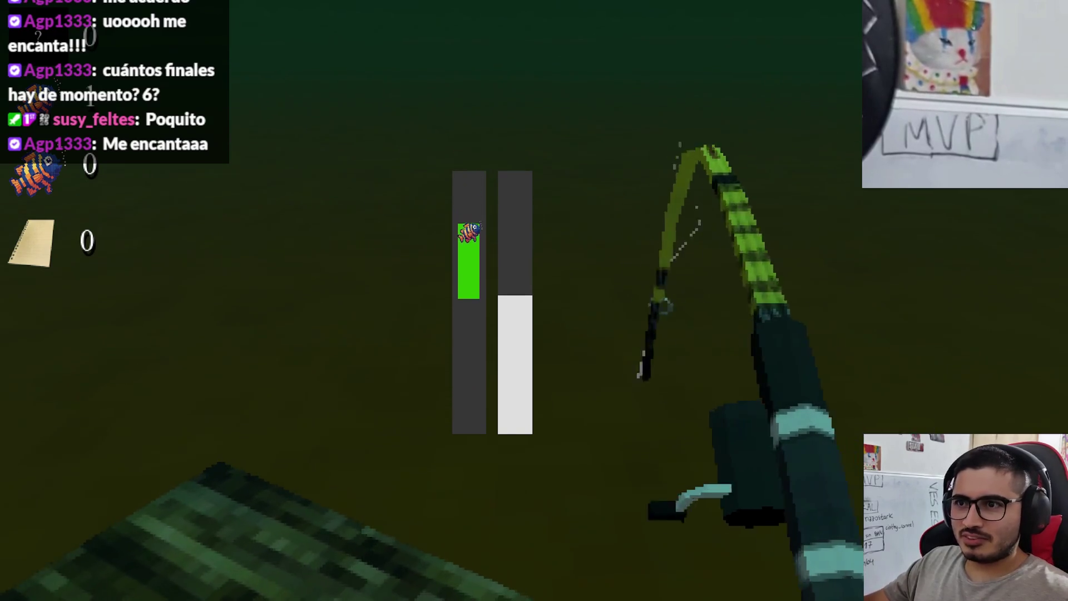
{"action": "left_click", "coordinate": [534, 300]}
{"action": "left_click", "coordinate": [534, 301]}
{"action": "left_click", "coordinate": [534, 300]}
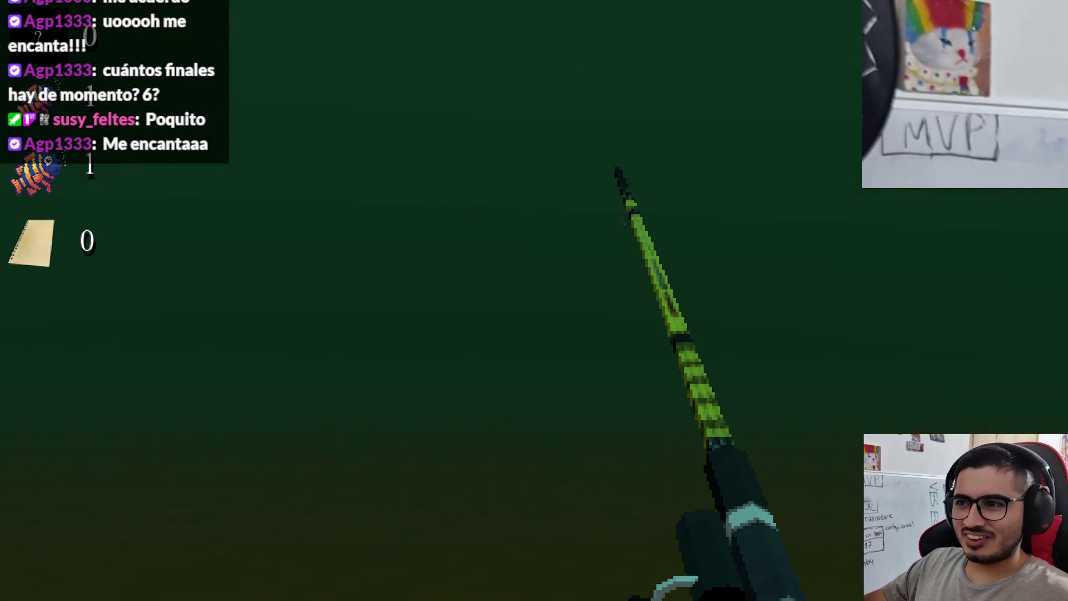
{"action": "key", "text": "alt+F4"}
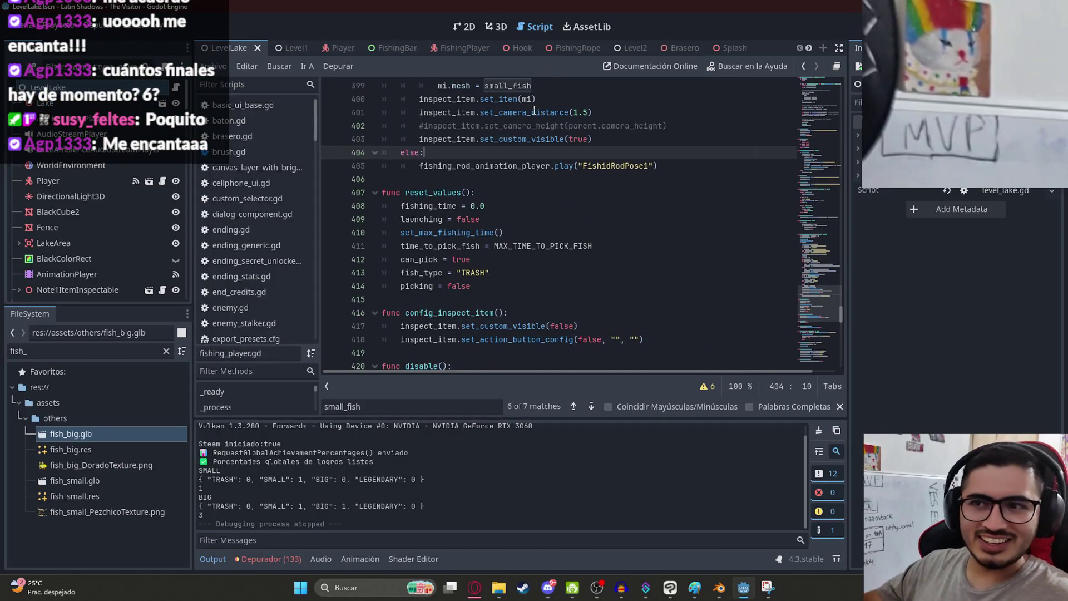
- Return to Blender and view the fish in front orthographic view (numpad 1)
{"action": "left_click", "coordinate": [718, 588]}
{"action": "middle_click_drag", "start_coordinate": [687, 506], "coordinate": [651, 296]}
{"action": "key", "text": "KP_1"}
{"action": "scroll", "coordinate": [690, 265], "scroll_direction": "up", "scroll_amount": 2}
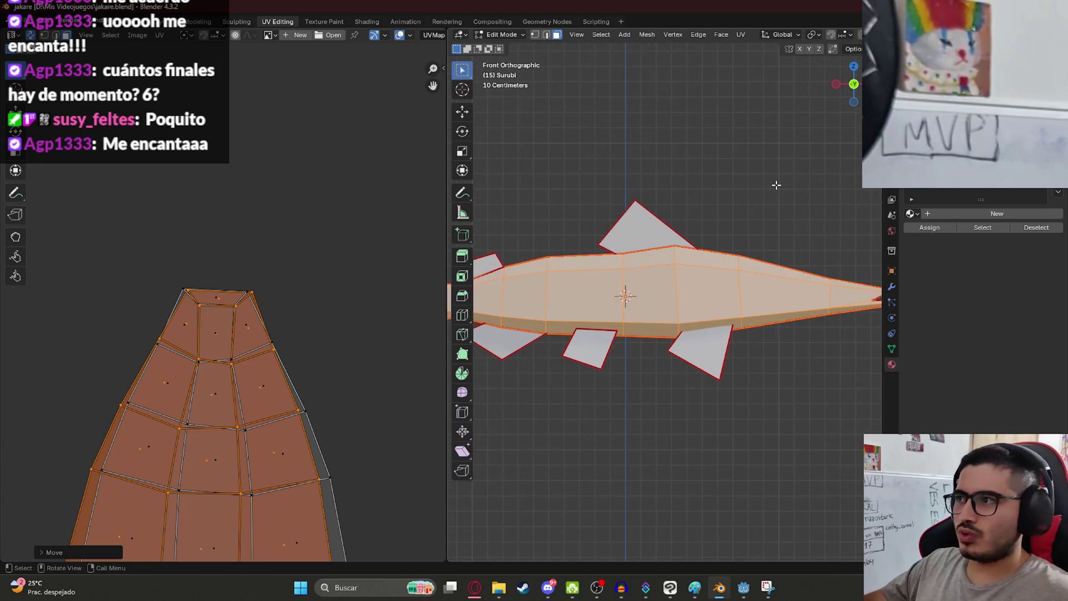
{"action": "scroll", "coordinate": [708, 203], "scroll_direction": "down", "scroll_amount": 3}
- Show SurubiReference and toggle the Surubi mesh visibility to compare it with the reference
{"action": "left_click_drag", "start_coordinate": [1000, 245], "coordinate": [1000, 274]}
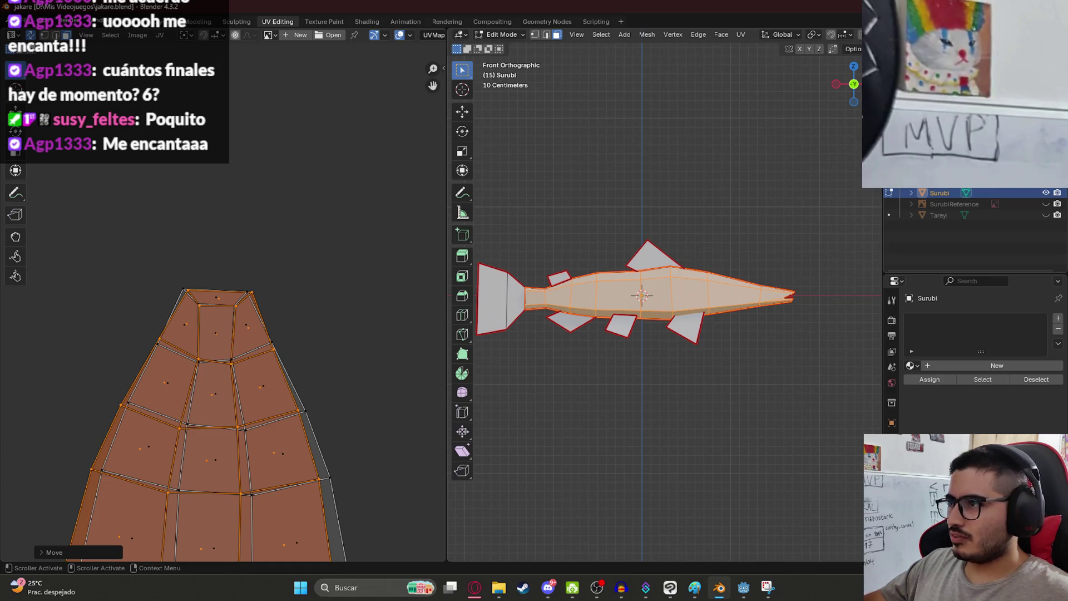
{"action": "left_click", "coordinate": [1047, 194]}
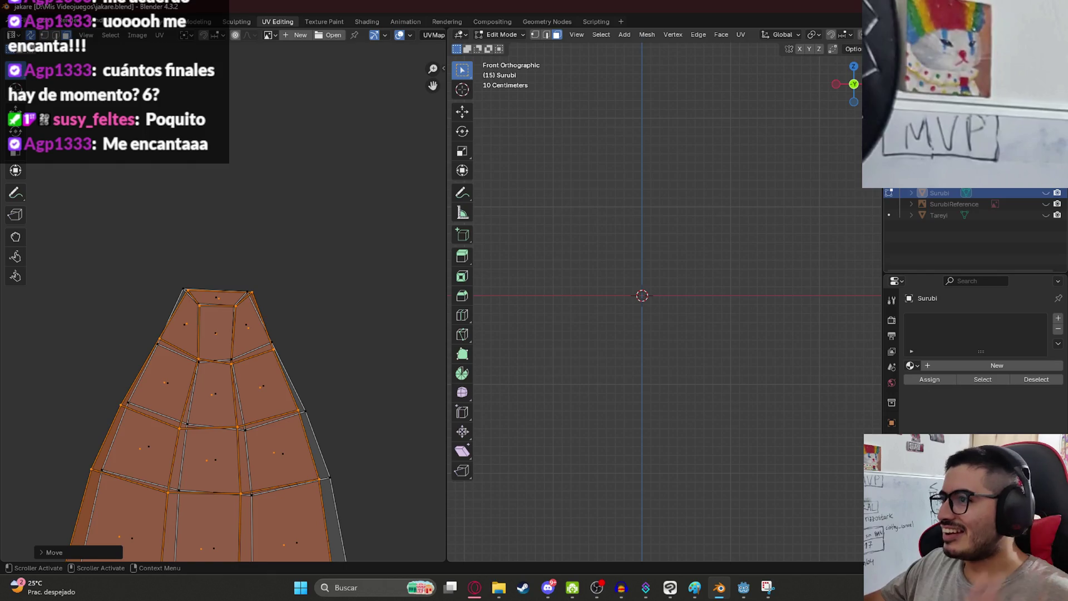
{"action": "left_click", "coordinate": [1046, 205]}
{"action": "scroll", "coordinate": [665, 316], "scroll_direction": "up", "scroll_amount": 3}
{"action": "scroll", "coordinate": [665, 316], "scroll_direction": "down", "scroll_amount": 4}
{"action": "scroll", "coordinate": [663, 333], "scroll_direction": "up", "scroll_amount": 2}
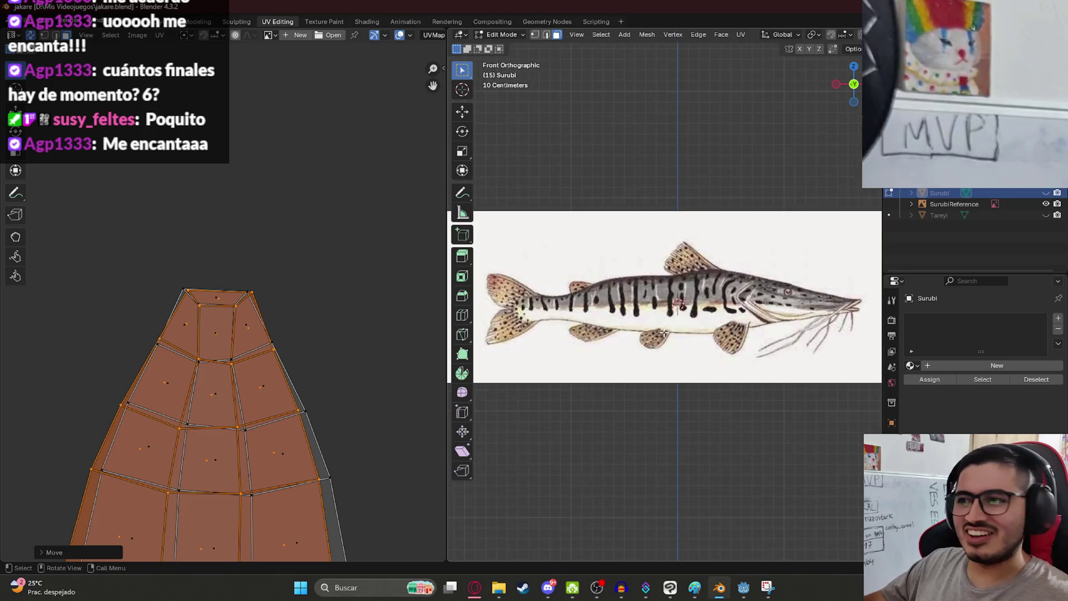
{"action": "scroll", "coordinate": [663, 332], "scroll_direction": "up", "scroll_amount": 2}
{"action": "scroll", "coordinate": [705, 349], "scroll_direction": "down", "scroll_amount": 3}
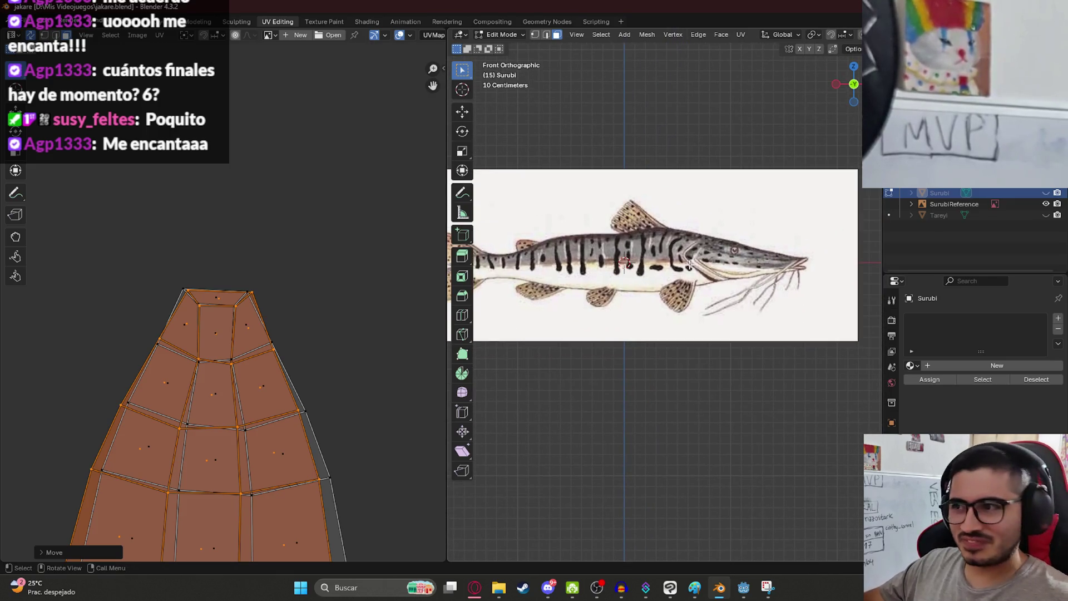
{"action": "left_click", "coordinate": [1045, 194]}
{"action": "left_click", "coordinate": [1046, 195]}
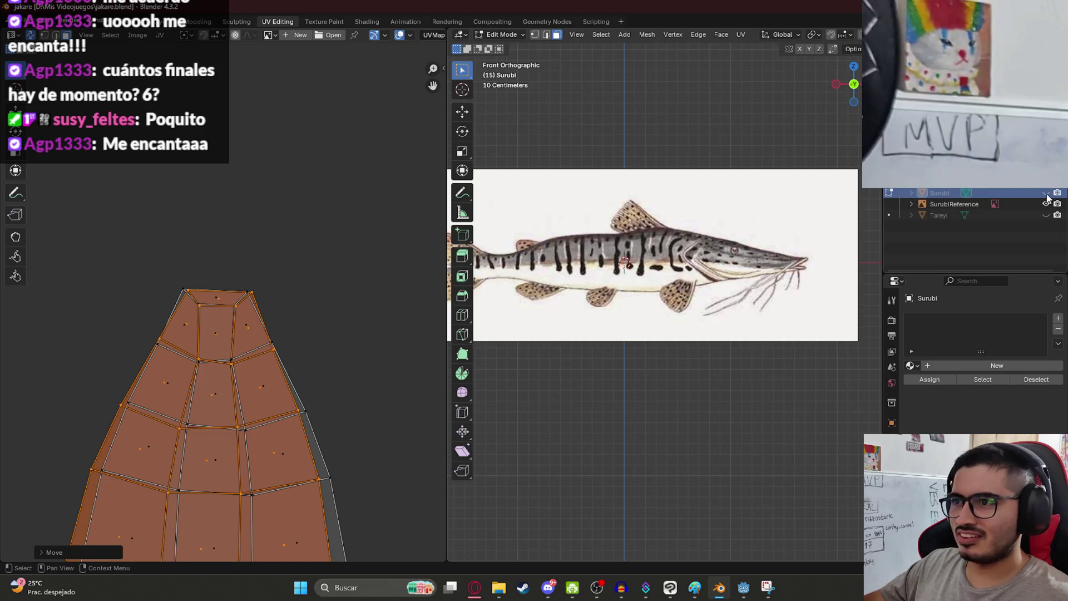
{"action": "left_click", "coordinate": [1046, 193]}
{"action": "scroll", "coordinate": [617, 294], "scroll_direction": "down", "scroll_amount": 2}
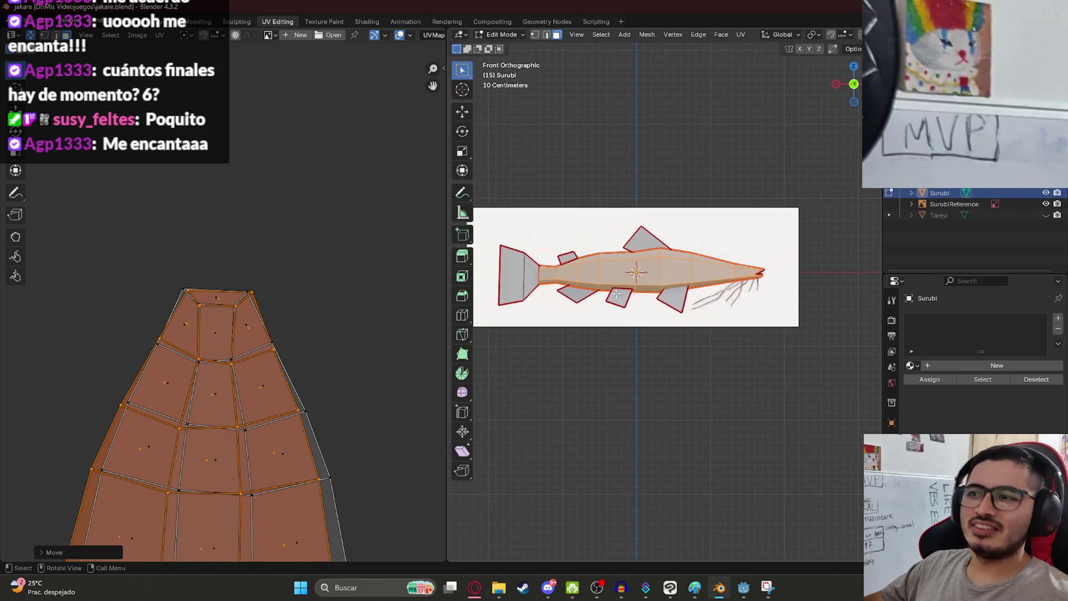
- Save jakare.blend, select the whole fish-body UV island, and switch to the web browser
{"action": "key", "text": "ctrl+s"}
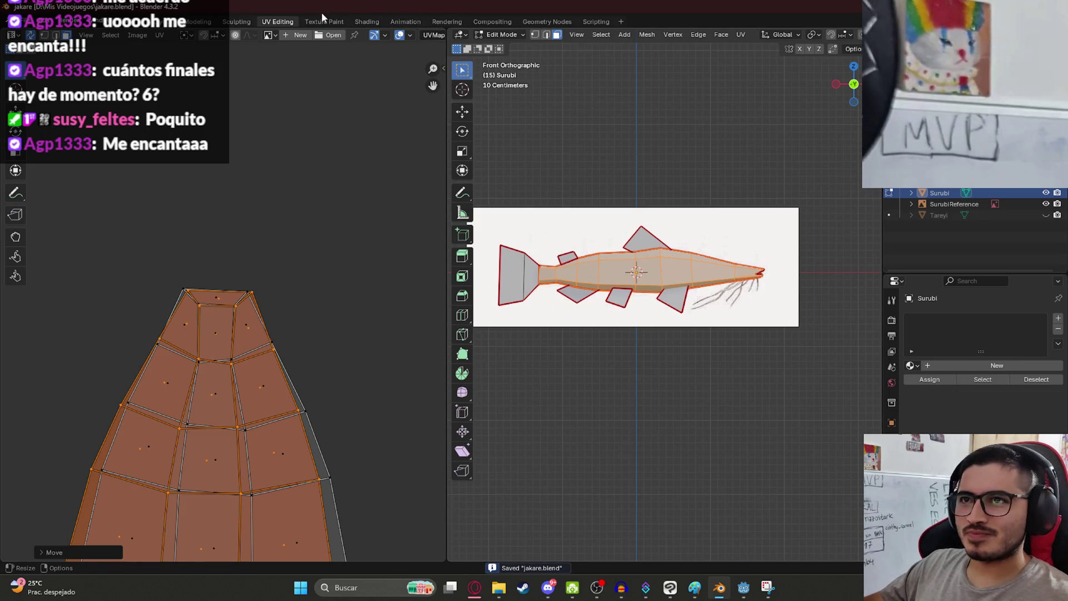
{"action": "scroll", "coordinate": [322, 366], "scroll_direction": "down", "scroll_amount": 6}
{"action": "scroll", "coordinate": [218, 302], "scroll_direction": "up", "scroll_amount": 5}
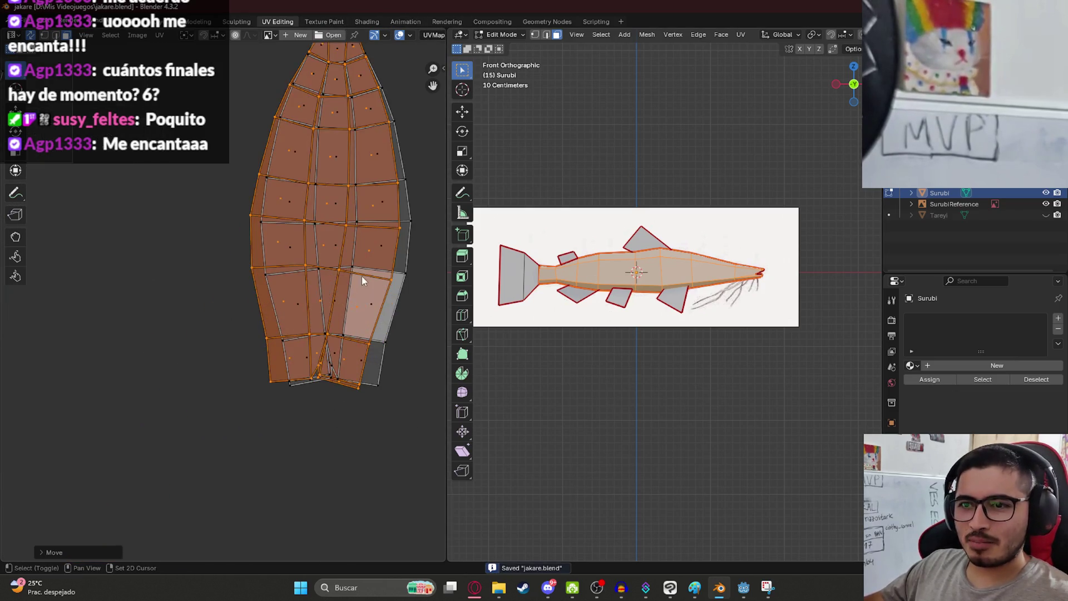
{"action": "middle_click_drag", "start_coordinate": [362, 276], "coordinate": [253, 436]}
{"action": "left_click", "coordinate": [304, 470]}
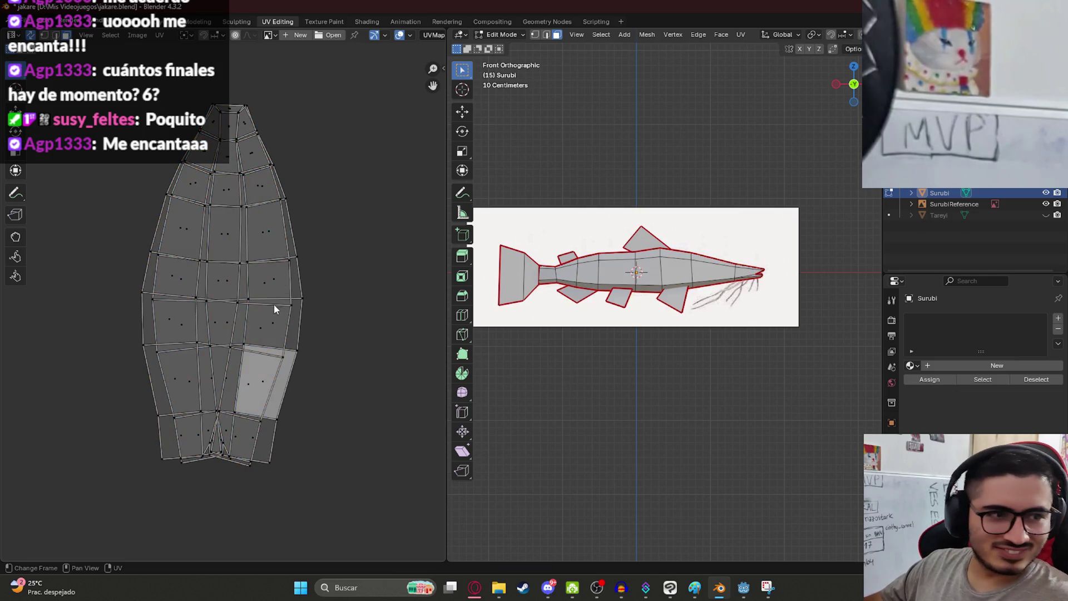
{"action": "scroll", "coordinate": [275, 297], "scroll_direction": "down", "scroll_amount": 3}
{"action": "key", "text": "l"}
{"action": "key", "text": "g"}
{"action": "key", "text": "Escape"}
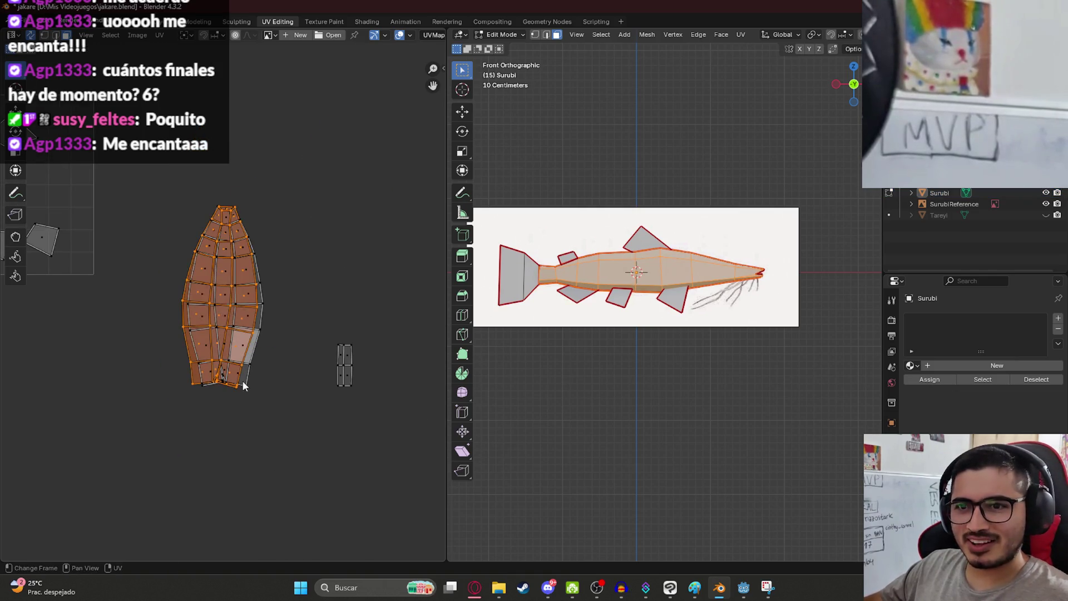
{"action": "scroll", "coordinate": [250, 406], "scroll_direction": "up", "scroll_amount": 4}
{"action": "left_click", "coordinate": [474, 587]}
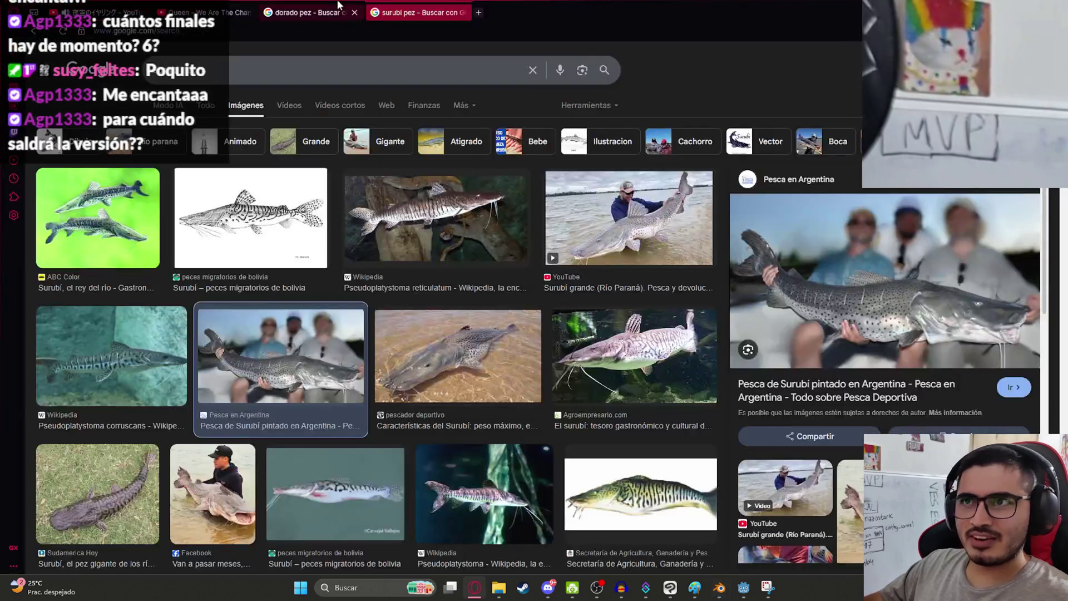
- Open your own YouTube channel in a new tab from the account menu
{"action": "left_click", "coordinate": [225, 6]}
{"action": "left_click", "coordinate": [1045, 56]}
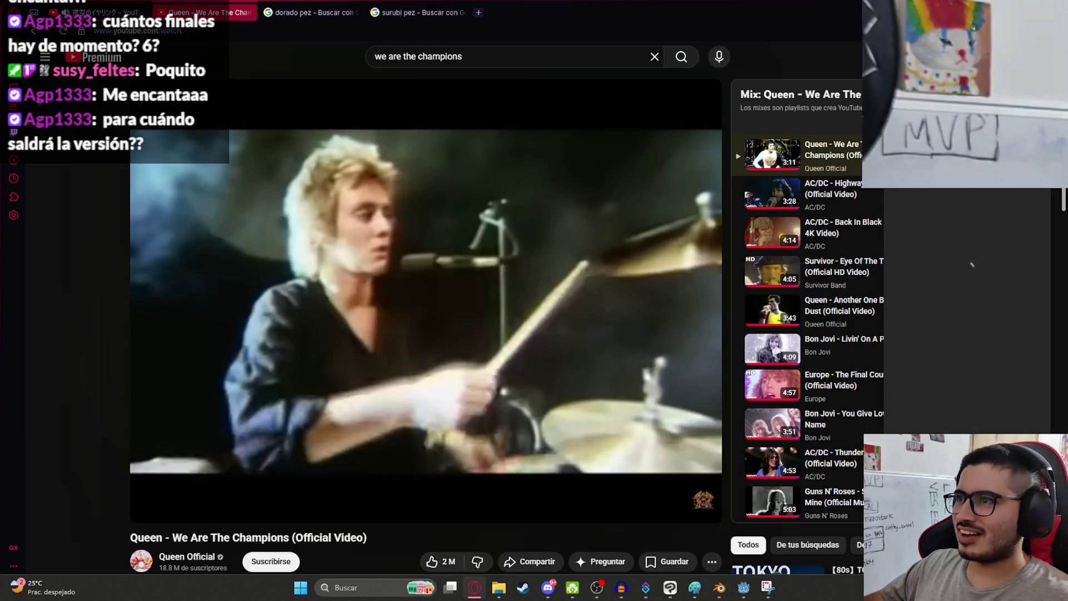
{"action": "middle_click", "coordinate": [946, 140]}
{"action": "left_click", "coordinate": [282, 5]}
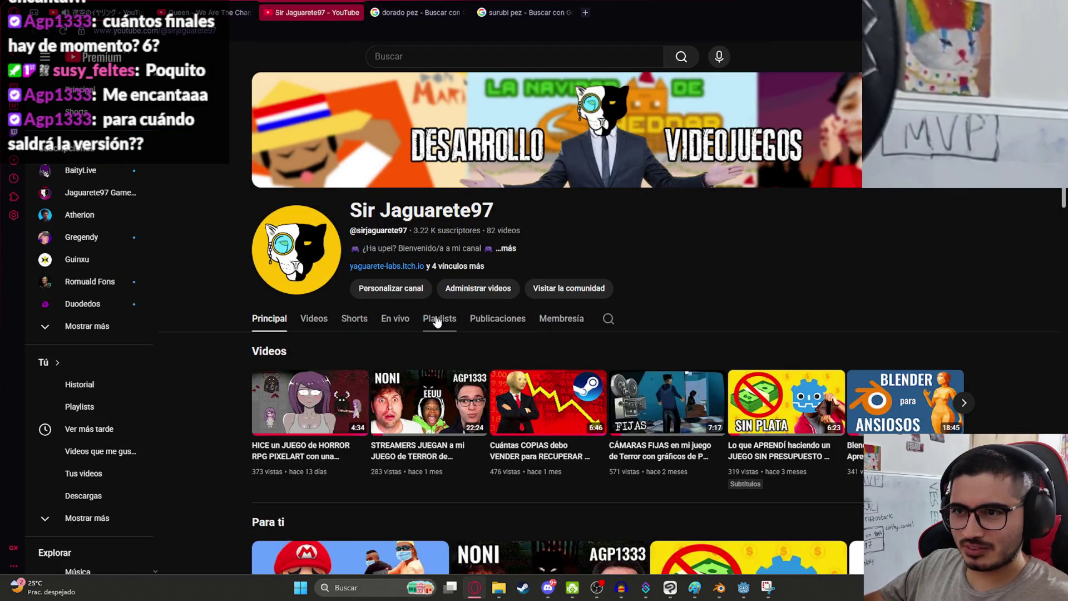
- Start the first video of the 'Gameplays de Latin Shadows' playlist and pause it at the beginning
{"action": "left_click", "coordinate": [437, 322]}
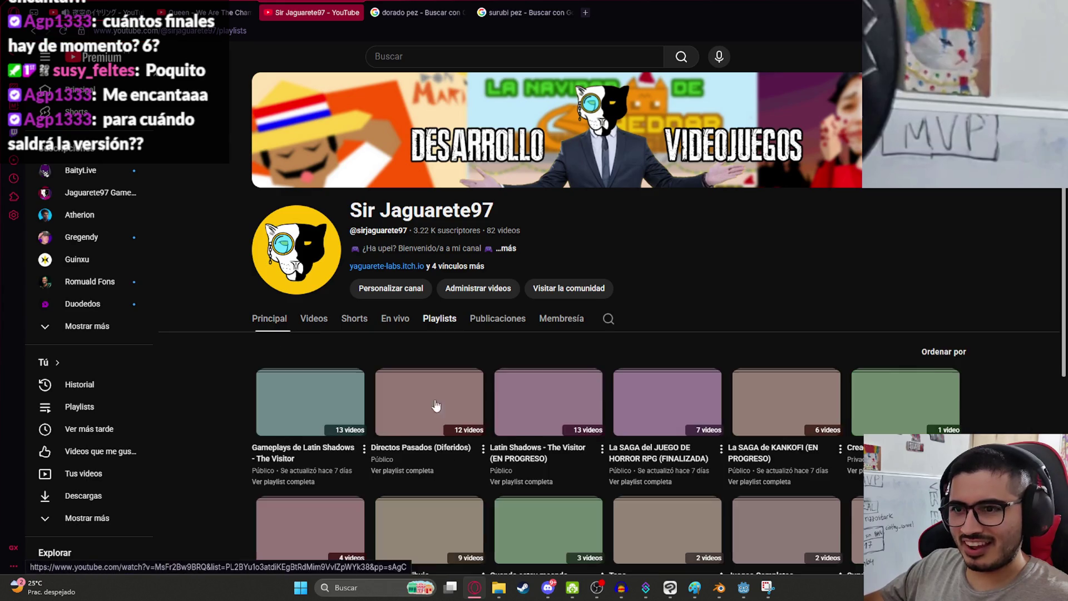
{"action": "scroll", "coordinate": [83, 423], "scroll_direction": "down", "scroll_amount": 3}
{"action": "scroll", "coordinate": [310, 356], "scroll_direction": "down", "scroll_amount": 3}
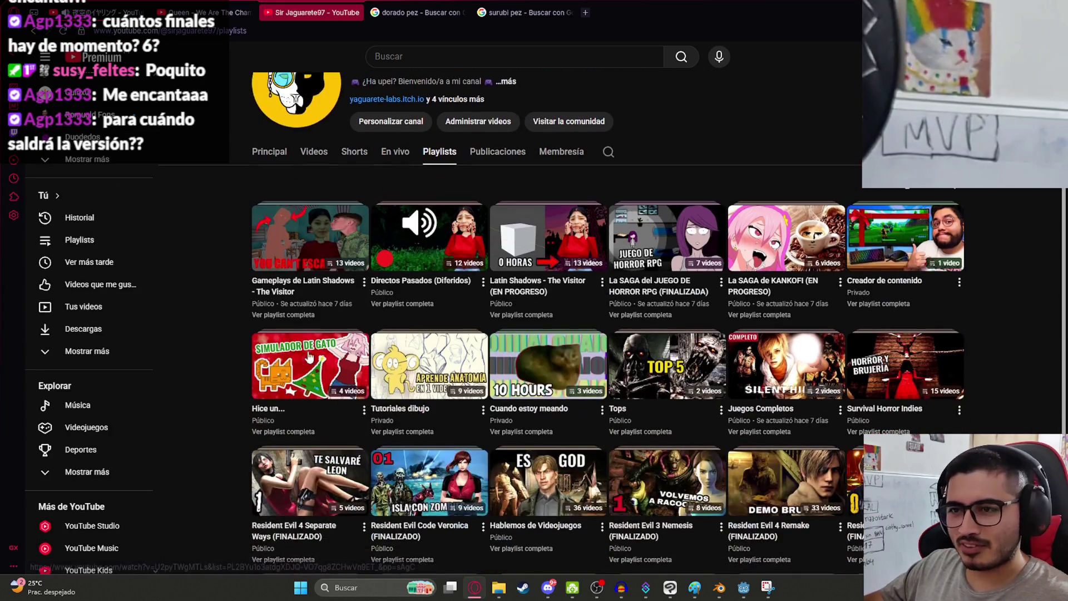
{"action": "left_click", "coordinate": [309, 238]}
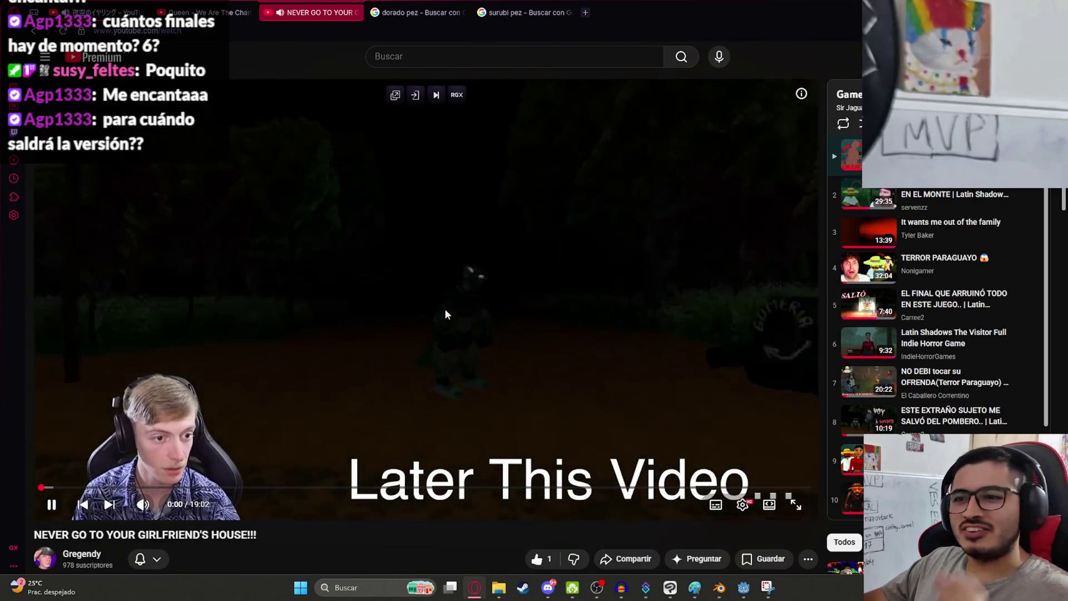
{"action": "left_click", "coordinate": [545, 265]}
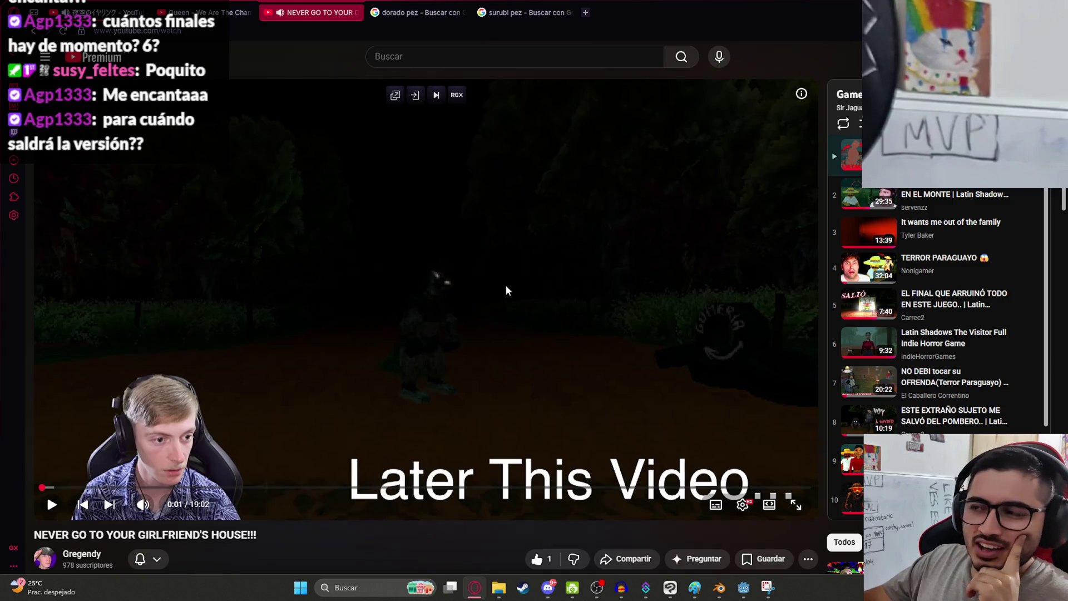
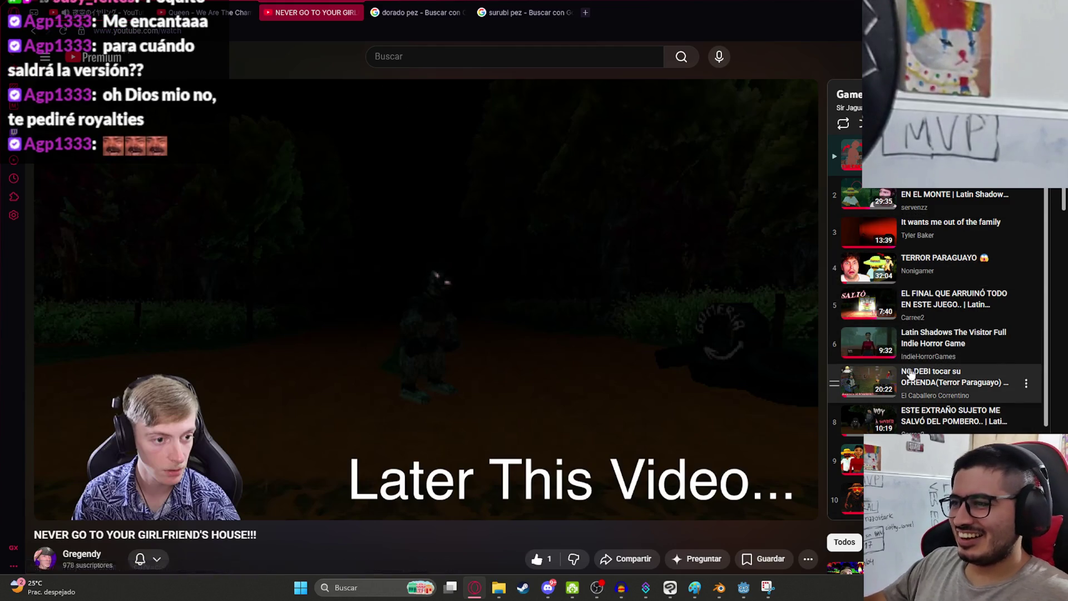
- Play '¿EL POMBERITO? EL VERDADERO JUEGO DE TERROR PARAGUAYO' from the playlist and pause it at 0:12
{"action": "left_click", "coordinate": [948, 341]}
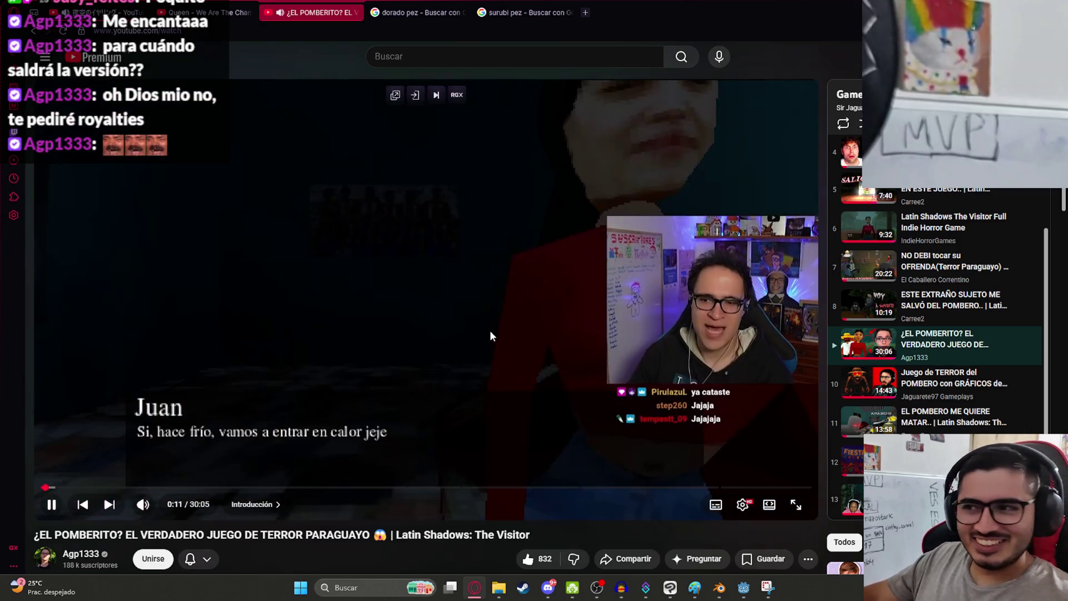
{"action": "left_click", "coordinate": [501, 355]}
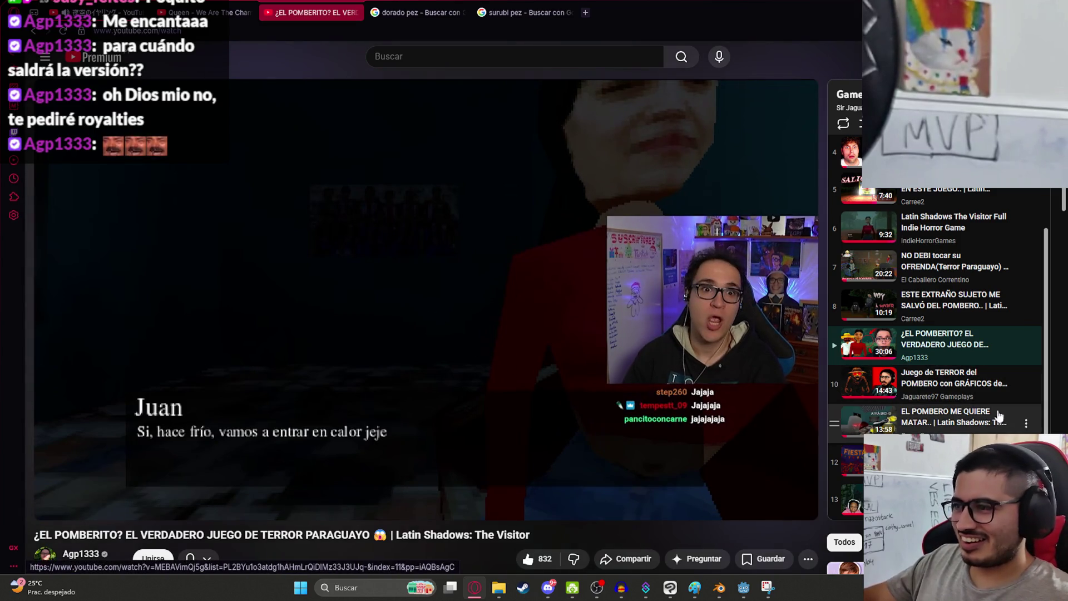
{"action": "scroll", "coordinate": [998, 416], "scroll_direction": "up", "scroll_amount": 2}
{"action": "scroll", "coordinate": [998, 416], "scroll_direction": "down", "scroll_amount": 8}
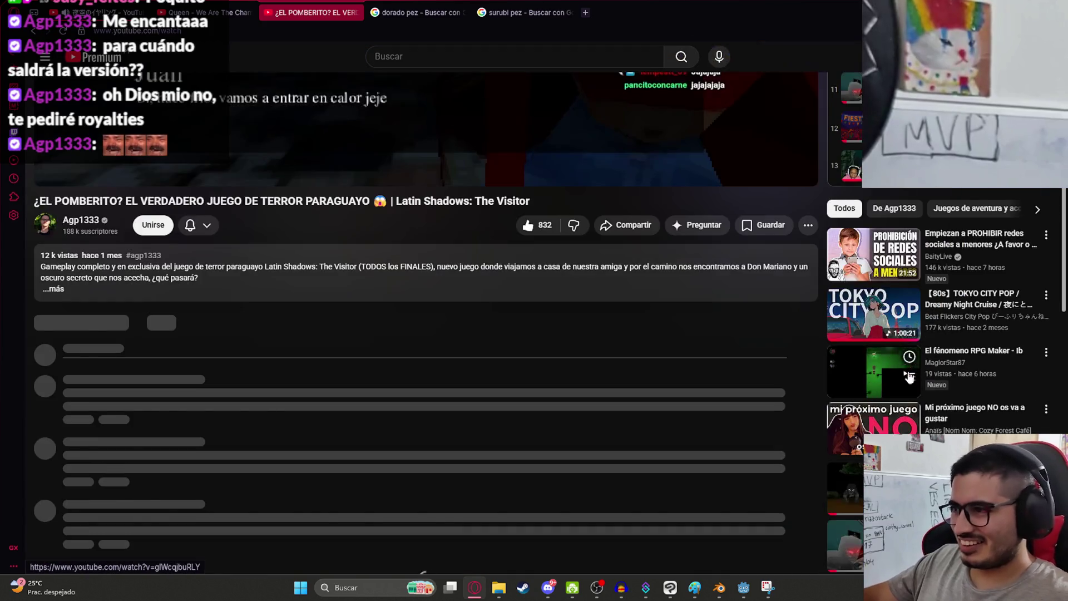
{"action": "scroll", "coordinate": [909, 377], "scroll_direction": "up", "scroll_amount": 5}
{"action": "scroll", "coordinate": [829, 390], "scroll_direction": "down", "scroll_amount": 3}
{"action": "scroll", "coordinate": [829, 389], "scroll_direction": "up", "scroll_amount": 3}
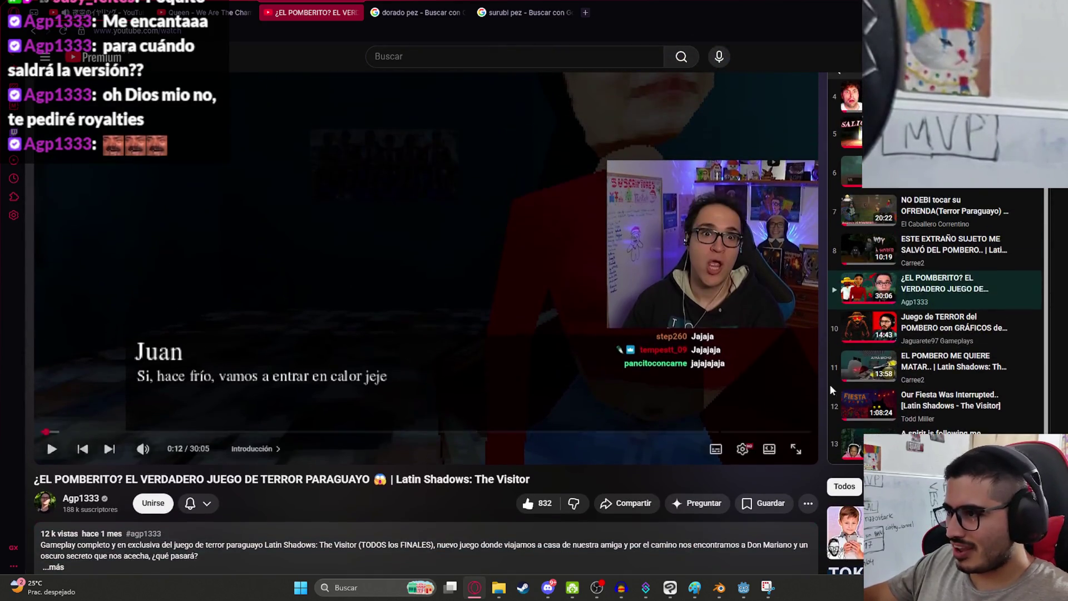
{"action": "scroll", "coordinate": [827, 338], "scroll_direction": "up", "scroll_amount": 2}
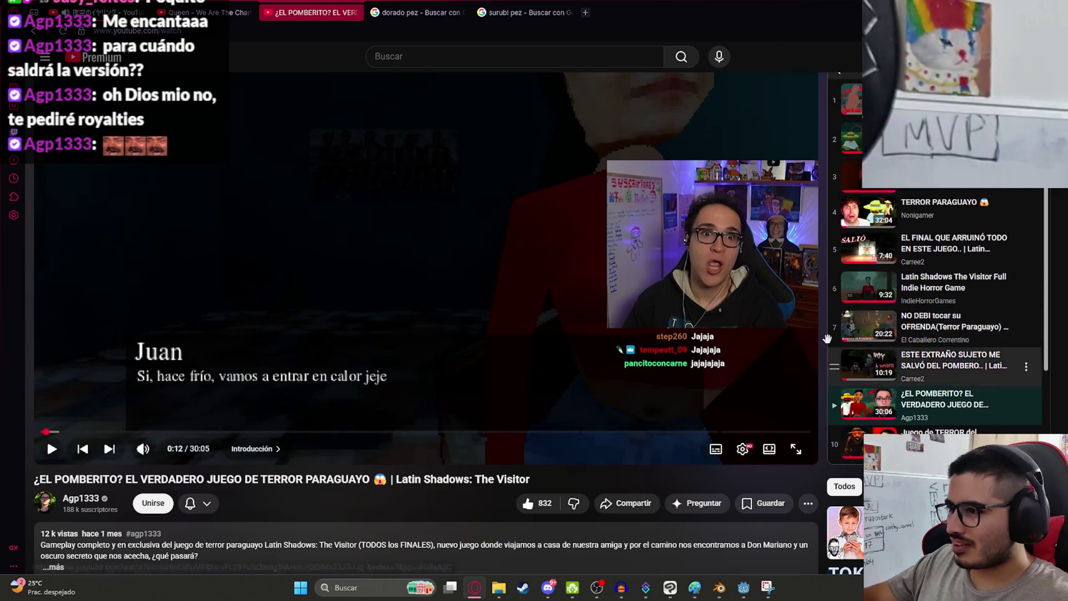
{"action": "scroll", "coordinate": [489, 295], "scroll_direction": "down", "scroll_amount": 5}
{"action": "scroll", "coordinate": [497, 322], "scroll_direction": "up", "scroll_amount": 6}
{"action": "scroll", "coordinate": [944, 361], "scroll_direction": "down", "scroll_amount": 2}
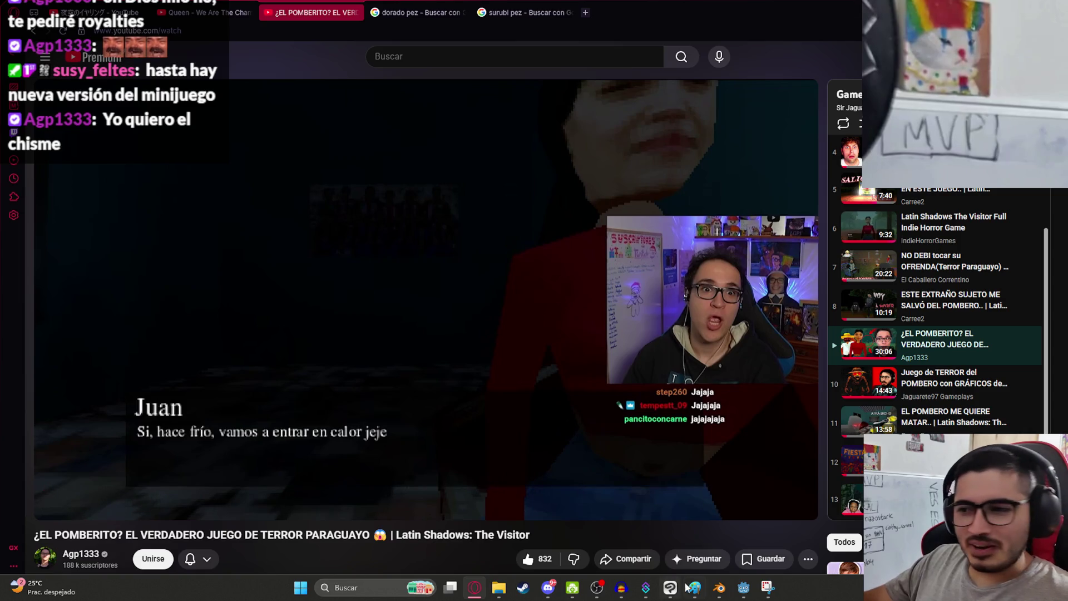
{"action": "mouse_move", "coordinate": [720, 590]}
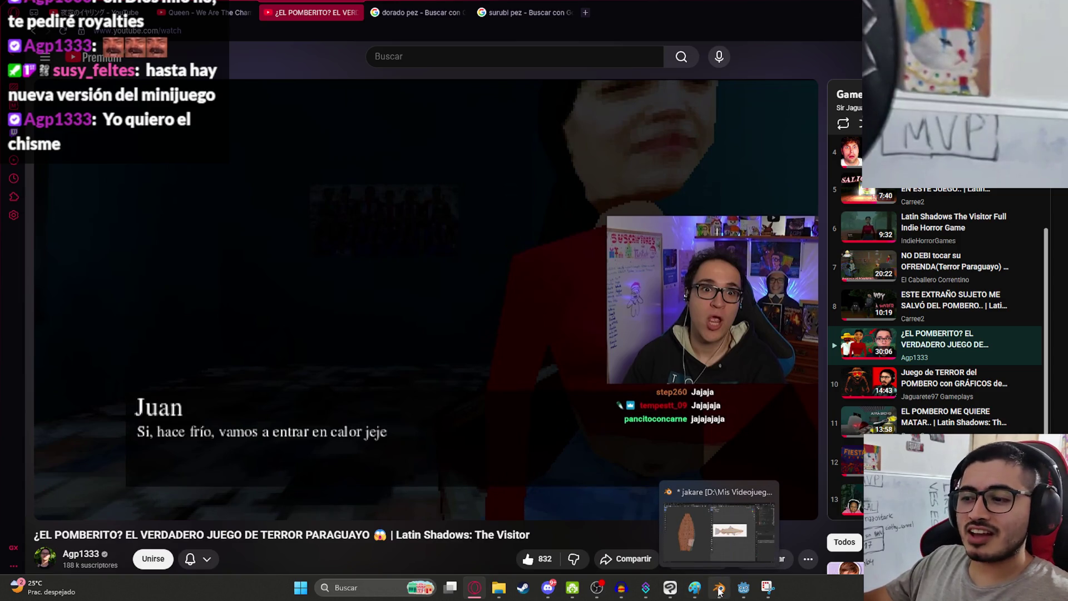
- Return to the Blender jakare project and scale, rotate and move the body UV island
{"action": "left_click", "coordinate": [720, 587]}
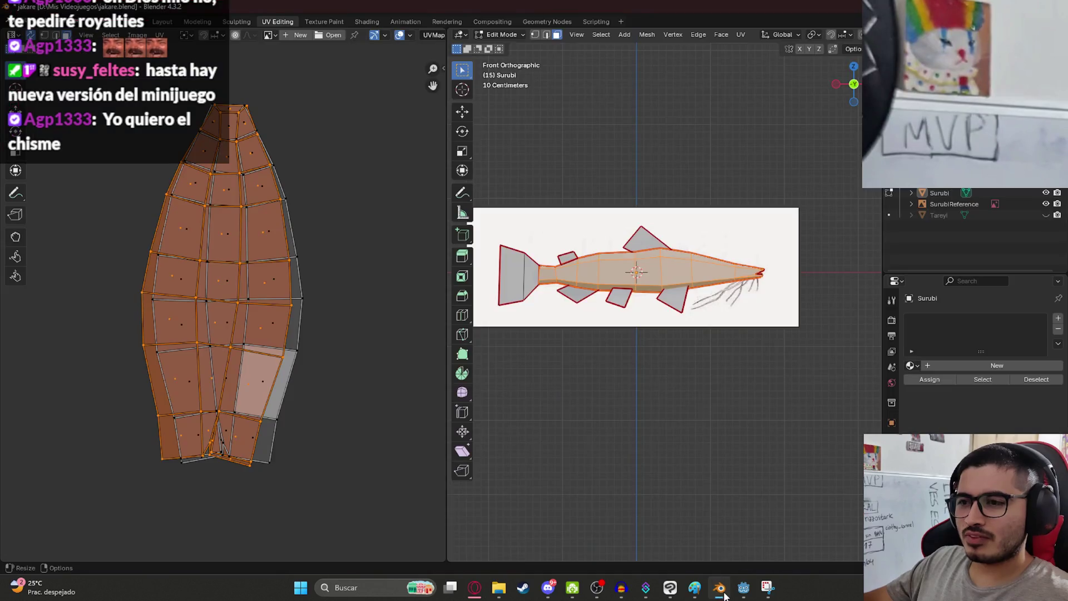
{"action": "scroll", "coordinate": [196, 308], "scroll_direction": "down", "scroll_amount": 2}
{"action": "key", "text": "s"}
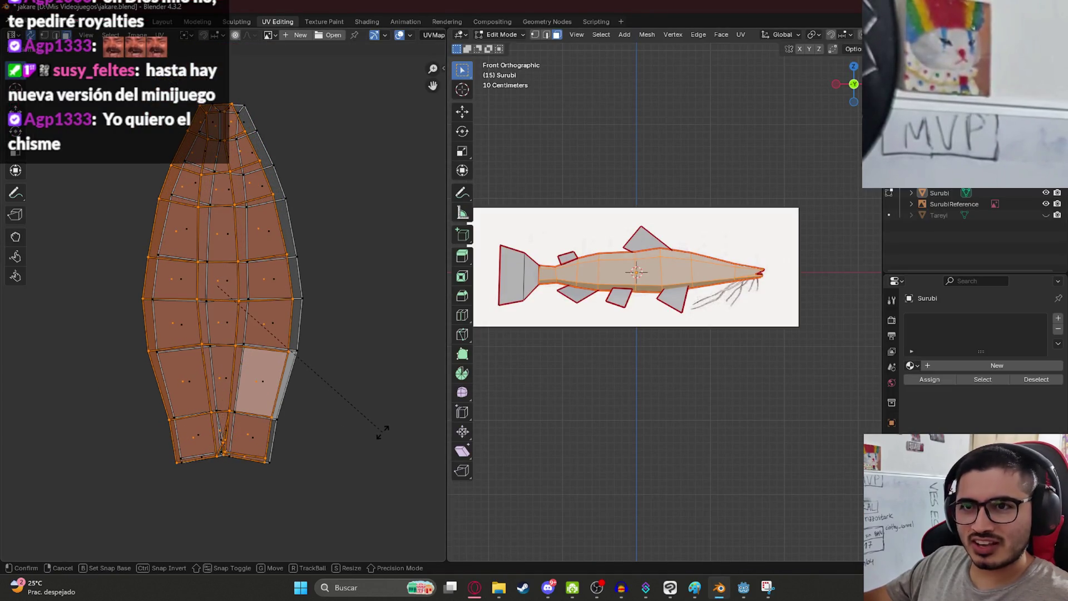
{"action": "left_click", "coordinate": [382, 436]}
{"action": "key", "text": "r"}
{"action": "left_click", "coordinate": [325, 296]}
{"action": "scroll", "coordinate": [232, 271], "scroll_direction": "up", "scroll_amount": 5}
{"action": "key", "text": "g"}
{"action": "left_click", "coordinate": [266, 238]}
- Keep rotating and moving the body island to fit it beside the fin islands
{"action": "key", "text": "r"}
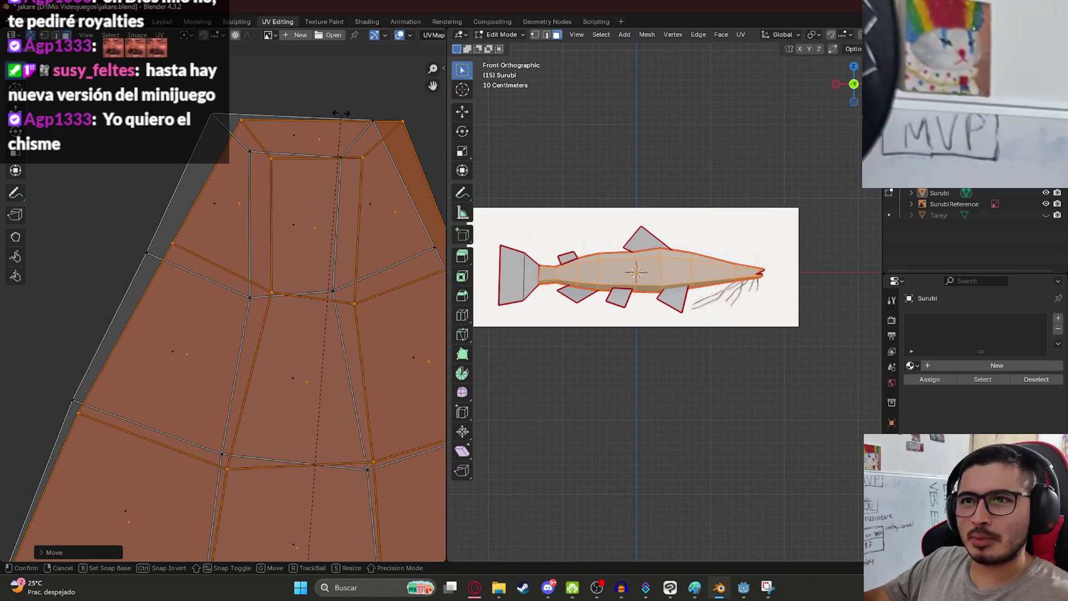
{"action": "left_click", "coordinate": [343, 113]}
{"action": "middle_click_drag", "start_coordinate": [300, 143], "coordinate": [231, 295]}
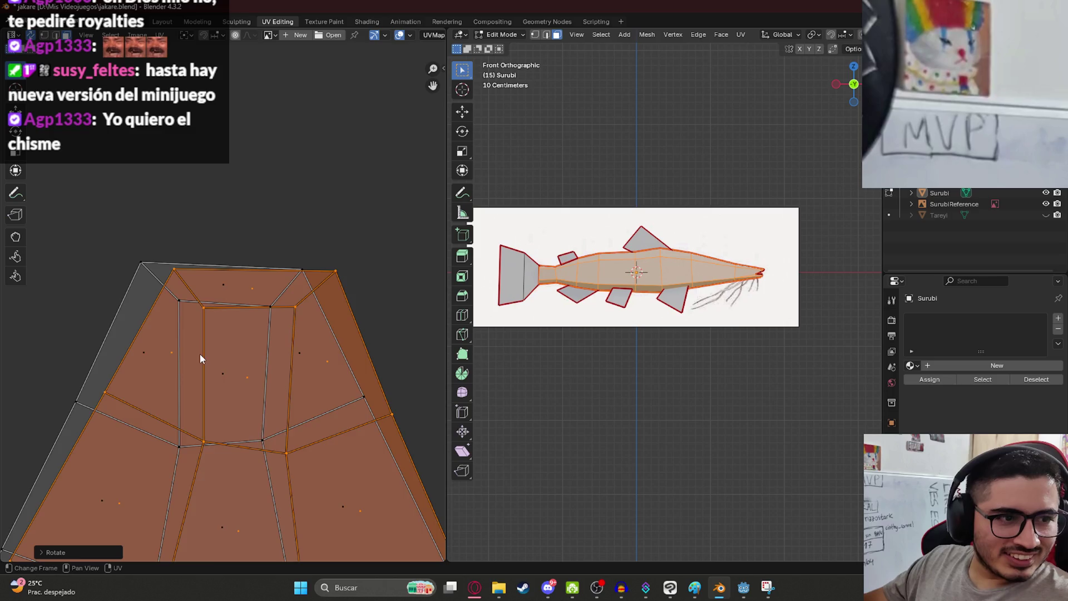
{"action": "scroll", "coordinate": [258, 351], "scroll_direction": "up", "scroll_amount": 2}
{"action": "key", "text": "g"}
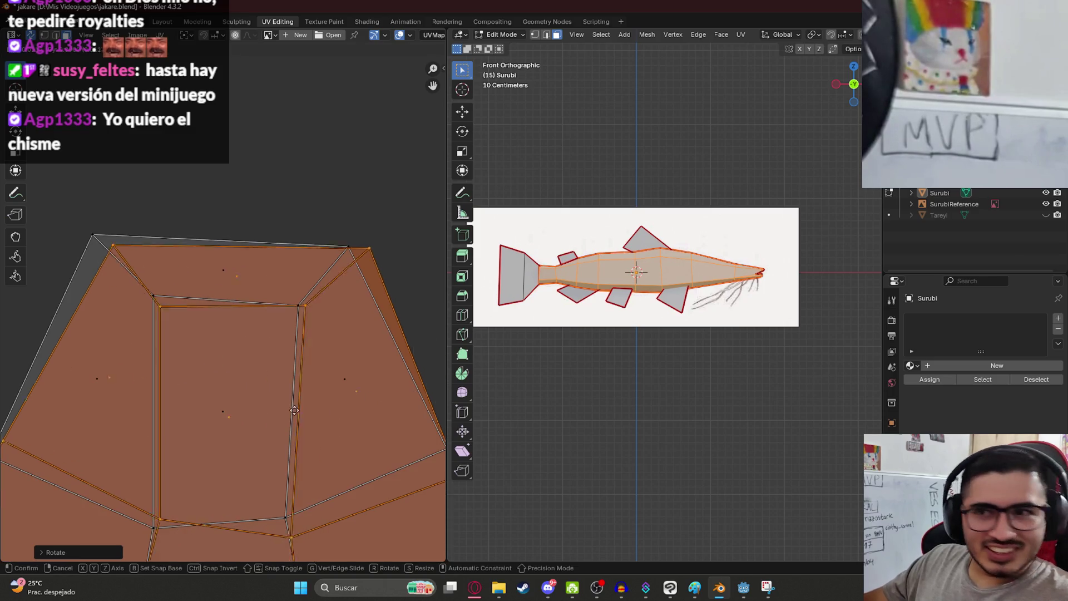
{"action": "left_click", "coordinate": [302, 380]}
{"action": "key", "text": "r"}
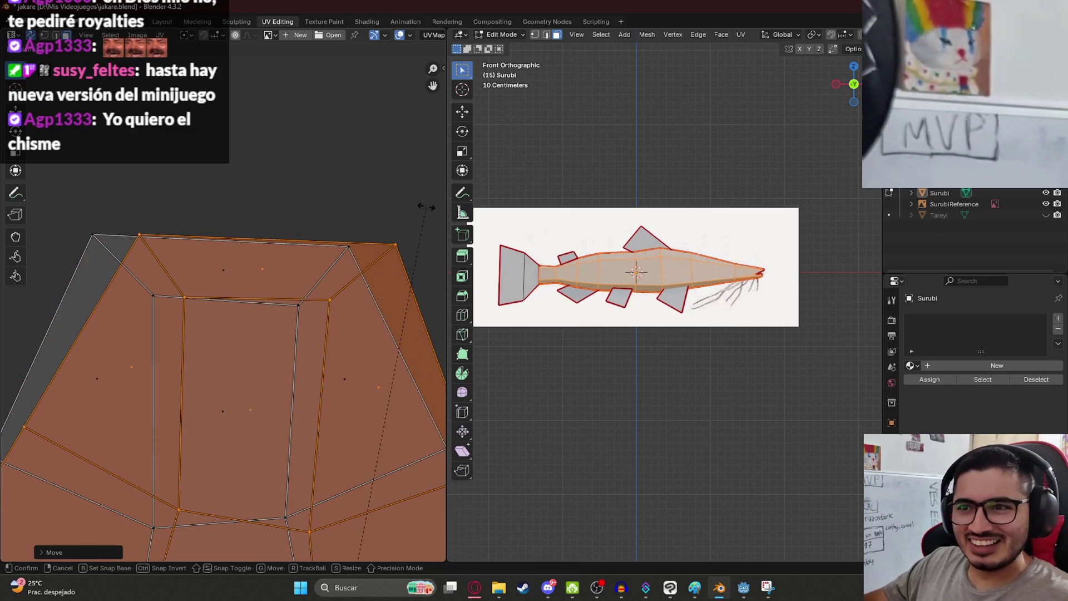
{"action": "left_click", "coordinate": [362, 217]}
{"action": "key", "text": "g"}
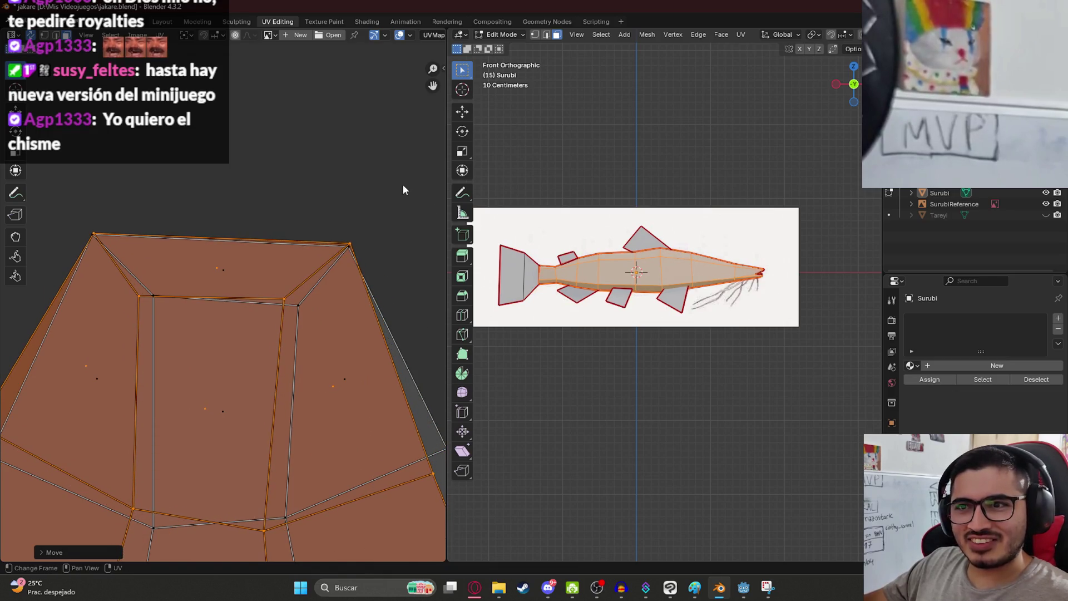
{"action": "left_click", "coordinate": [355, 235]}
{"action": "key", "text": "r"}
{"action": "left_click", "coordinate": [21, 222]}
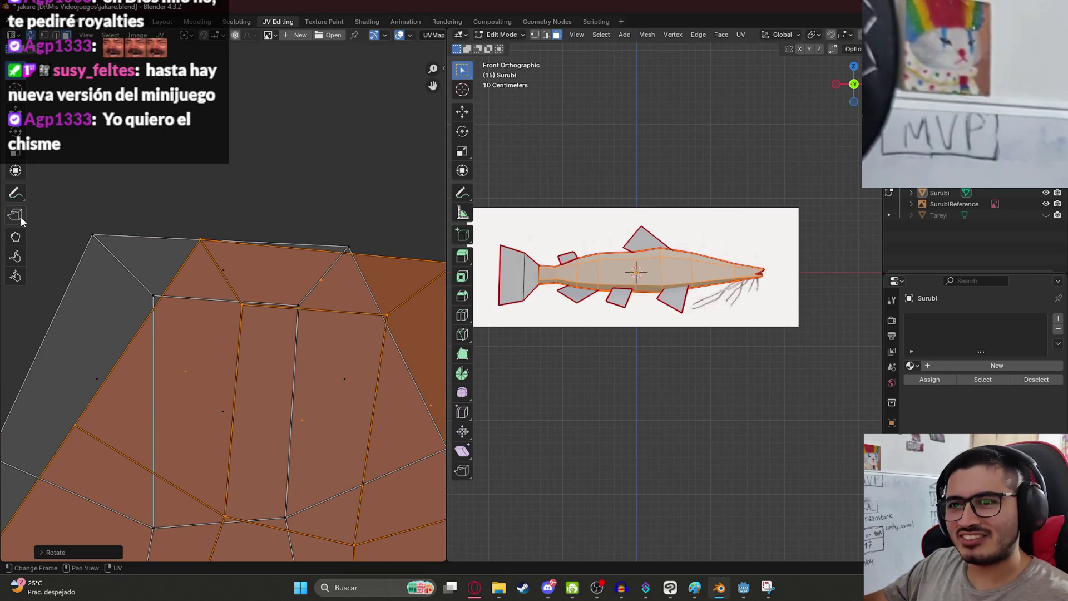
- Undo the last transforms, reposition the island and cancel a further rotation
{"action": "key", "text": "ctrl+z"}
{"action": "key", "text": "ctrl+z"}
{"action": "key", "text": "ctrl+z"}
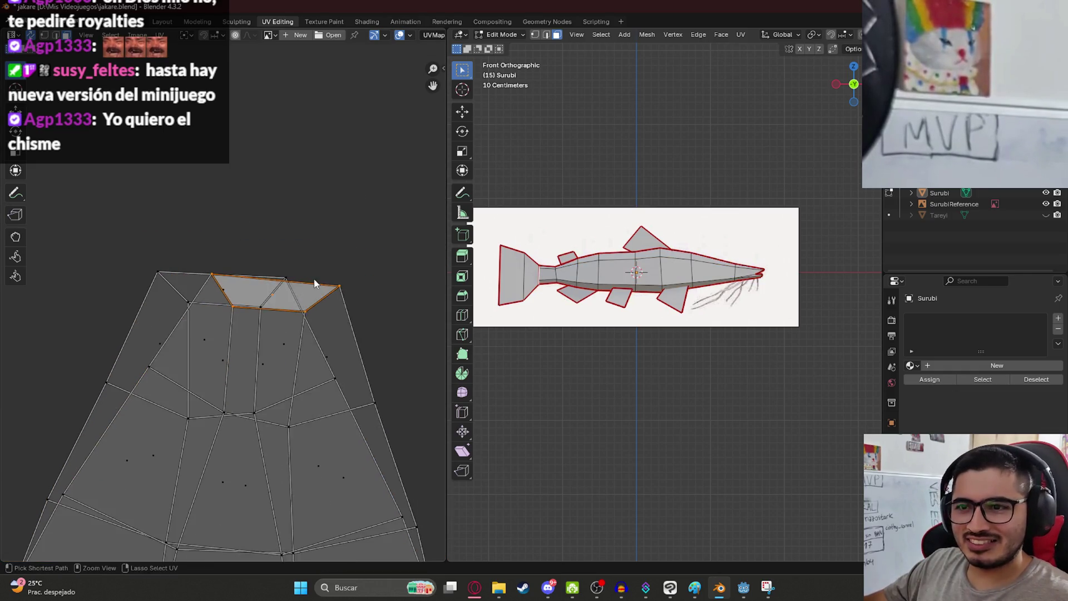
{"action": "key", "text": "g"}
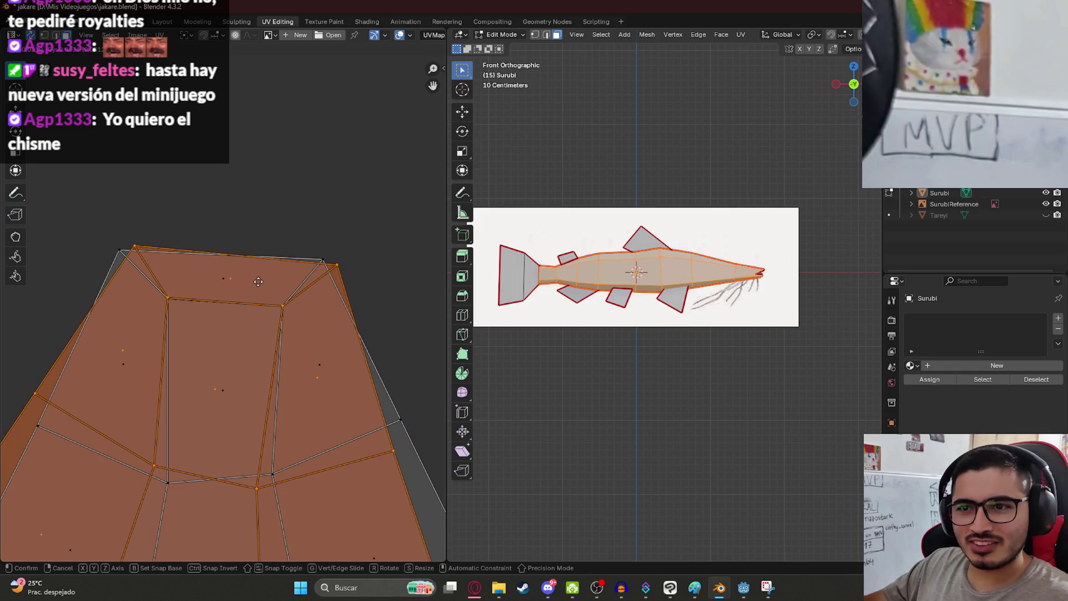
{"action": "left_click", "coordinate": [389, 299]}
{"action": "key", "text": "r"}
{"action": "right_click", "coordinate": [376, 261]}
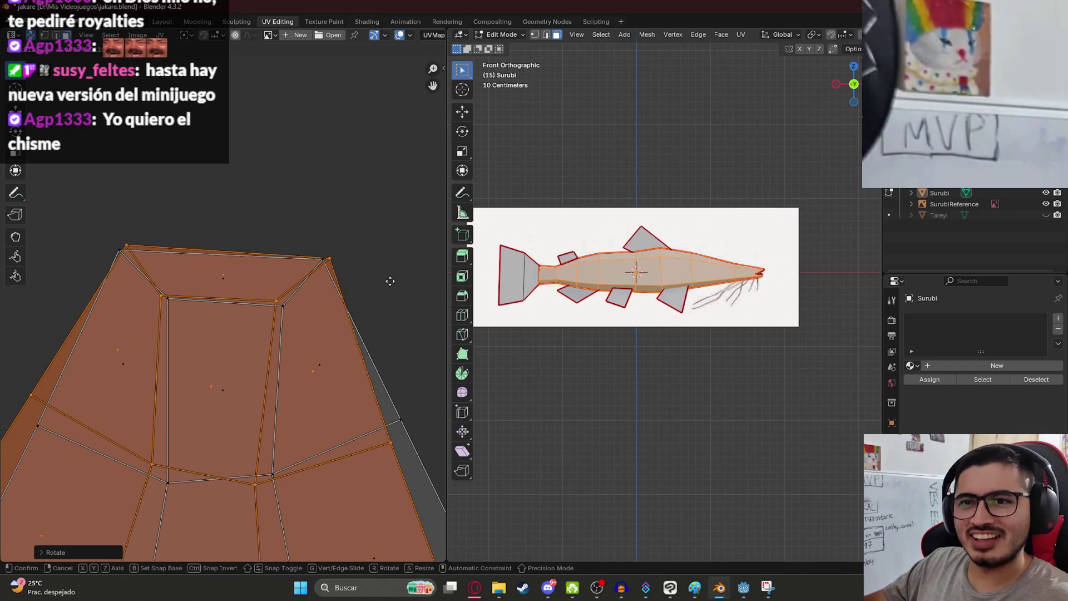
{"action": "scroll", "coordinate": [392, 313], "scroll_direction": "down", "scroll_amount": 8}
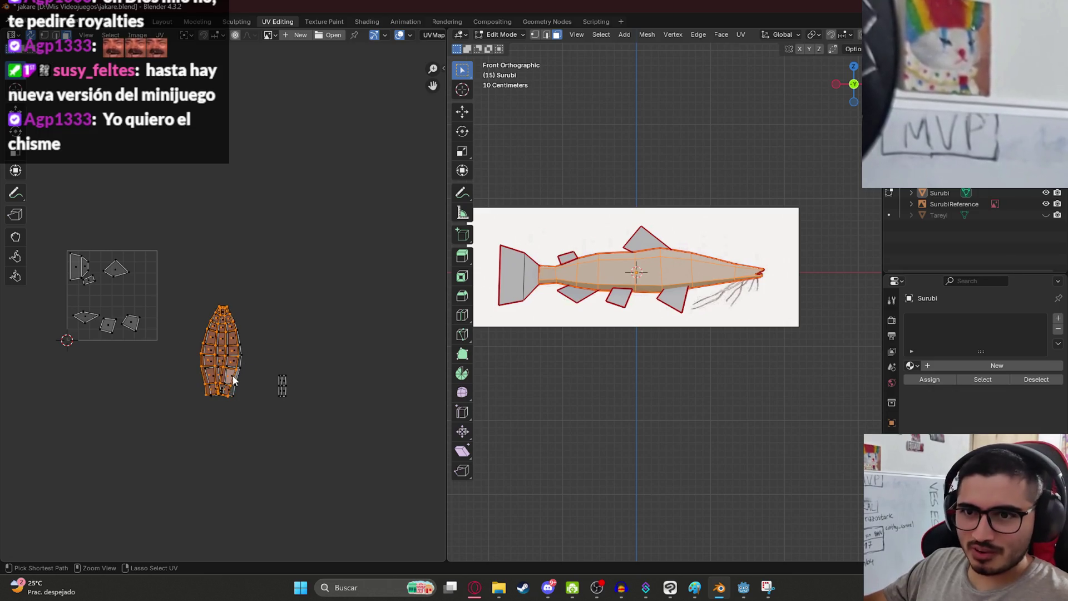
- Separate the orange body island from the grey one and place it over the grey island
{"action": "scroll", "coordinate": [221, 392], "scroll_direction": "up", "scroll_amount": 5}
{"action": "scroll", "coordinate": [236, 404], "scroll_direction": "down", "scroll_amount": 5}
{"action": "scroll", "coordinate": [222, 377], "scroll_direction": "up", "scroll_amount": 4}
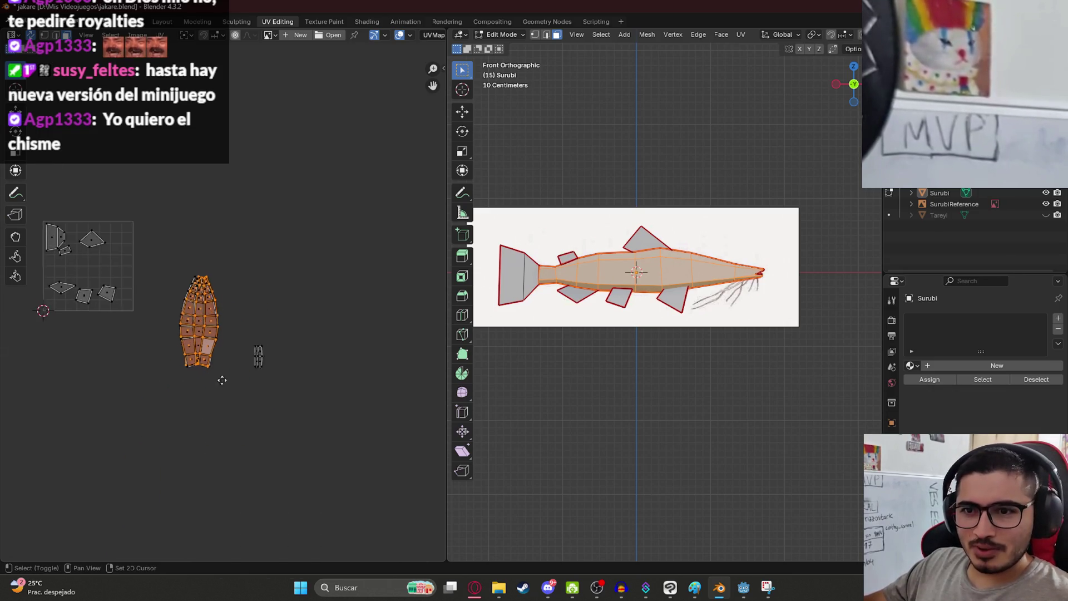
{"action": "key", "text": "ctrl+p"}
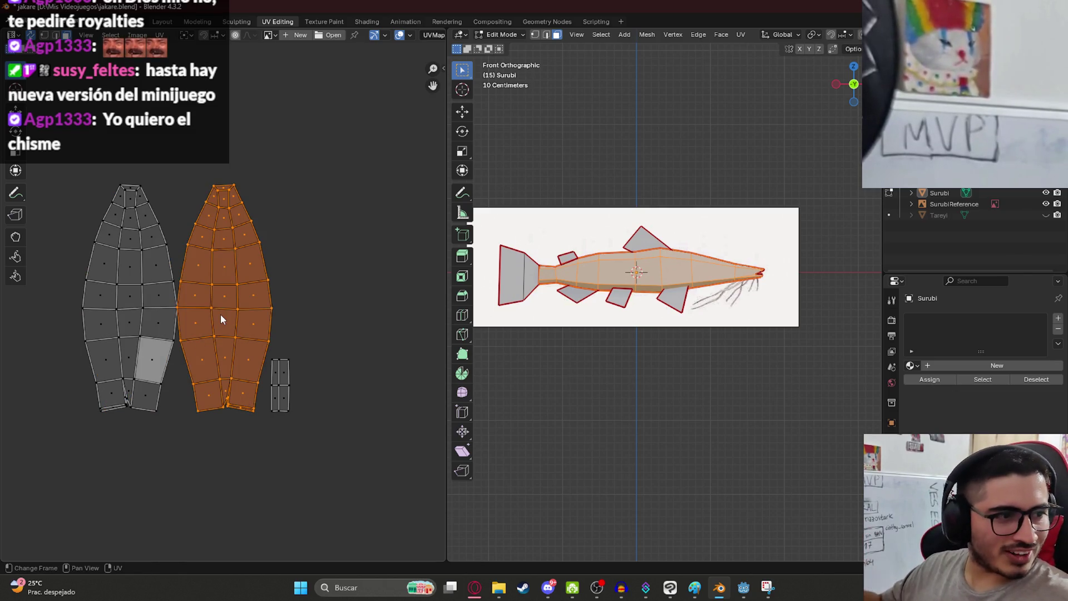
{"action": "scroll", "coordinate": [223, 312], "scroll_direction": "up", "scroll_amount": 4}
{"action": "middle_click_drag", "start_coordinate": [238, 289], "coordinate": [284, 343]}
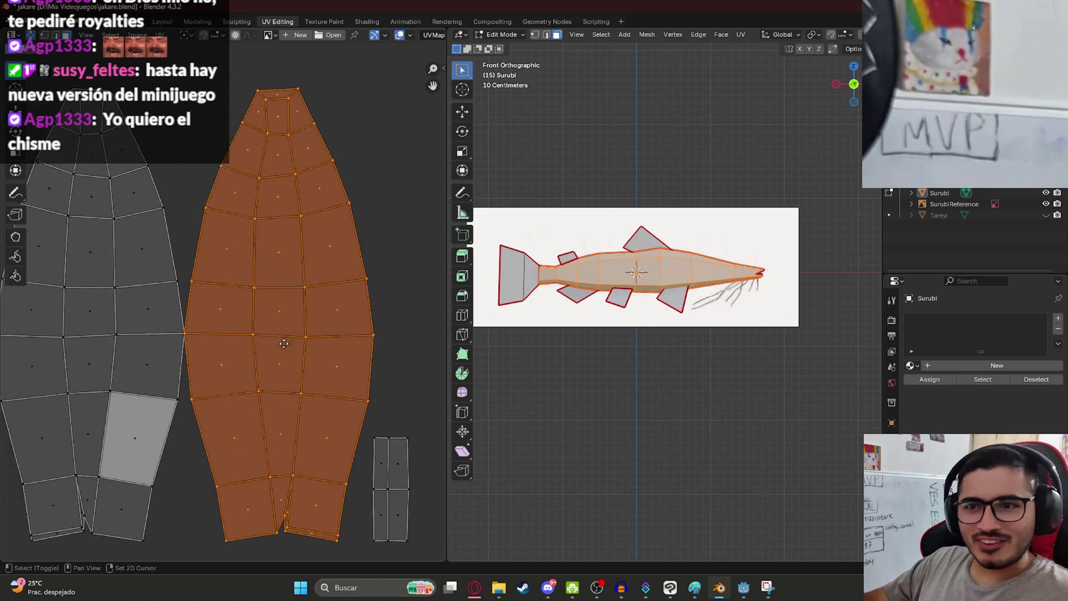
{"action": "key", "text": "g"}
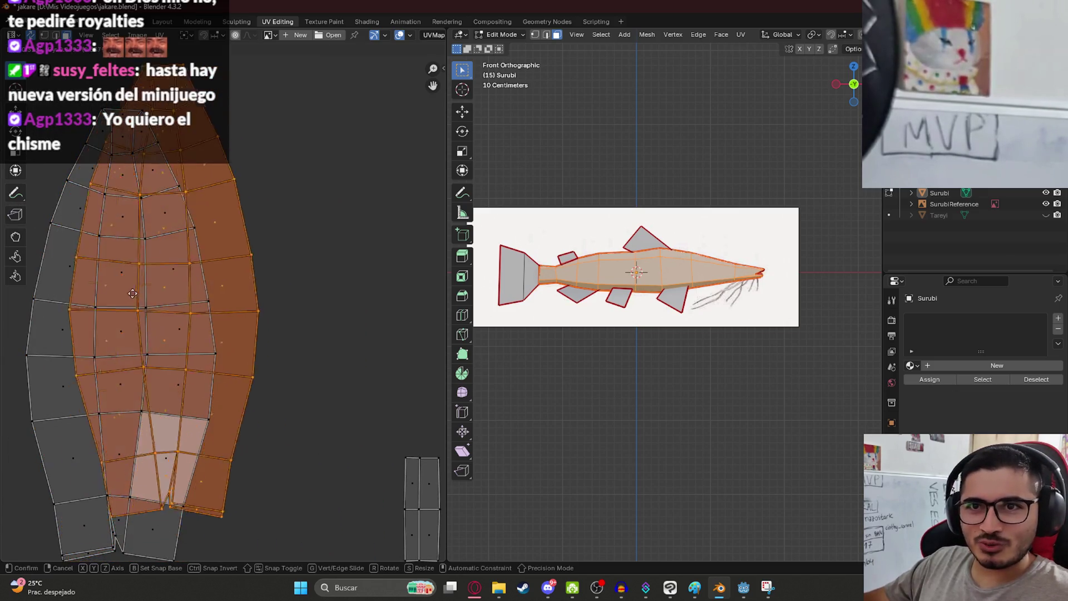
{"action": "left_click", "coordinate": [292, 328]}
{"action": "key", "text": "s"}
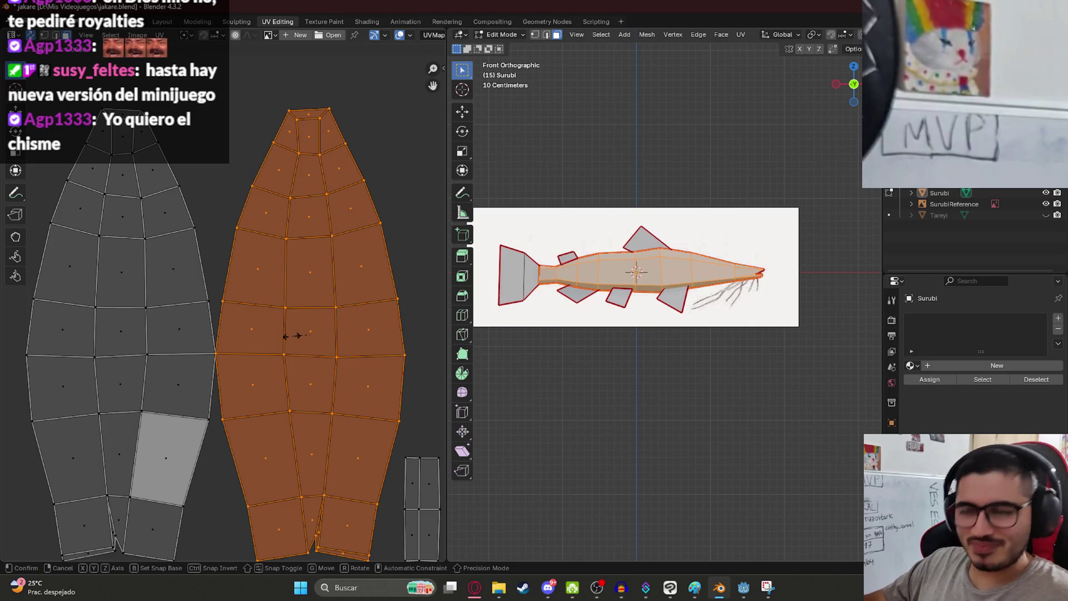
{"action": "key", "text": "Escape"}
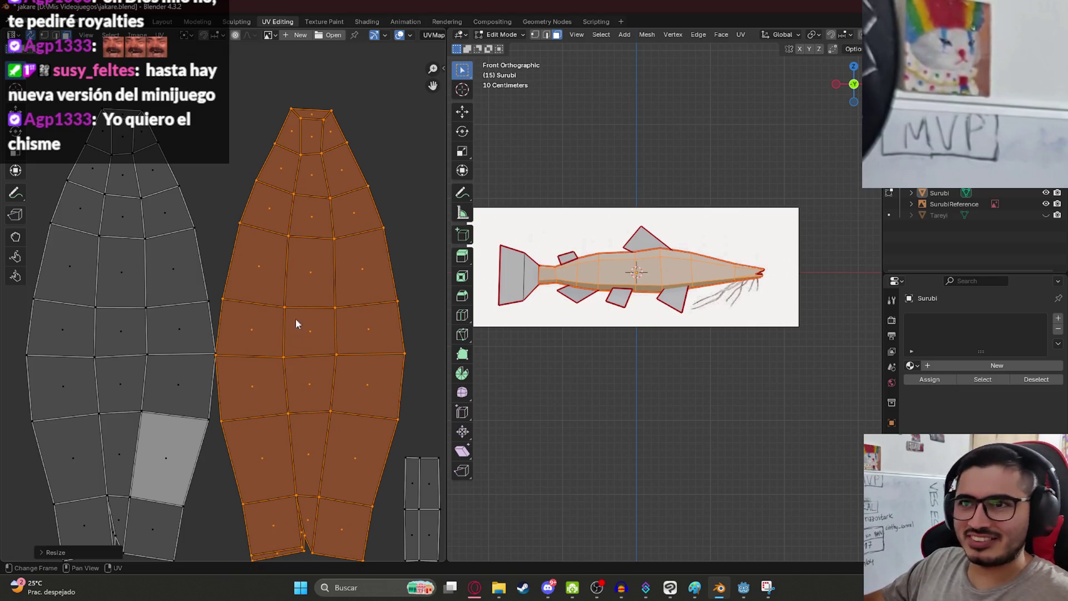
{"action": "key", "text": "g"}
{"action": "left_click", "coordinate": [131, 196]}
- Fine-tune the orange island's position against a corner of the grey island
{"action": "scroll", "coordinate": [132, 195], "scroll_direction": "up", "scroll_amount": 3}
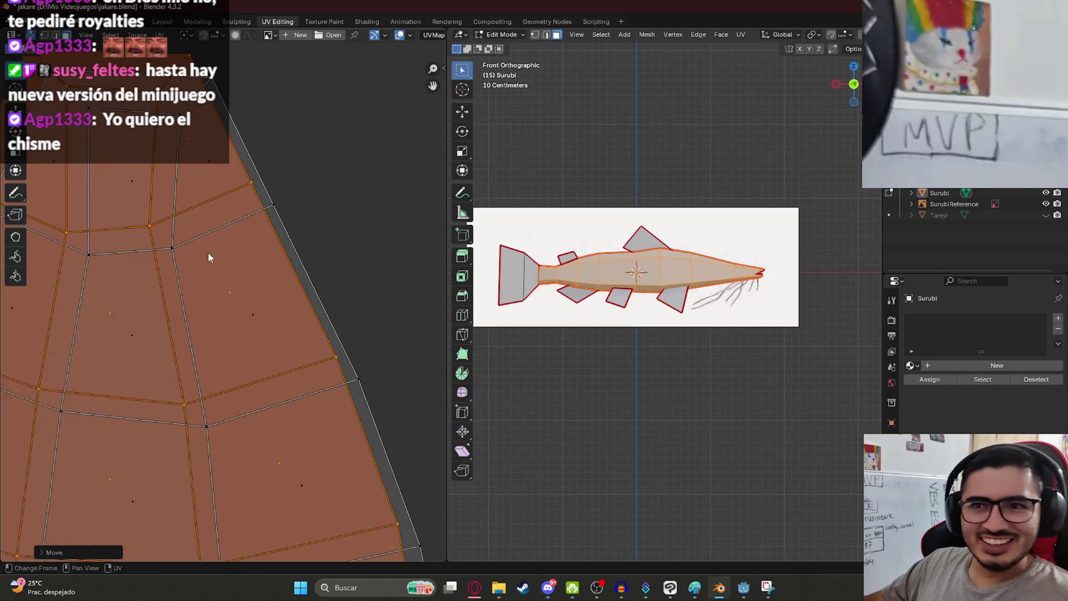
{"action": "middle_click_drag", "start_coordinate": [208, 251], "coordinate": [322, 502]}
{"action": "scroll", "coordinate": [331, 421], "scroll_direction": "up", "scroll_amount": 2}
{"action": "scroll", "coordinate": [330, 421], "scroll_direction": "up", "scroll_amount": 2}
{"action": "key", "text": "g"}
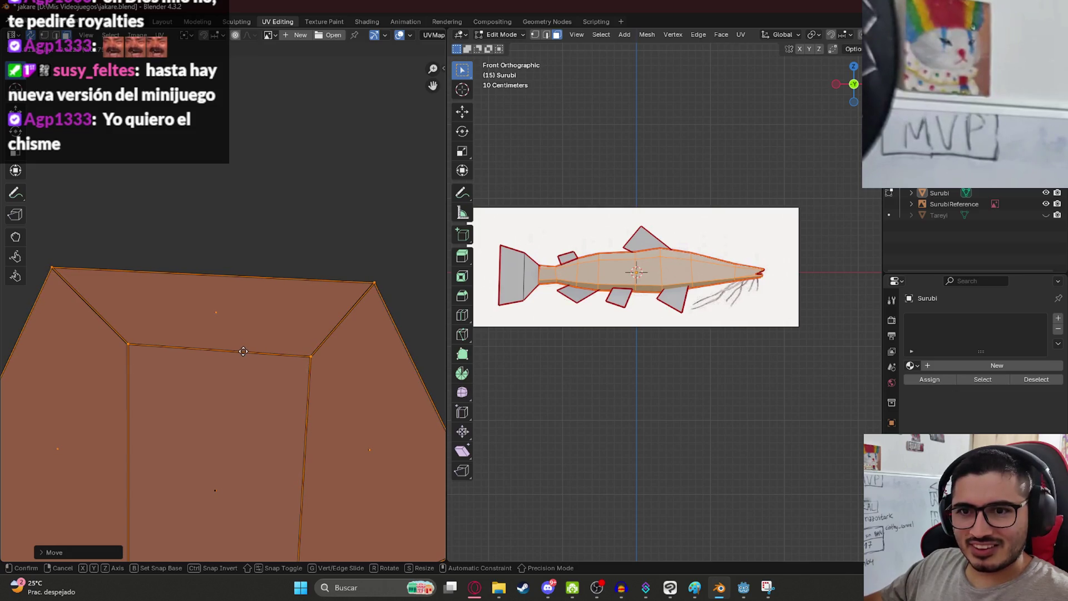
{"action": "left_click", "coordinate": [243, 351]}
{"action": "scroll", "coordinate": [243, 351], "scroll_direction": "down", "scroll_amount": 8}
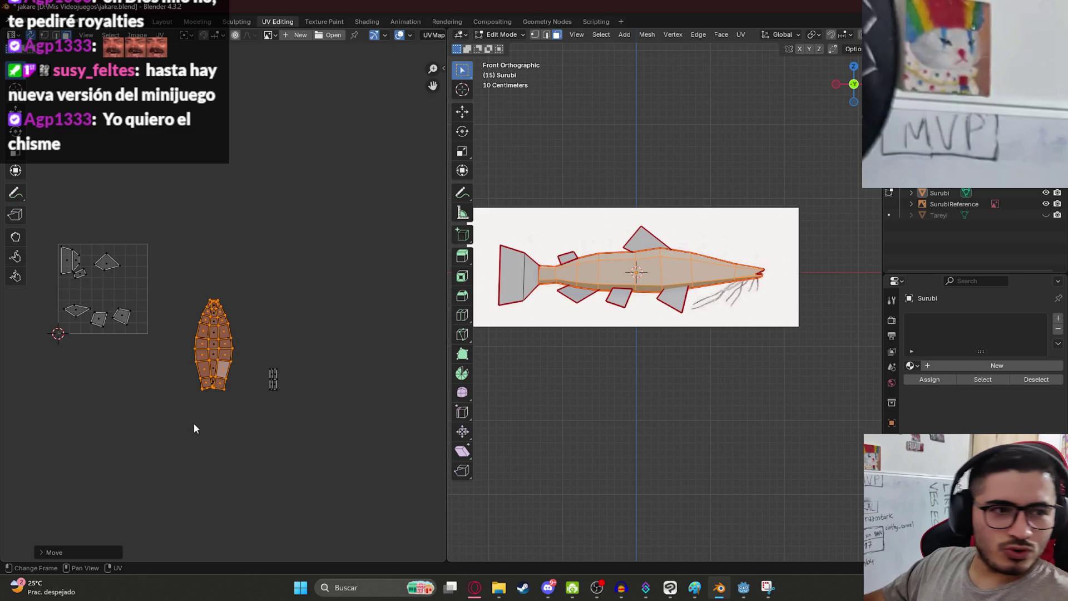
{"action": "scroll", "coordinate": [194, 429], "scroll_direction": "up", "scroll_amount": 2}
- Select the small strip island and move it higher inside the UV tile
{"action": "mouse_move", "coordinate": [334, 405]}
{"action": "left_mouse_down"}
{"action": "mouse_move", "coordinate": [347, 494]}
{"action": "mouse_move", "coordinate": [299, 537]}
{"action": "left_mouse_up"}
{"action": "middle_click_drag", "start_coordinate": [256, 368], "coordinate": [289, 390]}
{"action": "mouse_move", "coordinate": [353, 461]}
{"action": "left_mouse_down"}
{"action": "mouse_move", "coordinate": [171, 336]}
{"action": "mouse_move", "coordinate": [104, 308]}
{"action": "left_mouse_up"}
{"action": "middle_click_drag", "start_coordinate": [104, 307], "coordinate": [300, 359]}
{"action": "left_click_drag", "start_coordinate": [100, 237], "coordinate": [286, 426]}
{"action": "left_click_drag", "start_coordinate": [291, 332], "coordinate": [337, 410]}
{"action": "left_click_drag", "start_coordinate": [309, 367], "coordinate": [296, 278]}
{"action": "middle_click_drag", "start_coordinate": [379, 336], "coordinate": [269, 245]}
- Clear the selection, save jakare.blend and box-select the fish body island
{"action": "key", "text": "l"}
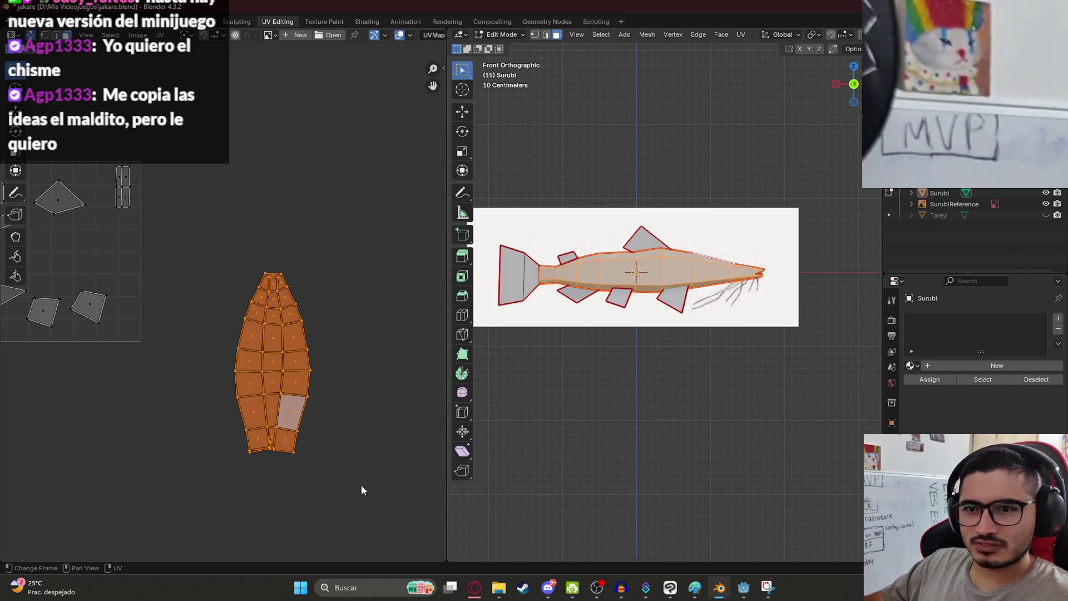
{"action": "left_click", "coordinate": [306, 490]}
{"action": "key", "text": "ctrl+s"}
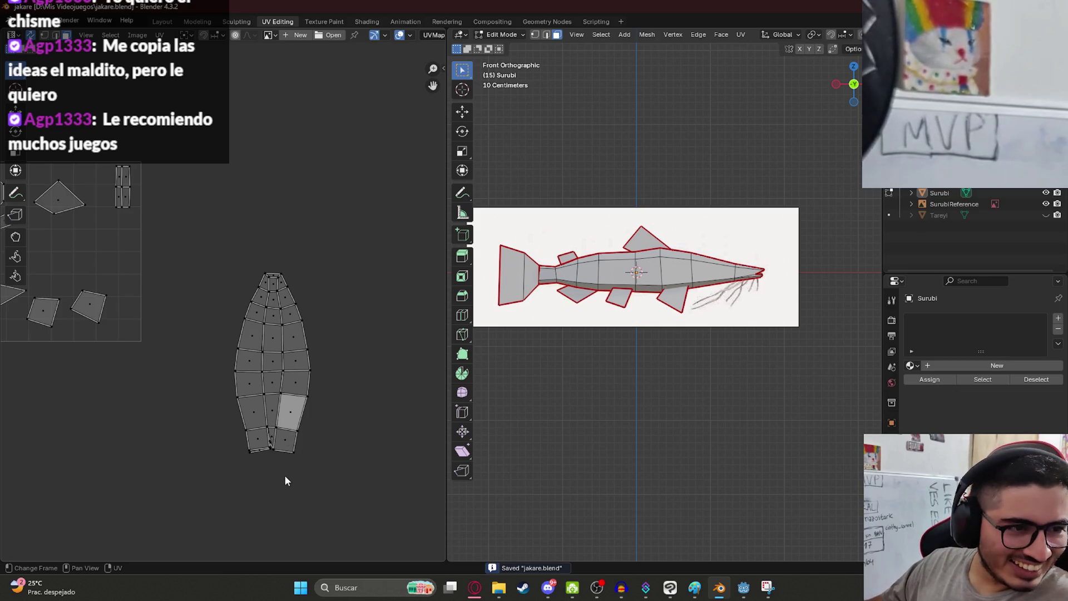
{"action": "left_click_drag", "start_coordinate": [222, 238], "coordinate": [356, 506]}
- Apply s90 to lay the body island horizontally, select the tail faces and save
{"action": "type", "text": "s"}
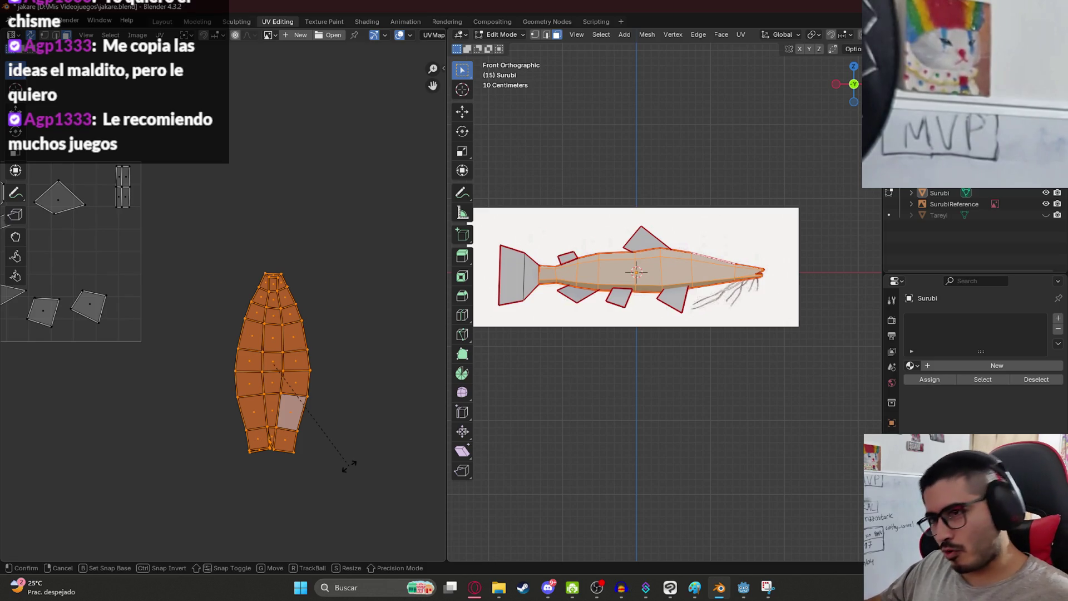
{"action": "type", "text": "90"}
{"action": "key", "text": "Return"}
{"action": "scroll", "coordinate": [344, 401], "scroll_direction": "up", "scroll_amount": 5}
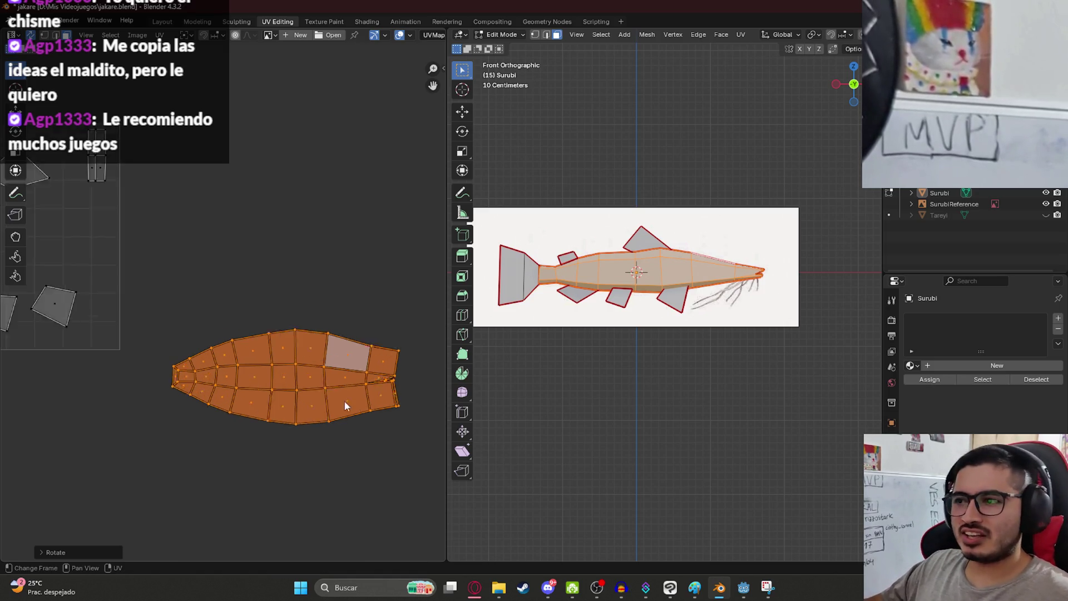
{"action": "middle_click_drag", "start_coordinate": [302, 336], "coordinate": [188, 301]}
{"action": "left_click_drag", "start_coordinate": [187, 287], "coordinate": [373, 395]}
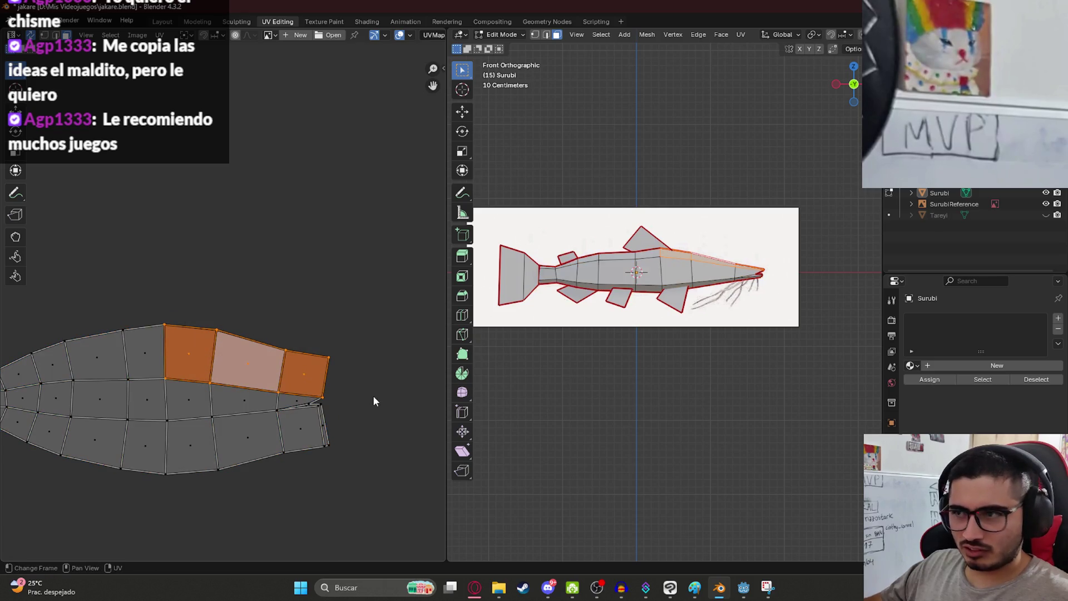
{"action": "mouse_move", "coordinate": [351, 489]}
{"action": "left_mouse_down"}
{"action": "mouse_move", "coordinate": [194, 399]}
{"action": "mouse_move", "coordinate": [138, 405]}
{"action": "left_mouse_up"}
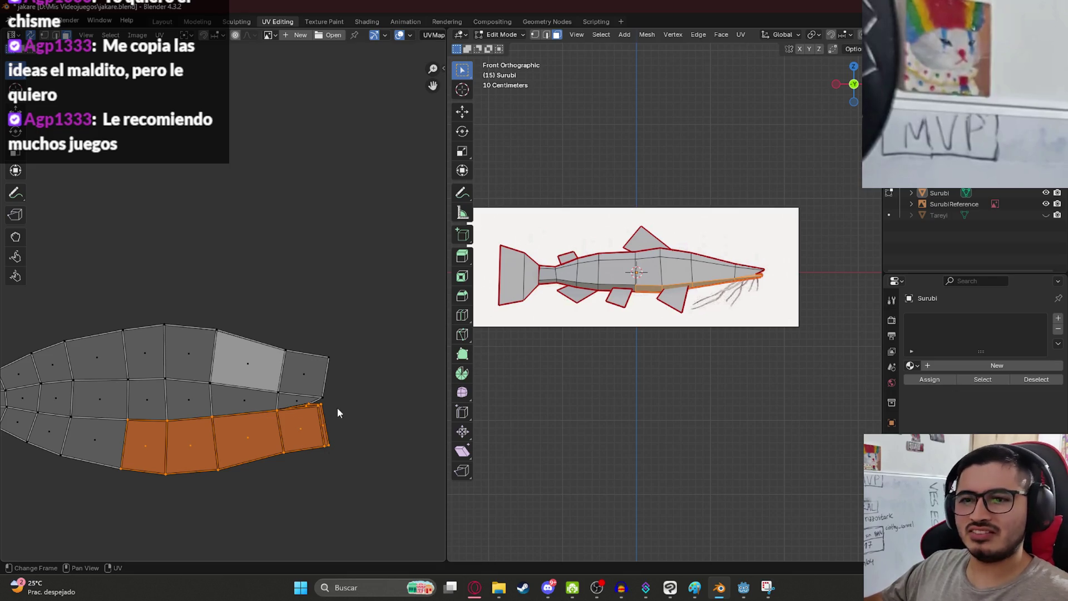
{"action": "left_click_drag", "start_coordinate": [360, 400], "coordinate": [140, 315]}
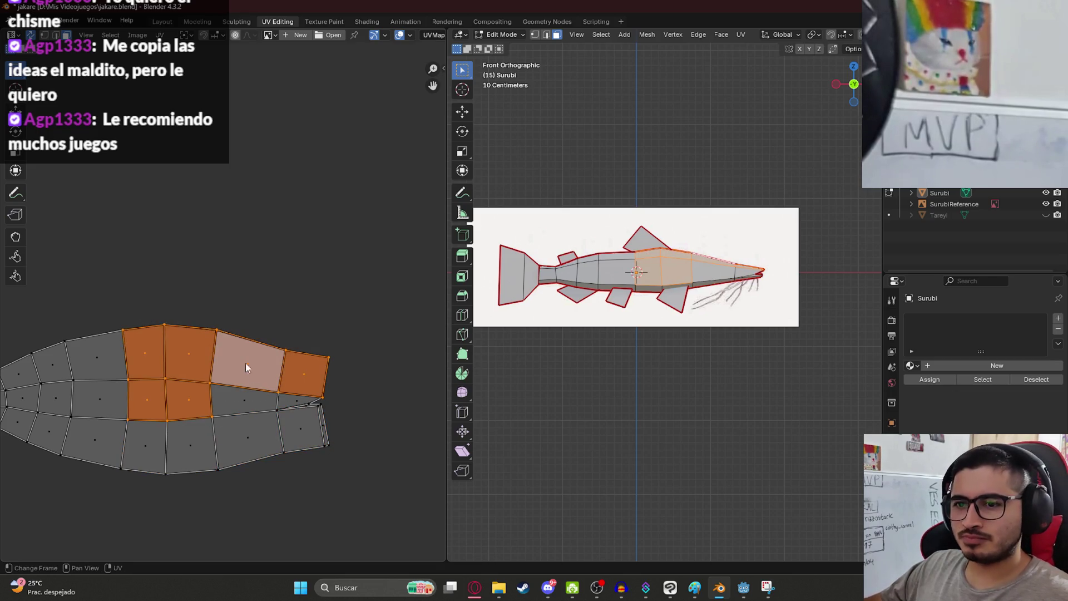
{"action": "scroll", "coordinate": [158, 339], "scroll_direction": "down", "scroll_amount": 2}
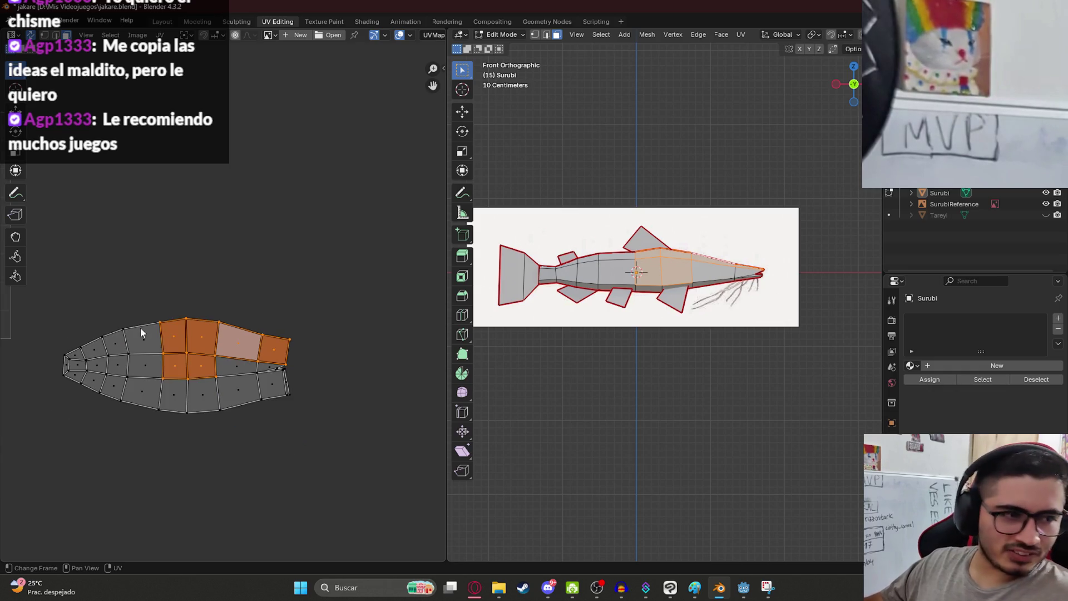
{"action": "key", "text": "ctrl+s"}
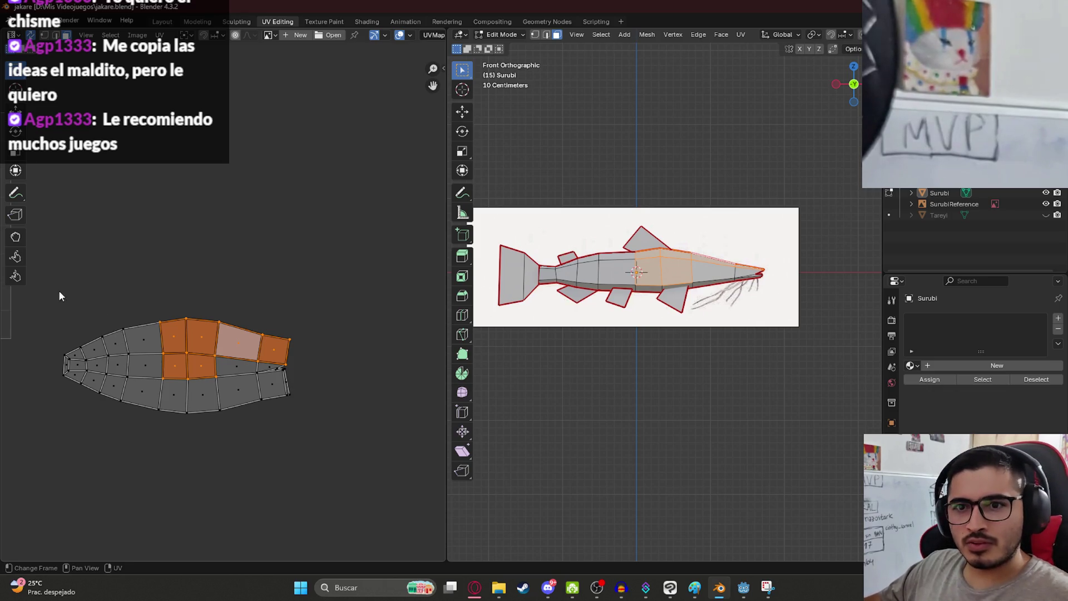
- Select the body island and its tail faces, then clear the selection and save
{"action": "left_click_drag", "start_coordinate": [59, 289], "coordinate": [353, 482]}
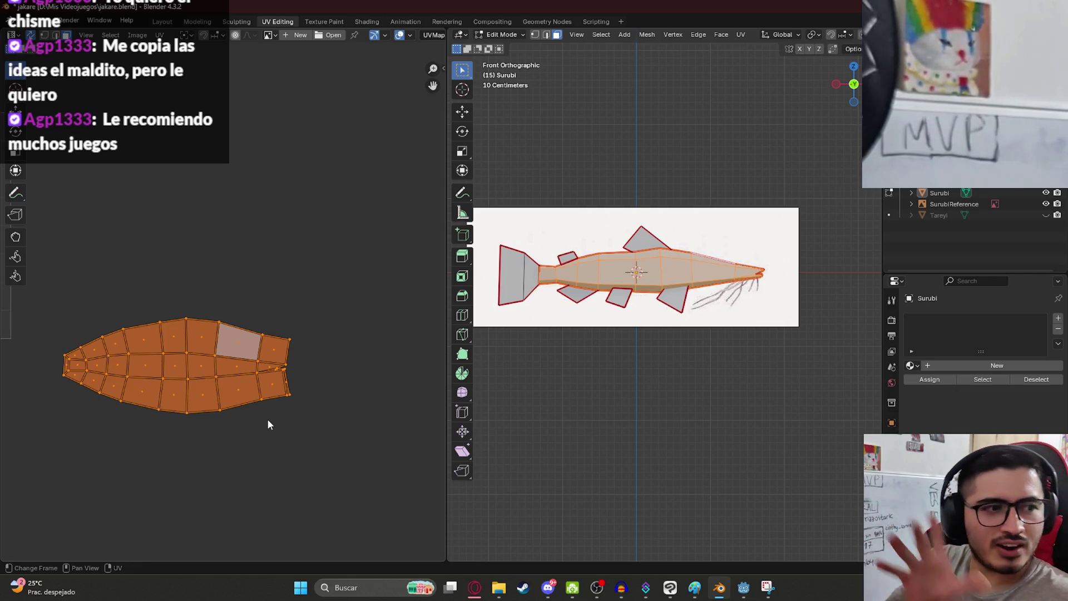
{"action": "left_click", "coordinate": [294, 383]}
{"action": "left_click_drag", "start_coordinate": [313, 364], "coordinate": [192, 321]}
{"action": "mouse_move", "coordinate": [297, 364]}
{"action": "left_mouse_down"}
{"action": "mouse_move", "coordinate": [158, 336]}
{"action": "mouse_move", "coordinate": [306, 371]}
{"action": "left_mouse_up"}
{"action": "left_click", "coordinate": [325, 529]}
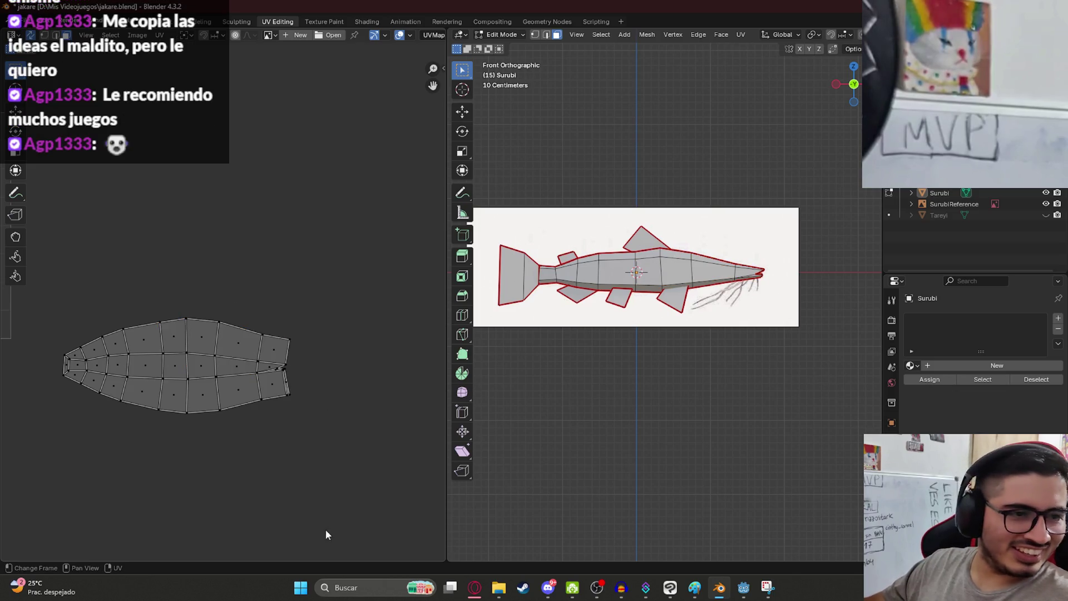
{"action": "key", "text": "ctrl+s"}
- Select the whole connected body island and move it into the UV tile
{"action": "left_click_drag", "start_coordinate": [330, 431], "coordinate": [185, 360]}
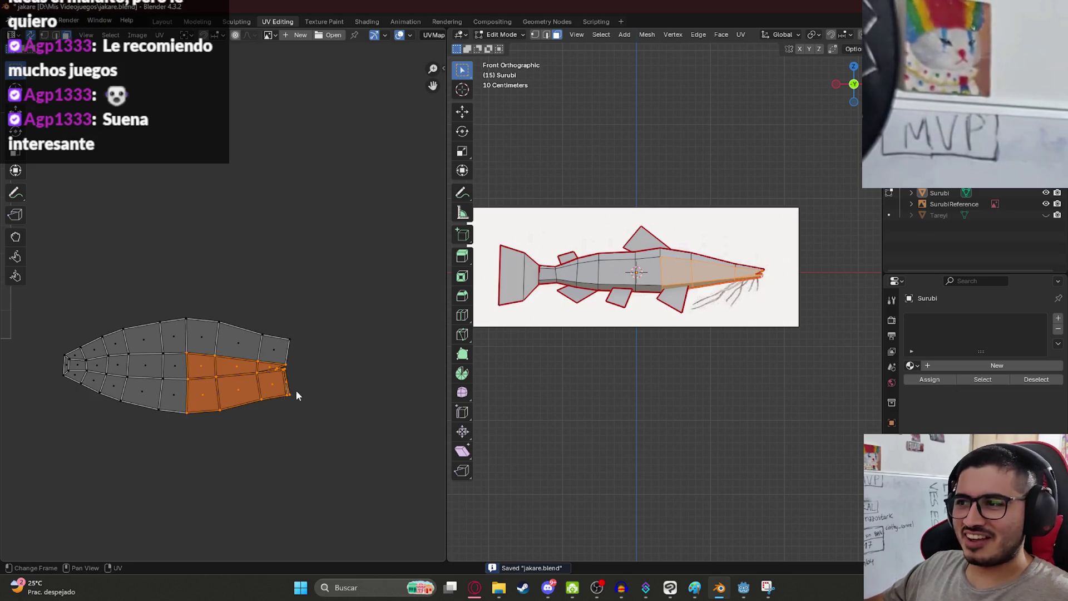
{"action": "scroll", "coordinate": [296, 395], "scroll_direction": "up", "scroll_amount": 2}
{"action": "left_click_drag", "start_coordinate": [170, 298], "coordinate": [364, 415]}
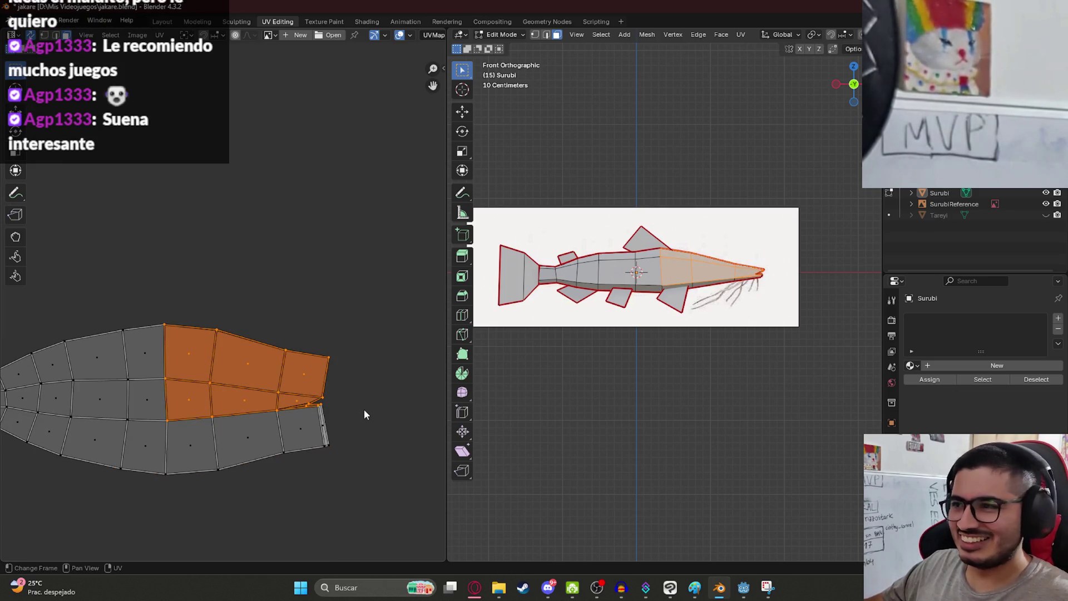
{"action": "scroll", "coordinate": [312, 473], "scroll_direction": "down", "scroll_amount": 4}
{"action": "left_click_drag", "start_coordinate": [162, 312], "coordinate": [252, 394]}
{"action": "key", "text": "l"}
{"action": "middle_click_drag", "start_coordinate": [248, 372], "coordinate": [334, 452]}
{"action": "key", "text": "g"}
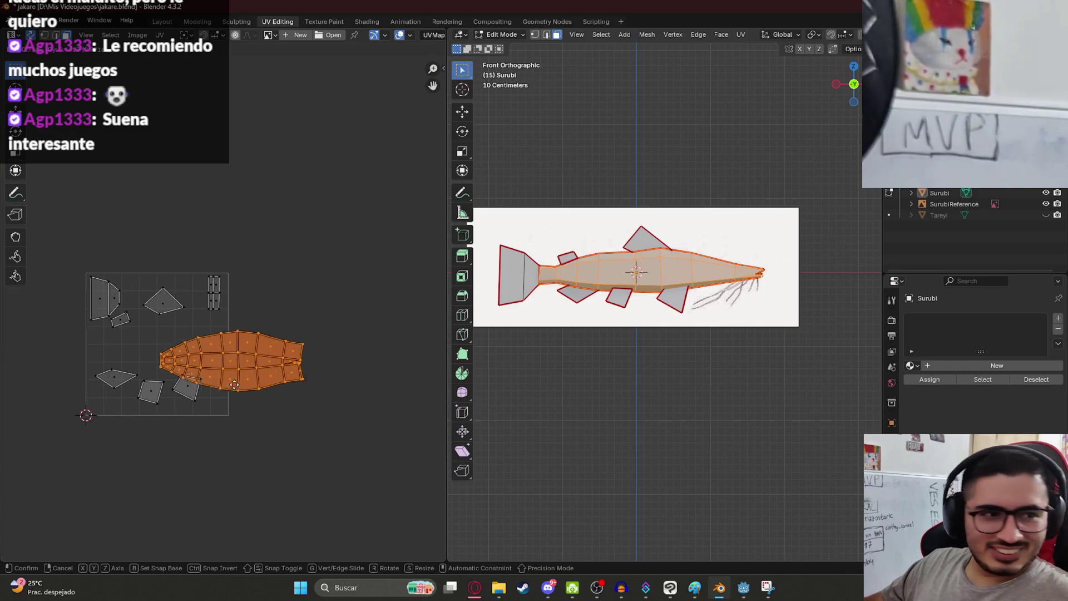
{"action": "left_click", "coordinate": [167, 376]}
{"action": "scroll", "coordinate": [125, 349], "scroll_direction": "up", "scroll_amount": 2}
{"action": "middle_click_drag", "start_coordinate": [133, 373], "coordinate": [268, 439]}
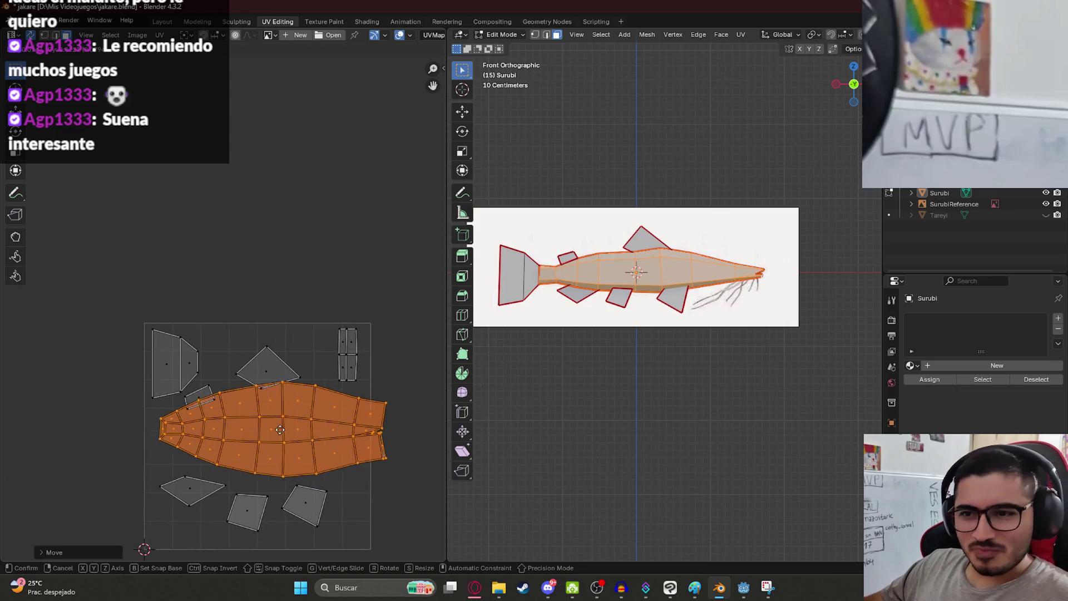
- Shrink the body island uniformly and nudge it slightly left
{"action": "key", "text": "s"}
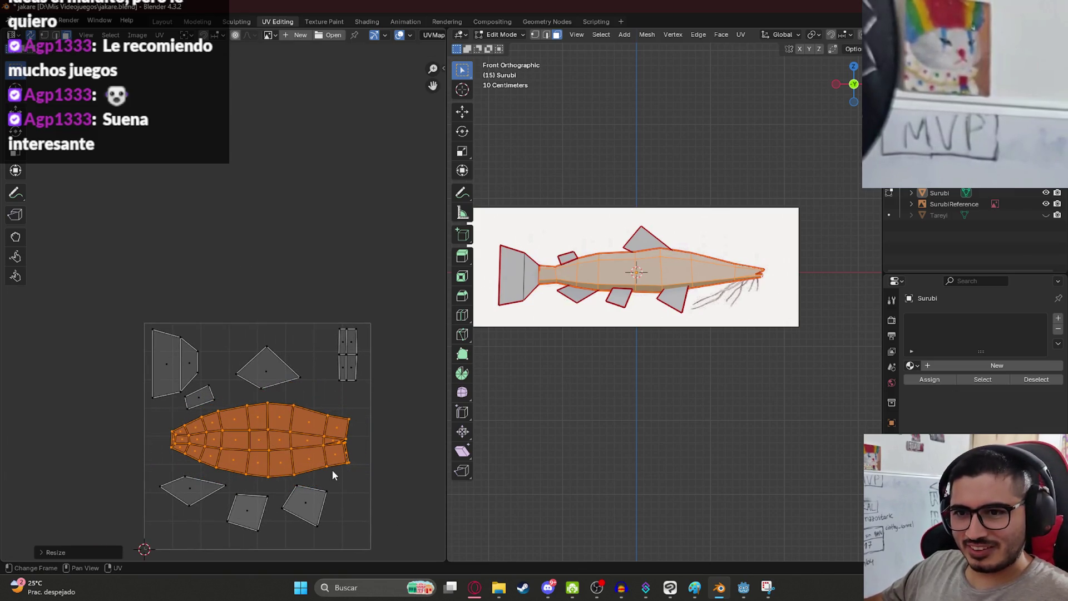
{"action": "key", "text": "x"}
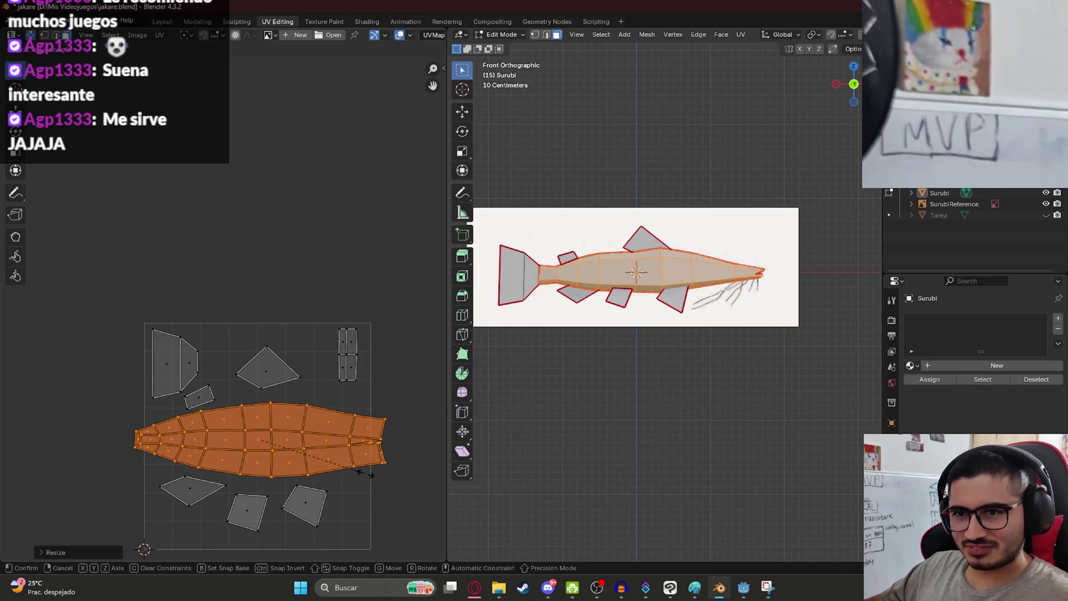
{"action": "key", "text": "x"}
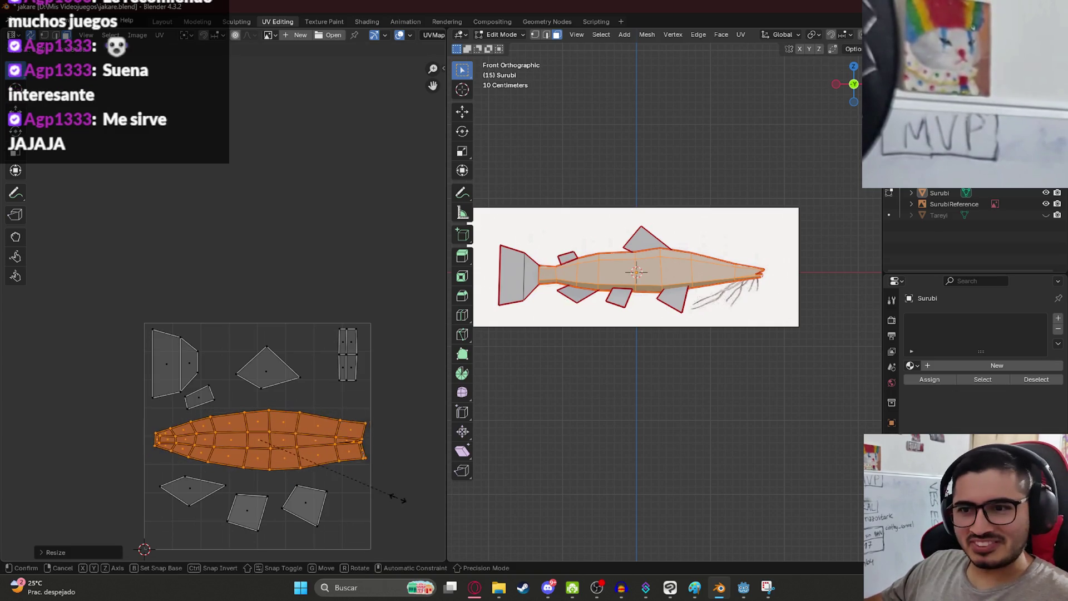
{"action": "left_click", "coordinate": [378, 494]}
{"action": "scroll", "coordinate": [328, 486], "scroll_direction": "up", "scroll_amount": 2}
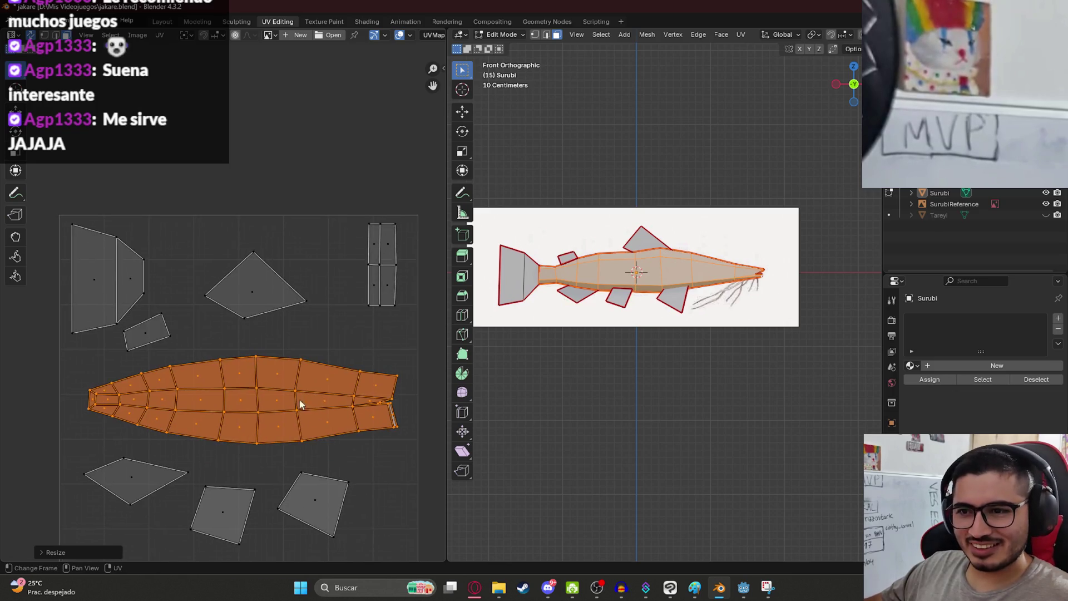
{"action": "key", "text": "g"}
{"action": "left_click", "coordinate": [377, 492]}
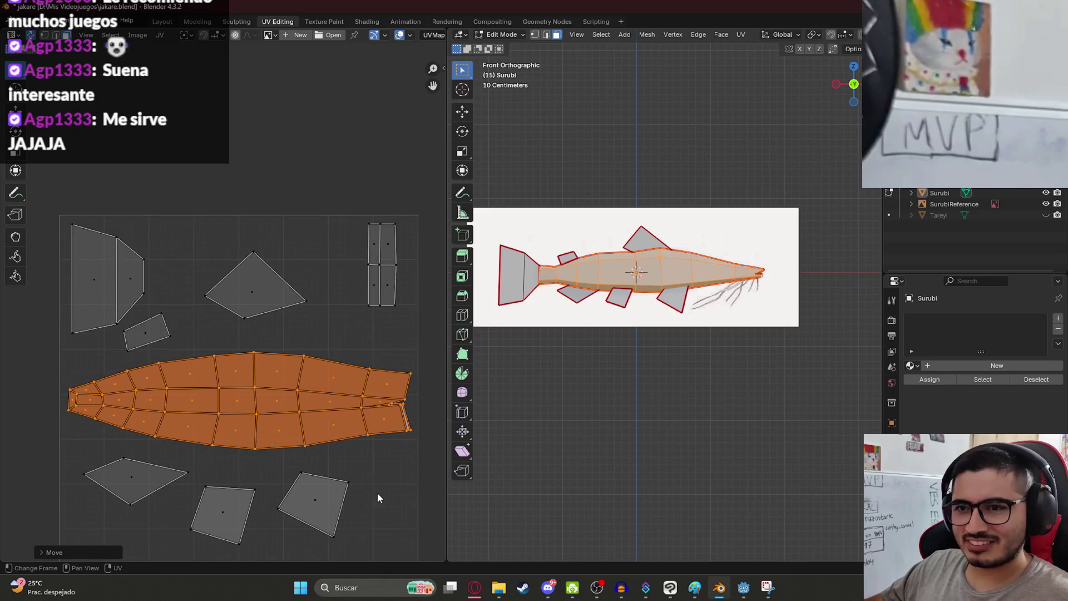
{"action": "key", "text": "s"}
{"action": "left_click", "coordinate": [359, 482]}
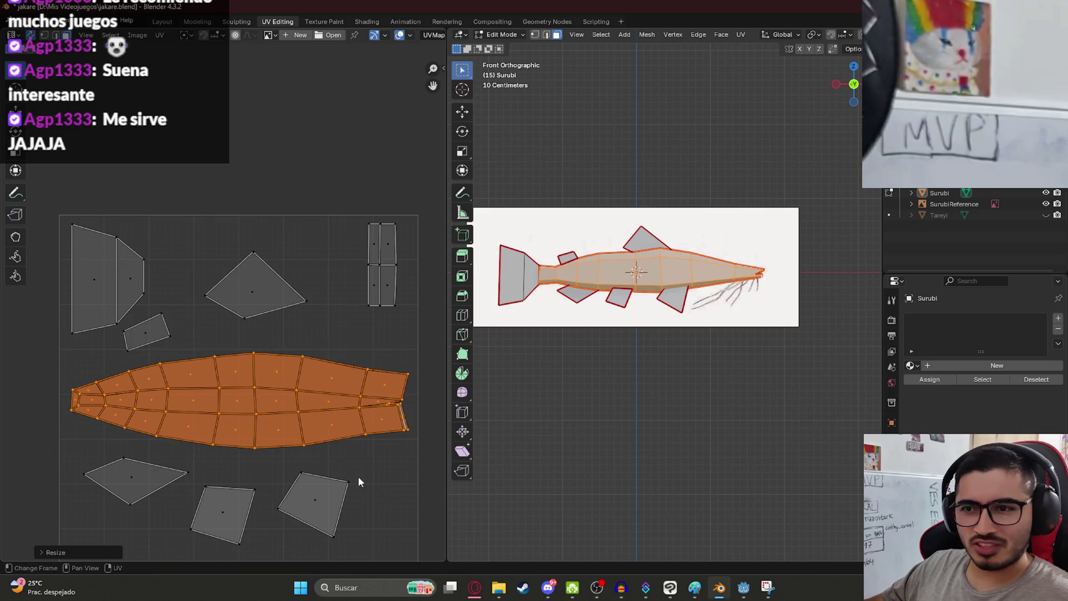
- Cancel a further resize, select the top-right tail face and save jakare.blend
{"action": "scroll", "coordinate": [353, 435], "scroll_direction": "down", "scroll_amount": 2}
{"action": "scroll", "coordinate": [271, 436], "scroll_direction": "up", "scroll_amount": 3}
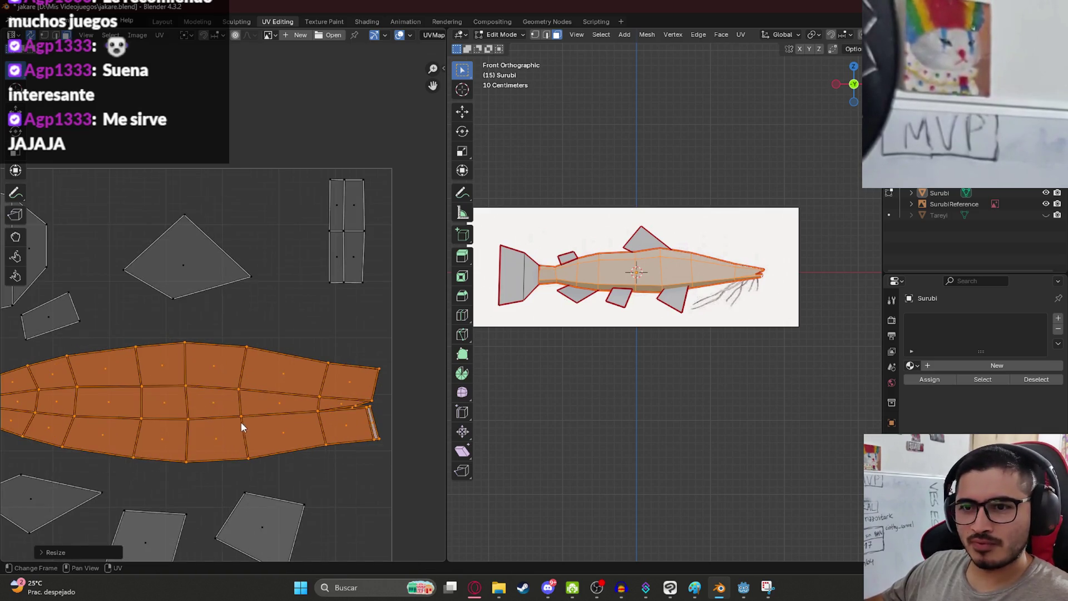
{"action": "scroll", "coordinate": [241, 422], "scroll_direction": "down", "scroll_amount": 2}
{"action": "middle_click_drag", "start_coordinate": [242, 422], "coordinate": [290, 360]}
{"action": "key", "text": "s"}
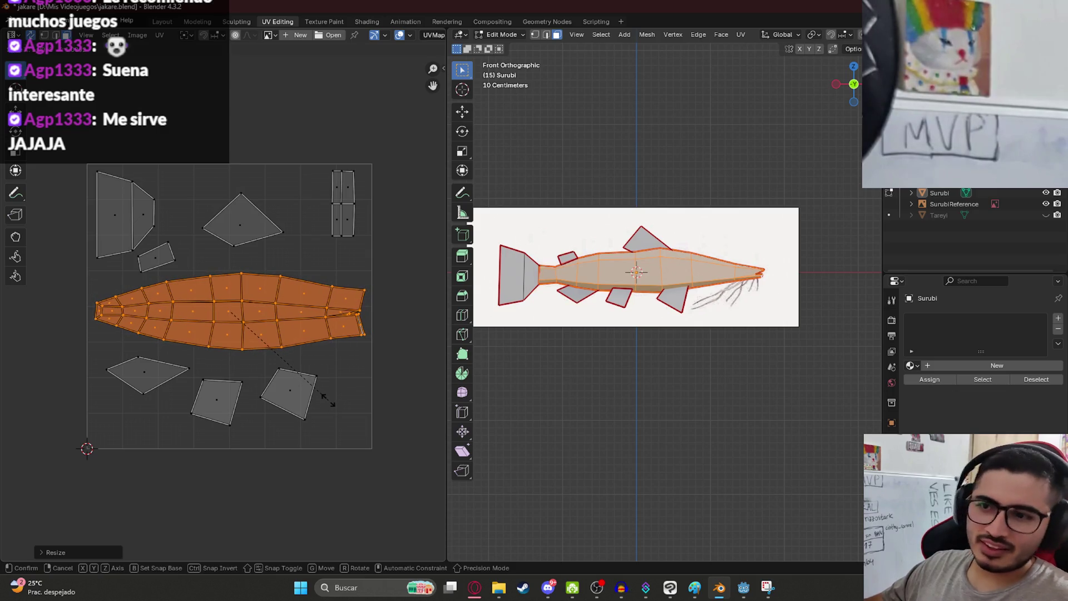
{"action": "right_click", "coordinate": [328, 399]}
{"action": "mouse_move", "coordinate": [332, 266]}
{"action": "left_mouse_down"}
{"action": "mouse_move", "coordinate": [377, 328]}
{"action": "mouse_move", "coordinate": [376, 309]}
{"action": "left_mouse_up"}
{"action": "key", "text": "ctrl+s"}
- Frame the UV tile and enlarge the body island to fill the tile width
{"action": "scroll", "coordinate": [280, 365], "scroll_direction": "up", "scroll_amount": 2}
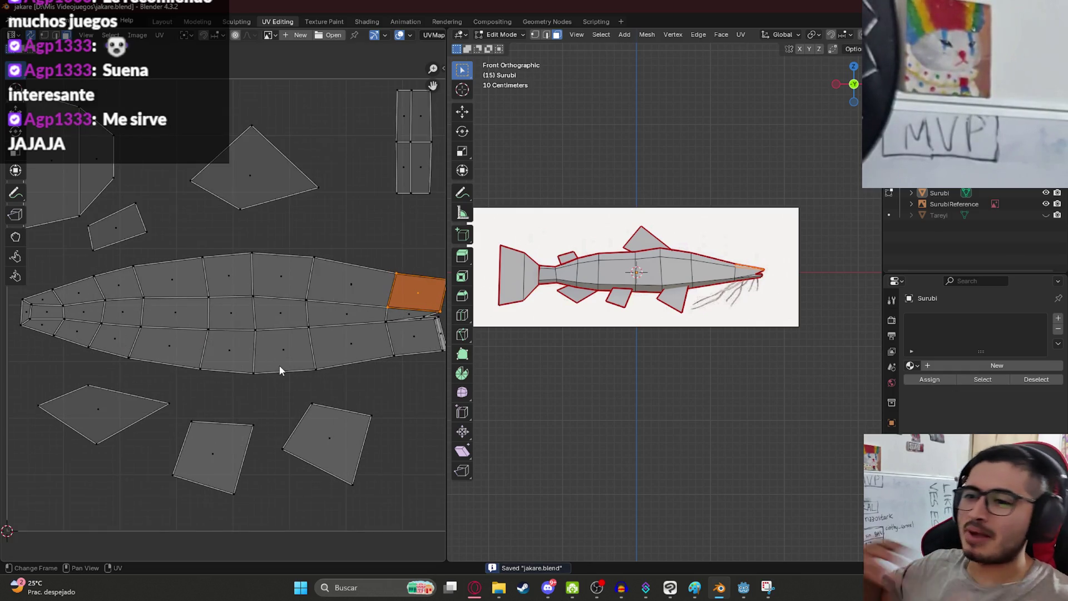
{"action": "key", "text": "Home"}
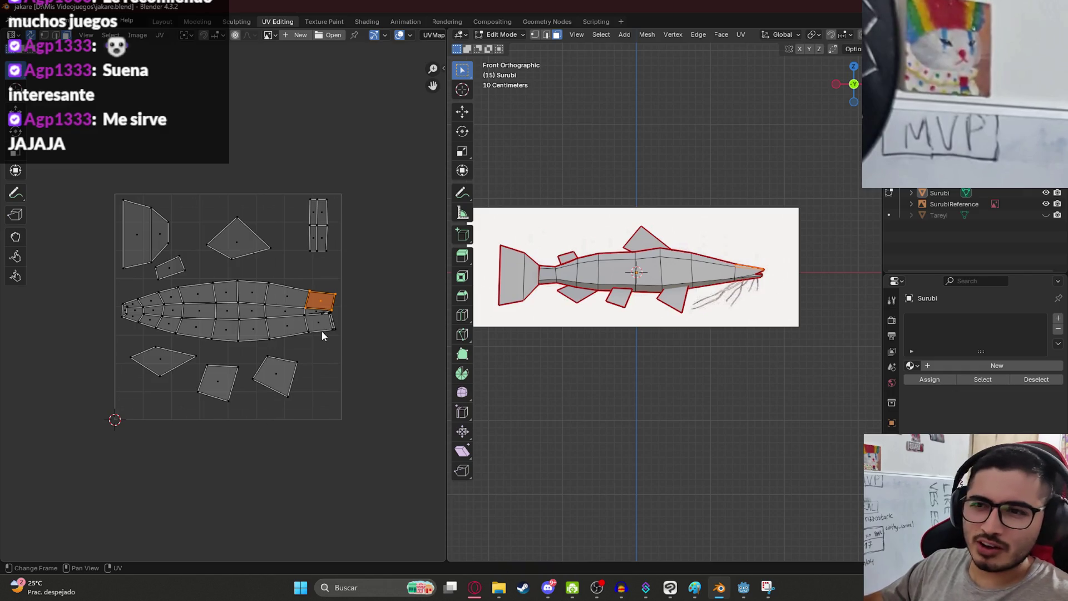
{"action": "left_click_drag", "start_coordinate": [348, 332], "coordinate": [86, 279]}
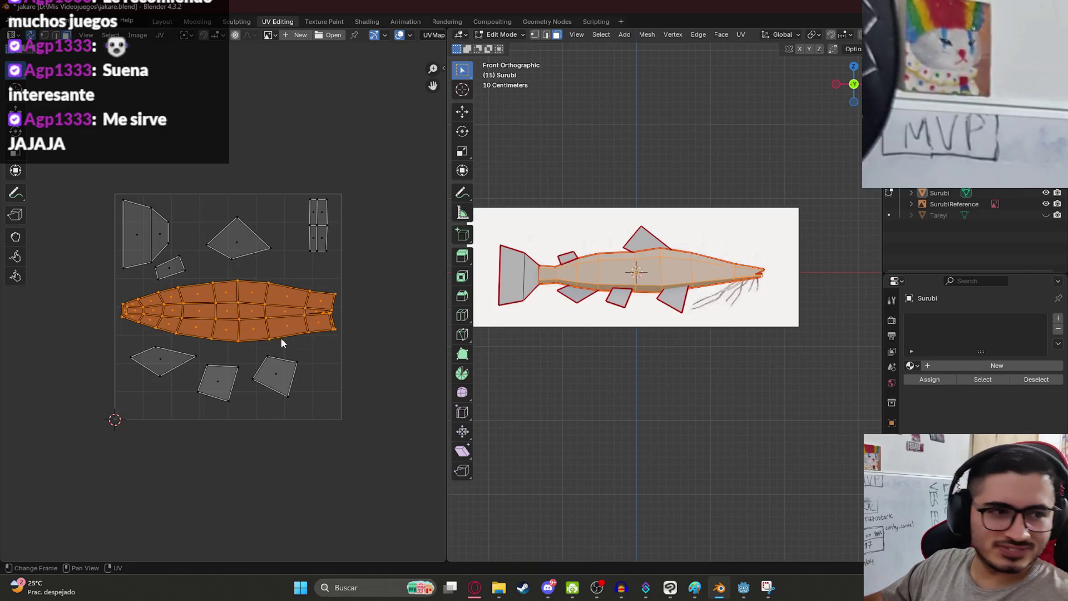
{"action": "key", "text": "s"}
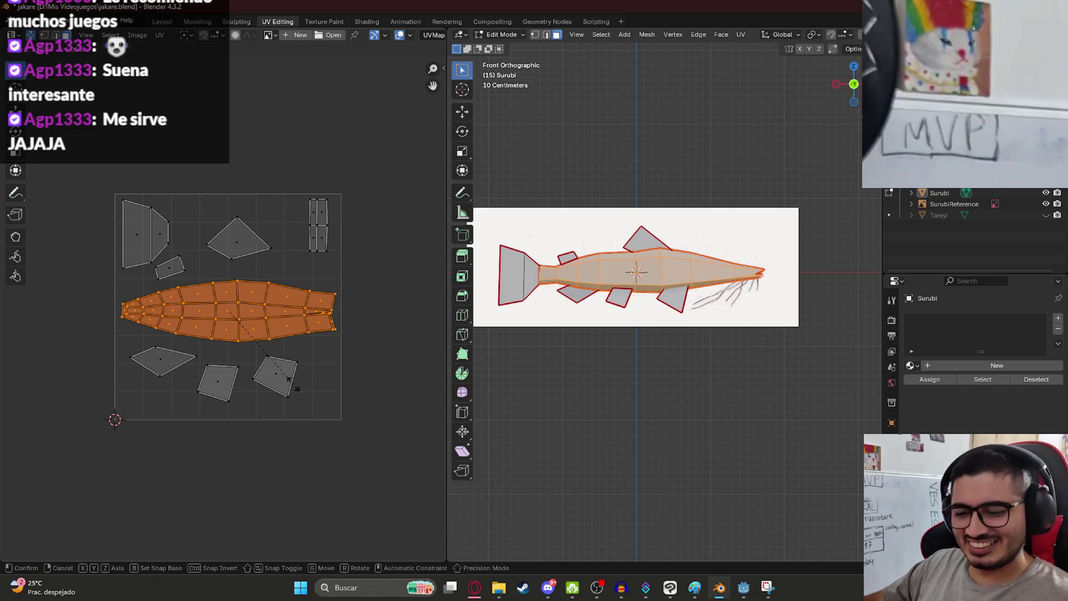
{"action": "left_click", "coordinate": [307, 391]}
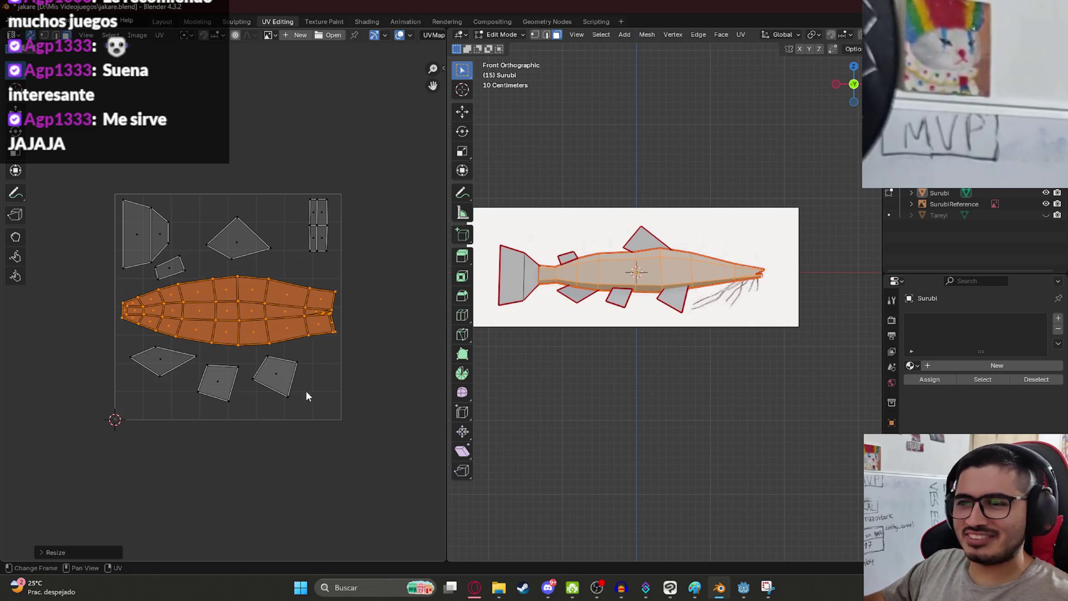
{"action": "scroll", "coordinate": [337, 310], "scroll_direction": "up", "scroll_amount": 2}
{"action": "middle_click_drag", "start_coordinate": [338, 309], "coordinate": [5, 333]}
{"action": "scroll", "coordinate": [5, 333], "scroll_direction": "up", "scroll_amount": 1}
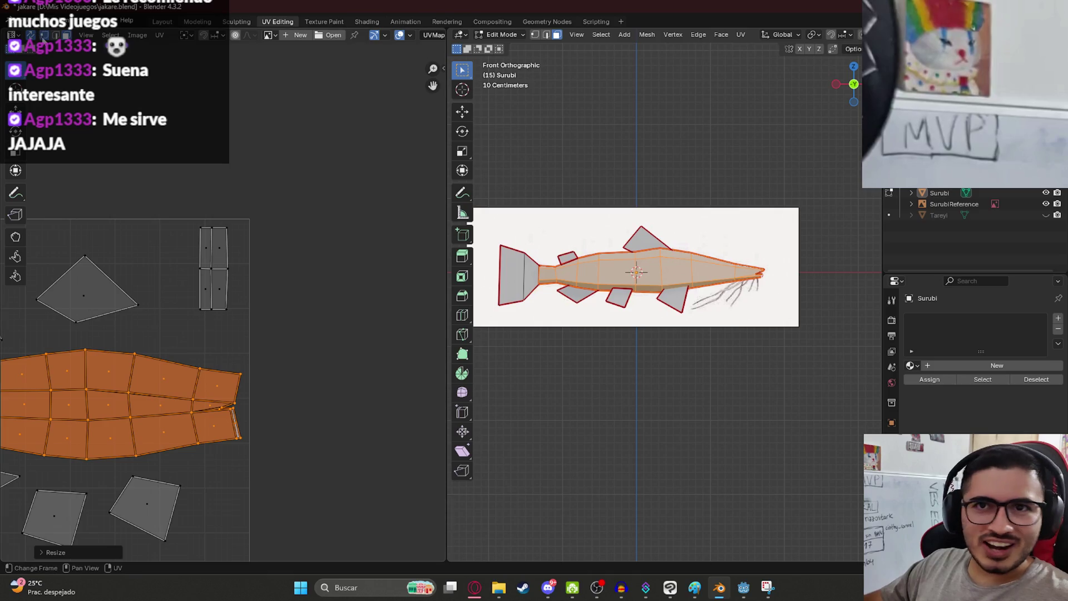
- In vertex select mode, try moving a single tail vertex, then deselect everything
{"action": "key", "text": "1"}
{"action": "scroll", "coordinate": [220, 389], "scroll_direction": "up", "scroll_amount": 2}
{"action": "left_click", "coordinate": [252, 415]}
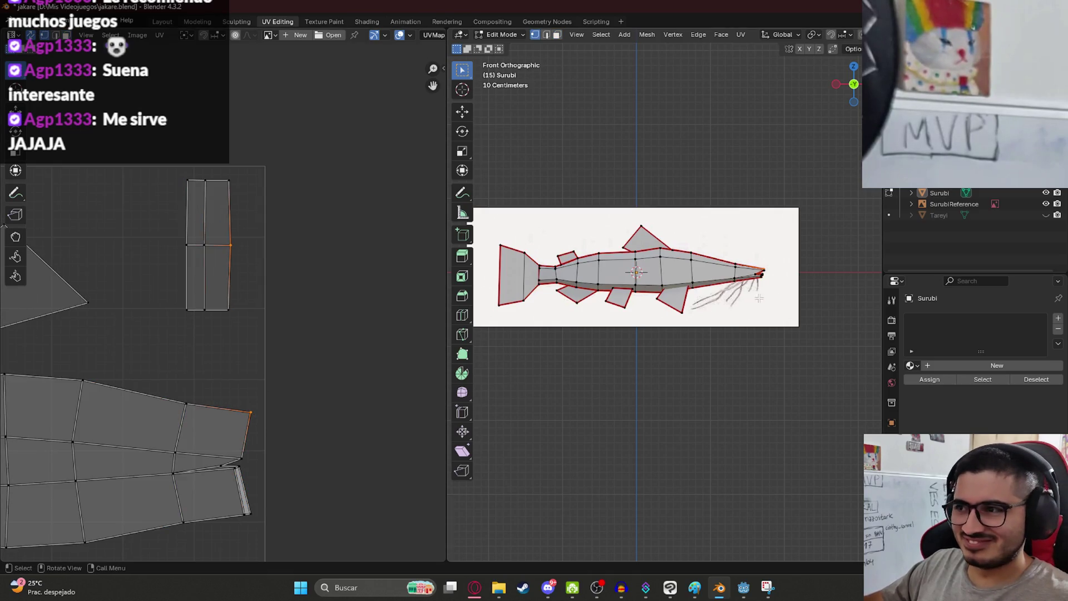
{"action": "key", "text": "g"}
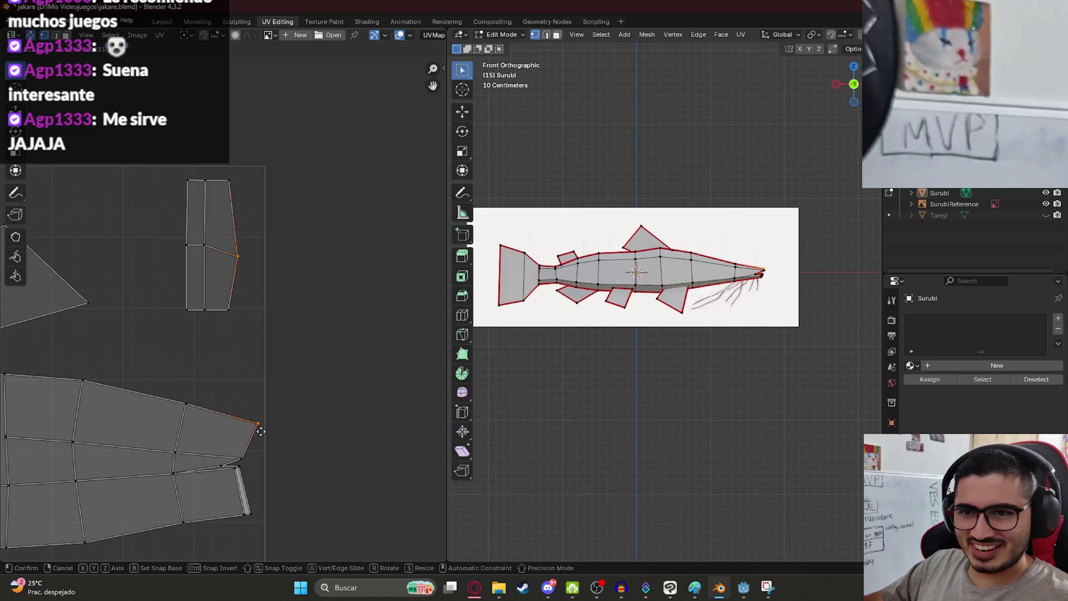
{"action": "key", "text": "Escape"}
{"action": "scroll", "coordinate": [200, 380], "scroll_direction": "down", "scroll_amount": 3}
{"action": "key", "text": "alt+a"}
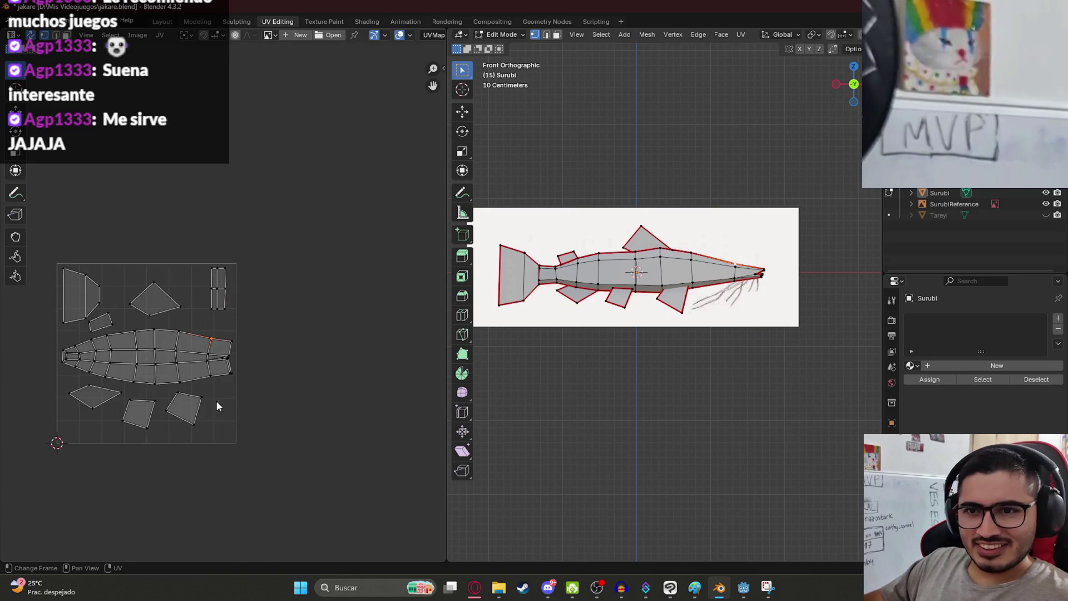
{"action": "scroll", "coordinate": [215, 400], "scroll_direction": "up", "scroll_amount": 3}
{"action": "key", "text": "space"}
{"action": "key", "text": "space"}
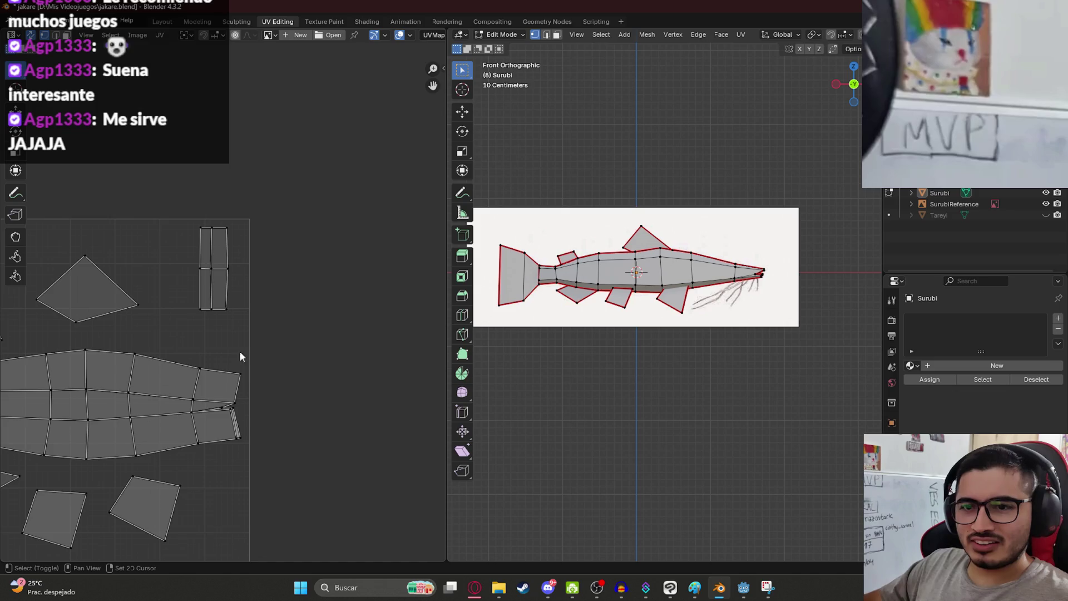
{"action": "scroll", "coordinate": [130, 378], "scroll_direction": "down", "scroll_amount": 3}
{"action": "middle_click_drag", "start_coordinate": [130, 377], "coordinate": [258, 334]}
{"action": "scroll", "coordinate": [258, 334], "scroll_direction": "up", "scroll_amount": 2}
- Save jakare.blend again and select all UVs and mesh faces
{"action": "key", "text": "ctrl+s"}
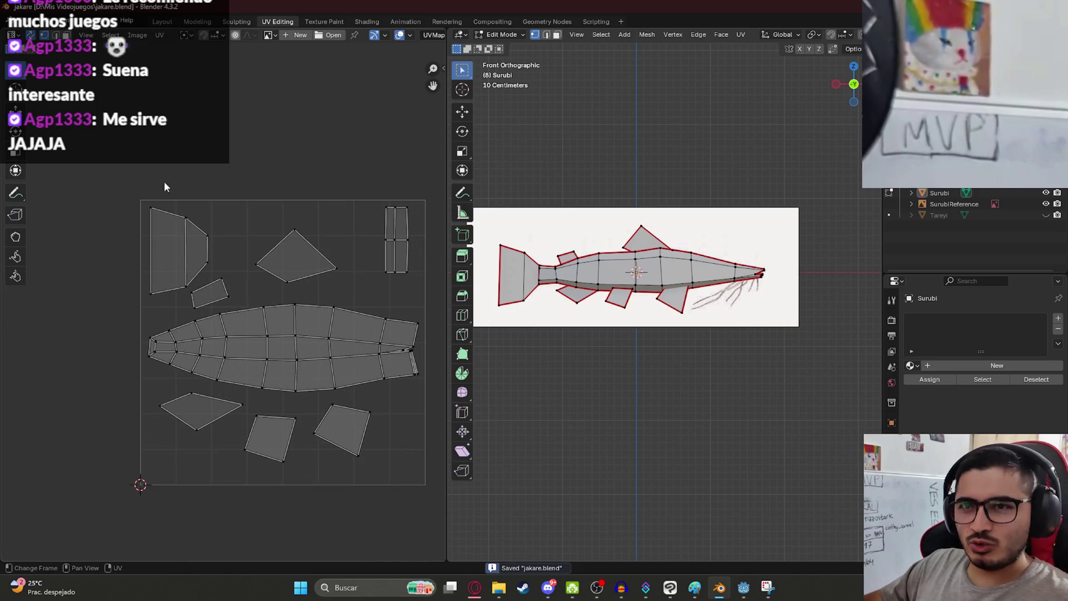
{"action": "scroll", "coordinate": [162, 189], "scroll_direction": "down", "scroll_amount": 2}
{"action": "key", "text": "a"}
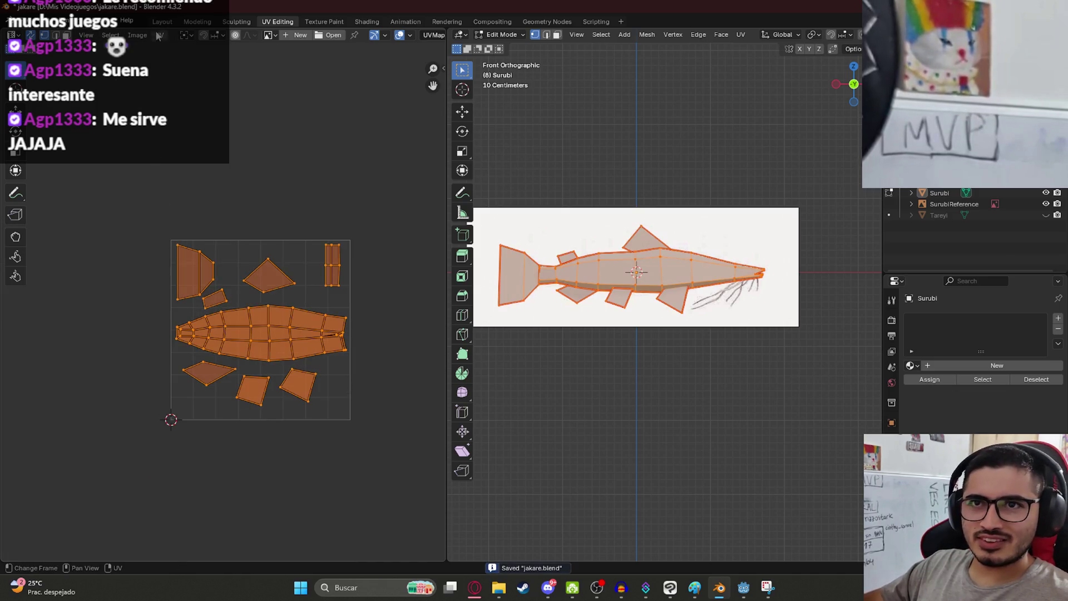
{"action": "left_click", "coordinate": [159, 35]}
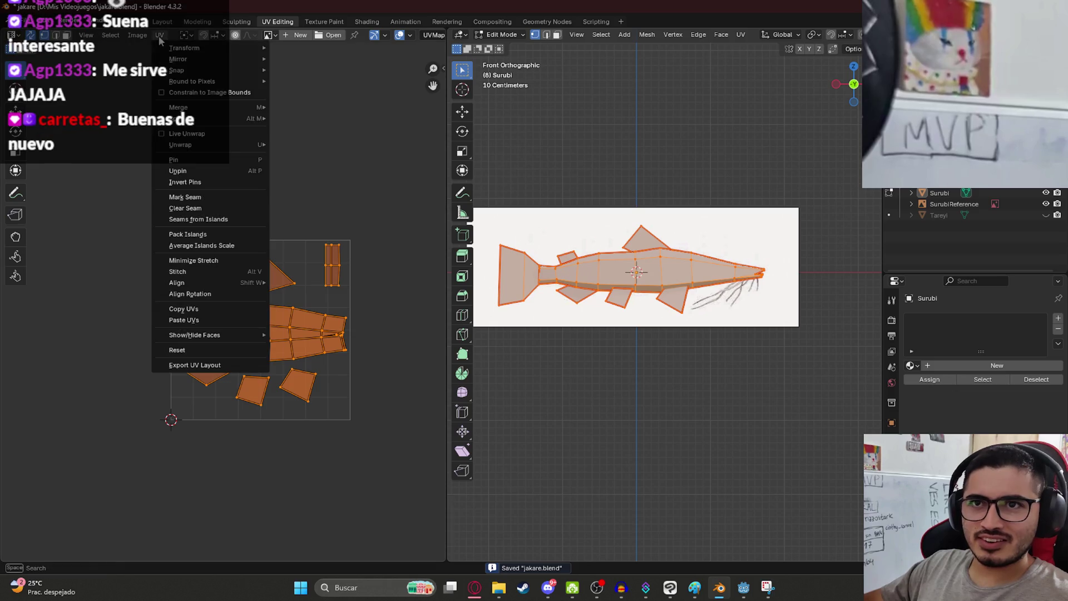
- Export the fish's UV layout as SurubiUV.png (1024×1024) into D:\Mis Videojuegos
{"action": "left_click", "coordinate": [220, 366]}
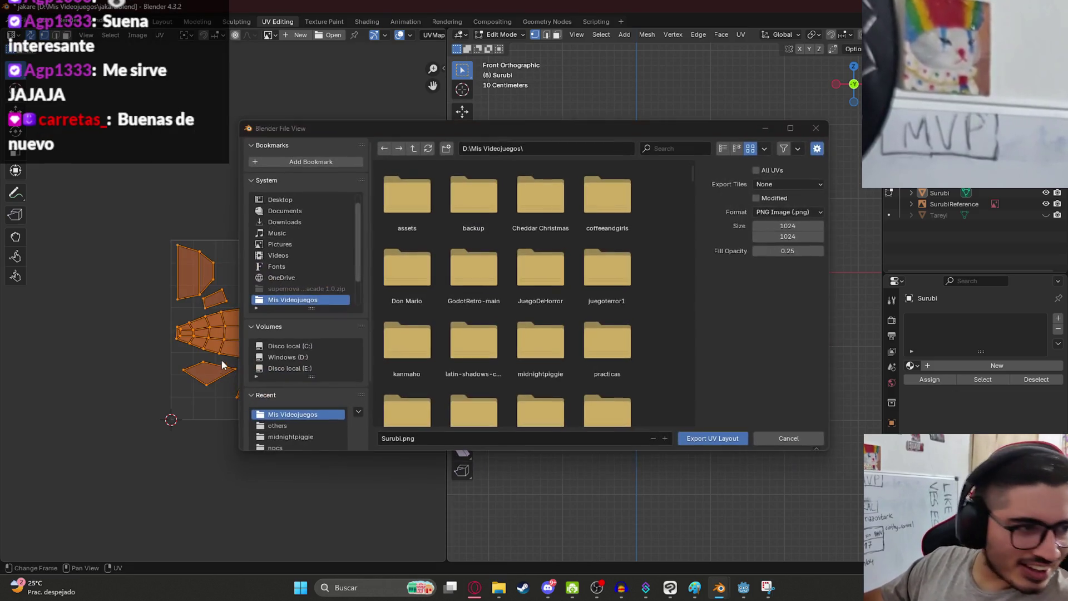
{"action": "scroll", "coordinate": [445, 362], "scroll_direction": "down", "scroll_amount": 10}
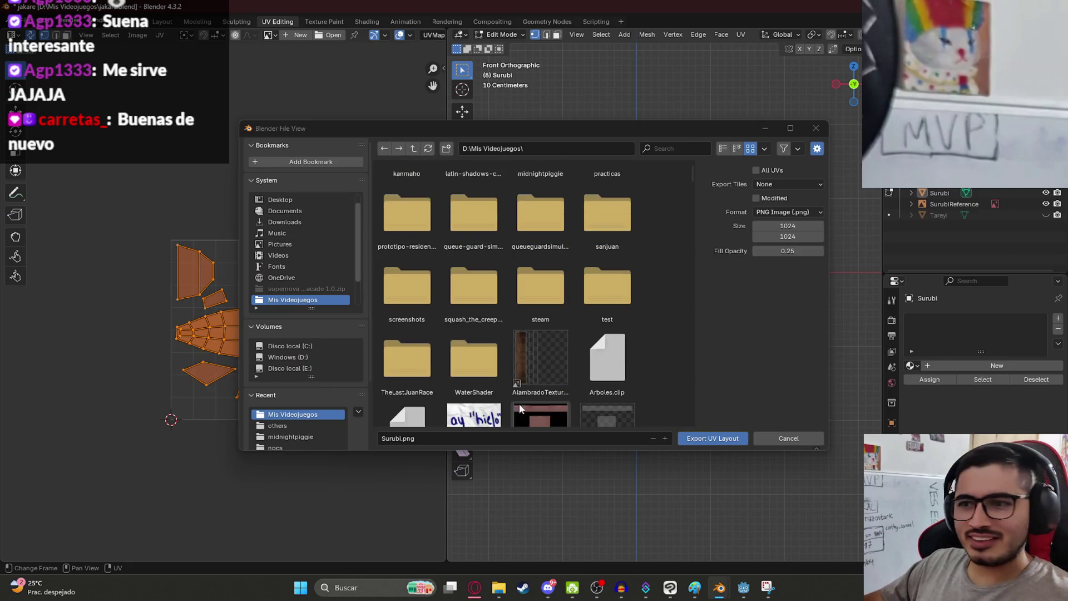
{"action": "left_click", "coordinate": [466, 439]}
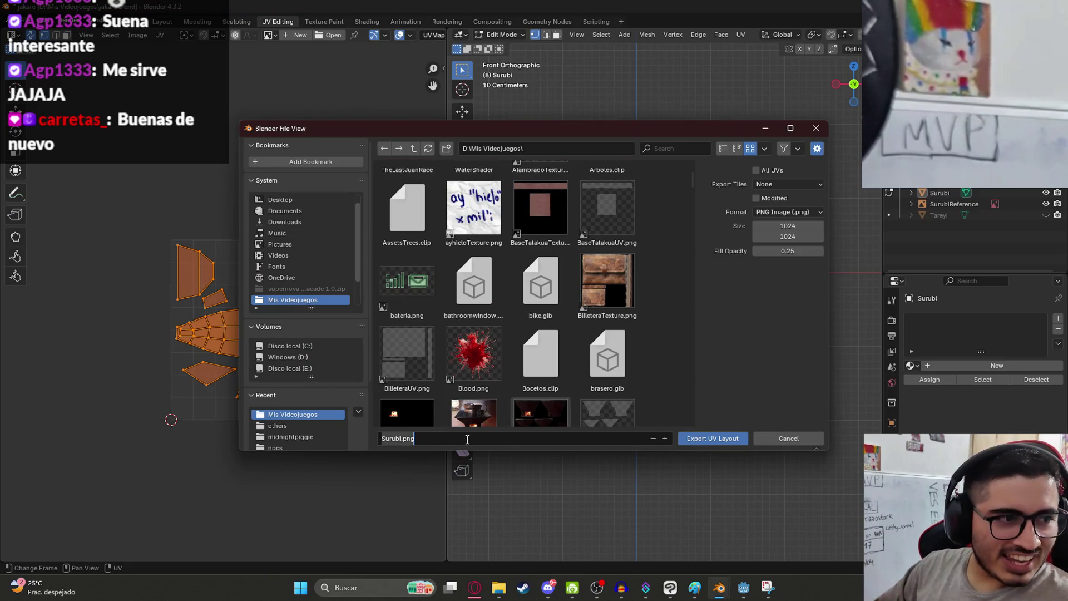
{"action": "type", "text": "d"}
{"action": "key", "text": "BackSpace"}
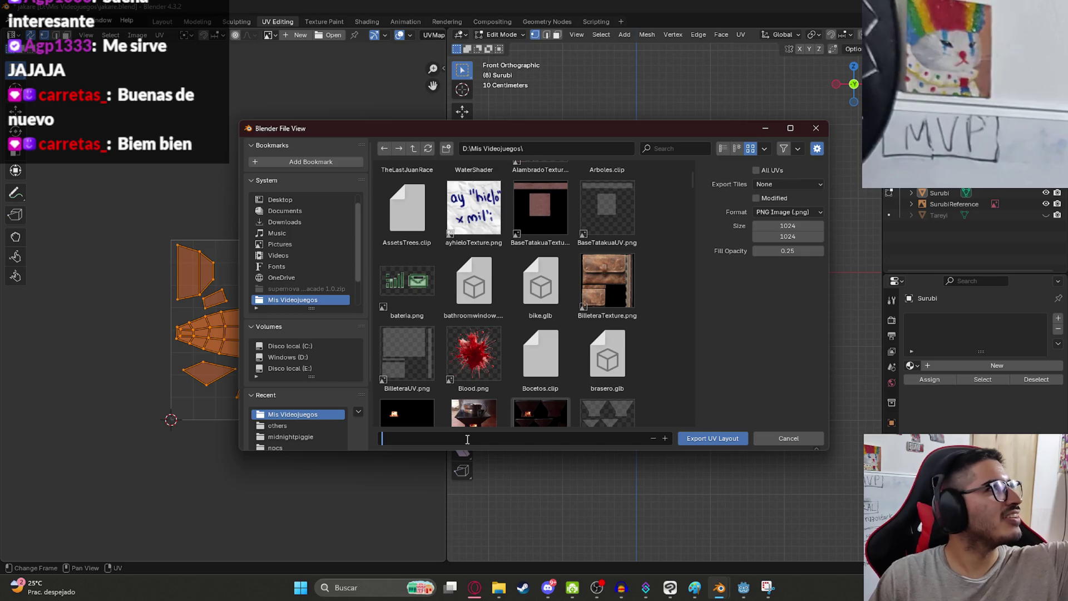
{"action": "key", "text": "Return"}
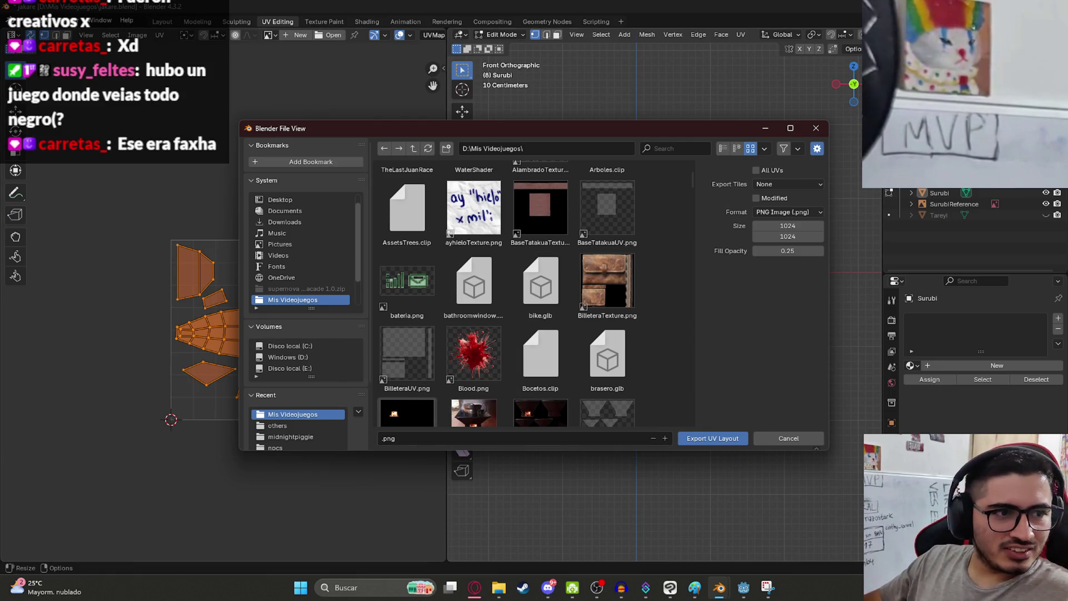
{"action": "left_click", "coordinate": [432, 439]}
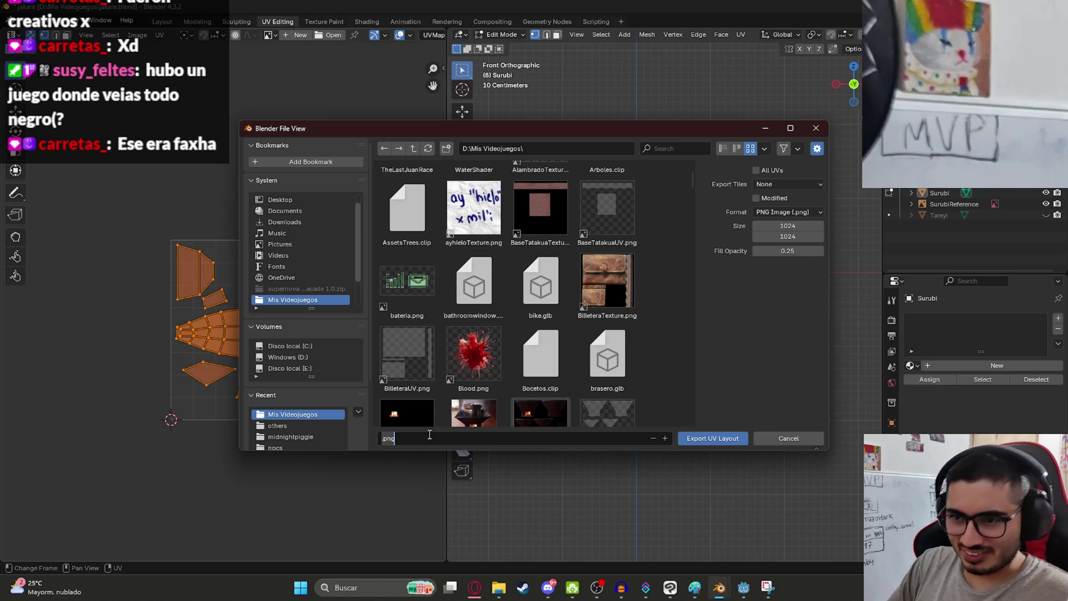
{"action": "type", "text": "B"}
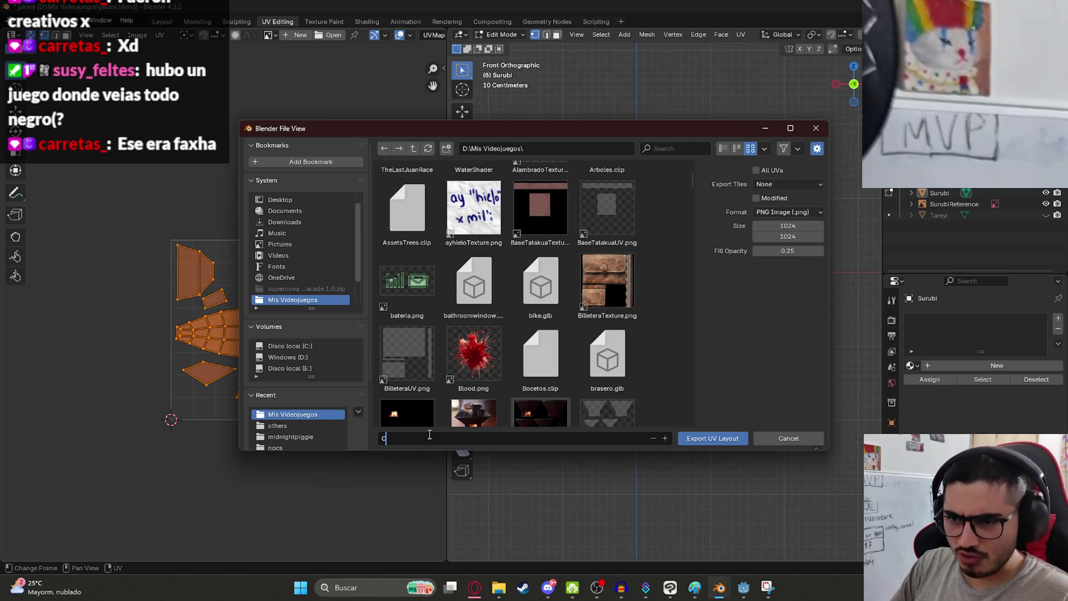
{"action": "type", "text": "c"}
{"action": "mouse_move", "coordinate": [476, 118]}
{"action": "left_mouse_down"}
{"action": "mouse_move", "coordinate": [526, 124]}
{"action": "mouse_move", "coordinate": [624, 85]}
{"action": "left_mouse_up"}
{"action": "left_click_drag", "start_coordinate": [609, 411], "coordinate": [552, 399]}
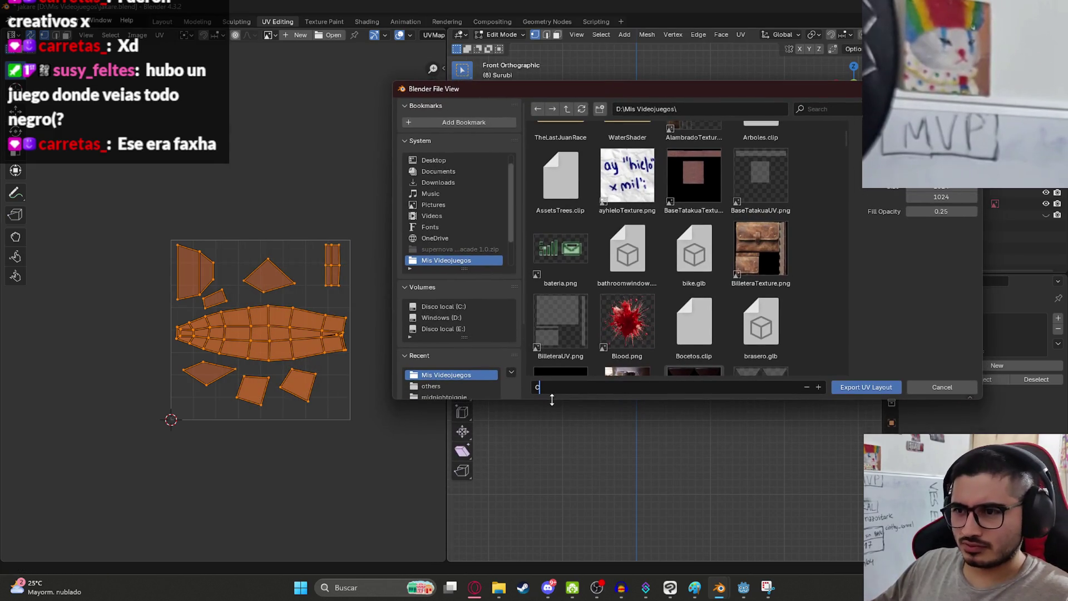
{"action": "key", "text": "BackSpace"}
{"action": "type", "text": "sbiUV"}
{"action": "key", "text": "Return"}
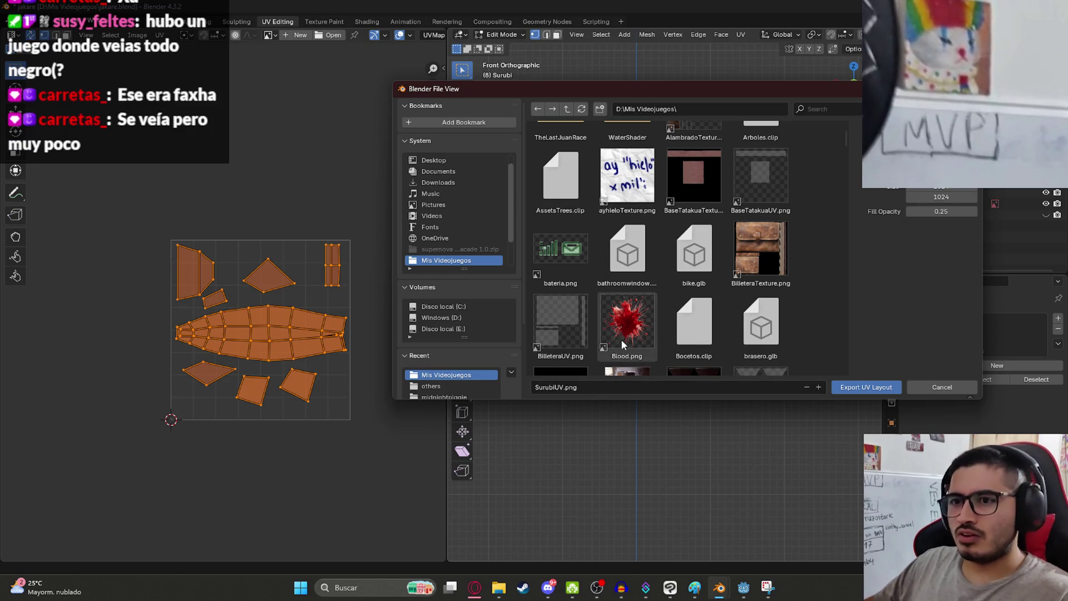
{"action": "left_click", "coordinate": [856, 389]}
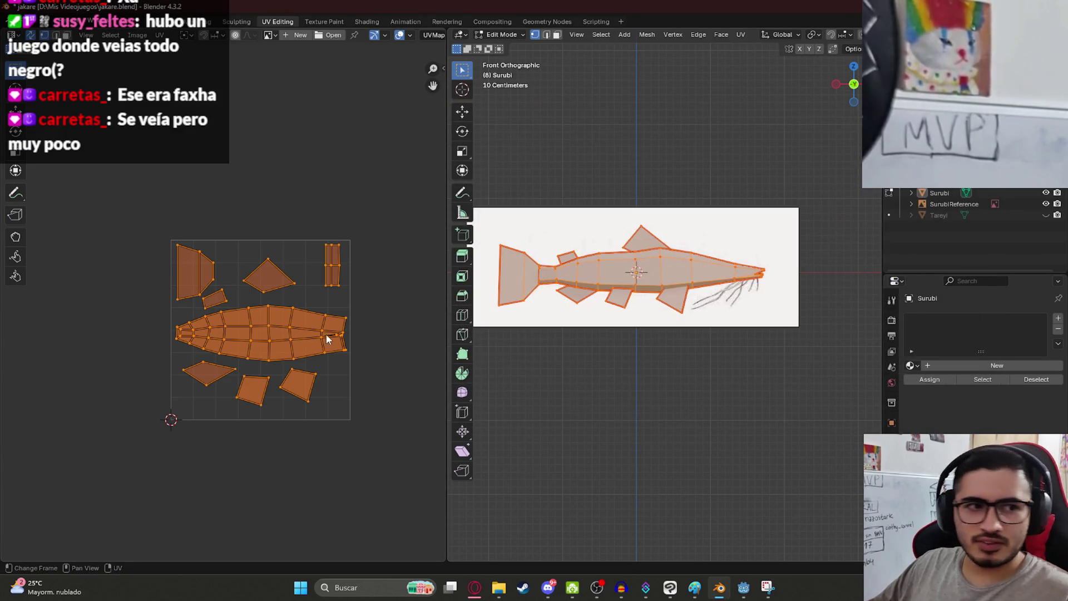
- Adjust the UV view and save jakare.blend
{"action": "scroll", "coordinate": [302, 339], "scroll_direction": "up", "scroll_amount": 2}
{"action": "scroll", "coordinate": [302, 342], "scroll_direction": "down", "scroll_amount": 1}
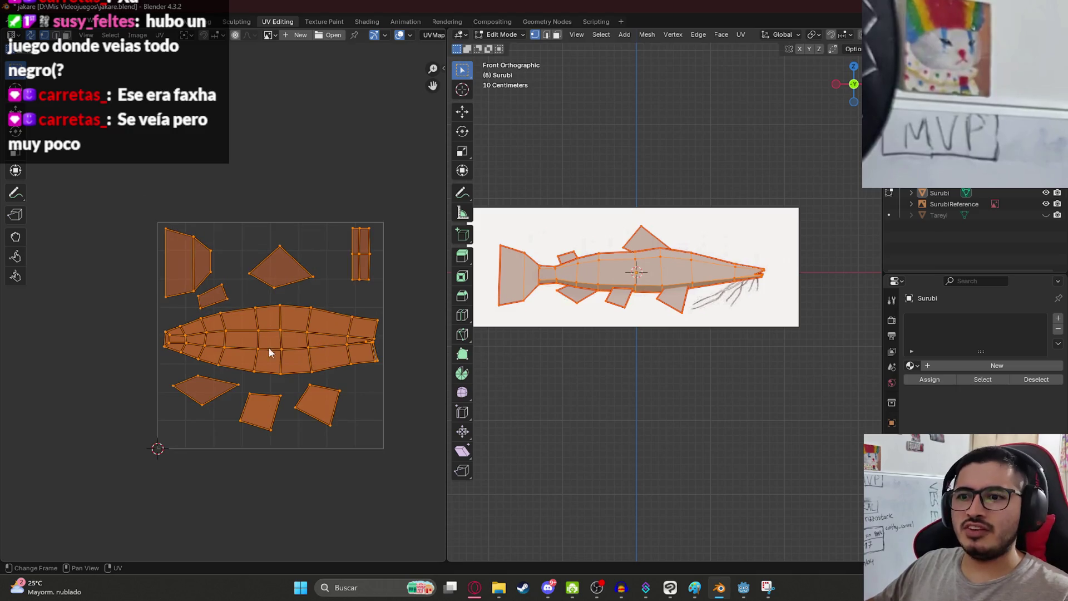
{"action": "scroll", "coordinate": [383, 408], "scroll_direction": "up", "scroll_amount": 3}
{"action": "scroll", "coordinate": [366, 365], "scroll_direction": "down", "scroll_amount": 5}
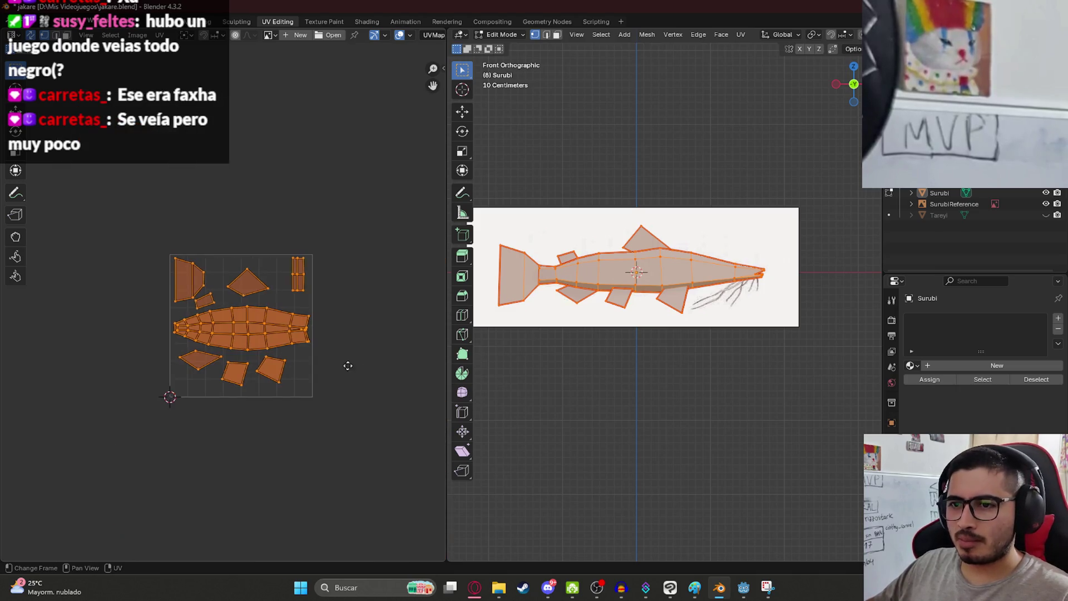
{"action": "scroll", "coordinate": [334, 361], "scroll_direction": "right", "scroll_amount": 4, "text": "ctrl"}
{"action": "scroll", "coordinate": [131, 329], "scroll_direction": "up", "scroll_amount": 3}
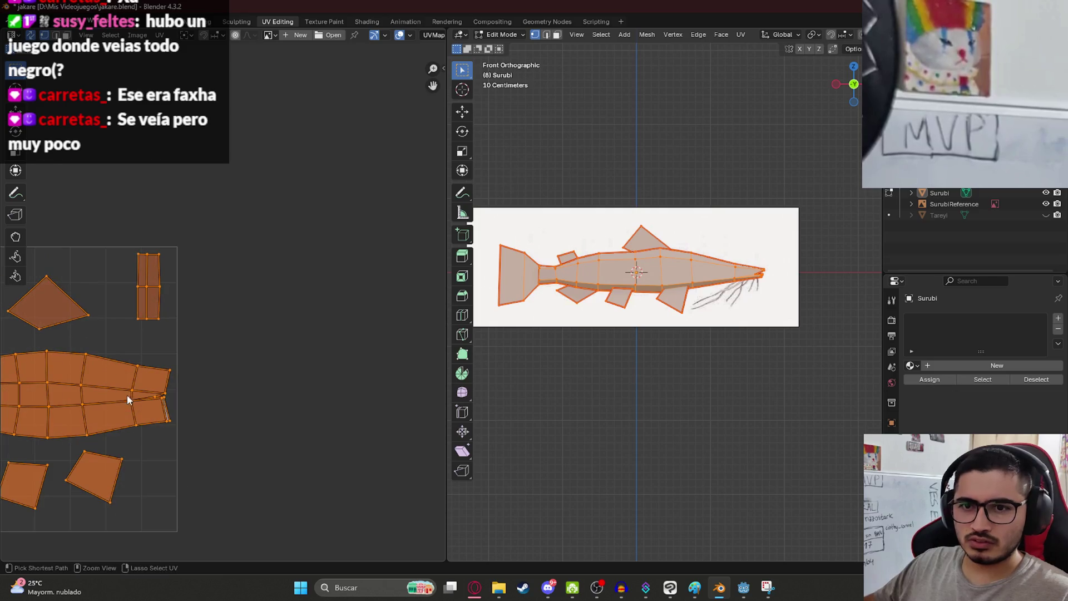
{"action": "key", "text": "ctrl+s"}
- Box-select the tail strip in the UV editor, find its tail-end edge on the fish, and save
{"action": "left_click_drag", "start_coordinate": [195, 431], "coordinate": [158, 395]}
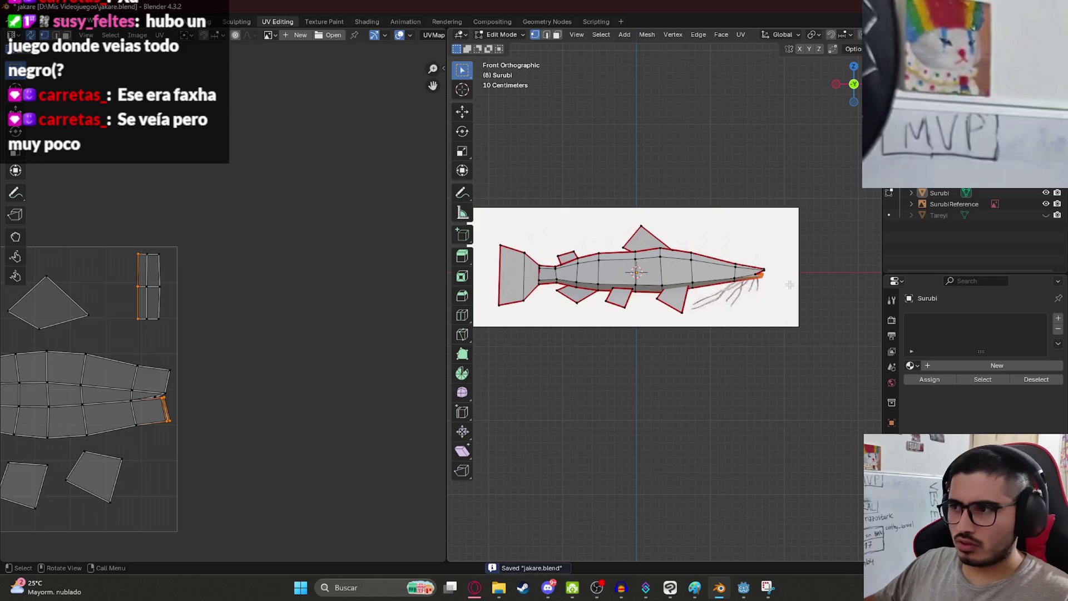
{"action": "mouse_move", "coordinate": [787, 288]}
{"action": "middle_mouse_down"}
{"action": "mouse_move", "coordinate": [631, 304]}
{"action": "mouse_move", "coordinate": [604, 264]}
{"action": "mouse_move", "coordinate": [595, 317]}
{"action": "middle_mouse_up"}
{"action": "scroll", "coordinate": [631, 304], "scroll_direction": "up", "scroll_amount": 2}
{"action": "left_click", "coordinate": [612, 325]}
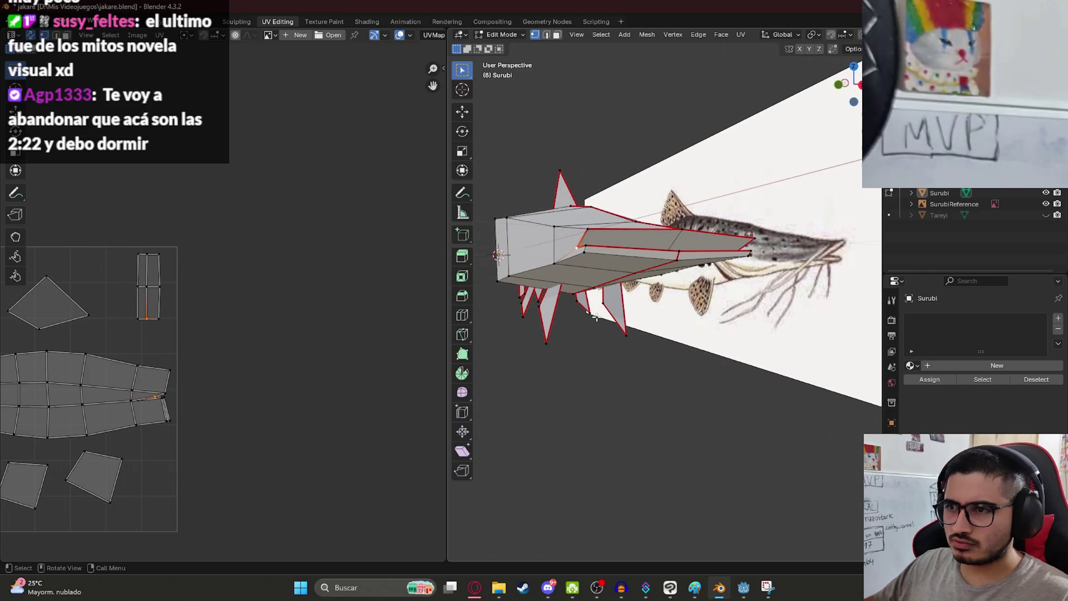
{"action": "left_click", "coordinate": [165, 410]}
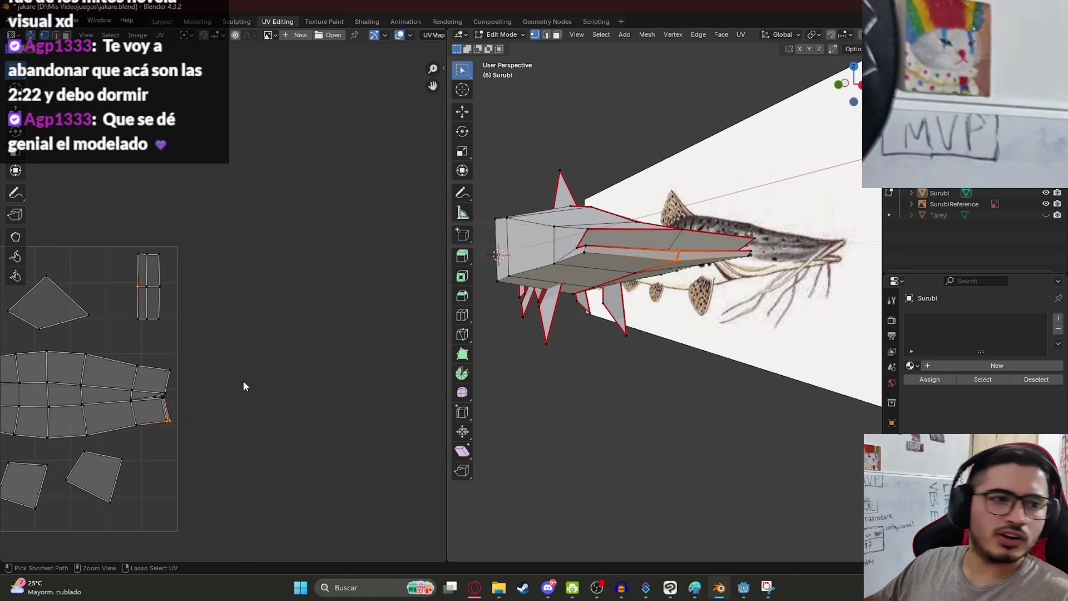
{"action": "key", "text": "ctrl+s"}
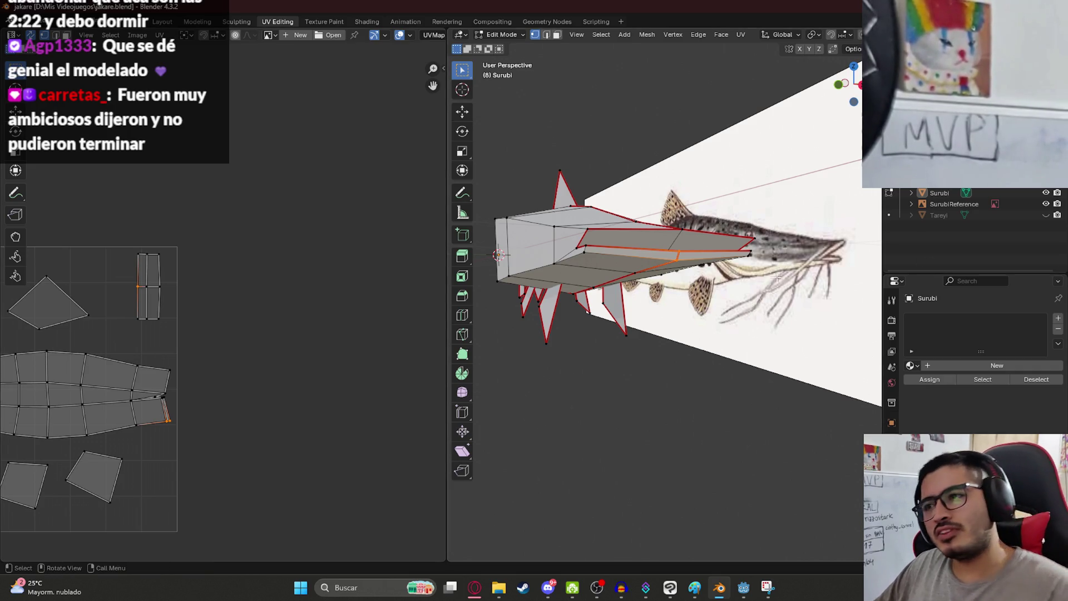
{"action": "mouse_move", "coordinate": [685, 239]}
{"action": "middle_mouse_down"}
{"action": "mouse_move", "coordinate": [673, 245]}
{"action": "mouse_move", "coordinate": [732, 217]}
{"action": "mouse_move", "coordinate": [651, 286]}
{"action": "middle_mouse_up"}
- Box-select the narrow tail-end UV strip, switch to Face select mode, and save jakare.blend
{"action": "key", "text": "ctrl+s"}
{"action": "mouse_move", "coordinate": [634, 265]}
{"action": "middle_mouse_down"}
{"action": "mouse_move", "coordinate": [646, 263]}
{"action": "mouse_move", "coordinate": [589, 261]}
{"action": "mouse_move", "coordinate": [611, 258]}
{"action": "mouse_move", "coordinate": [624, 220]}
{"action": "mouse_move", "coordinate": [655, 293]}
{"action": "mouse_move", "coordinate": [678, 290]}
{"action": "mouse_move", "coordinate": [663, 276]}
{"action": "middle_mouse_up"}
{"action": "left_click_drag", "start_coordinate": [223, 433], "coordinate": [150, 389]}
{"action": "left_click", "coordinate": [67, 35]}
{"action": "key", "text": "ctrl+s"}
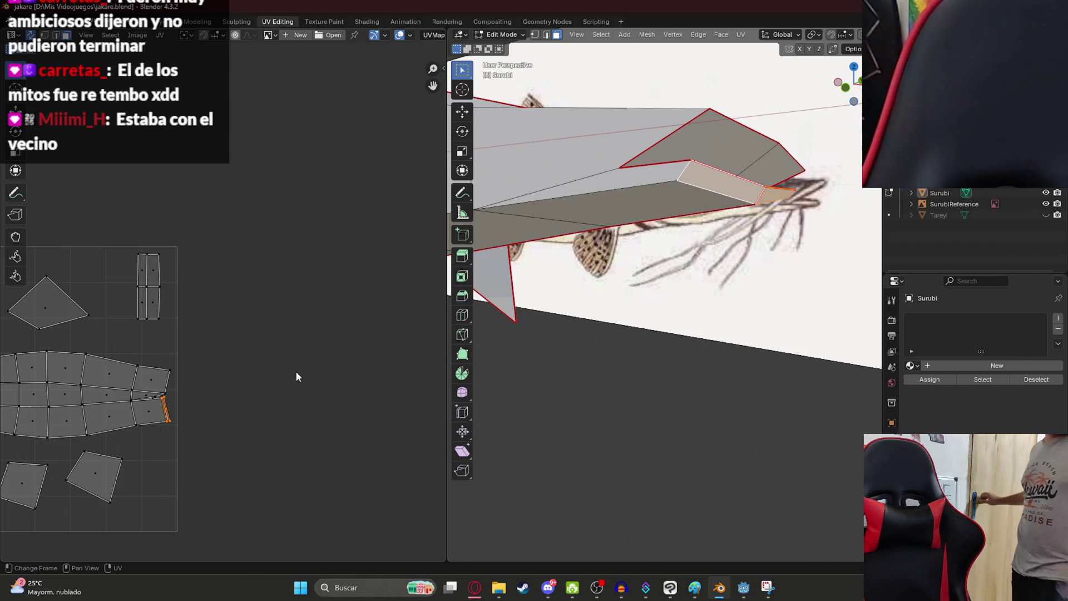
{"action": "key", "text": "ctrl"}
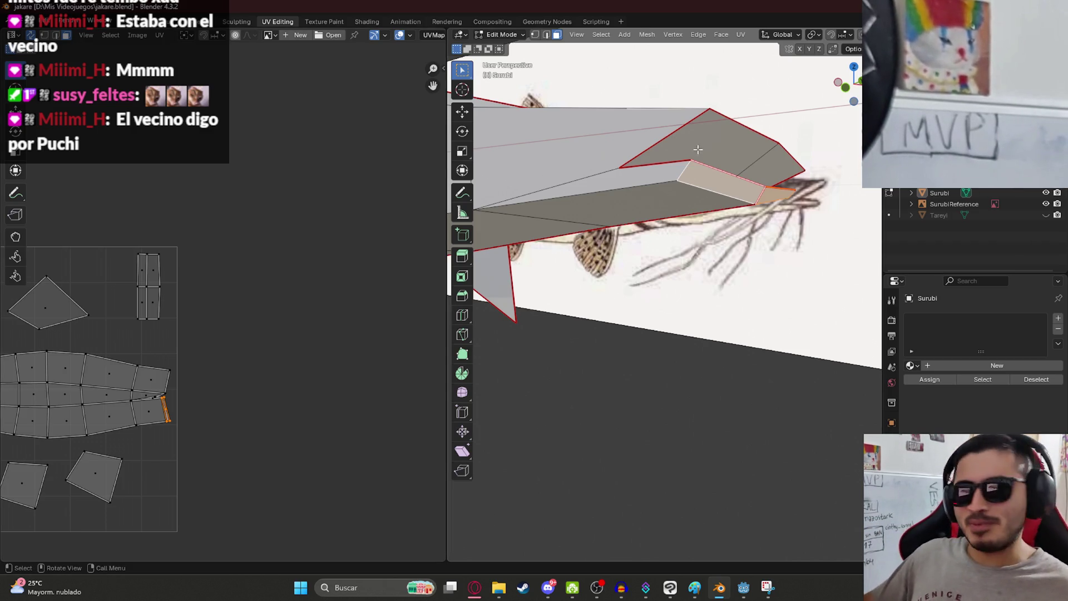
- Orbit around the fish's tail and top surface to inspect the fin edges
{"action": "mouse_move", "coordinate": [690, 218]}
{"action": "middle_mouse_down"}
{"action": "mouse_move", "coordinate": [534, 261]}
{"action": "mouse_move", "coordinate": [428, 307]}
{"action": "middle_mouse_up"}
{"action": "middle_click_drag", "start_coordinate": [556, 279], "coordinate": [632, 275]}
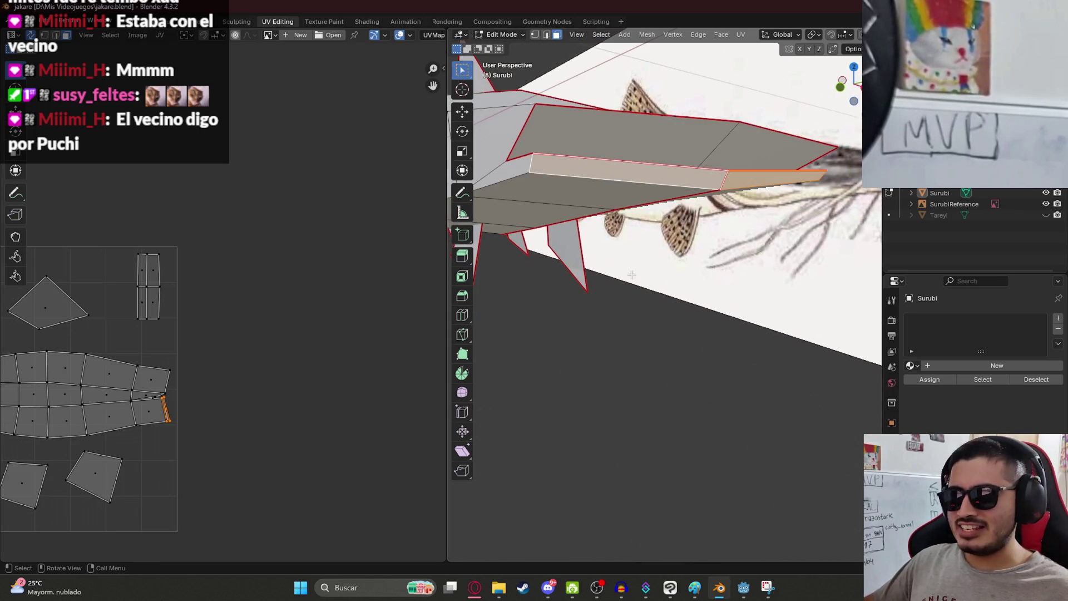
{"action": "mouse_move", "coordinate": [634, 178]}
{"action": "middle_mouse_down"}
{"action": "mouse_move", "coordinate": [616, 205]}
{"action": "mouse_move", "coordinate": [632, 259]}
{"action": "mouse_move", "coordinate": [679, 267]}
{"action": "mouse_move", "coordinate": [677, 259]}
{"action": "middle_mouse_up"}
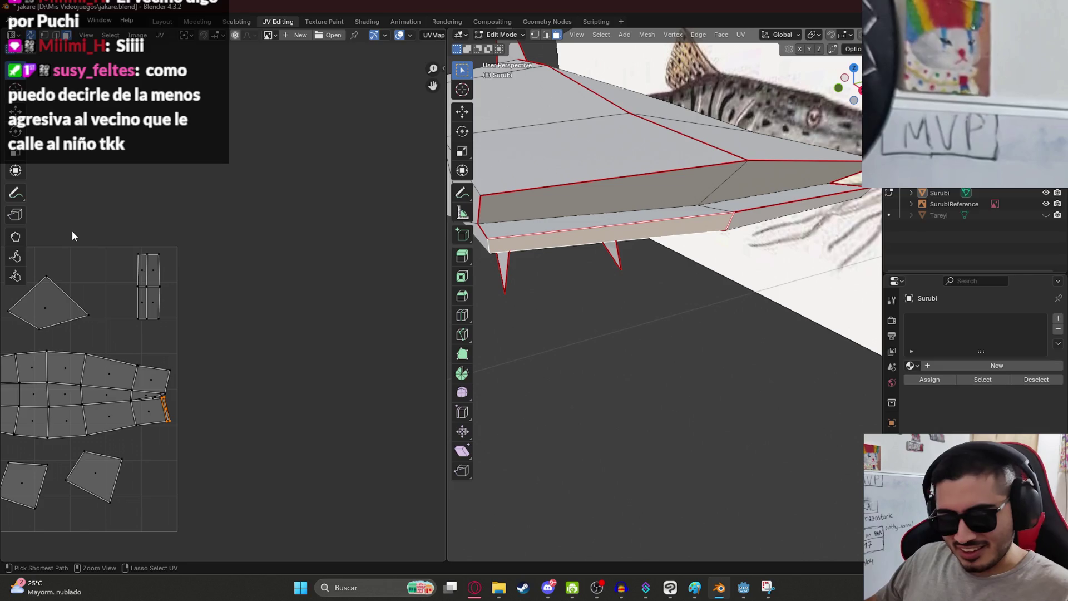
{"action": "middle_click_drag", "start_coordinate": [746, 208], "coordinate": [640, 261]}
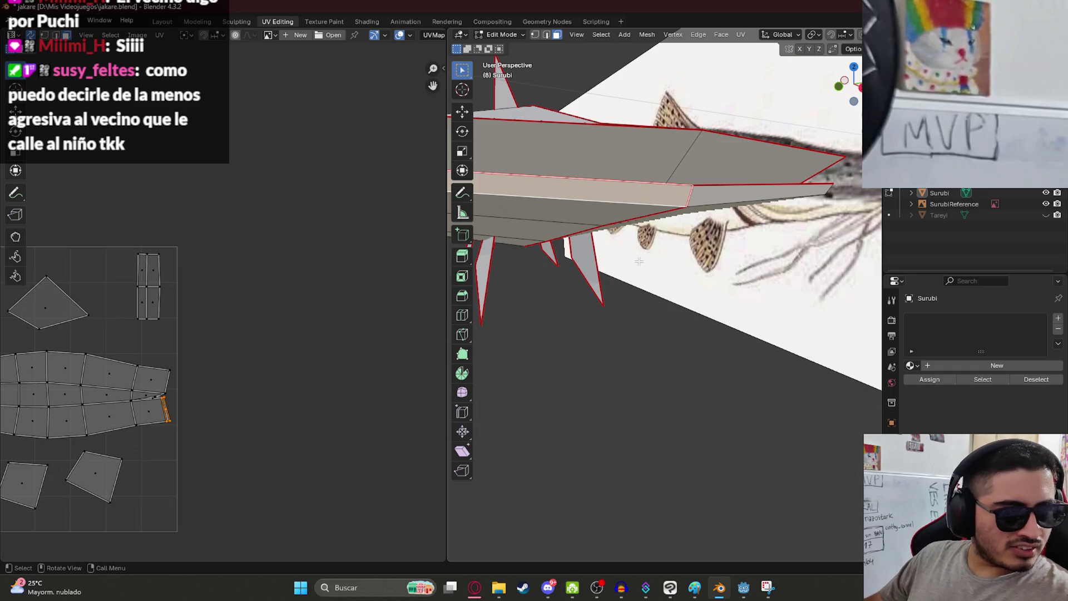
{"action": "mouse_move", "coordinate": [665, 223]}
{"action": "middle_mouse_down"}
{"action": "mouse_move", "coordinate": [746, 189]}
{"action": "mouse_move", "coordinate": [729, 167]}
{"action": "mouse_move", "coordinate": [667, 184]}
{"action": "middle_mouse_up"}
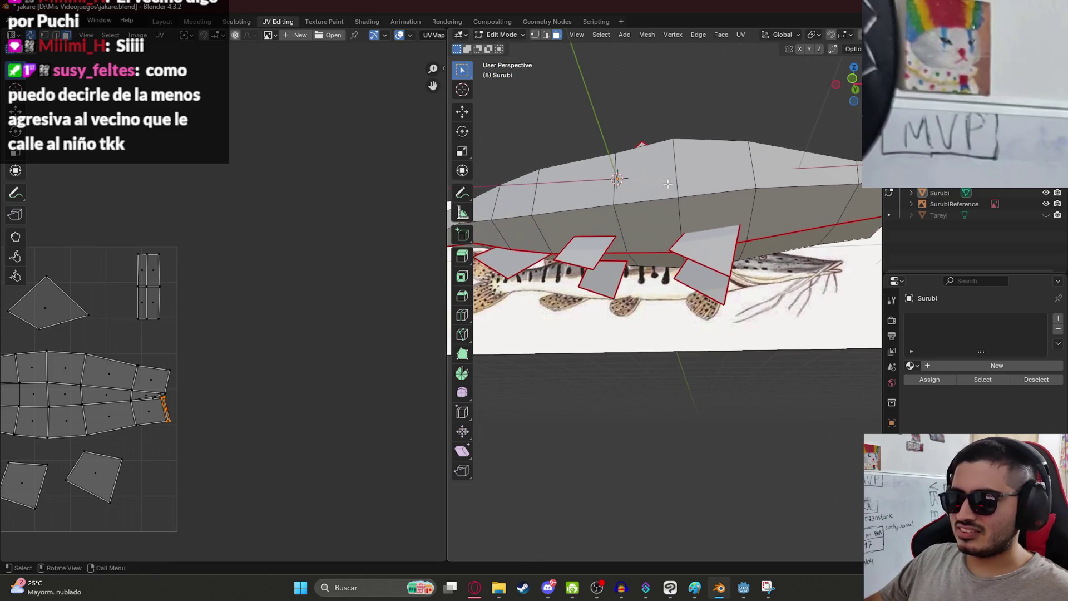
- Select a run of edges along the fish body and mark them as a seam
{"action": "left_click", "coordinate": [535, 37]}
{"action": "mouse_move", "coordinate": [701, 222]}
{"action": "middle_mouse_down"}
{"action": "mouse_move", "coordinate": [744, 243]}
{"action": "mouse_move", "coordinate": [674, 273]}
{"action": "middle_mouse_up"}
{"action": "left_click", "coordinate": [676, 265], "text": "shift"}
{"action": "middle_click_drag", "start_coordinate": [755, 280], "coordinate": [584, 310]}
{"action": "left_click", "coordinate": [637, 318], "text": "shift"}
{"action": "left_click", "coordinate": [698, 319], "text": "shift"}
{"action": "left_click", "coordinate": [771, 321], "text": "shift"}
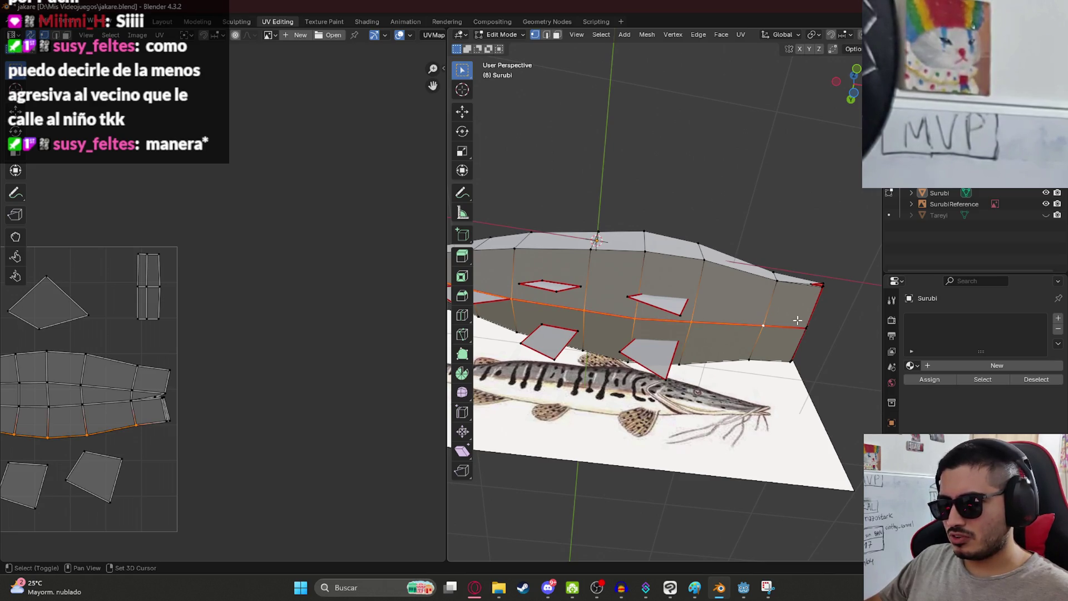
{"action": "key", "text": "ctrl+e"}
{"action": "left_click", "coordinate": [748, 343]}
- Mark a further edge selection as a seam, then clear the selection
{"action": "mouse_move", "coordinate": [747, 343]}
{"action": "middle_mouse_down"}
{"action": "mouse_move", "coordinate": [649, 278]}
{"action": "mouse_move", "coordinate": [555, 284]}
{"action": "middle_mouse_up"}
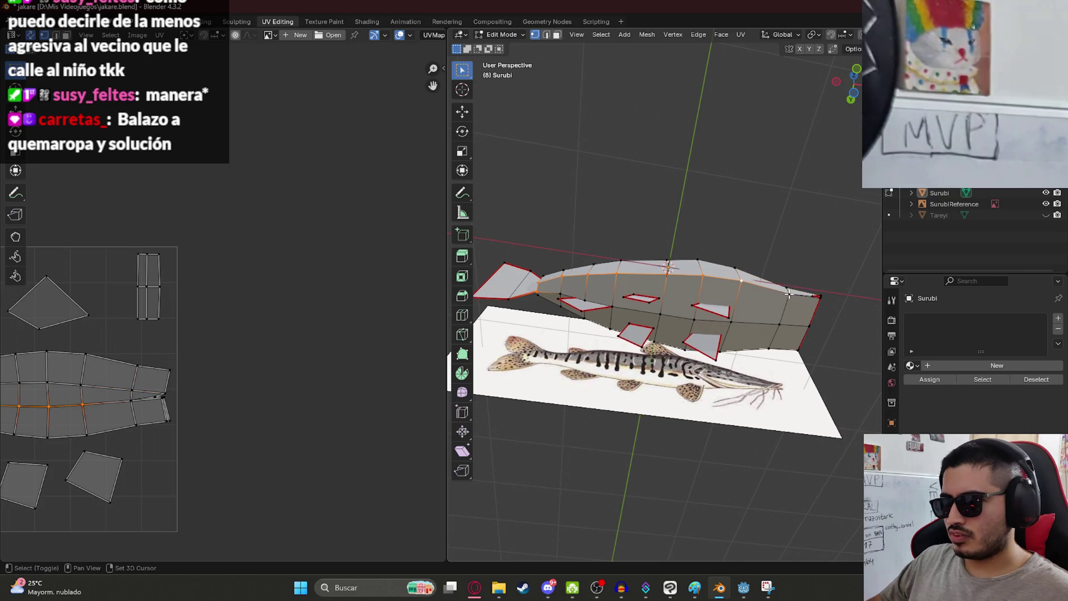
{"action": "right_click", "coordinate": [764, 305]}
{"action": "left_click", "coordinate": [752, 298]}
{"action": "mouse_move", "coordinate": [752, 298]}
{"action": "middle_mouse_down"}
{"action": "mouse_move", "coordinate": [741, 283]}
{"action": "mouse_move", "coordinate": [657, 298]}
{"action": "middle_mouse_up"}
{"action": "left_click", "coordinate": [657, 298]}
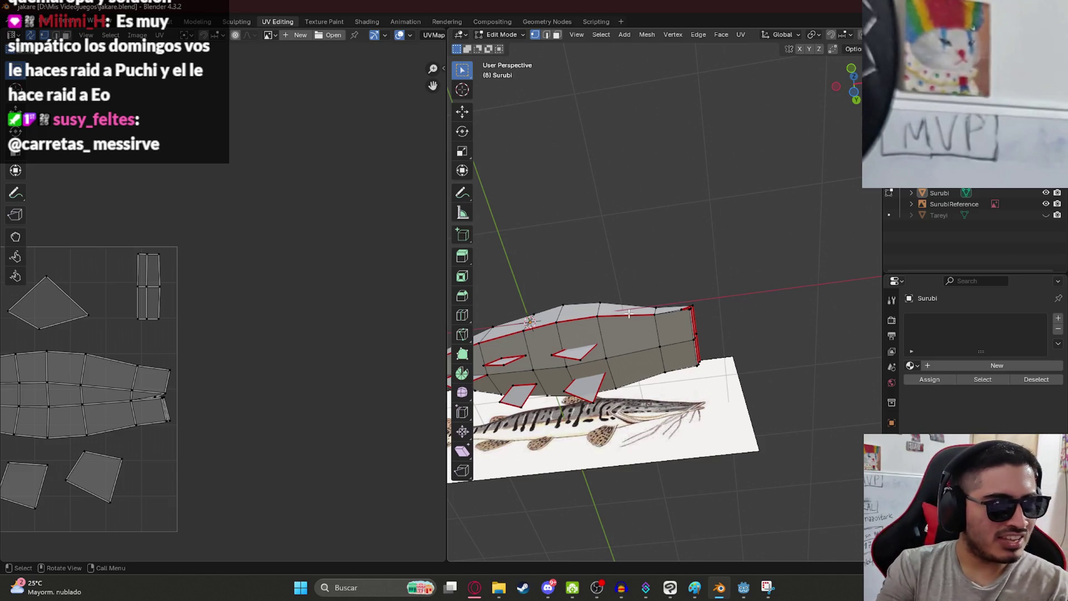
- Mark the body's top edge path and vertical tail-end edge as seams
{"action": "scroll", "coordinate": [637, 334], "scroll_direction": "up", "scroll_amount": 4}
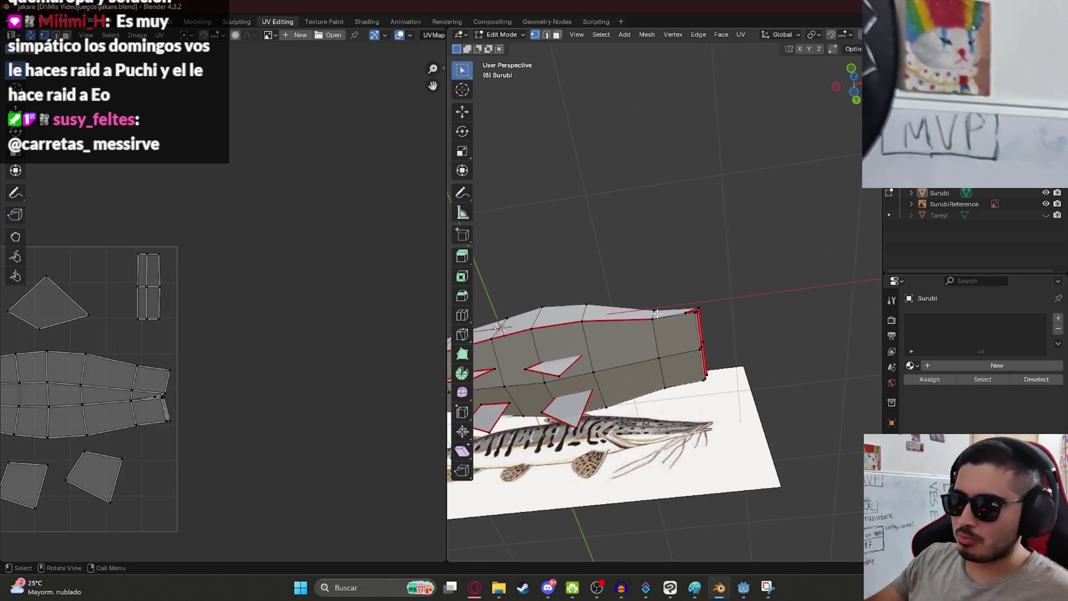
{"action": "left_click", "coordinate": [646, 350]}
{"action": "right_click", "coordinate": [712, 343]}
{"action": "left_click", "coordinate": [712, 342]}
{"action": "left_click", "coordinate": [722, 349]}
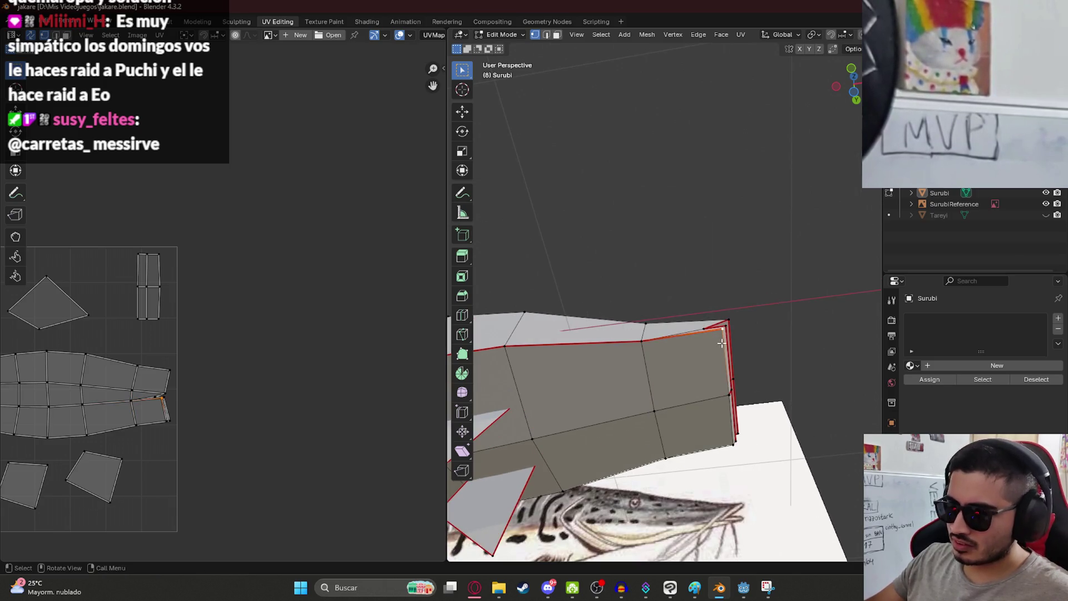
{"action": "key", "text": "ctrl+e"}
{"action": "left_click", "coordinate": [727, 403]}
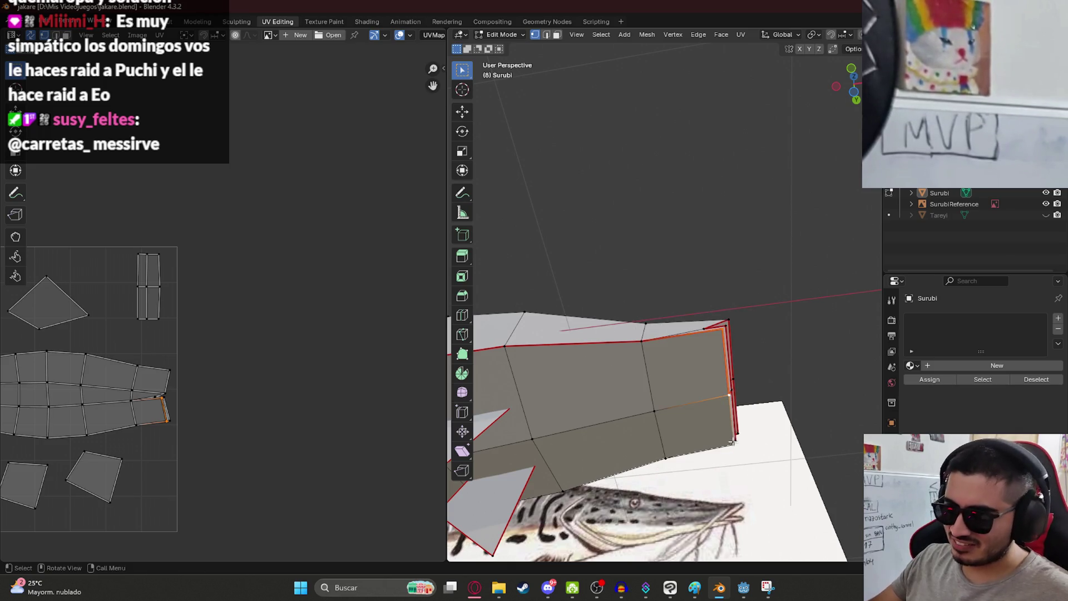
- Hide the SurubiReference image plane and return to editing the fish mesh
{"action": "key", "text": "ctrl+e"}
{"action": "mouse_move", "coordinate": [698, 425]}
{"action": "middle_mouse_down"}
{"action": "mouse_move", "coordinate": [541, 408]}
{"action": "mouse_move", "coordinate": [839, 401]}
{"action": "mouse_move", "coordinate": [747, 361]}
{"action": "mouse_move", "coordinate": [698, 373]}
{"action": "middle_mouse_up"}
{"action": "key", "text": "Tab"}
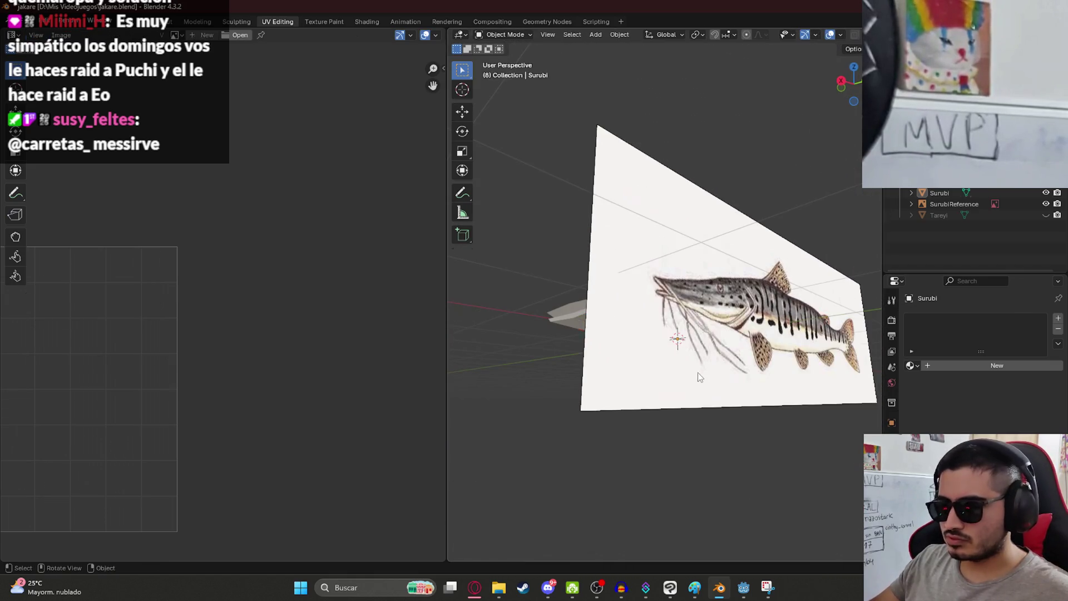
{"action": "left_click", "coordinate": [699, 375]}
{"action": "key", "text": "h"}
{"action": "left_click", "coordinate": [670, 325]}
{"action": "key", "text": "Tab"}
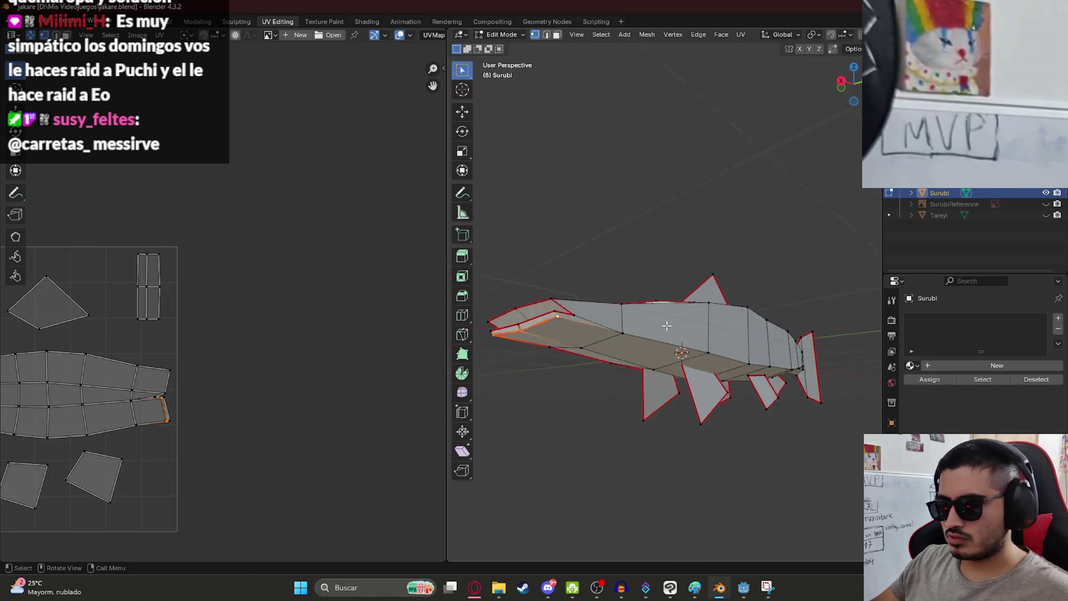
- Select the edge path along the fish's lower side and mark it as a seam
{"action": "left_click", "coordinate": [578, 344]}
{"action": "middle_click_drag", "start_coordinate": [579, 344], "coordinate": [570, 346]}
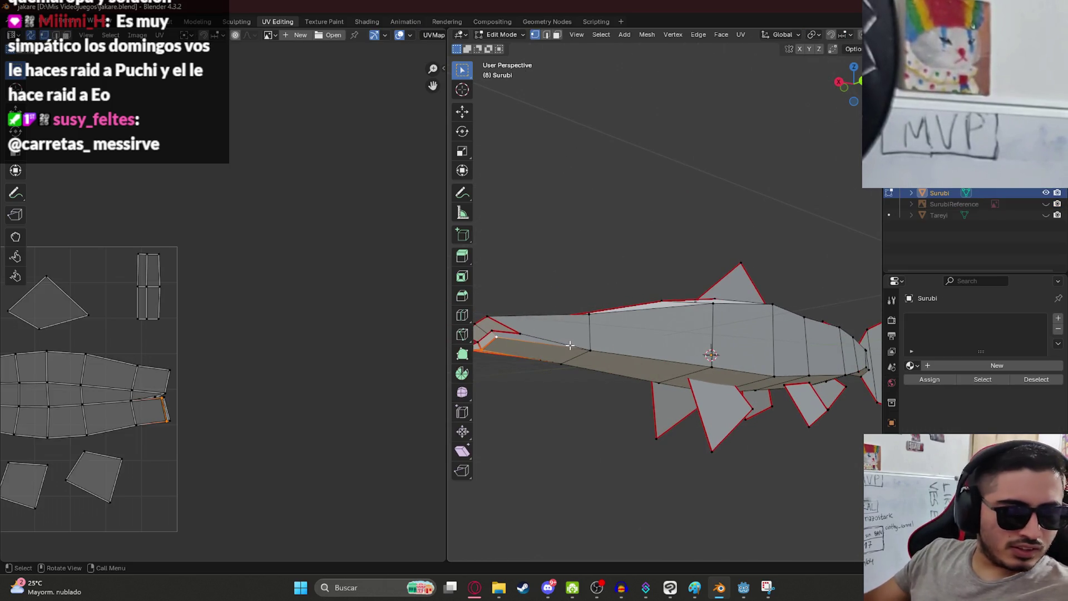
{"action": "mouse_move", "coordinate": [609, 310]}
{"action": "middle_mouse_down"}
{"action": "mouse_move", "coordinate": [590, 359]}
{"action": "mouse_move", "coordinate": [567, 369]}
{"action": "middle_mouse_up"}
{"action": "left_click", "coordinate": [579, 354]}
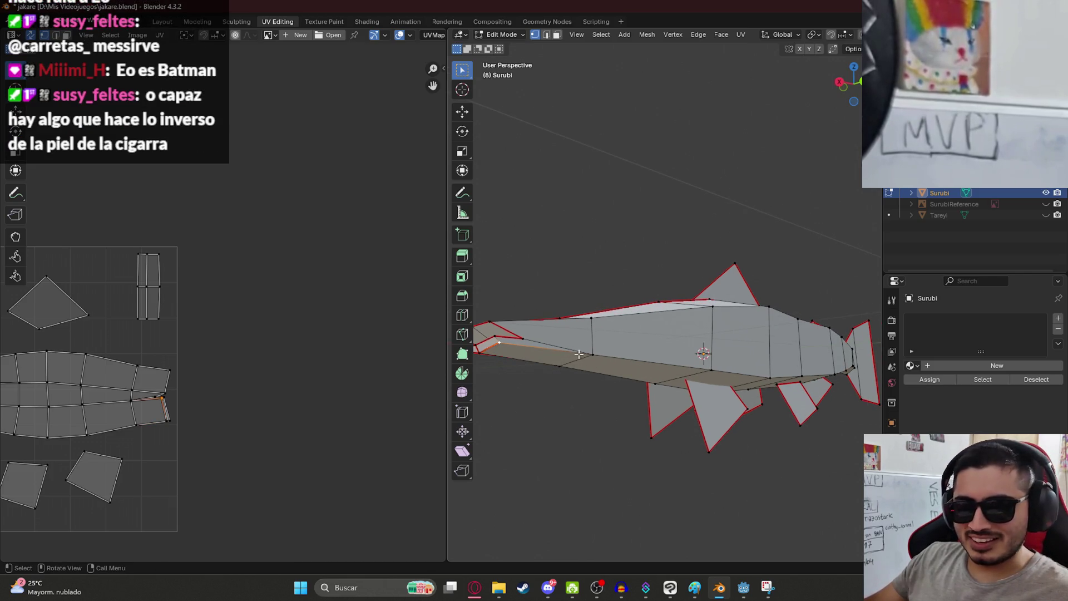
{"action": "left_click", "coordinate": [593, 354], "text": "shift"}
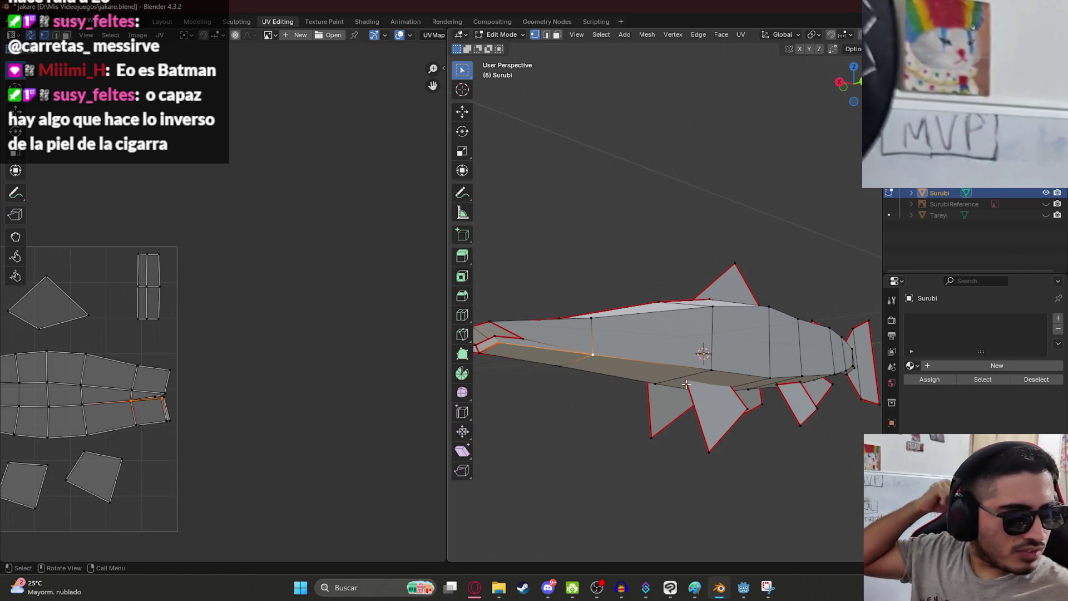
{"action": "left_click", "coordinate": [695, 370], "text": "shift"}
{"action": "middle_click_drag", "start_coordinate": [695, 369], "coordinate": [753, 362]}
{"action": "scroll", "coordinate": [753, 362], "scroll_direction": "up", "scroll_amount": 3}
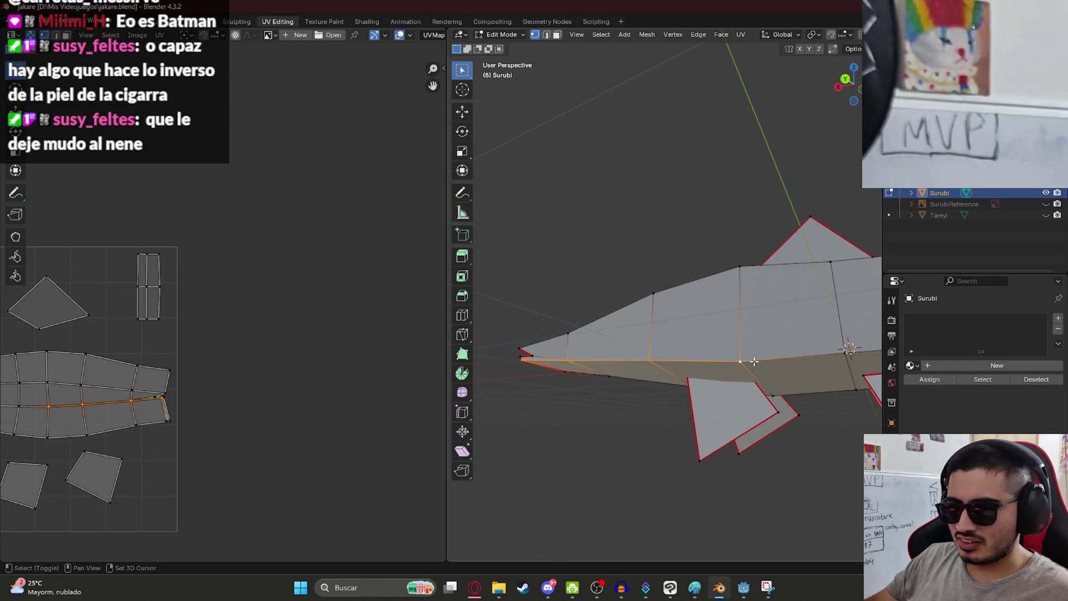
{"action": "key", "text": "KP_Decimal"}
{"action": "middle_click_drag", "start_coordinate": [728, 361], "coordinate": [620, 368], "text": "shift"}
{"action": "left_click", "coordinate": [611, 356], "text": "shift"}
{"action": "right_click", "coordinate": [724, 355]}
{"action": "left_click", "coordinate": [724, 355]}
- Save jakare.blend and frame all UV islands in the UV view
{"action": "mouse_move", "coordinate": [724, 355]}
{"action": "middle_mouse_down"}
{"action": "mouse_move", "coordinate": [703, 395]}
{"action": "mouse_move", "coordinate": [699, 237]}
{"action": "mouse_move", "coordinate": [660, 221]}
{"action": "mouse_move", "coordinate": [645, 226]}
{"action": "mouse_move", "coordinate": [670, 253]}
{"action": "mouse_move", "coordinate": [650, 294]}
{"action": "mouse_move", "coordinate": [773, 349]}
{"action": "mouse_move", "coordinate": [734, 293]}
{"action": "mouse_move", "coordinate": [658, 295]}
{"action": "middle_mouse_up"}
{"action": "right_click", "coordinate": [547, 266]}
{"action": "left_click", "coordinate": [549, 265]}
{"action": "mouse_move", "coordinate": [571, 261]}
{"action": "middle_mouse_down"}
{"action": "mouse_move", "coordinate": [624, 276]}
{"action": "mouse_move", "coordinate": [615, 293]}
{"action": "mouse_move", "coordinate": [636, 311]}
{"action": "middle_mouse_up"}
{"action": "key", "text": "ctrl+s"}
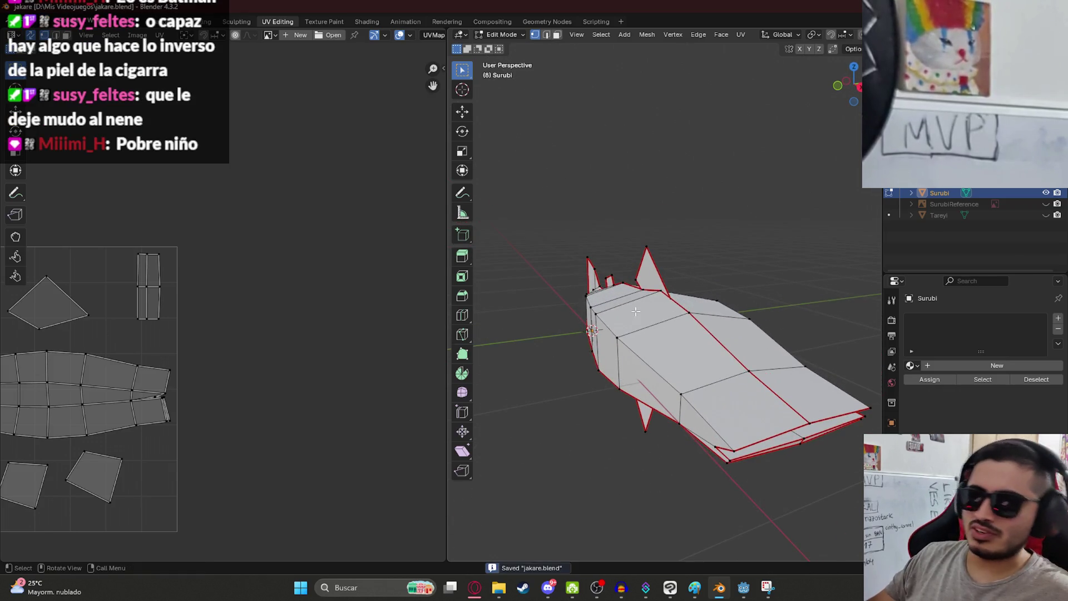
{"action": "middle_click_drag", "start_coordinate": [711, 352], "coordinate": [750, 299]}
{"action": "mouse_move", "coordinate": [677, 295]}
{"action": "middle_mouse_down"}
{"action": "mouse_move", "coordinate": [737, 327]}
{"action": "mouse_move", "coordinate": [695, 325]}
{"action": "middle_mouse_up"}
{"action": "scroll", "coordinate": [81, 52], "scroll_direction": "down", "scroll_amount": 3}
{"action": "key", "text": "Home"}
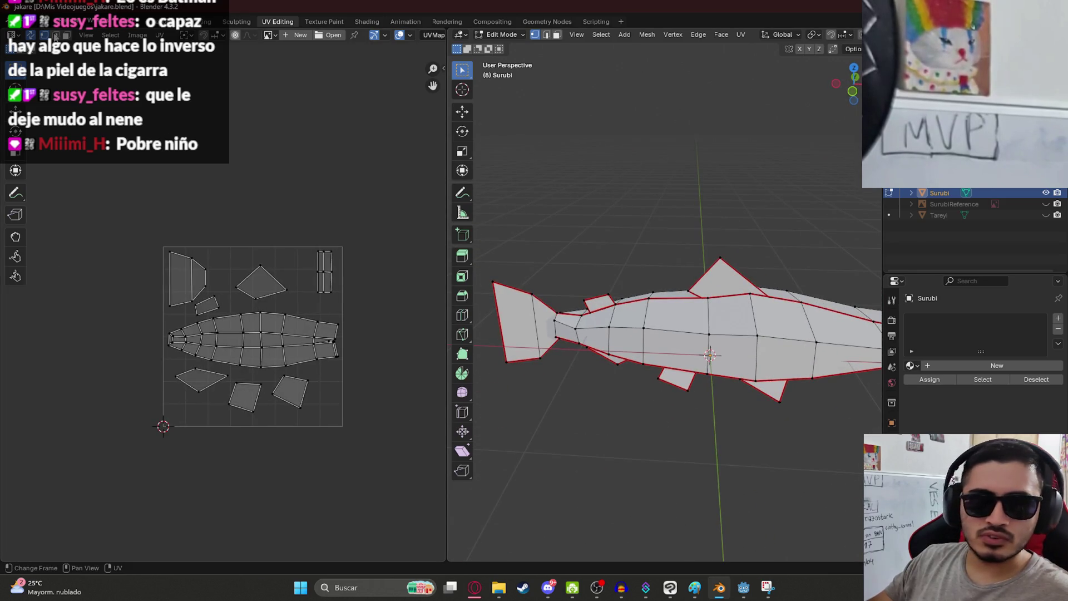
- Unwrap the body with Minimum Stretch, move the strips above the tile, then switch to the browser
{"action": "scroll", "coordinate": [289, 426], "scroll_direction": "up", "scroll_amount": 5}
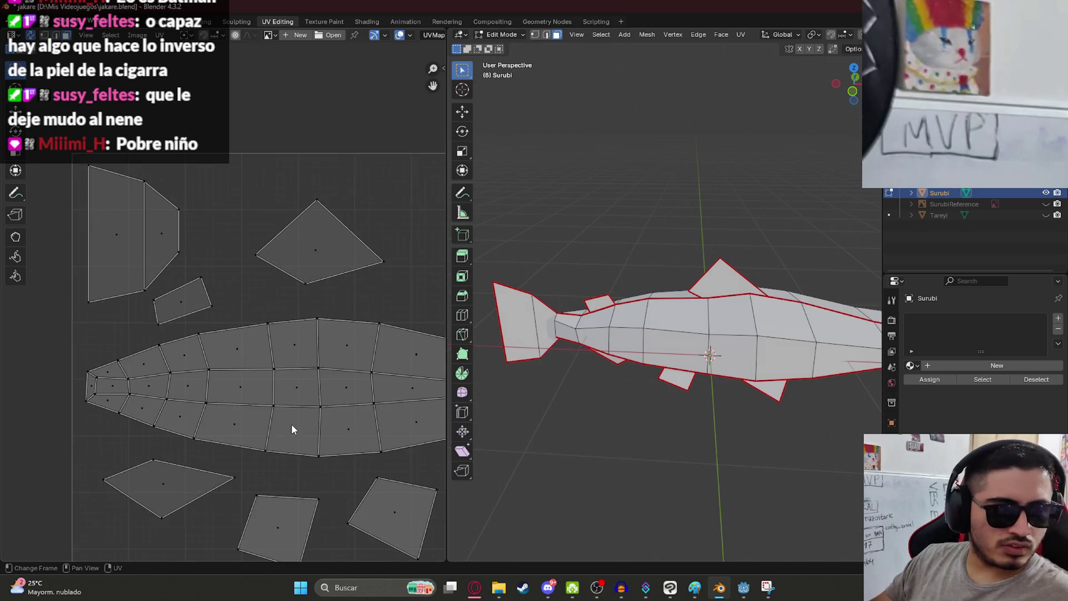
{"action": "scroll", "coordinate": [312, 401], "scroll_direction": "down", "scroll_amount": 3}
{"action": "left_click_drag", "start_coordinate": [27, 308], "coordinate": [420, 399]}
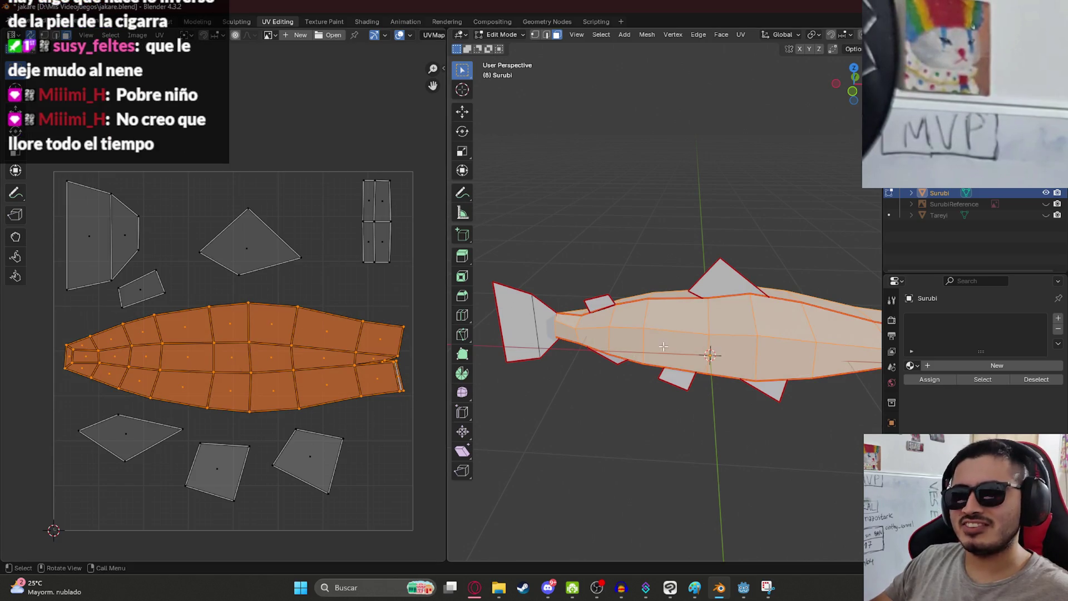
{"action": "key", "text": "u"}
{"action": "left_click", "coordinate": [748, 383]}
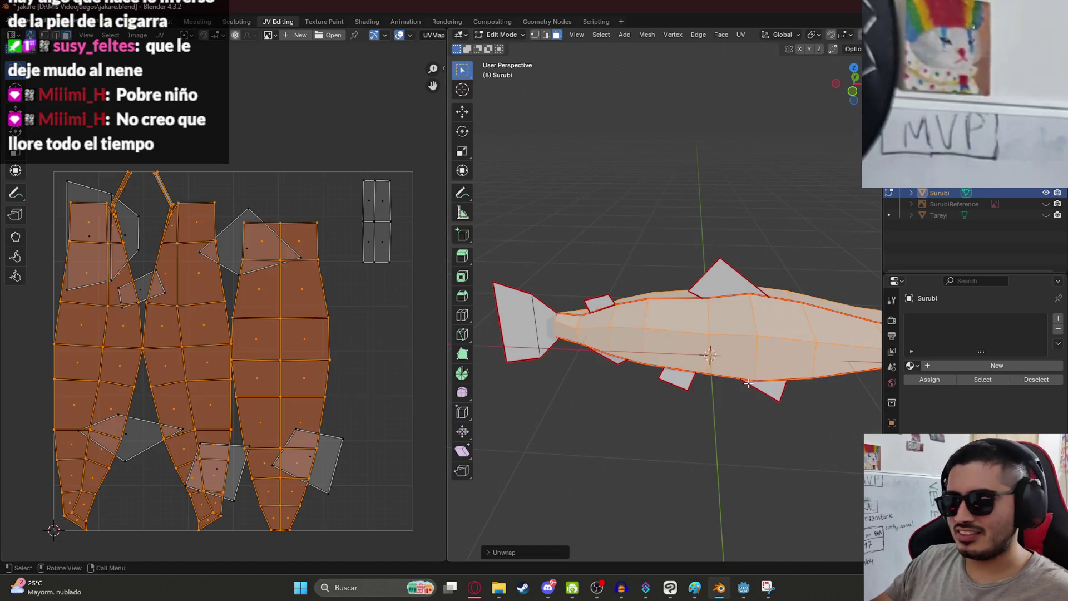
{"action": "scroll", "coordinate": [305, 297], "scroll_direction": "down", "scroll_amount": 3}
{"action": "key", "text": "g"}
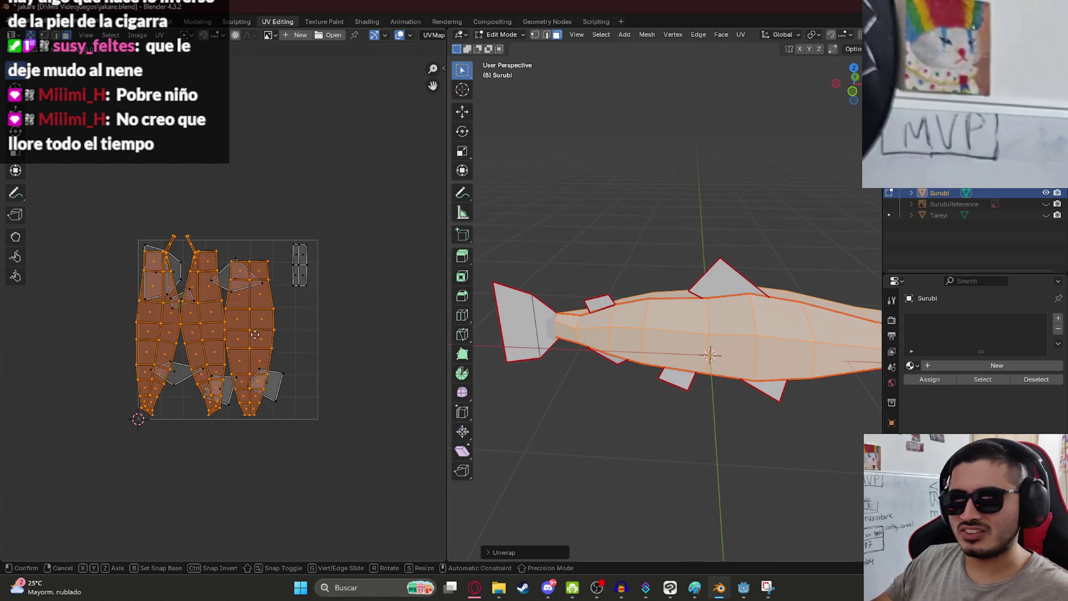
{"action": "left_click", "coordinate": [370, 162]}
{"action": "mouse_move", "coordinate": [336, 173]}
{"action": "middle_mouse_down"}
{"action": "mouse_move", "coordinate": [289, 207]}
{"action": "mouse_move", "coordinate": [227, 318]}
{"action": "middle_mouse_up"}
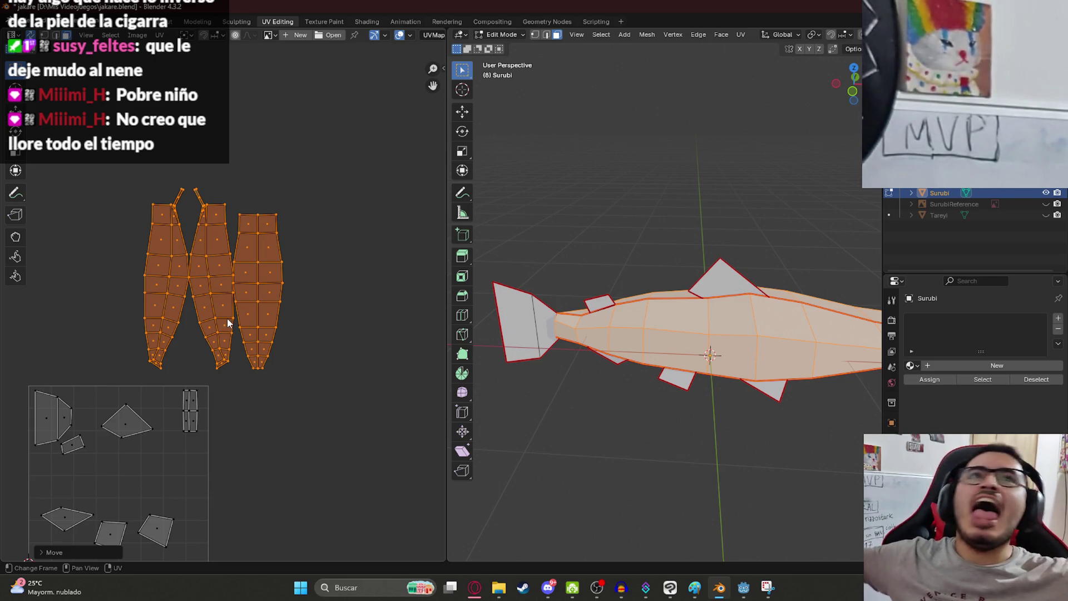
{"action": "left_click", "coordinate": [473, 590]}
{"action": "left_click", "coordinate": [222, 12]}
- Search YouTube for 'zombie niño days gone', open the first video, skip ahead and pause
{"action": "left_click", "coordinate": [344, 15]}
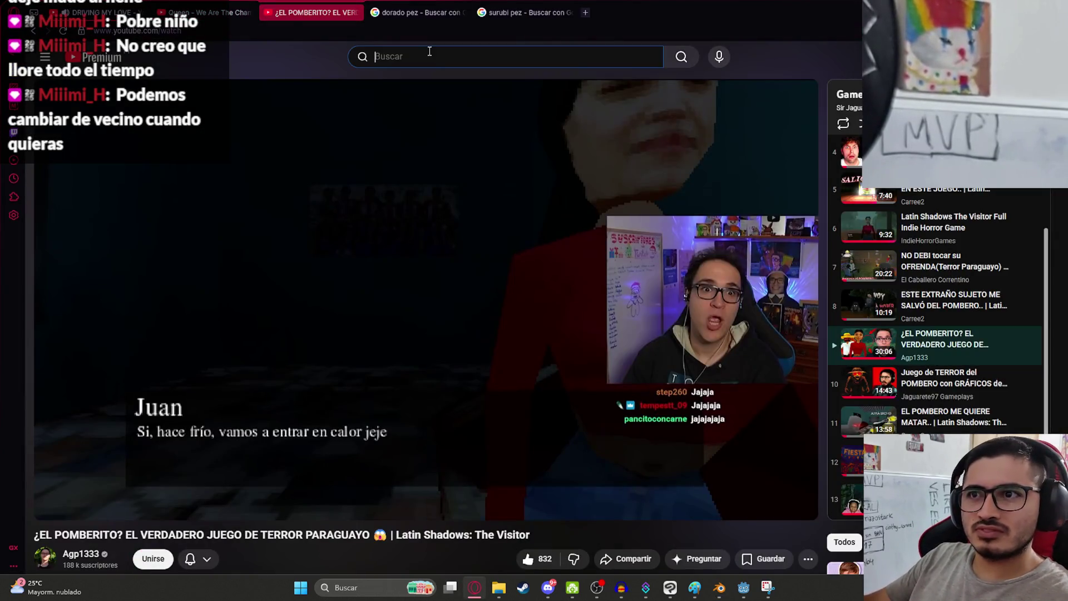
{"action": "type", "text": "zombie ni"}
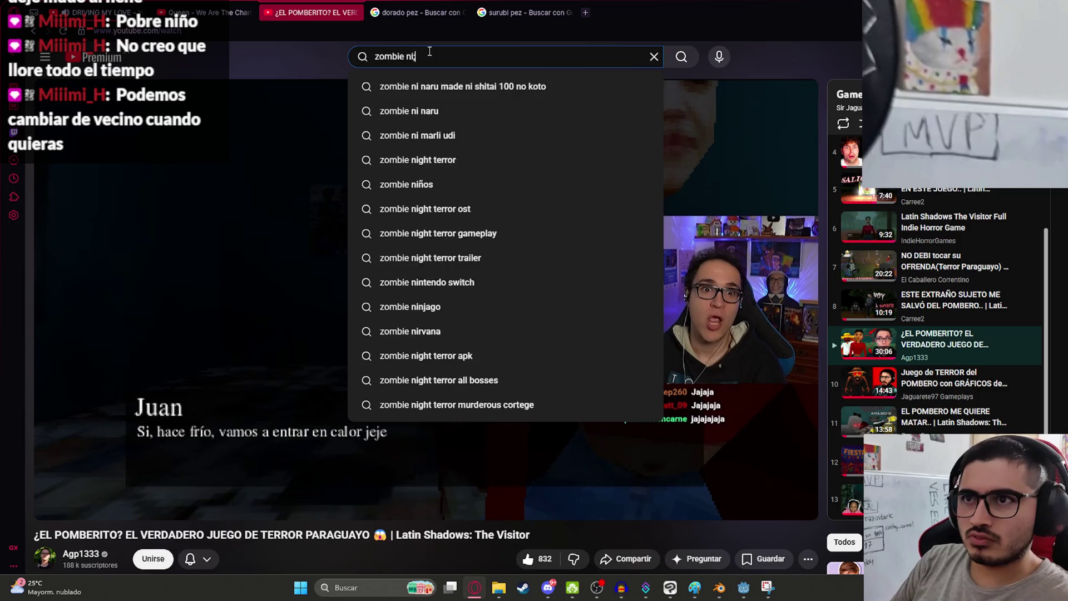
{"action": "type", "text": "ño days gone"}
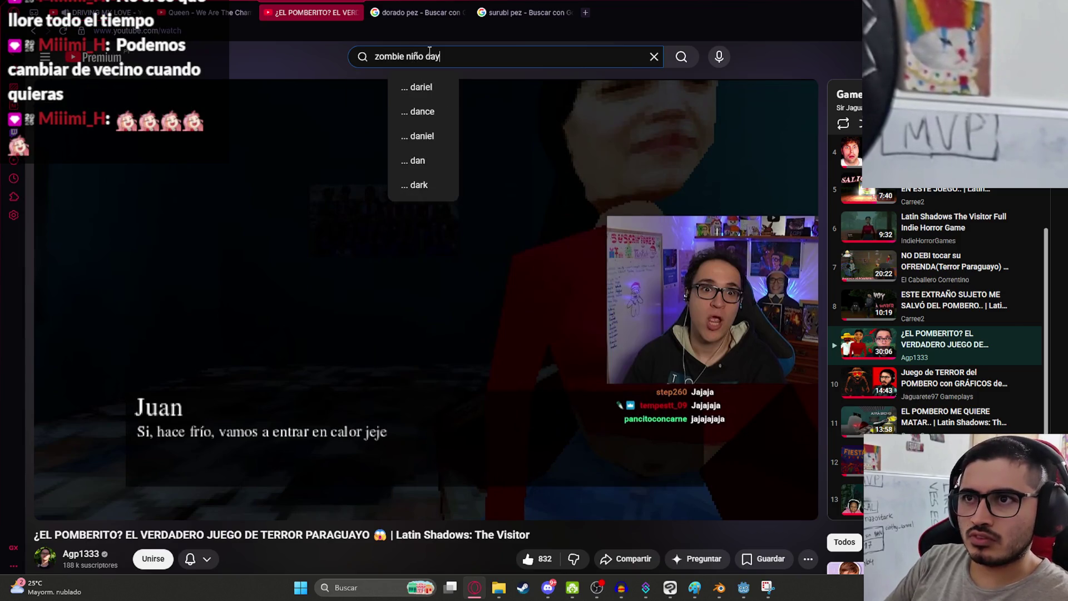
{"action": "key", "text": "Return"}
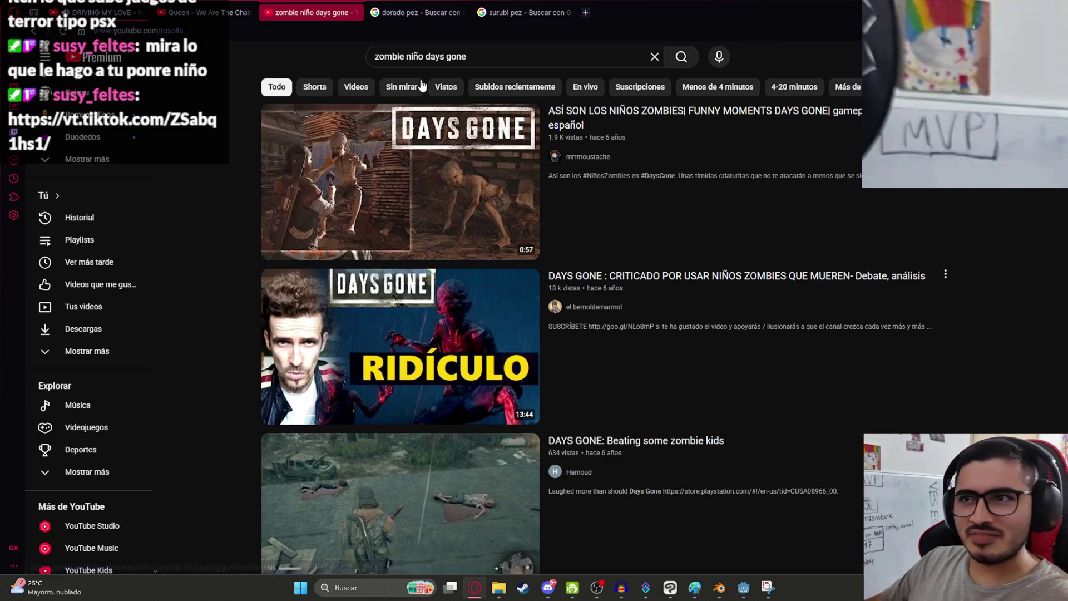
{"action": "left_click", "coordinate": [414, 201]}
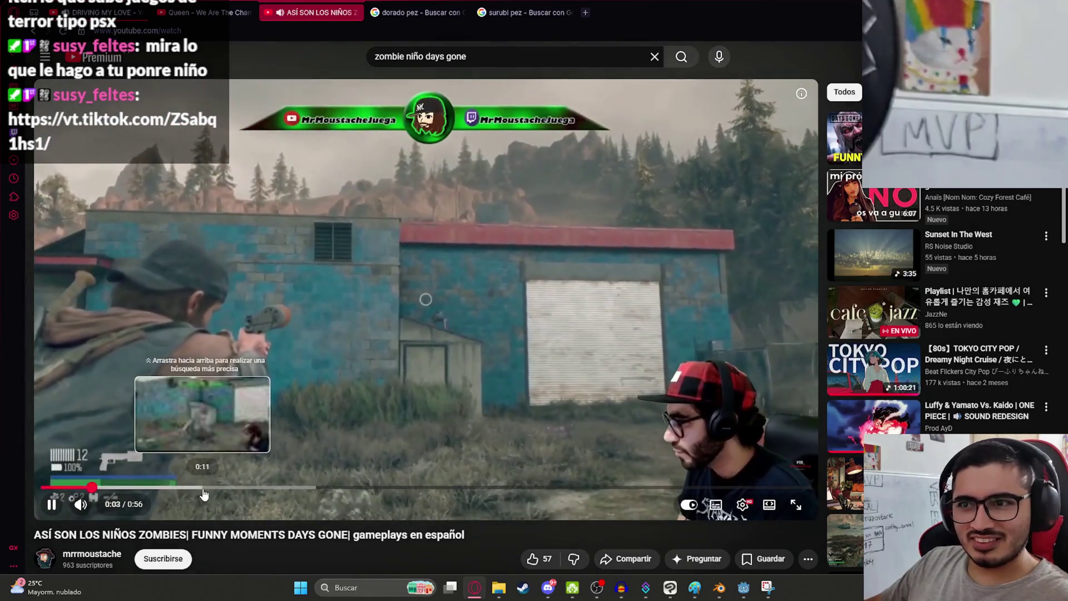
{"action": "left_click", "coordinate": [190, 489]}
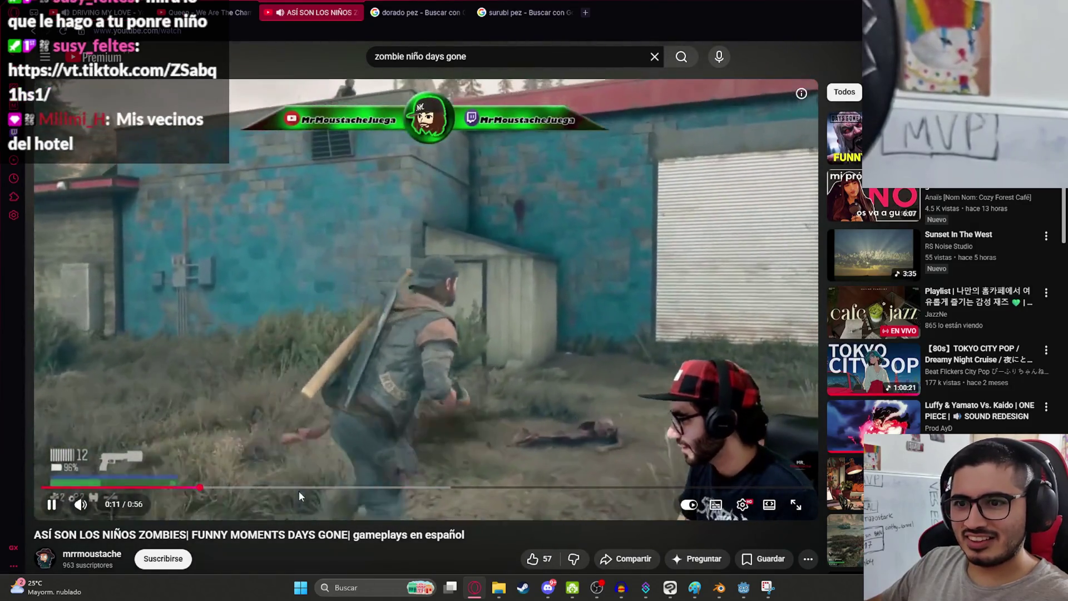
{"action": "left_click", "coordinate": [328, 488]}
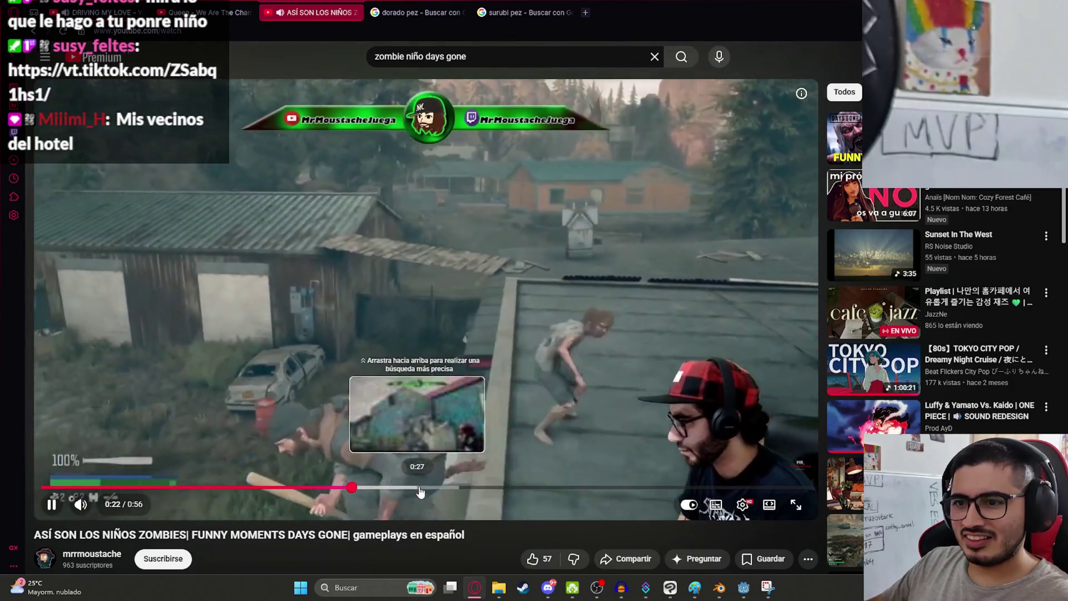
{"action": "key", "text": "space"}
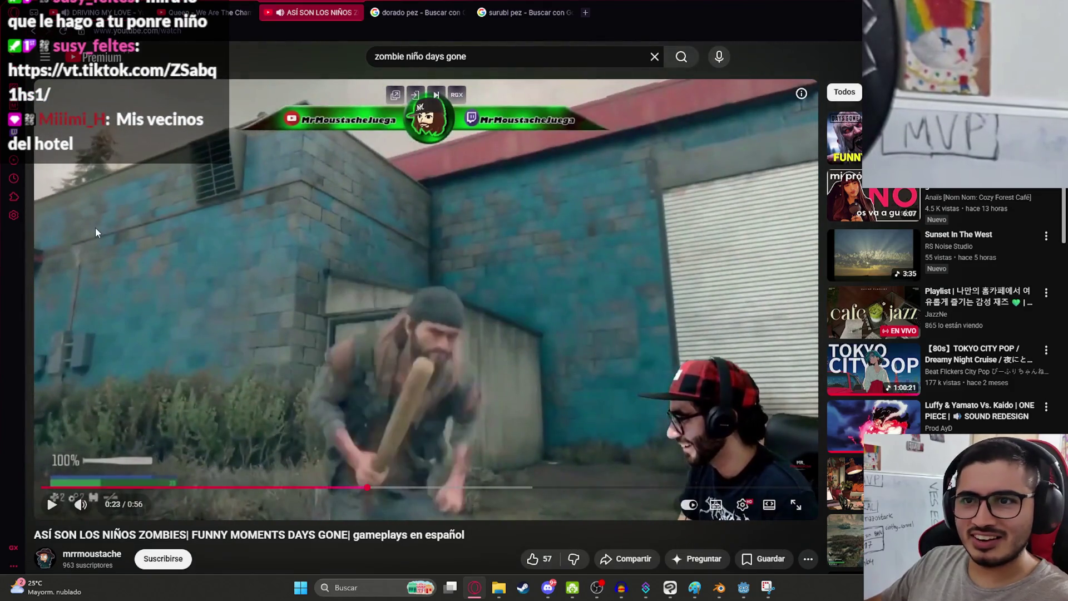
- Replace the search with 'days gone renacuajo gritando' and run it
{"action": "key", "text": "alt+Left"}
{"action": "scroll", "coordinate": [271, 218], "scroll_direction": "down", "scroll_amount": 5}
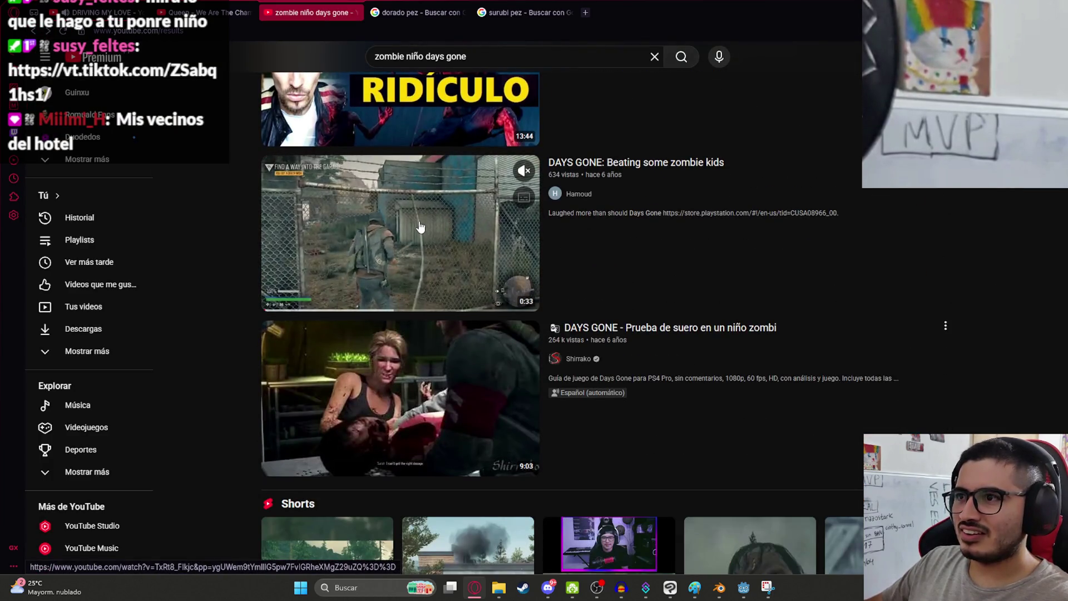
{"action": "triple_click", "coordinate": [490, 60]}
{"action": "type", "text": "days g"}
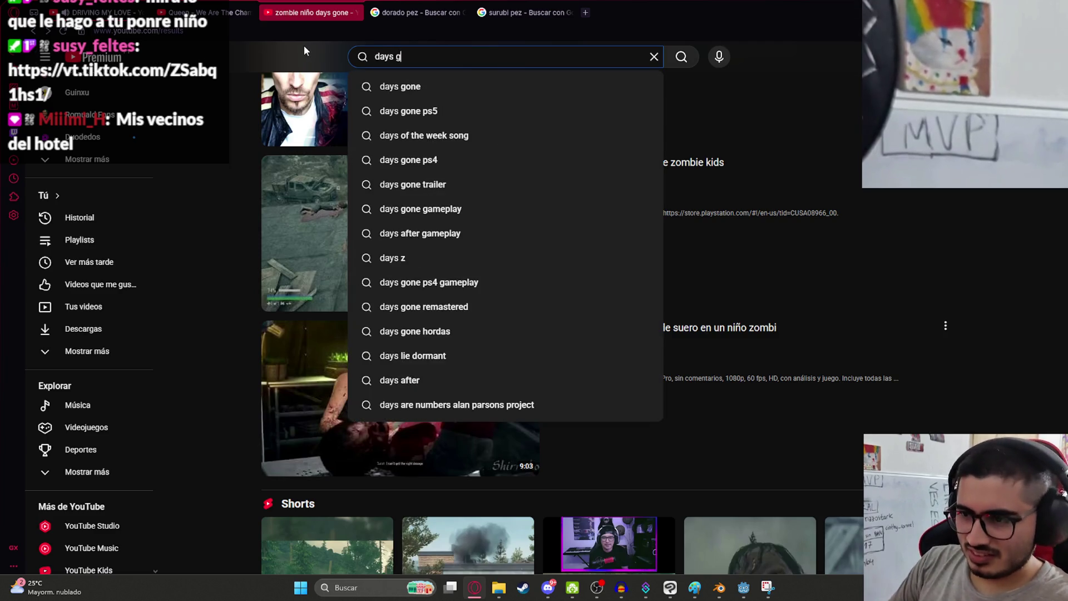
{"action": "type", "text": "one renacuaj"}
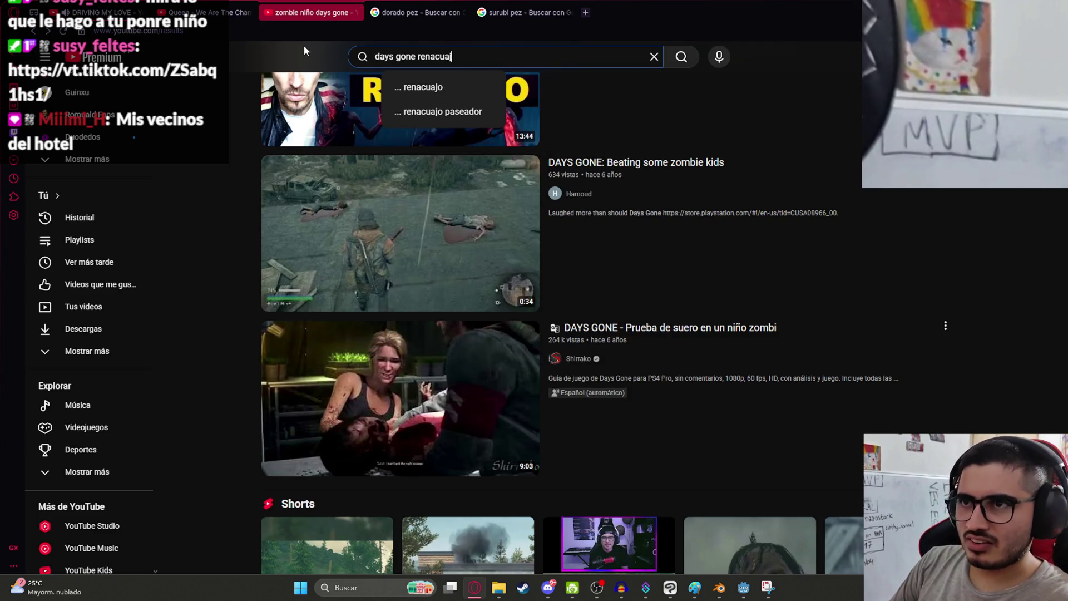
{"action": "type", "text": "o gritando"}
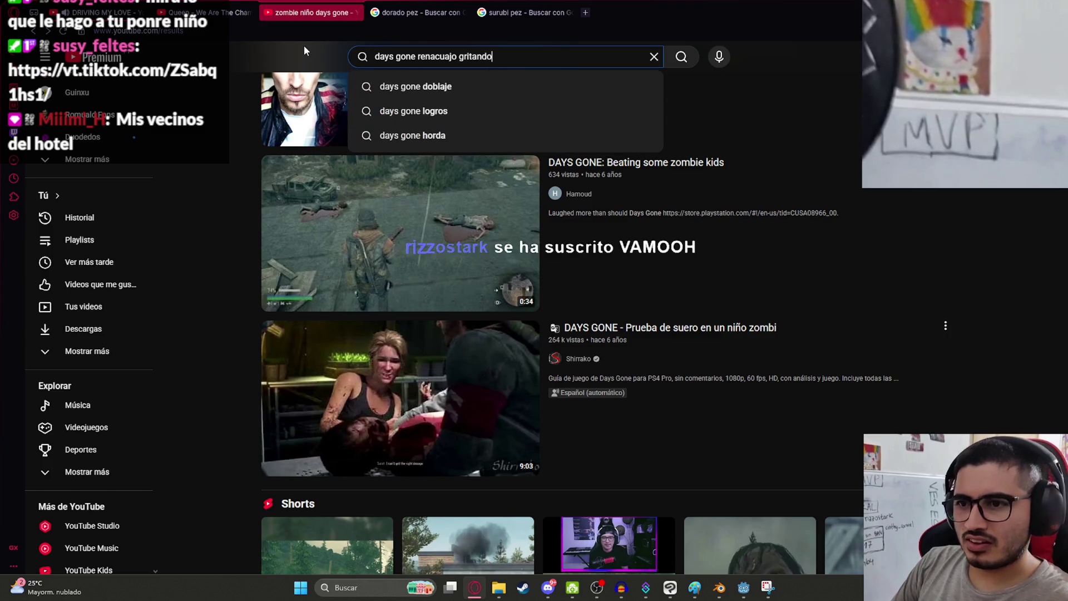
{"action": "key", "text": "Return"}
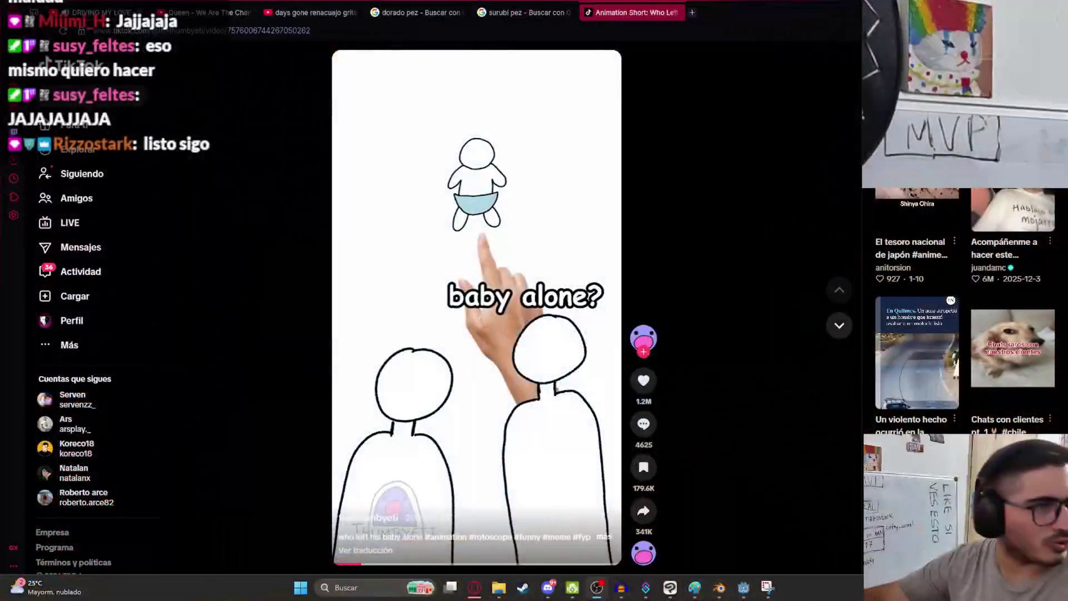
- Cycle through browser tabs, then bring Godot and then Blender to the front
{"action": "left_click", "coordinate": [206, 12]}
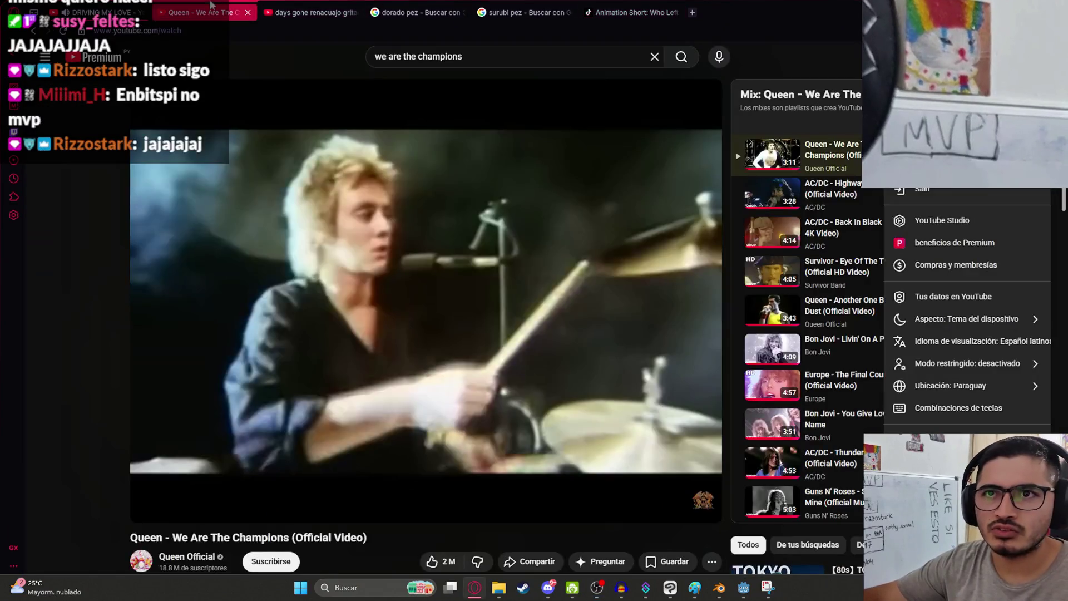
{"action": "left_click", "coordinate": [106, 12]}
{"action": "left_click", "coordinate": [743, 587]}
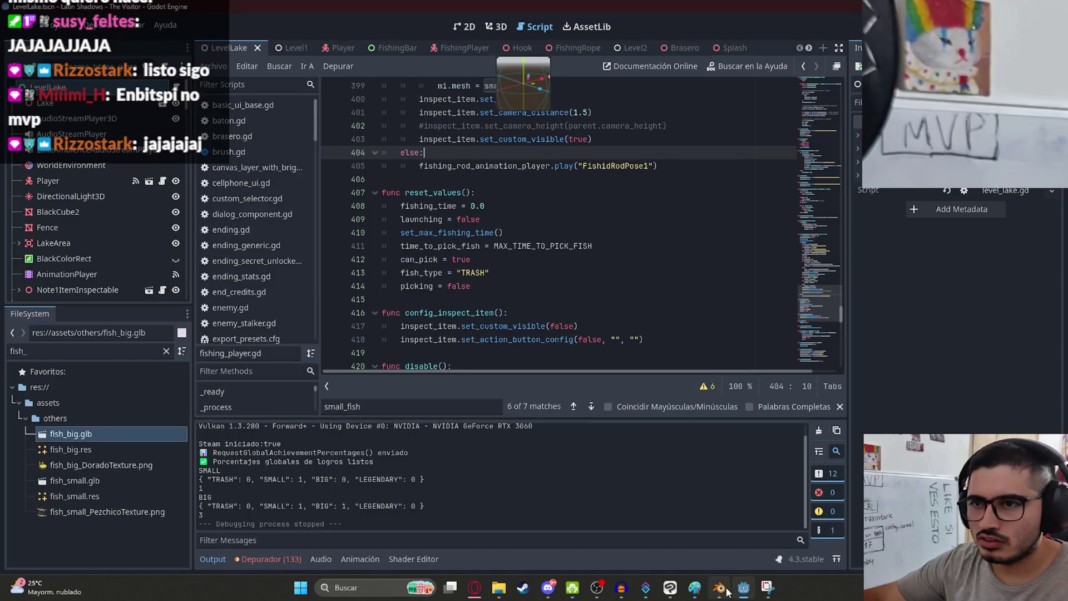
{"action": "left_click", "coordinate": [720, 588]}
- Bring Blender back and zoom the UV Editing views on the Surubi fish
{"action": "mouse_move", "coordinate": [739, 590]}
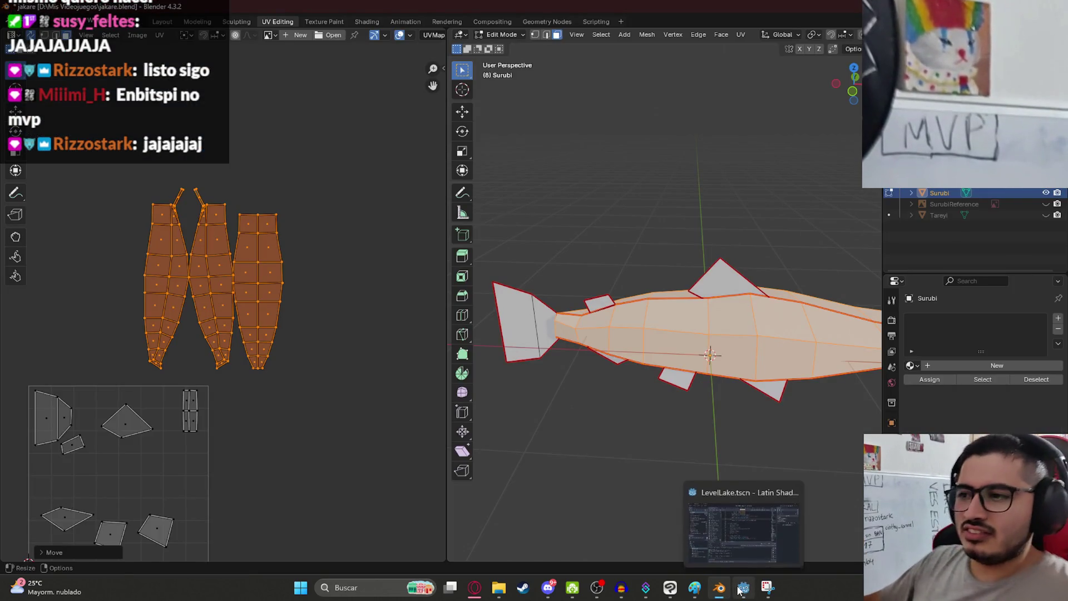
{"action": "scroll", "coordinate": [656, 334], "scroll_direction": "down", "scroll_amount": 3}
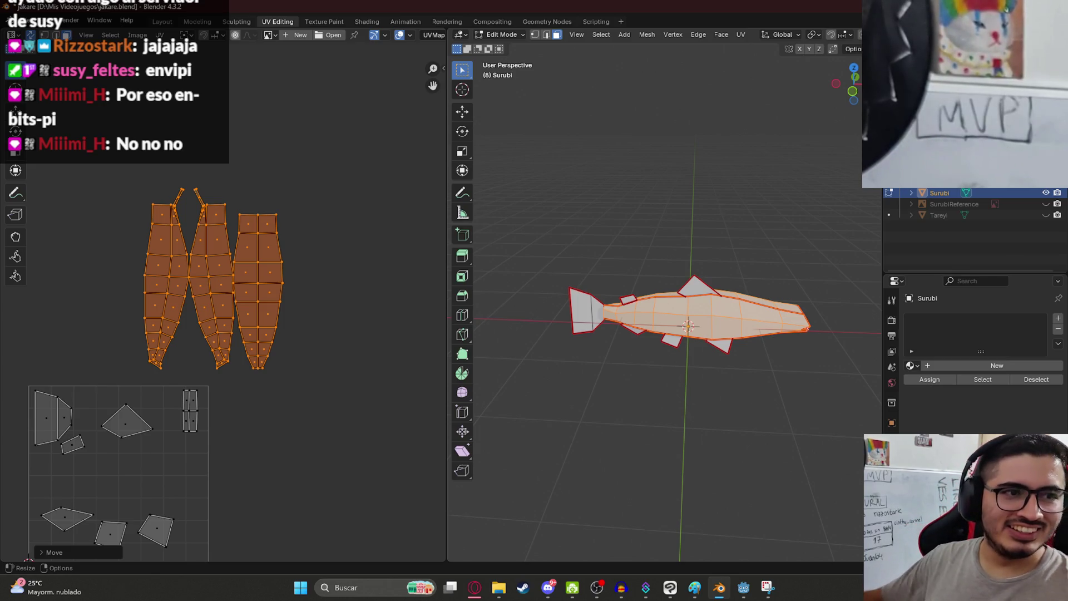
{"action": "scroll", "coordinate": [335, 385], "scroll_direction": "down", "scroll_amount": 1}
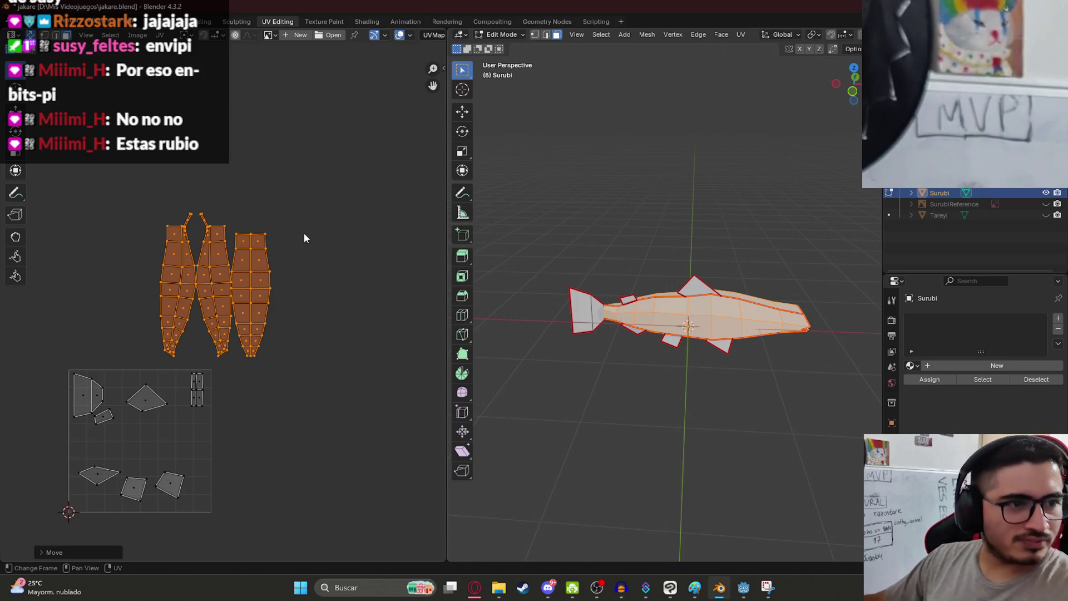
- Deselect everything, then change the seam on the lower fin edge
{"action": "scroll", "coordinate": [222, 252], "scroll_direction": "up", "scroll_amount": 4}
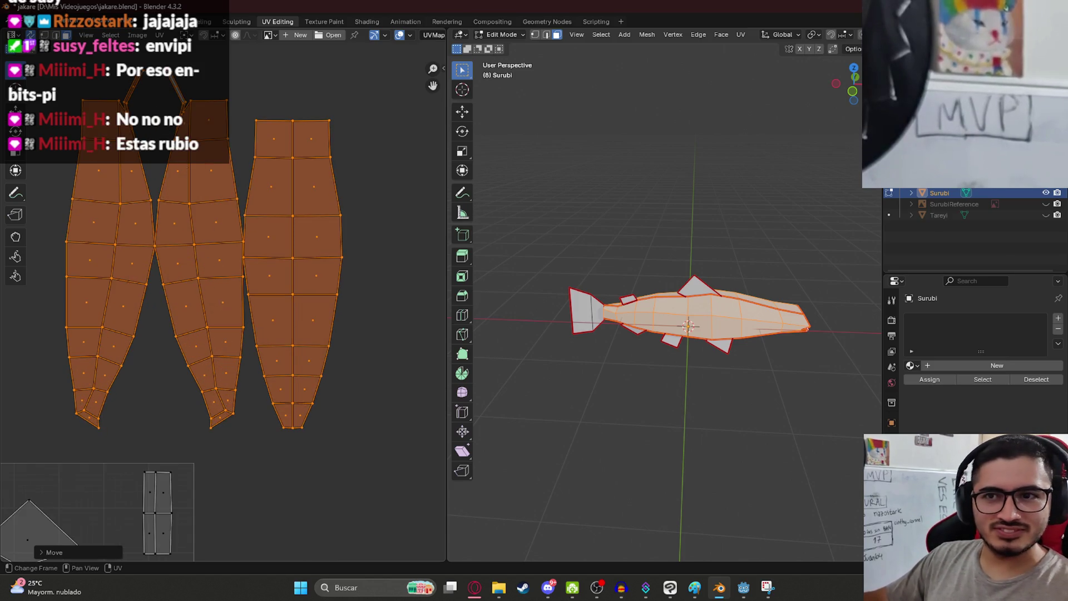
{"action": "key", "text": "alt+a"}
{"action": "mouse_move", "coordinate": [790, 323]}
{"action": "middle_mouse_down"}
{"action": "mouse_move", "coordinate": [639, 333]}
{"action": "mouse_move", "coordinate": [582, 325]}
{"action": "mouse_move", "coordinate": [584, 190]}
{"action": "middle_mouse_up"}
{"action": "scroll", "coordinate": [595, 352], "scroll_direction": "up", "scroll_amount": 4}
{"action": "left_click", "coordinate": [573, 263], "text": "alt"}
{"action": "middle_click_drag", "start_coordinate": [573, 263], "coordinate": [582, 257]}
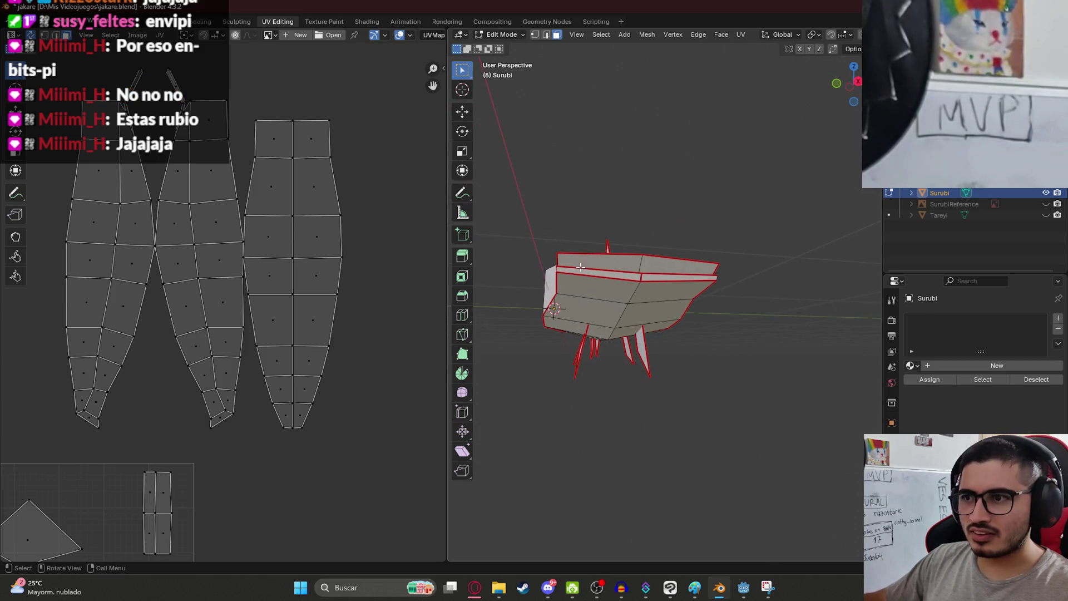
{"action": "left_click", "coordinate": [534, 35]}
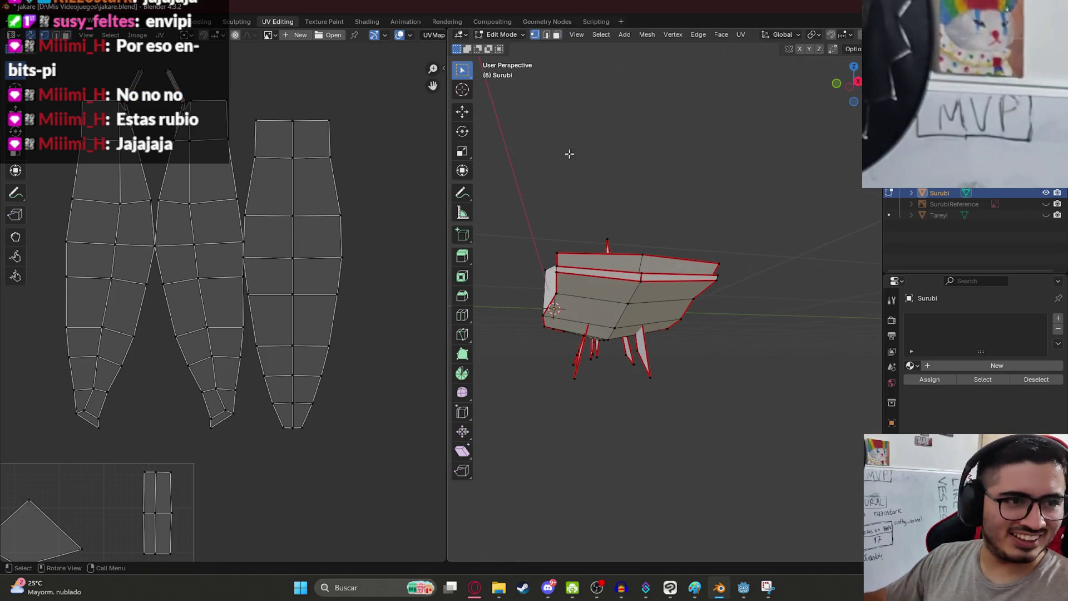
{"action": "mouse_move", "coordinate": [586, 284]}
{"action": "middle_mouse_down"}
{"action": "mouse_move", "coordinate": [635, 328]}
{"action": "mouse_move", "coordinate": [751, 327]}
{"action": "mouse_move", "coordinate": [735, 322]}
{"action": "middle_mouse_up"}
{"action": "left_click", "coordinate": [635, 328], "text": "alt"}
{"action": "right_click", "coordinate": [636, 329]}
{"action": "left_click", "coordinate": [636, 330]}
- Change the seam on the matching fin edge and clear the seam from another fin edge
{"action": "left_click", "coordinate": [724, 325]}
{"action": "right_click", "coordinate": [725, 325]}
{"action": "left_click", "coordinate": [724, 325]}
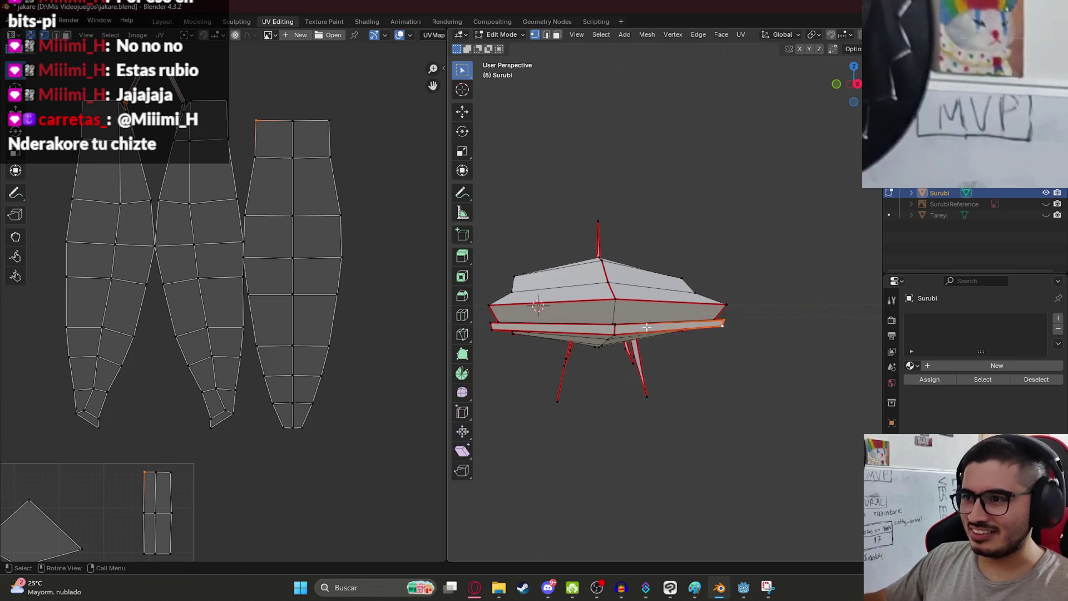
{"action": "left_click", "coordinate": [623, 326]}
{"action": "key", "text": "ctrl+e"}
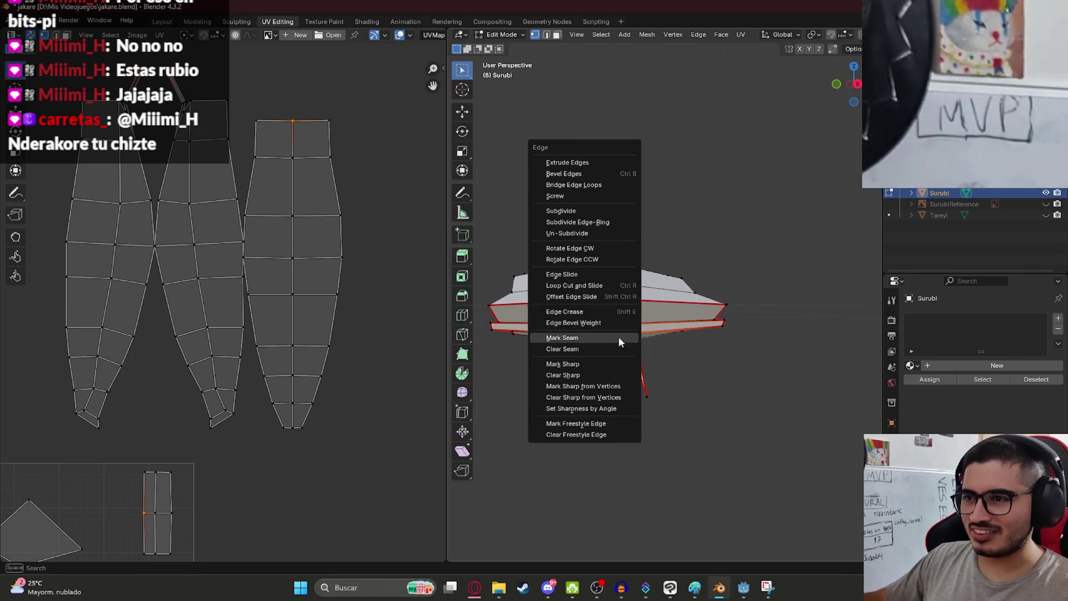
{"action": "left_click", "coordinate": [619, 348]}
{"action": "middle_click_drag", "start_coordinate": [620, 349], "coordinate": [678, 348]}
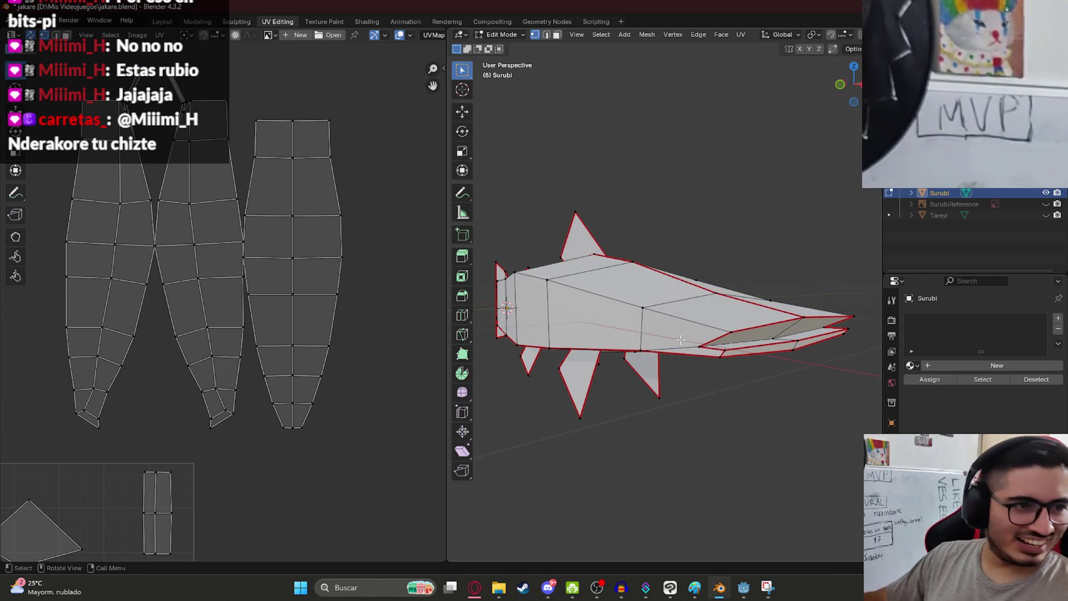
- Save jakare.blend and switch to face select mode
{"action": "key", "text": "ctrl+s"}
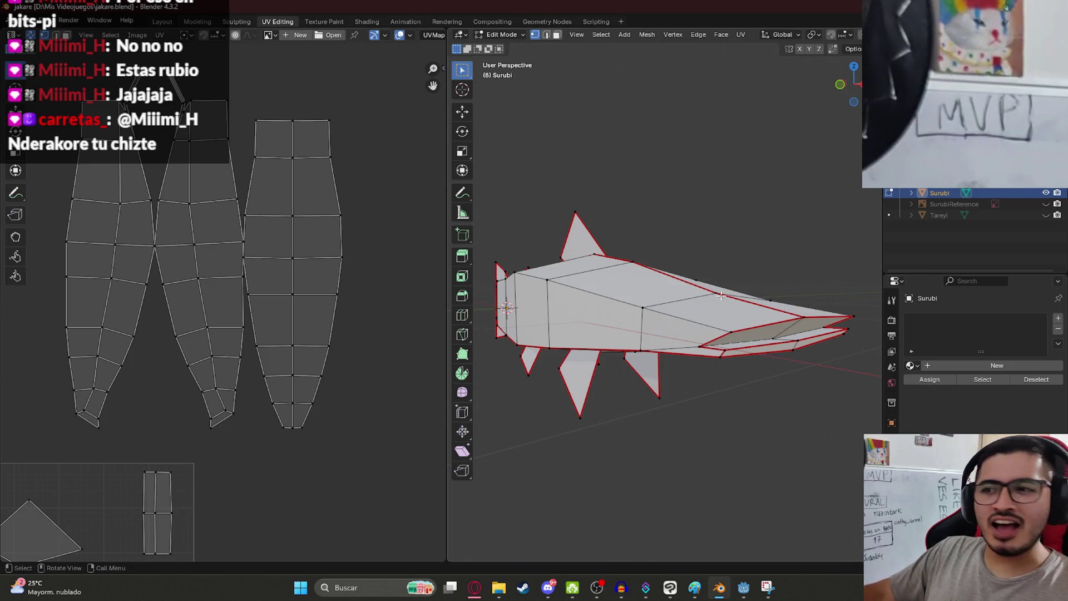
{"action": "key", "text": "2"}
{"action": "key", "text": "3"}
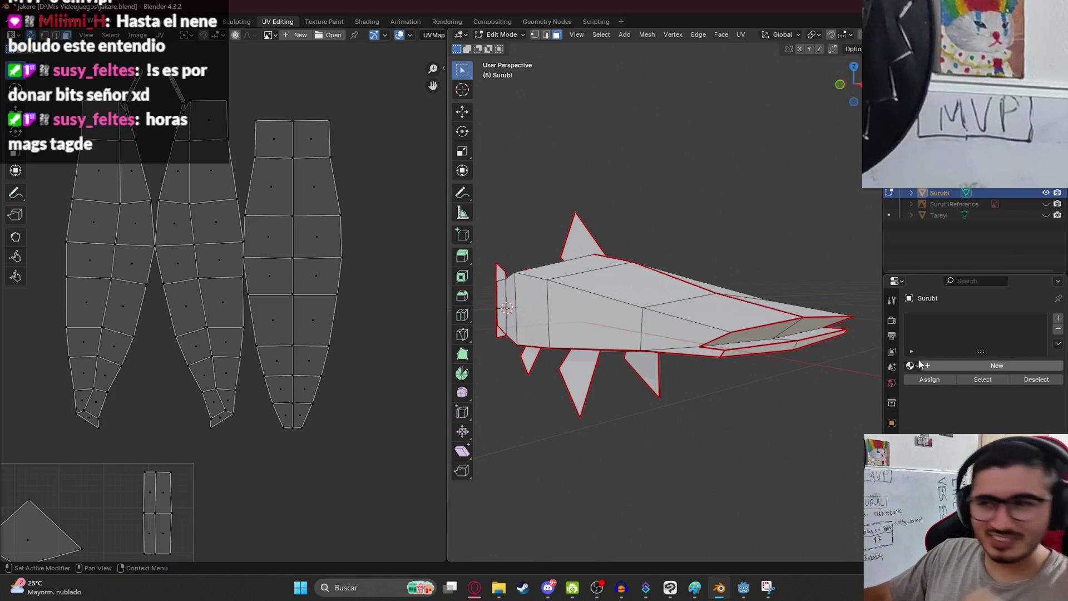
{"action": "scroll", "coordinate": [278, 218], "scroll_direction": "down", "scroll_amount": 4}
- Box-select the three large body UV islands, re-unwrap them and move the result into place
{"action": "key", "text": "b"}
{"action": "left_click_drag", "start_coordinate": [130, 165], "coordinate": [324, 369]}
{"action": "key", "text": "u"}
{"action": "mouse_move", "coordinate": [671, 296]}
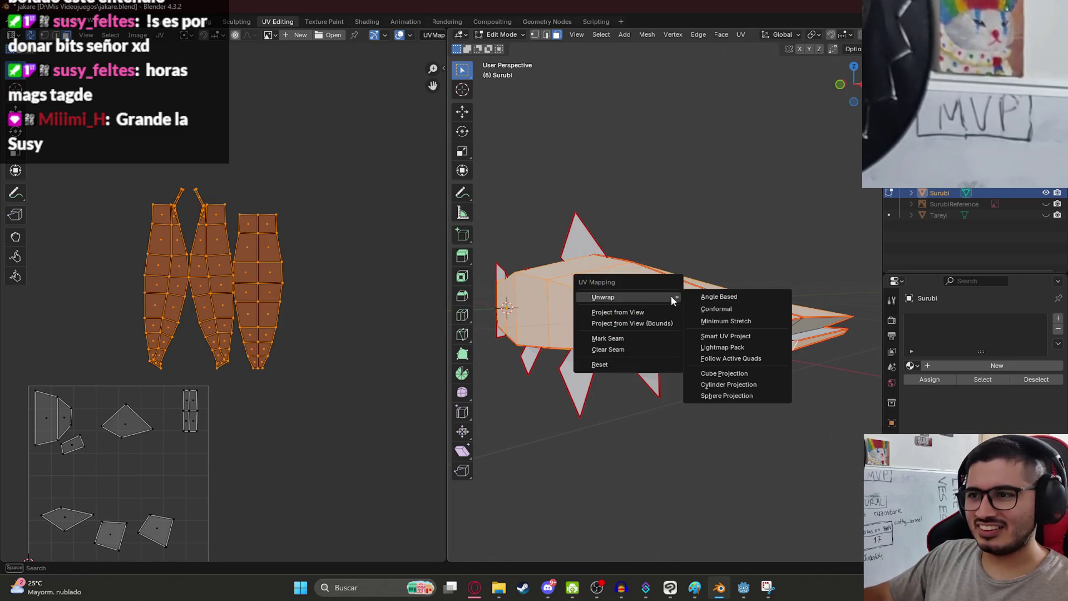
{"action": "left_click", "coordinate": [723, 321]}
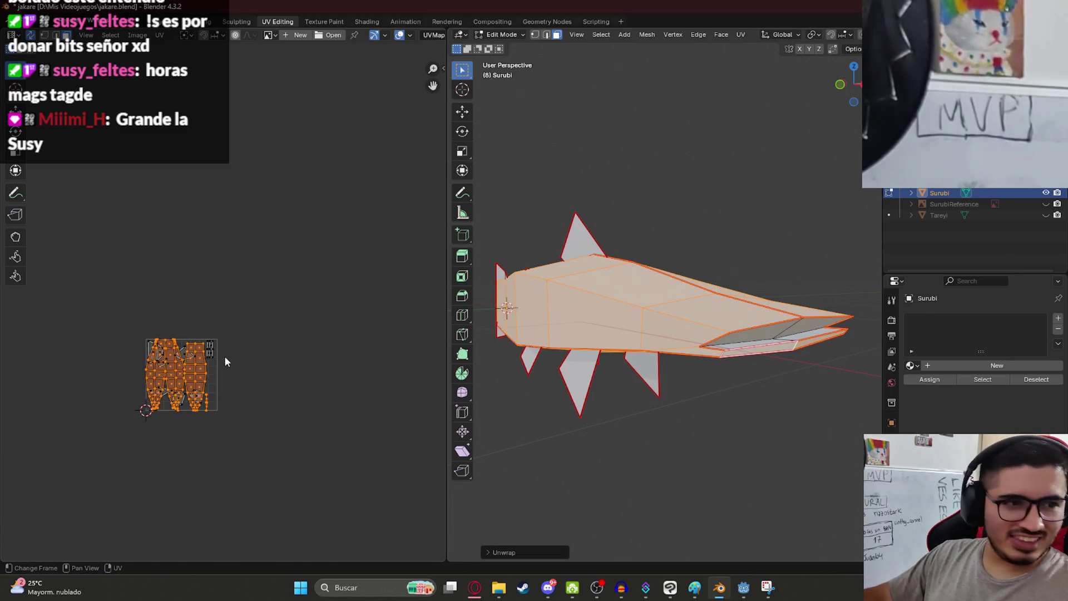
{"action": "key", "text": "g"}
{"action": "left_click", "coordinate": [276, 205]}
- Scale the middle body island and stack it over the left island
{"action": "scroll", "coordinate": [265, 208], "scroll_direction": "up", "scroll_amount": 6}
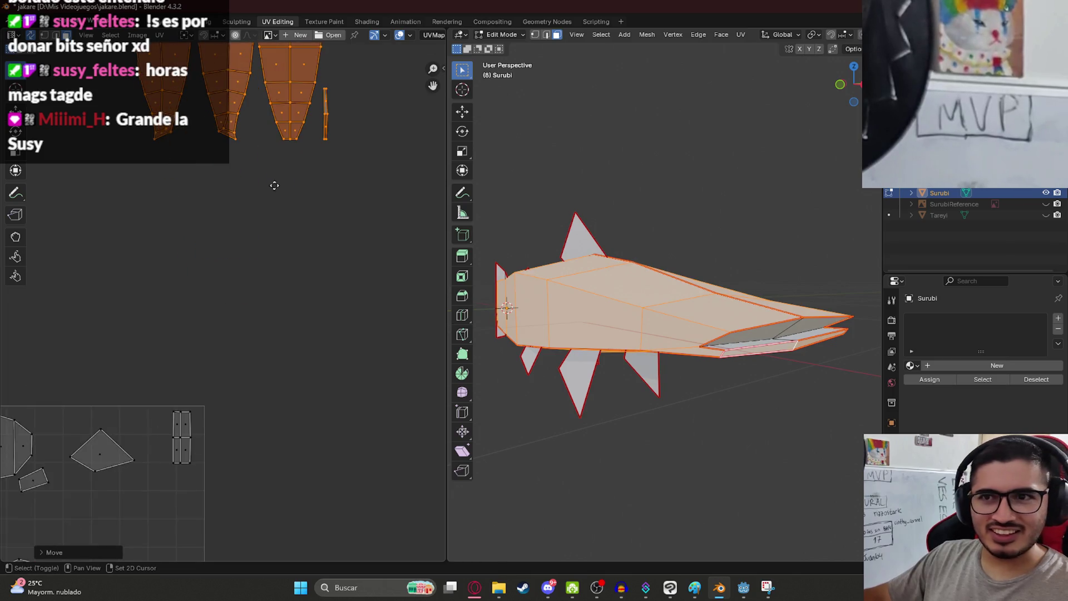
{"action": "middle_click_drag", "start_coordinate": [274, 185], "coordinate": [278, 395], "text": "shift"}
{"action": "left_click_drag", "start_coordinate": [193, 105], "coordinate": [237, 368]}
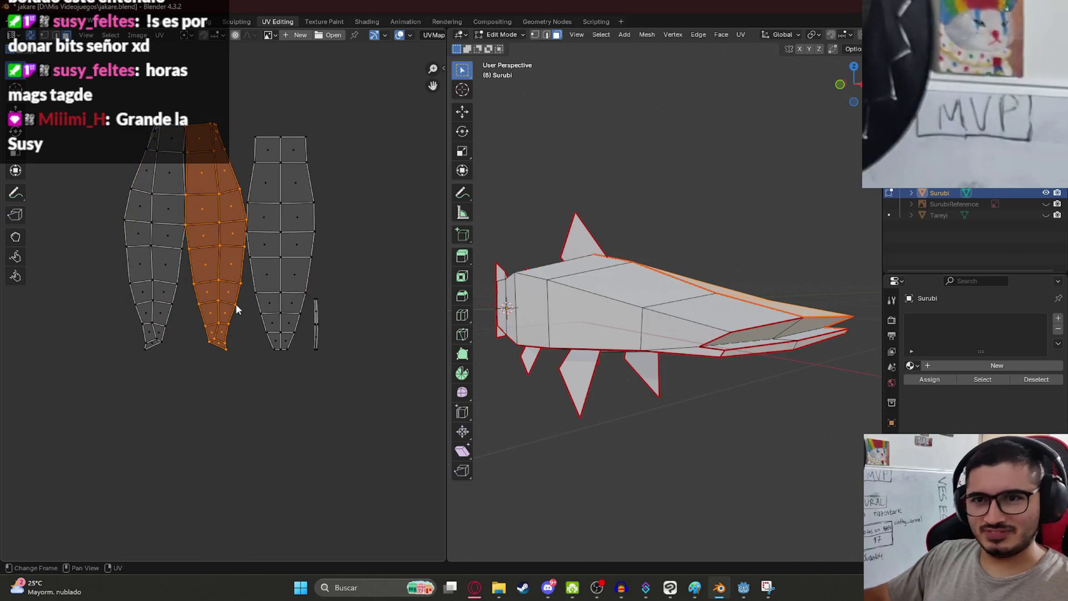
{"action": "key", "text": "s"}
{"action": "left_click", "coordinate": [248, 296]}
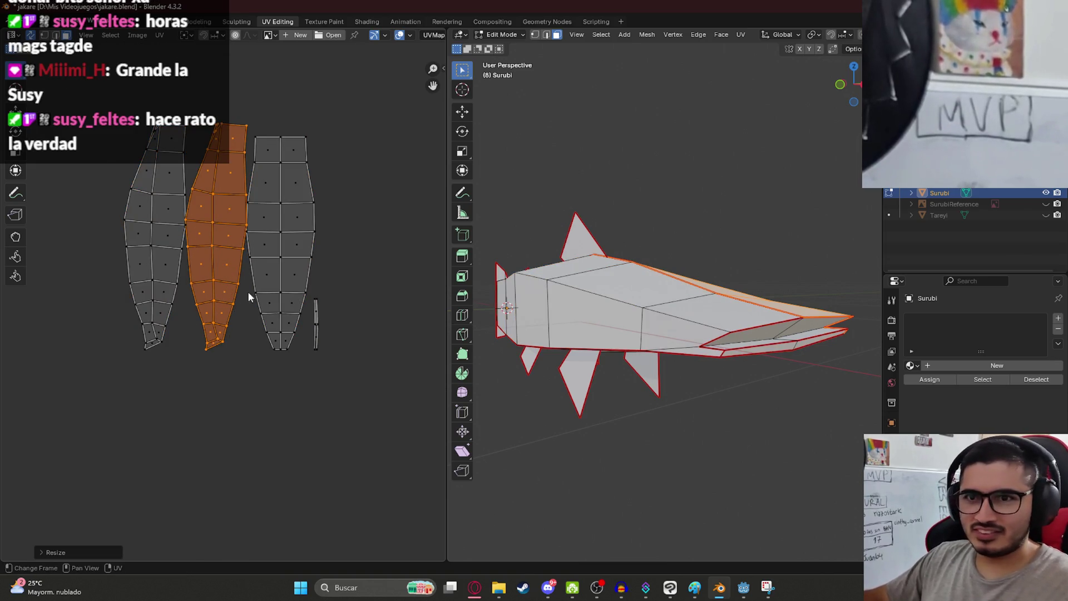
{"action": "key", "text": "g"}
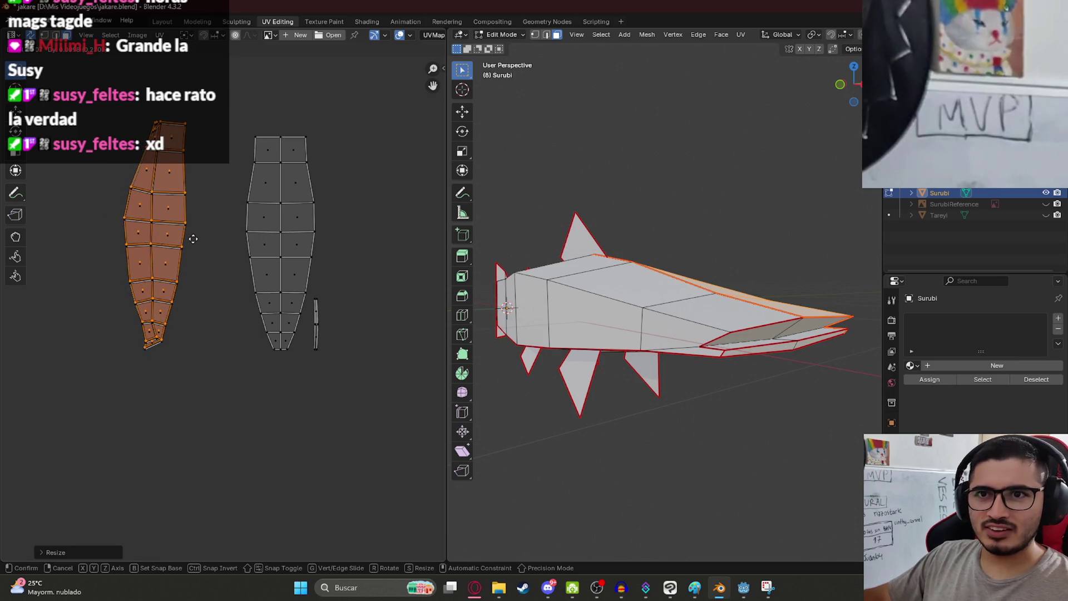
{"action": "left_click", "coordinate": [191, 245]}
- Try placing the island beside the grey one, then undo that move
{"action": "middle_click_drag", "start_coordinate": [169, 139], "coordinate": [145, 261]}
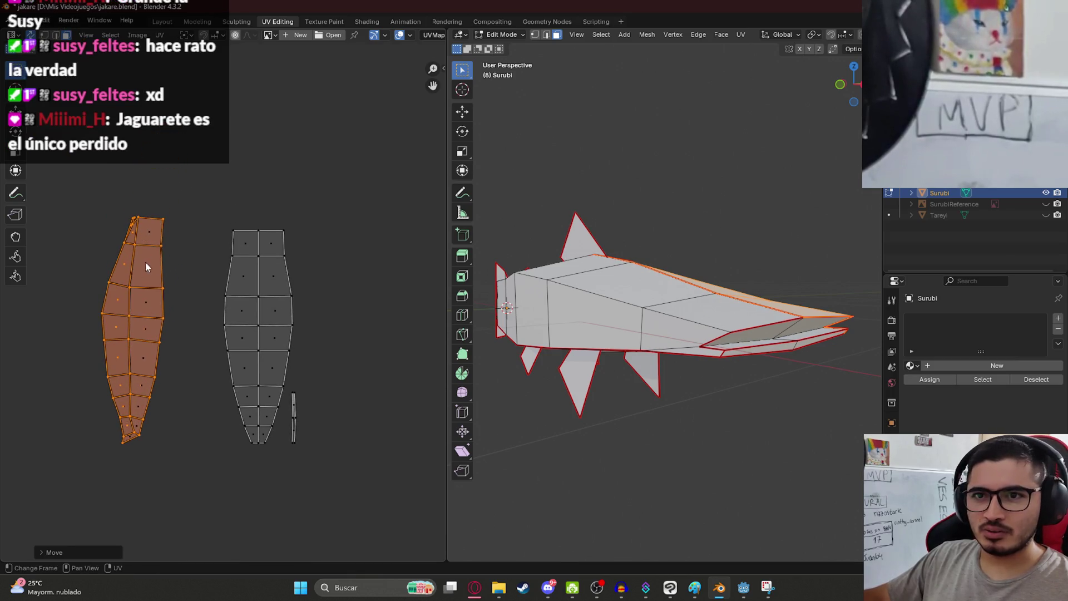
{"action": "key", "text": "g"}
{"action": "left_click", "coordinate": [125, 219]}
{"action": "scroll", "coordinate": [201, 289], "scroll_direction": "up", "scroll_amount": 4}
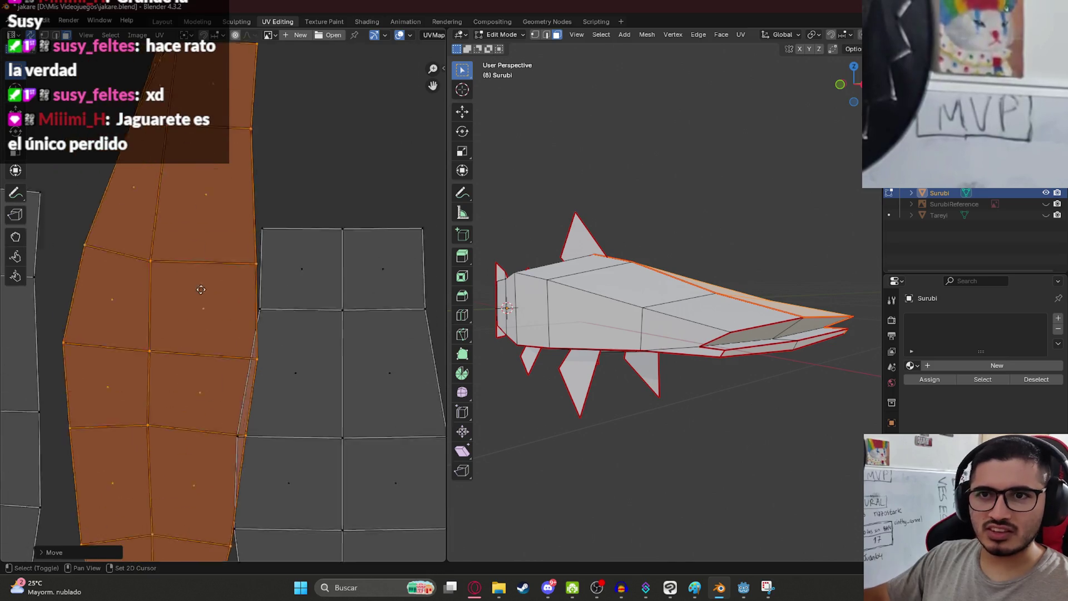
{"action": "scroll", "coordinate": [189, 300], "scroll_direction": "down", "scroll_amount": 3}
{"action": "scroll", "coordinate": [167, 244], "scroll_direction": "up", "scroll_amount": 2}
{"action": "left_click", "coordinate": [165, 238]}
{"action": "middle_click_drag", "start_coordinate": [750, 348], "coordinate": [640, 342]}
{"action": "scroll", "coordinate": [285, 350], "scroll_direction": "down", "scroll_amount": 4}
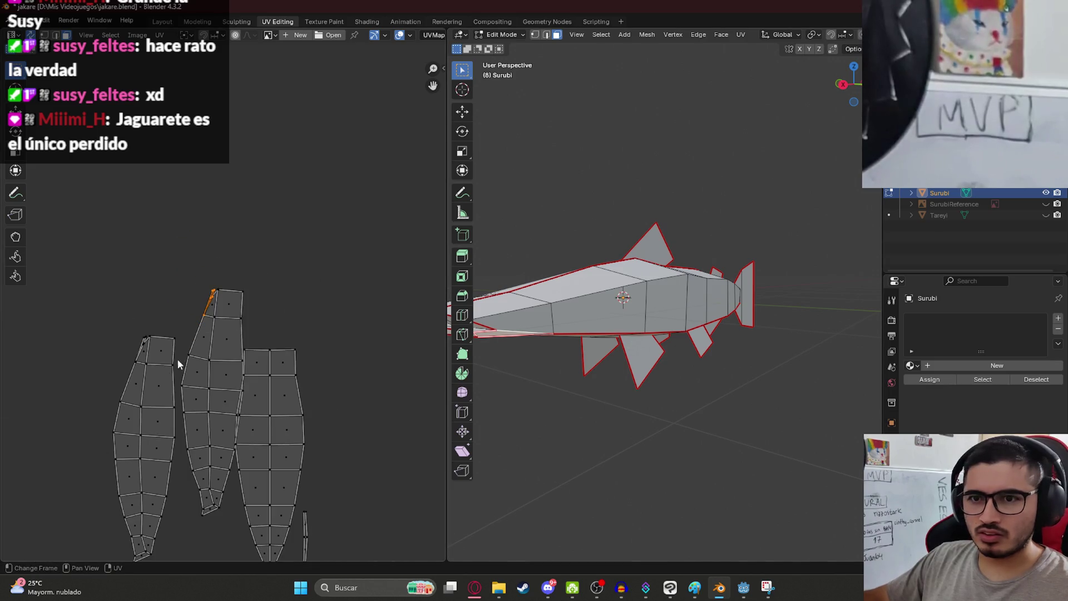
{"action": "key", "text": "ctrl+z"}
{"action": "key", "text": "ctrl+z"}
{"action": "middle_click_drag", "start_coordinate": [166, 393], "coordinate": [231, 338]}
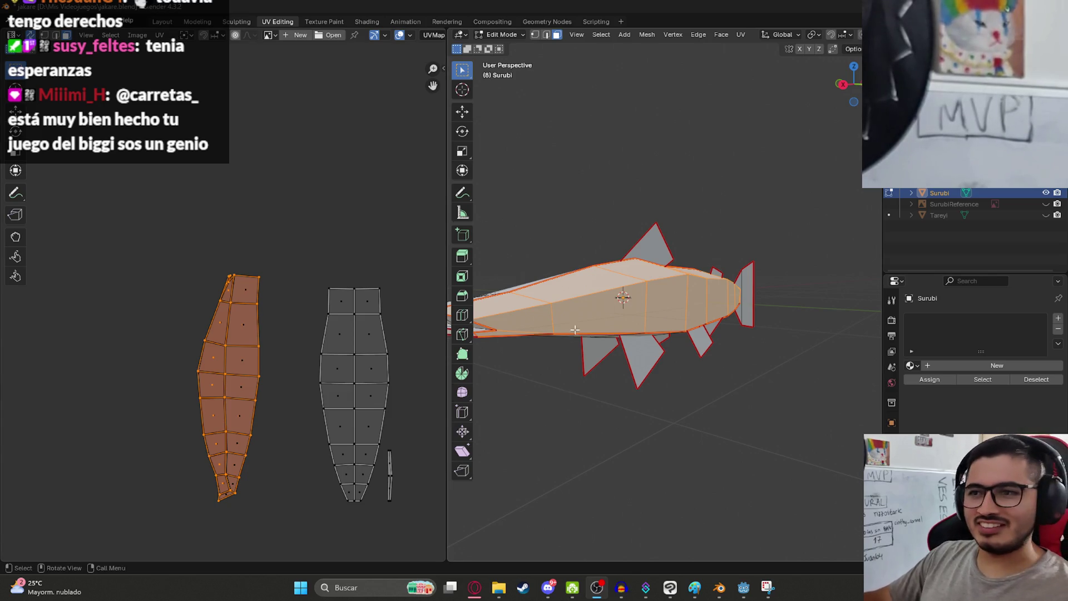
- Move the orange body island beside the UV tile
{"action": "scroll", "coordinate": [215, 334], "scroll_direction": "up", "scroll_amount": 8}
{"action": "scroll", "coordinate": [251, 208], "scroll_direction": "down", "scroll_amount": 3}
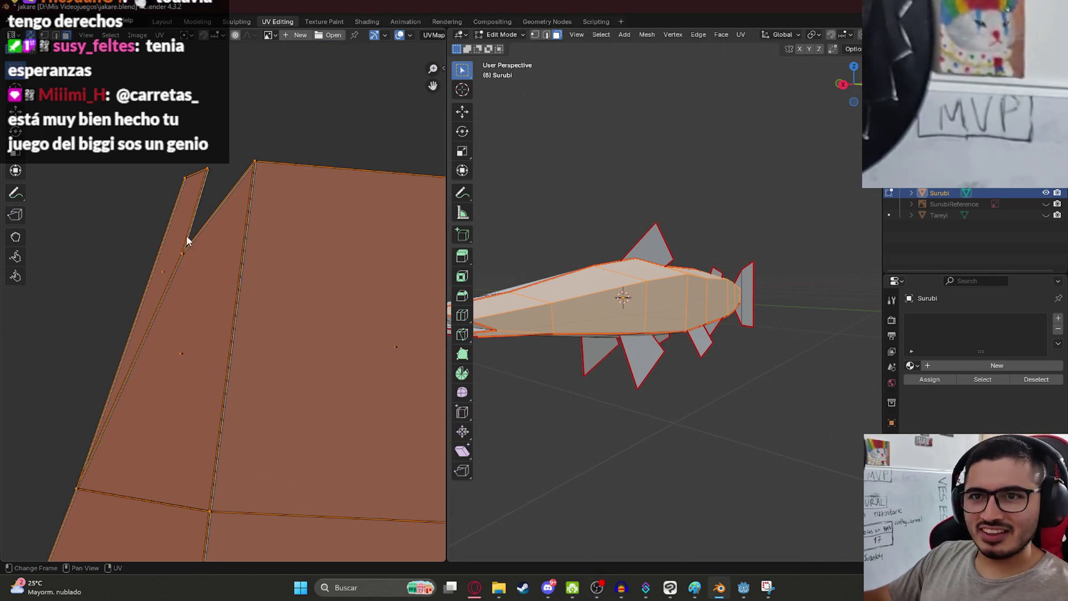
{"action": "scroll", "coordinate": [215, 303], "scroll_direction": "up", "scroll_amount": 6}
{"action": "scroll", "coordinate": [177, 184], "scroll_direction": "down", "scroll_amount": 5}
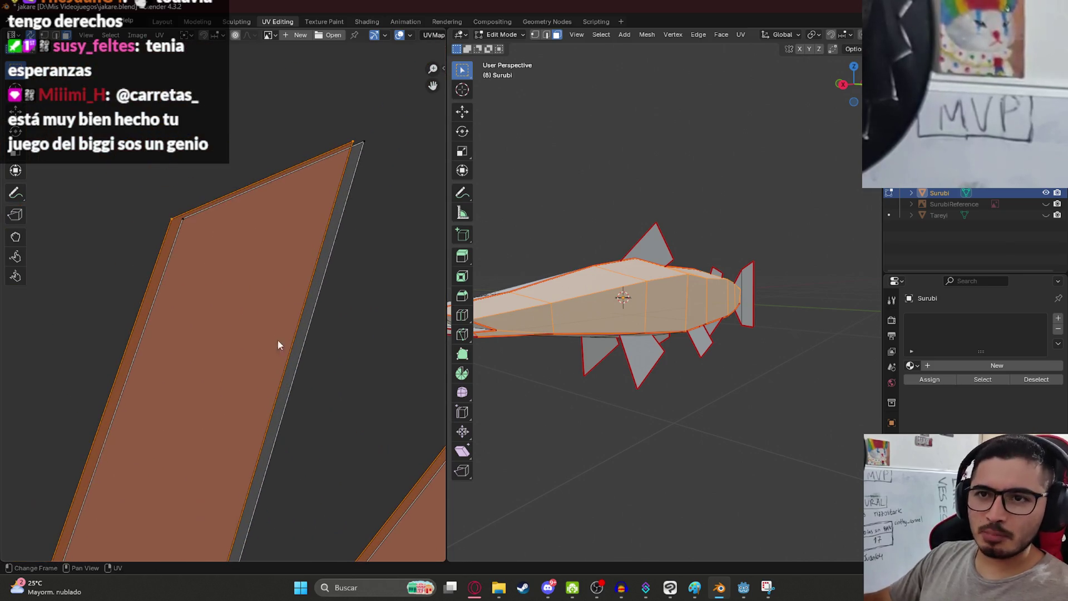
{"action": "key", "text": "g"}
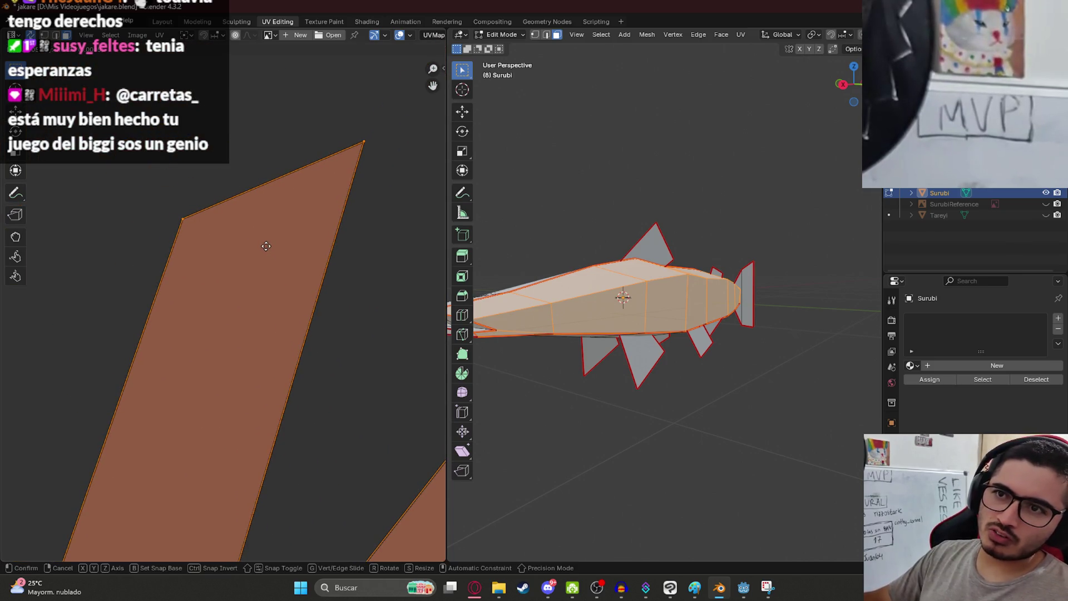
{"action": "left_click", "coordinate": [266, 246]}
{"action": "scroll", "coordinate": [255, 267], "scroll_direction": "down", "scroll_amount": 8}
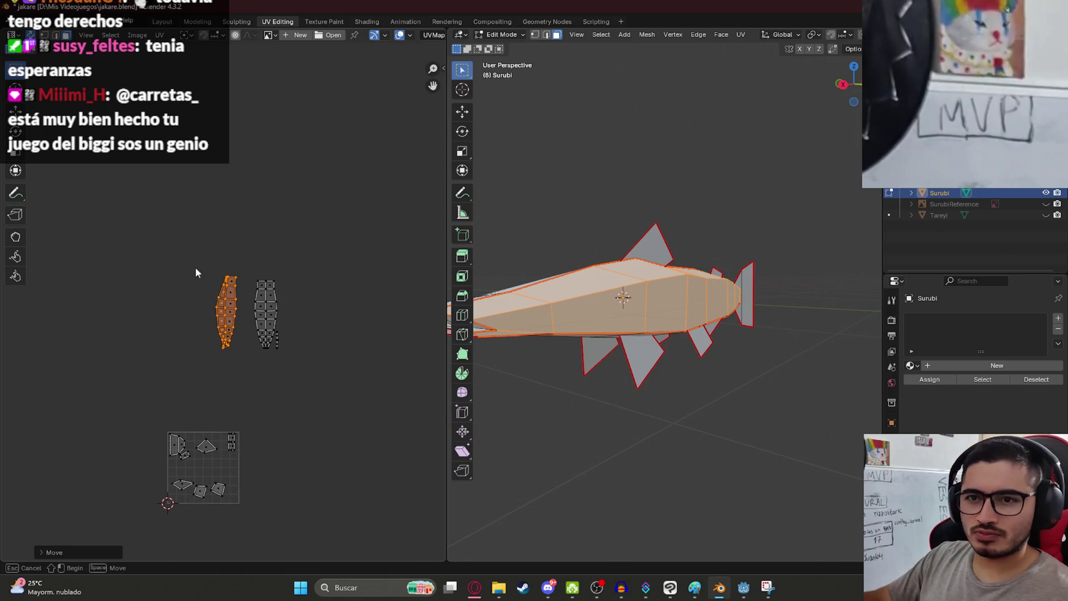
{"action": "scroll", "coordinate": [245, 361], "scroll_direction": "up", "scroll_amount": 4}
{"action": "middle_click_drag", "start_coordinate": [243, 412], "coordinate": [239, 210]}
{"action": "scroll", "coordinate": [217, 189], "scroll_direction": "down", "scroll_amount": 5}
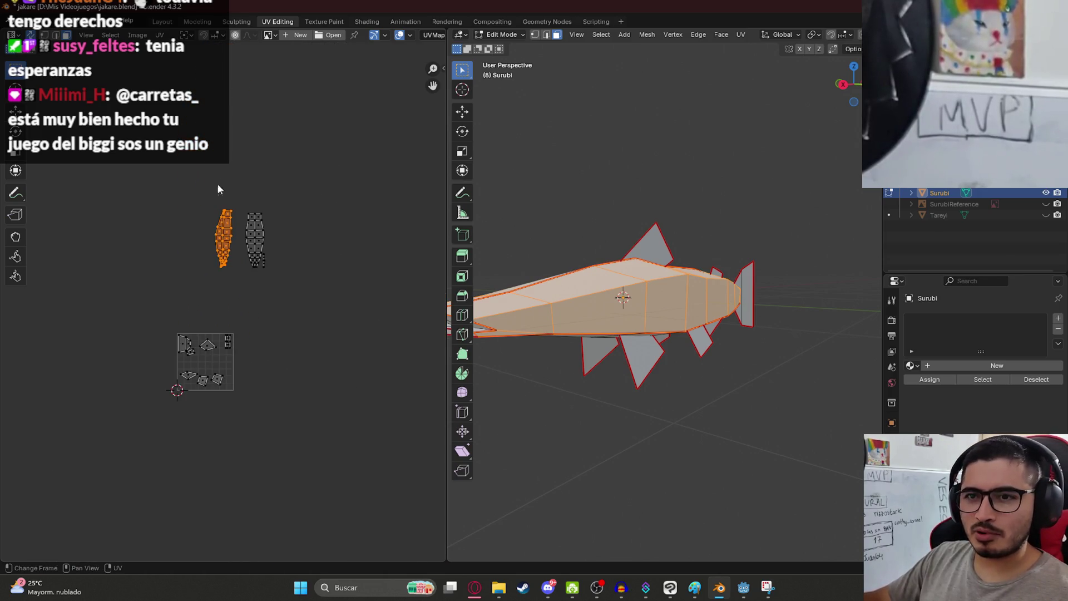
{"action": "key", "text": "g"}
{"action": "left_click", "coordinate": [259, 376]}
{"action": "scroll", "coordinate": [284, 378], "scroll_direction": "up", "scroll_amount": 5}
{"action": "middle_click_drag", "start_coordinate": [285, 392], "coordinate": [281, 334]}
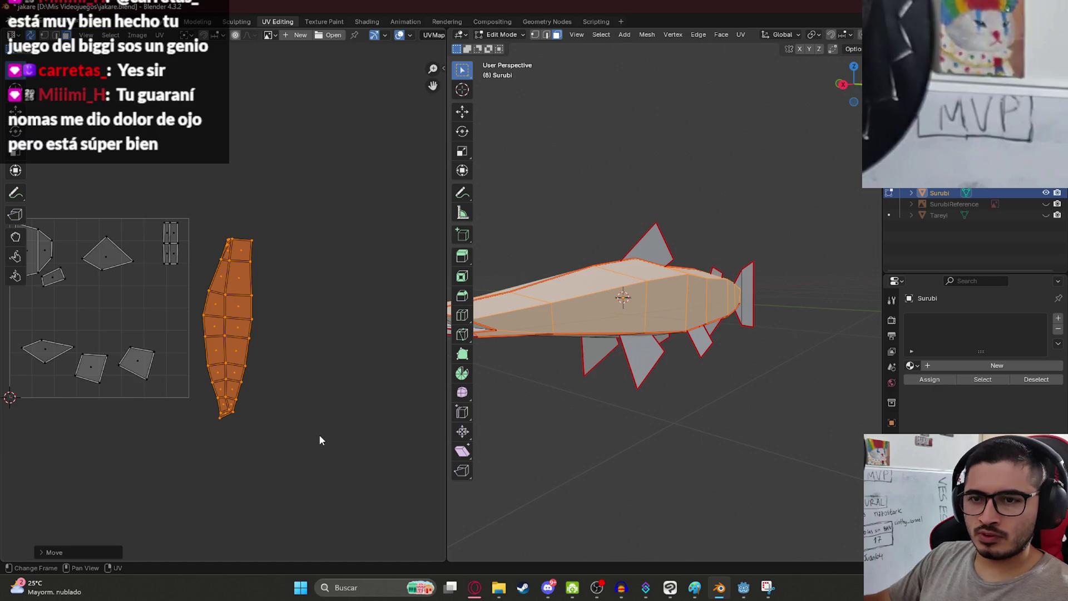
- Scale the body island and rotate it to lie horizontally
{"action": "key", "text": "s"}
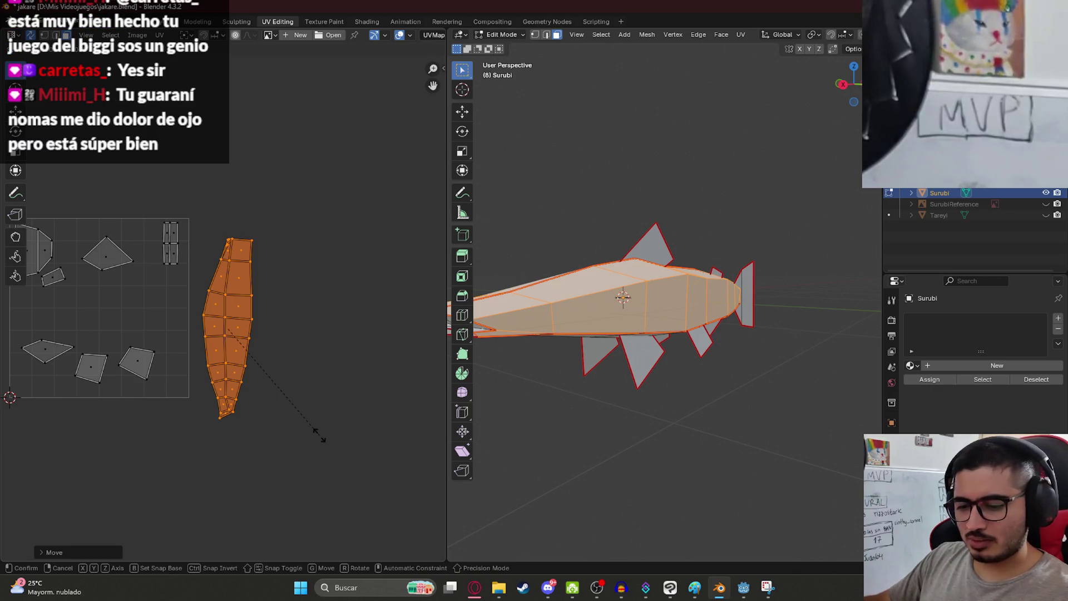
{"action": "left_click", "coordinate": [319, 435]}
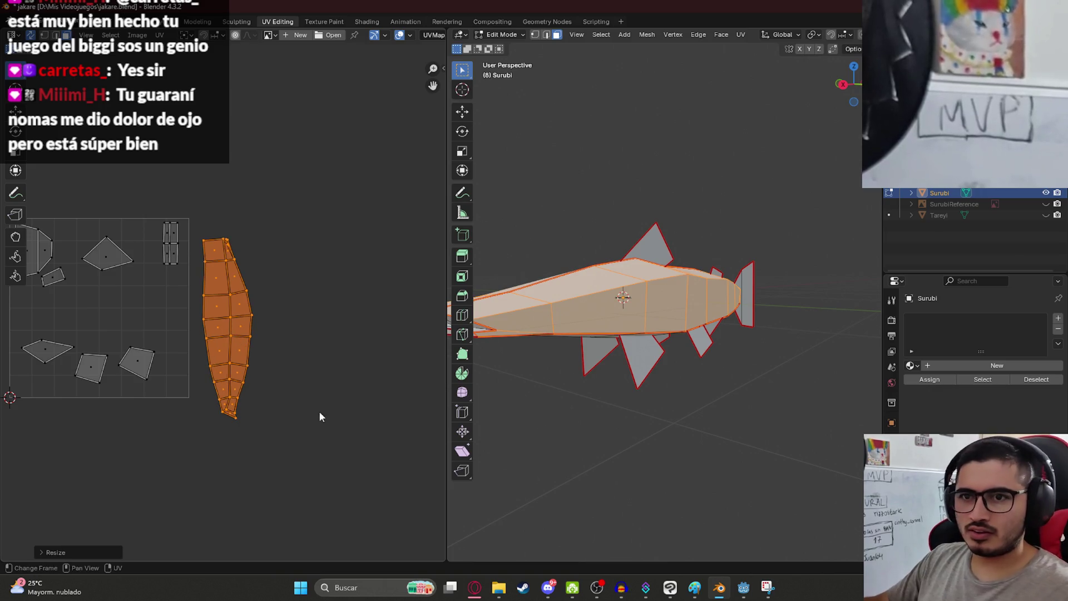
{"action": "key", "text": "r"}
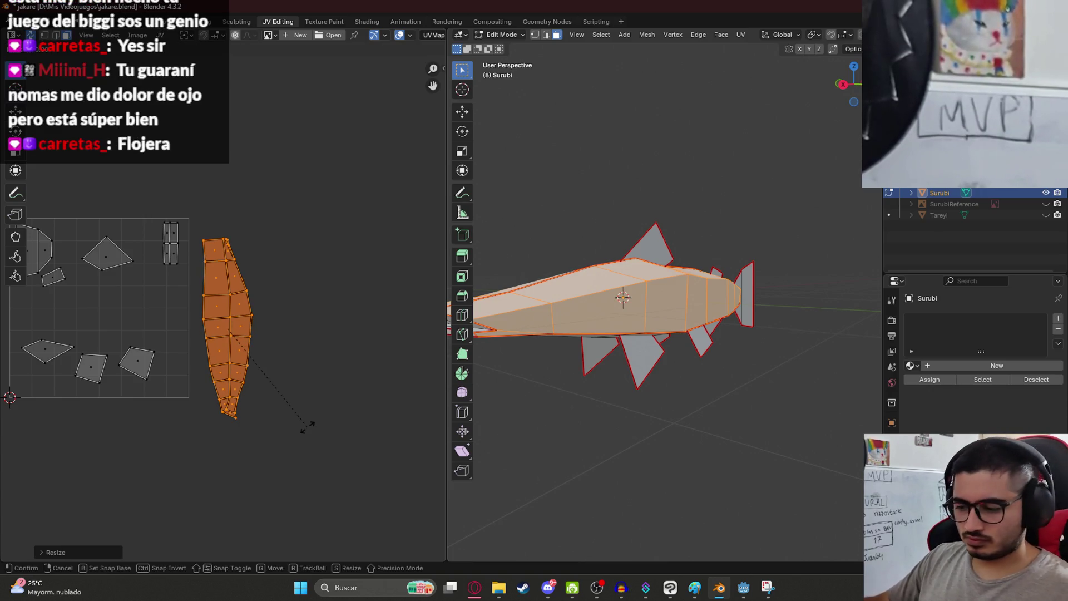
{"action": "left_click", "coordinate": [307, 426]}
{"action": "left_click_drag", "start_coordinate": [215, 351], "coordinate": [320, 352]}
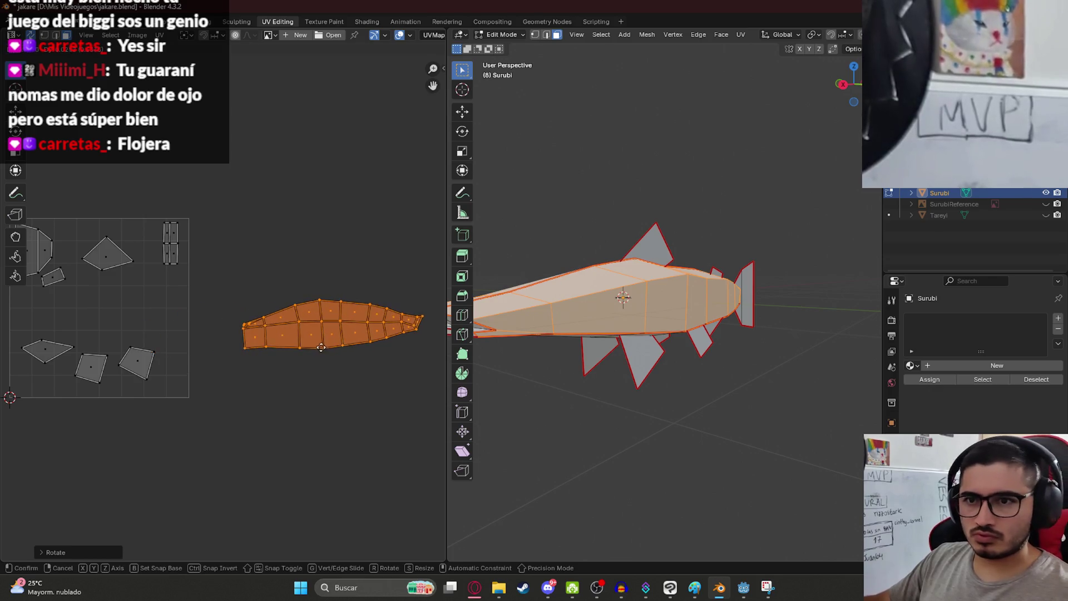
{"action": "scroll", "coordinate": [312, 345], "scroll_direction": "up", "scroll_amount": 4}
{"action": "middle_click_drag", "start_coordinate": [312, 349], "coordinate": [158, 326]}
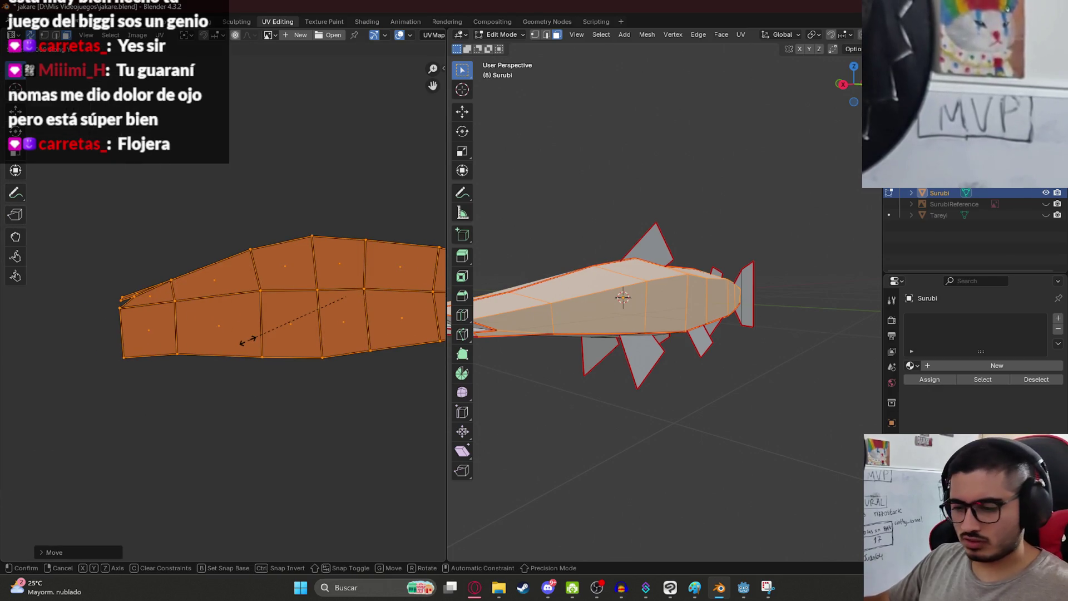
{"action": "scroll", "coordinate": [245, 340], "scroll_direction": "up", "scroll_amount": 5}
- Resize the body island, undoing an enlargement, and mirror it horizontally with S X -1
{"action": "key", "text": "g"}
{"action": "key", "text": "s"}
{"action": "left_click", "coordinate": [248, 341]}
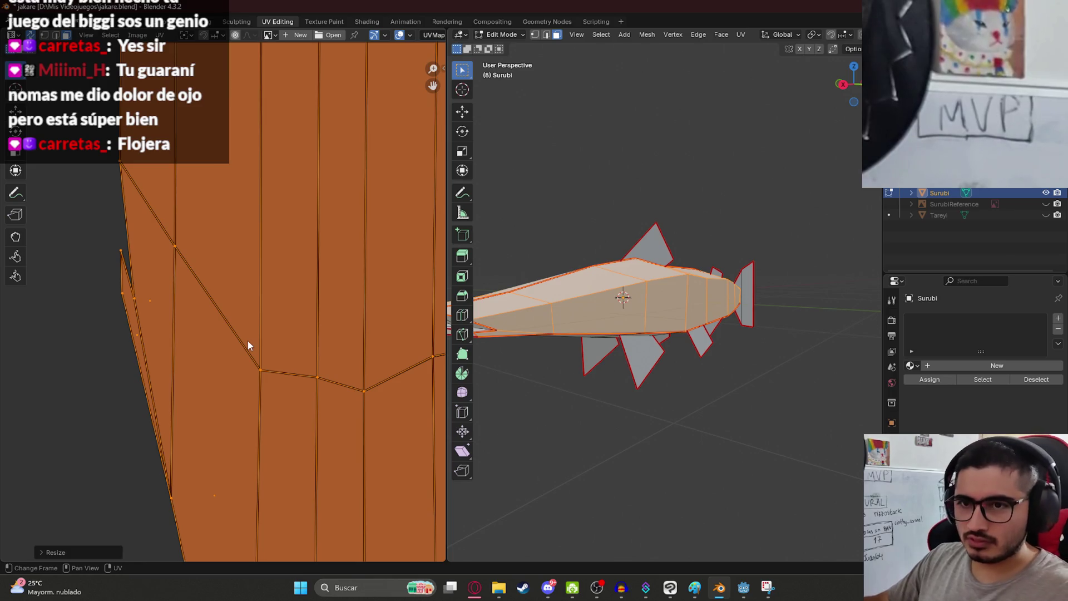
{"action": "key", "text": "ctrl+z"}
{"action": "key", "text": "s"}
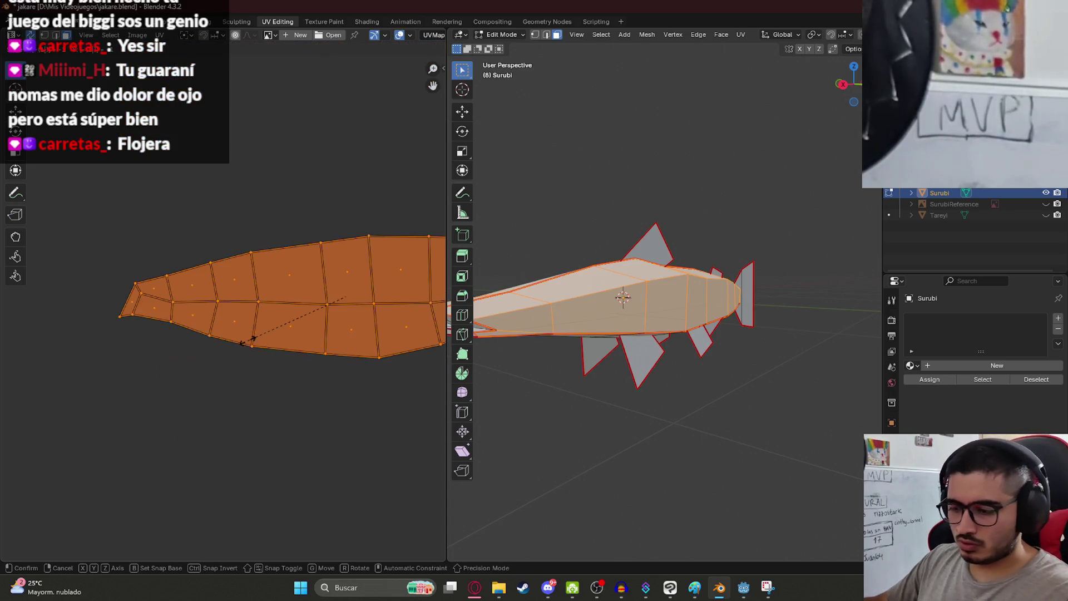
{"action": "left_click", "coordinate": [248, 339]}
{"action": "scroll", "coordinate": [248, 339], "scroll_direction": "down", "scroll_amount": 4}
{"action": "key", "text": "s"}
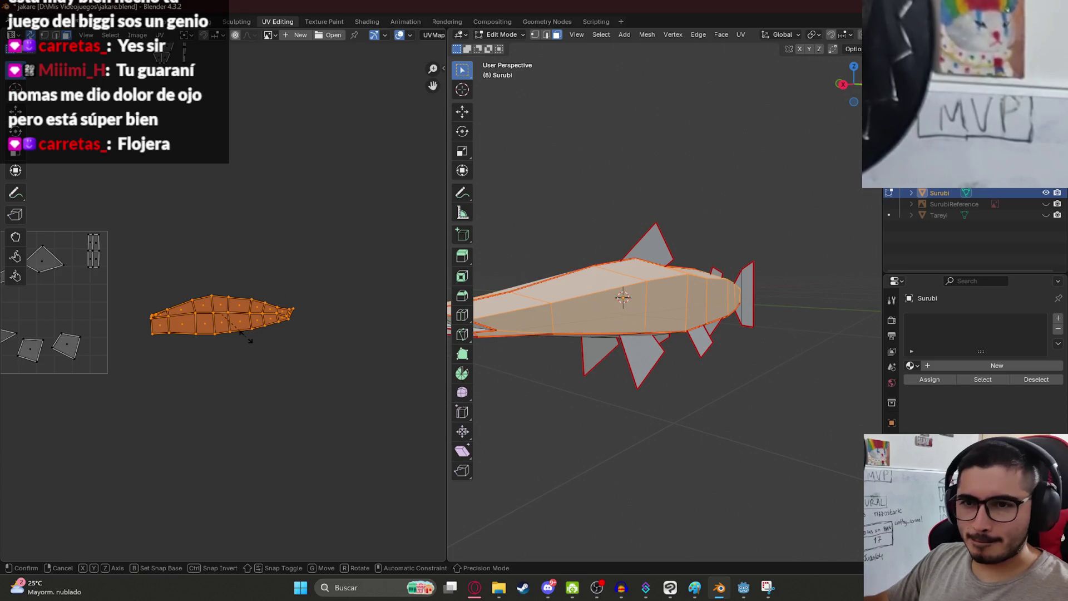
{"action": "left_click", "coordinate": [249, 339]}
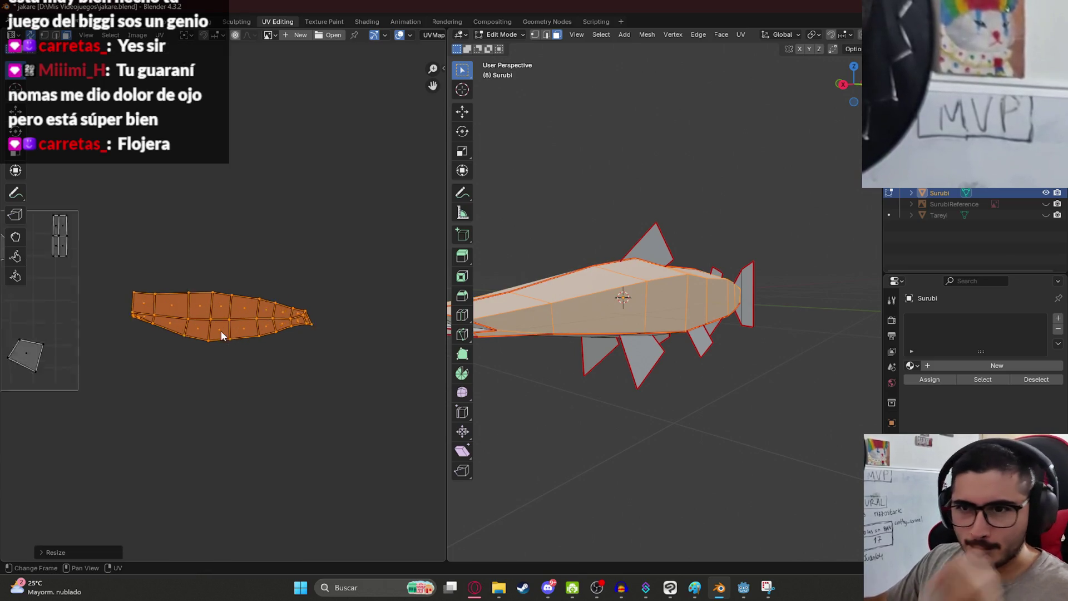
{"action": "scroll", "coordinate": [231, 351], "scroll_direction": "up", "scroll_amount": 3}
{"action": "type", "text": "sx-1"}
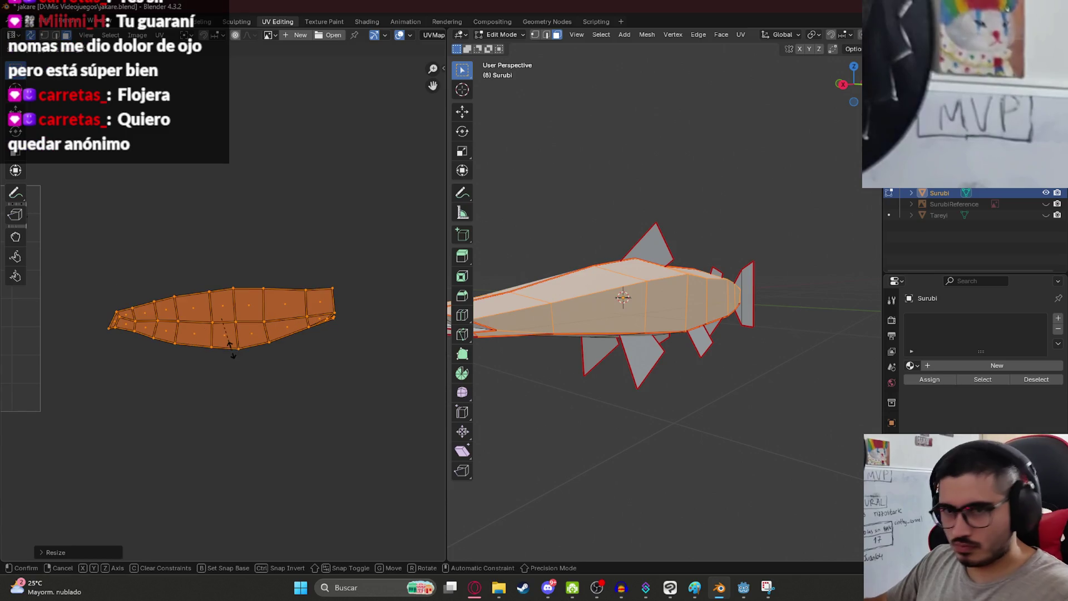
{"action": "key", "text": "Return"}
- Drop the body island inside the tile between the fin islands, abandoning a further scale and rotation
{"action": "scroll", "coordinate": [254, 329], "scroll_direction": "up", "scroll_amount": 2}
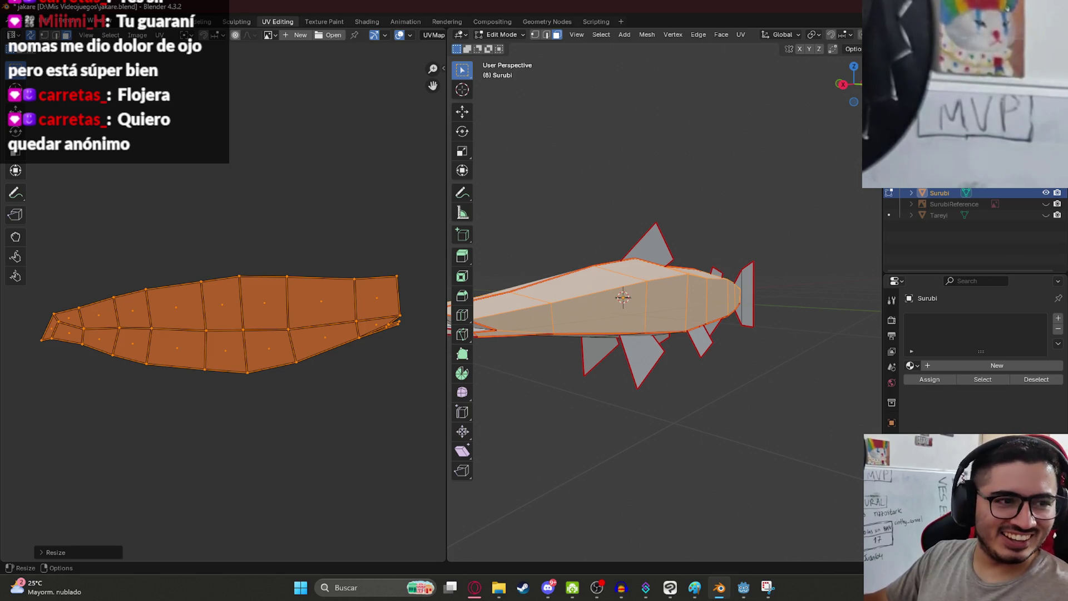
{"action": "scroll", "coordinate": [342, 328], "scroll_direction": "down", "scroll_amount": 1}
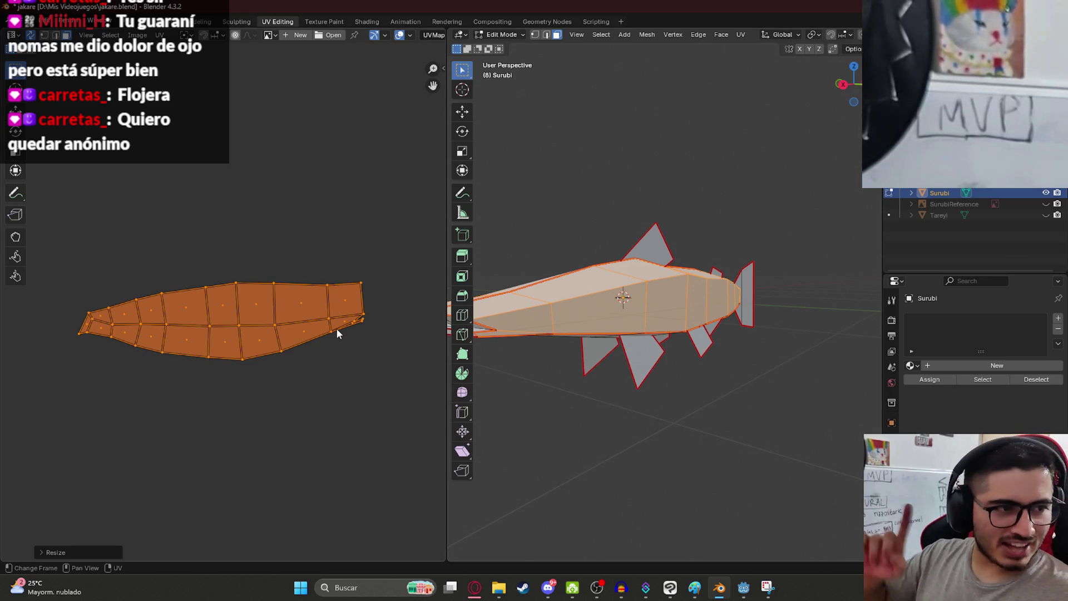
{"action": "scroll", "coordinate": [344, 331], "scroll_direction": "down", "scroll_amount": 5}
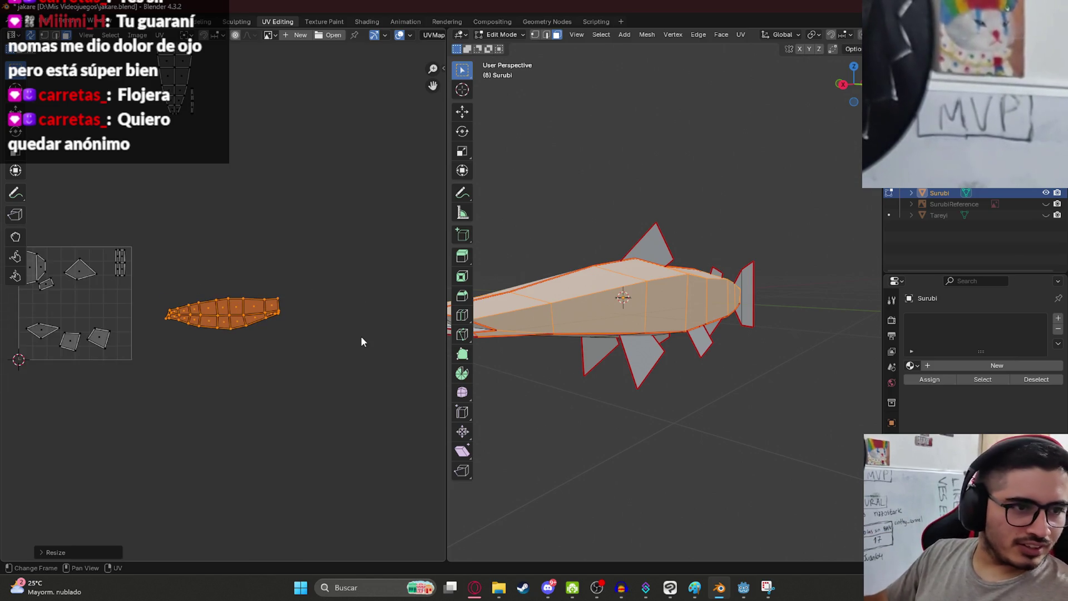
{"action": "middle_click_drag", "start_coordinate": [322, 365], "coordinate": [386, 422]}
{"action": "key", "text": "g"}
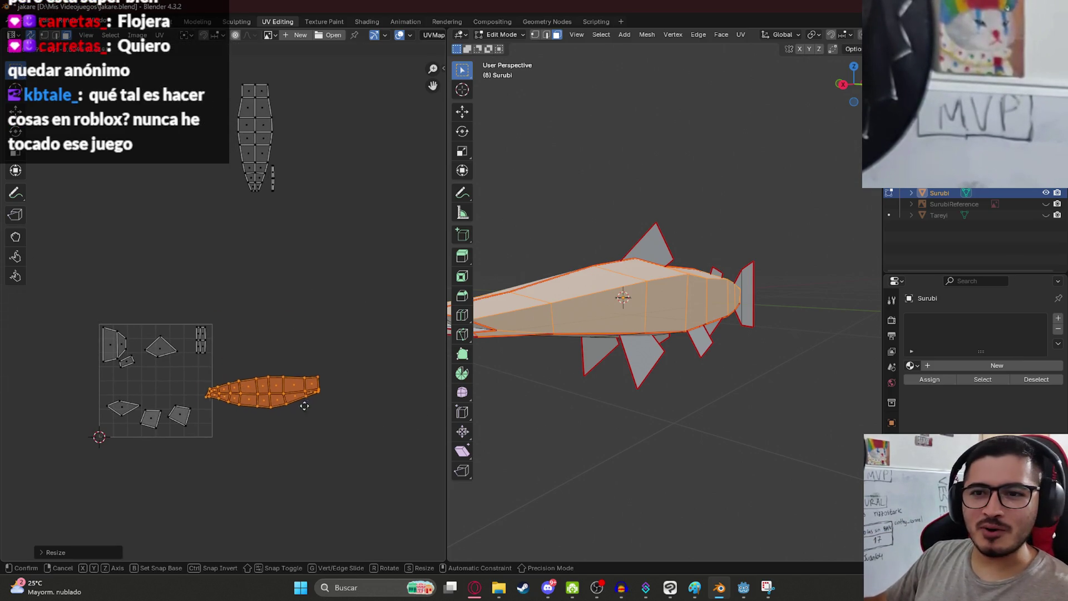
{"action": "left_click", "coordinate": [202, 388]}
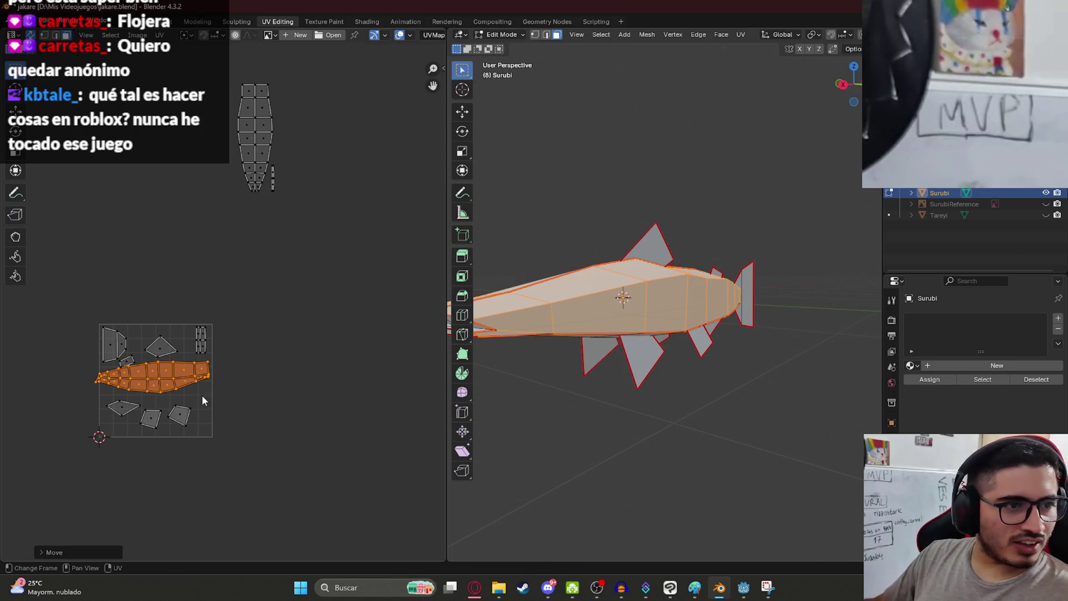
{"action": "scroll", "coordinate": [172, 395], "scroll_direction": "up", "scroll_amount": 5}
{"action": "scroll", "coordinate": [259, 445], "scroll_direction": "down", "scroll_amount": 2}
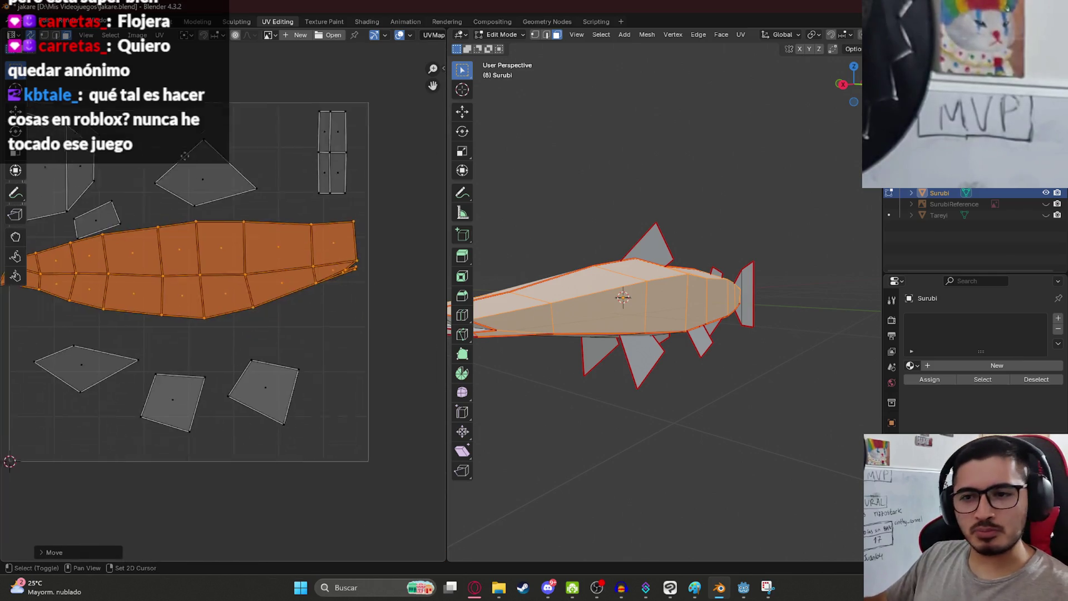
{"action": "middle_click_drag", "start_coordinate": [347, 363], "coordinate": [395, 375]}
{"action": "key", "text": "s"}
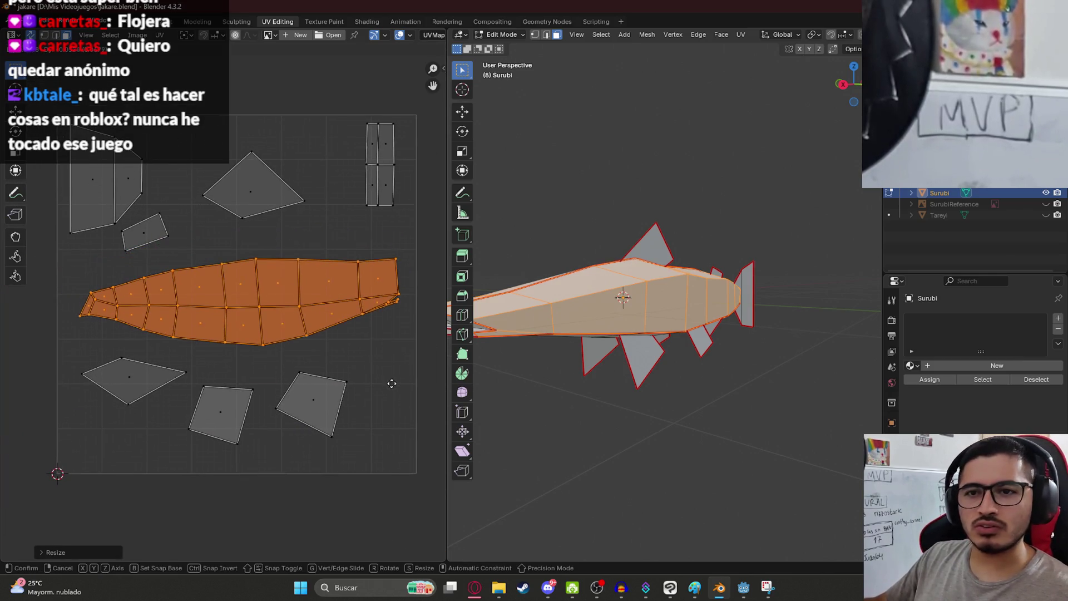
{"action": "key", "text": "r"}
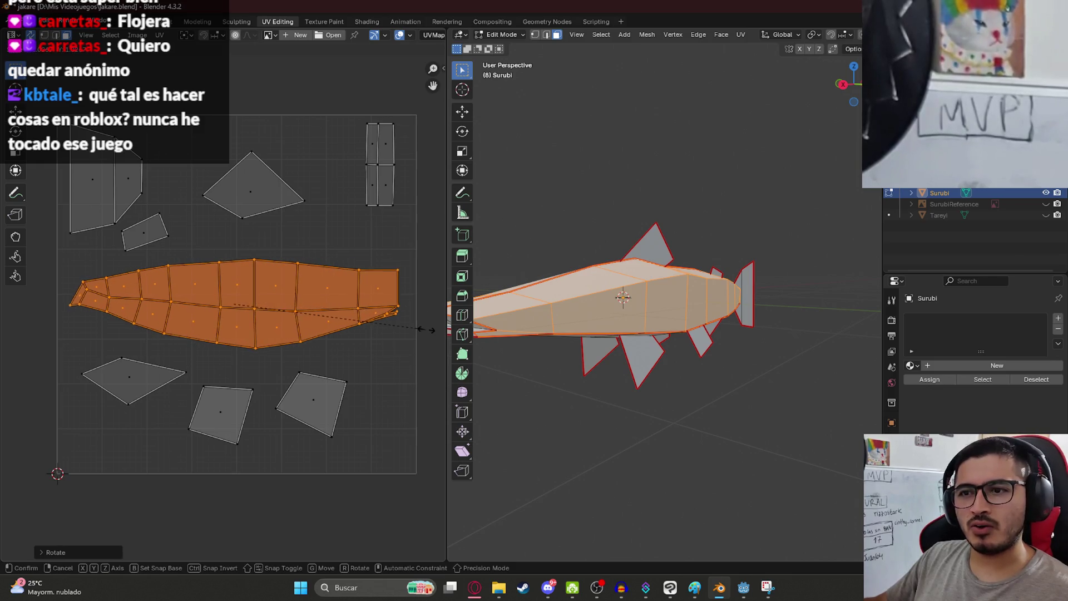
{"action": "key", "text": "Escape"}
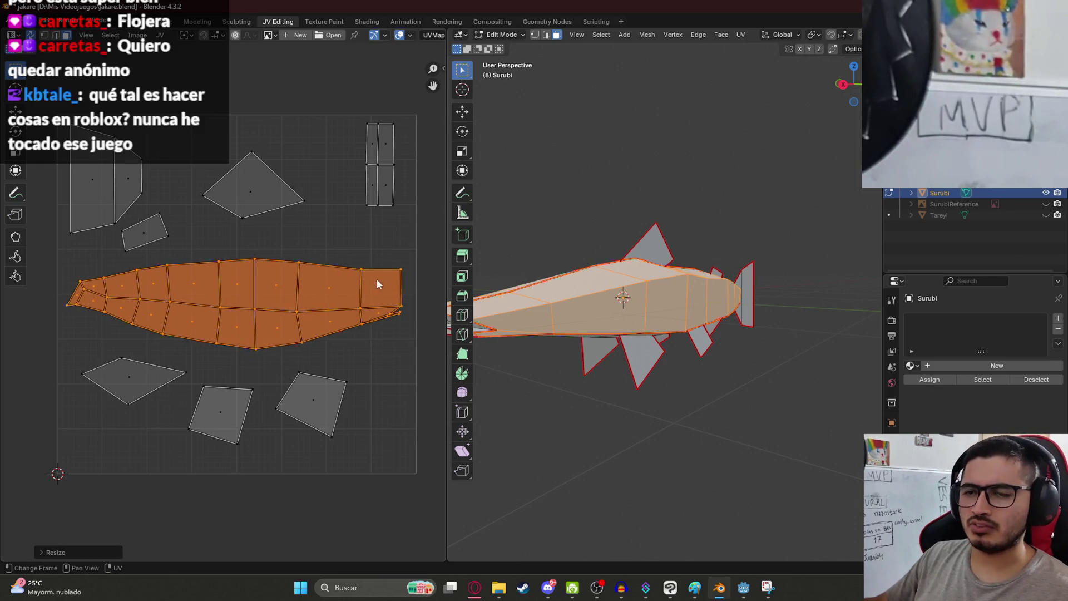
- Inspect a corner vertex, then return to face mode and select the thin strip
{"action": "key", "text": "1"}
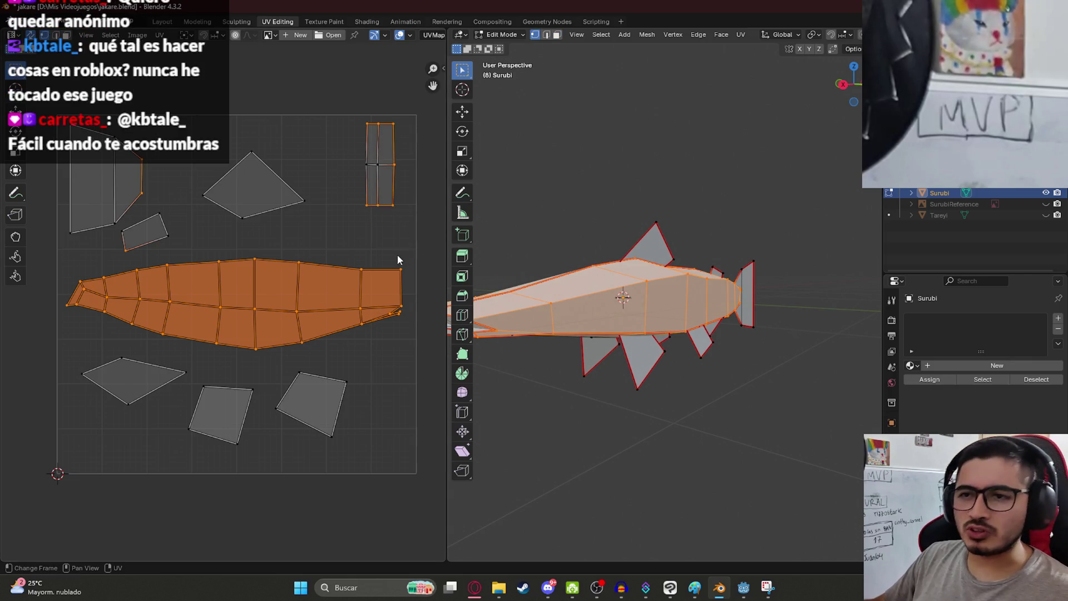
{"action": "left_click", "coordinate": [400, 269]}
{"action": "key", "text": "g"}
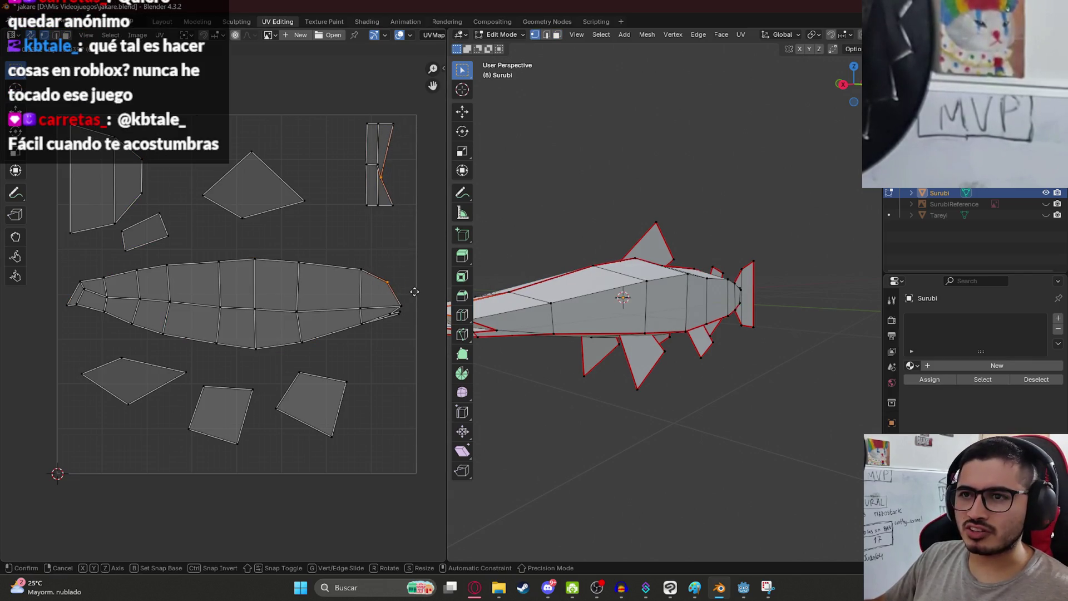
{"action": "key", "text": "Escape"}
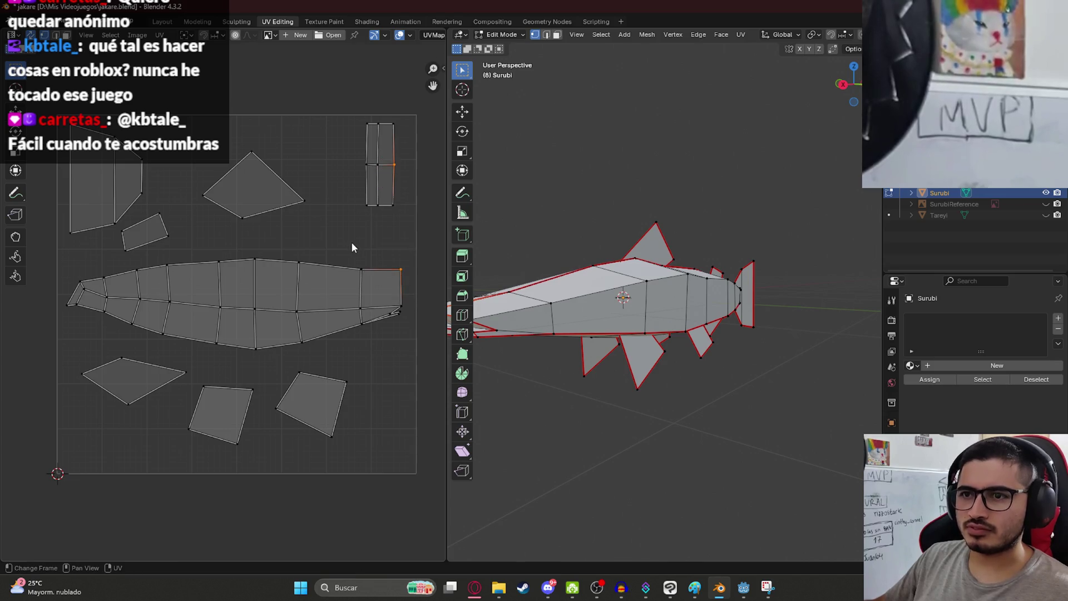
{"action": "key", "text": "3"}
{"action": "scroll", "coordinate": [228, 217], "scroll_direction": "down", "scroll_amount": 7}
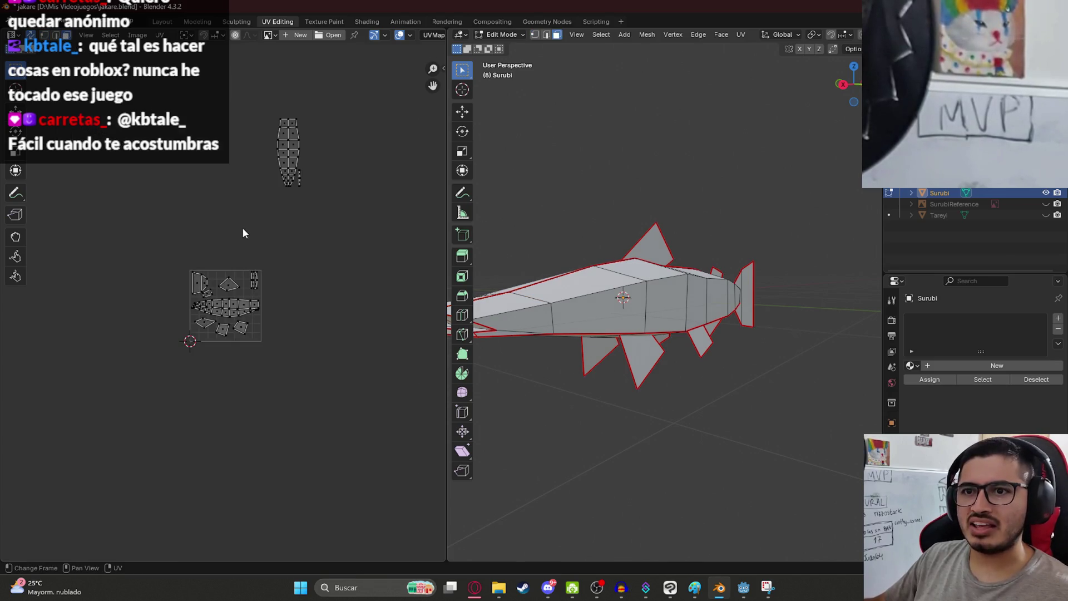
{"action": "scroll", "coordinate": [310, 182], "scroll_direction": "up", "scroll_amount": 6}
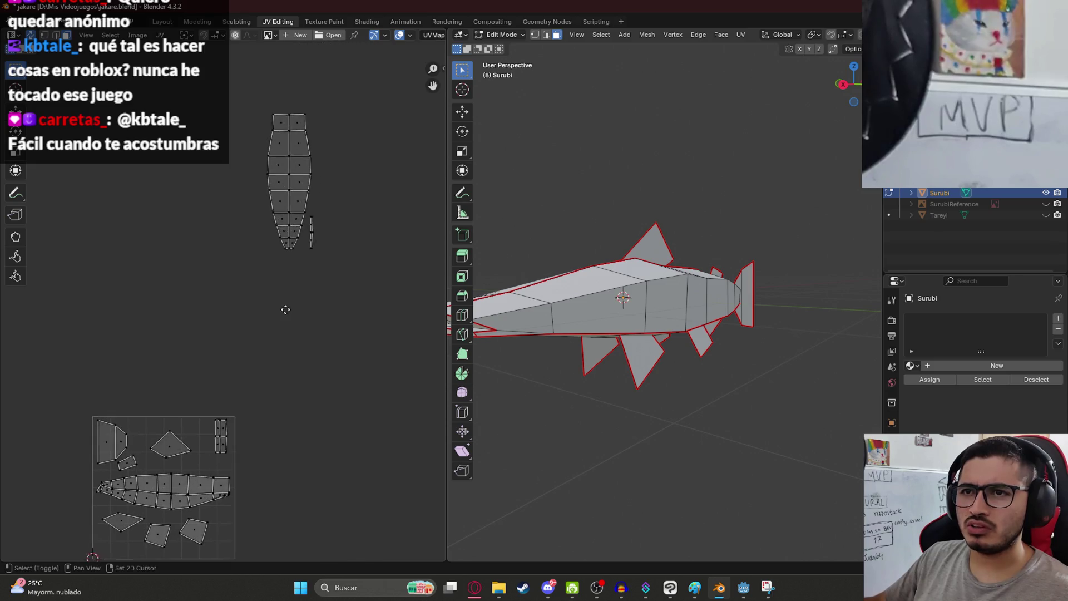
{"action": "left_click_drag", "start_coordinate": [401, 257], "coordinate": [354, 199]}
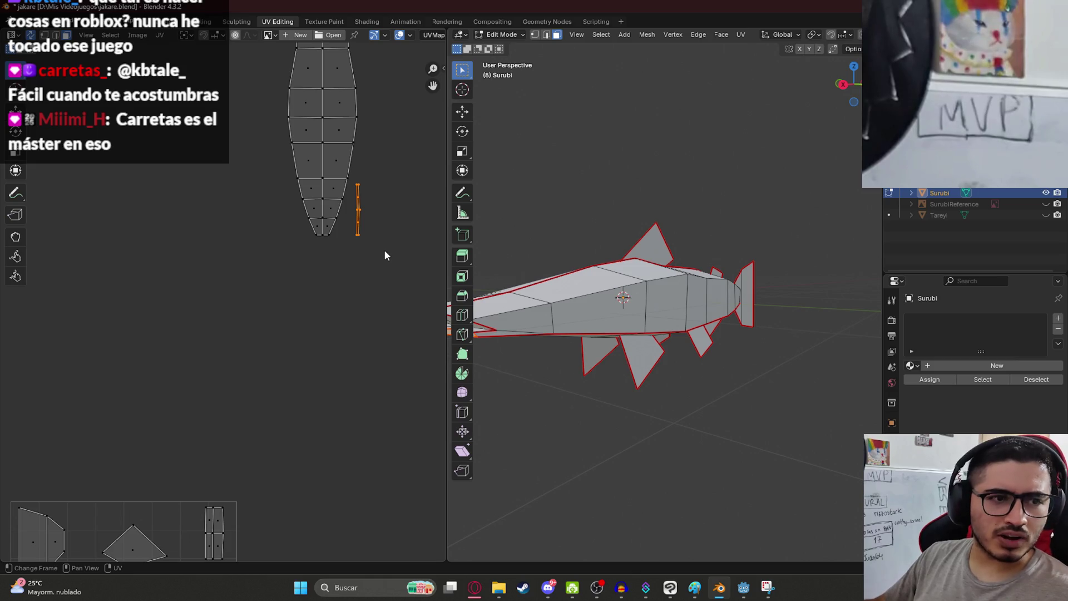
- Move the thin strip into the tile layout, lying horizontal
{"action": "key", "text": "g"}
{"action": "left_click", "coordinate": [244, 438]}
{"action": "middle_click_drag", "start_coordinate": [219, 462], "coordinate": [315, 206]}
{"action": "key", "text": "g"}
{"action": "left_click", "coordinate": [293, 330]}
{"action": "key", "text": "g"}
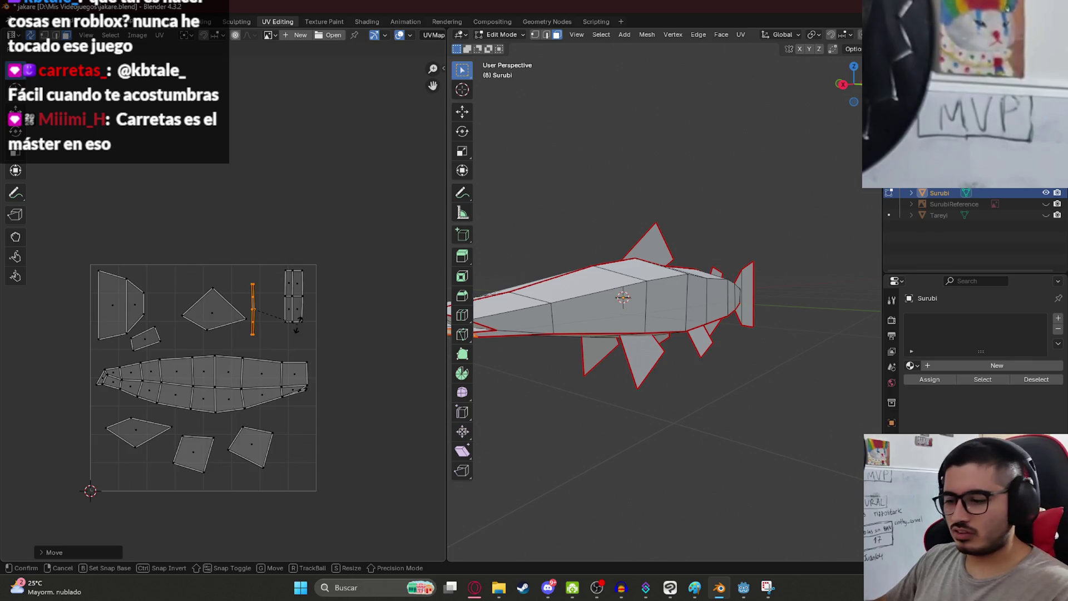
{"action": "left_click", "coordinate": [297, 323]}
- Place the thin strip lower, just below the long body island
{"action": "mouse_move", "coordinate": [584, 301]}
{"action": "middle_mouse_down"}
{"action": "mouse_move", "coordinate": [641, 300]}
{"action": "mouse_move", "coordinate": [568, 328]}
{"action": "middle_mouse_up"}
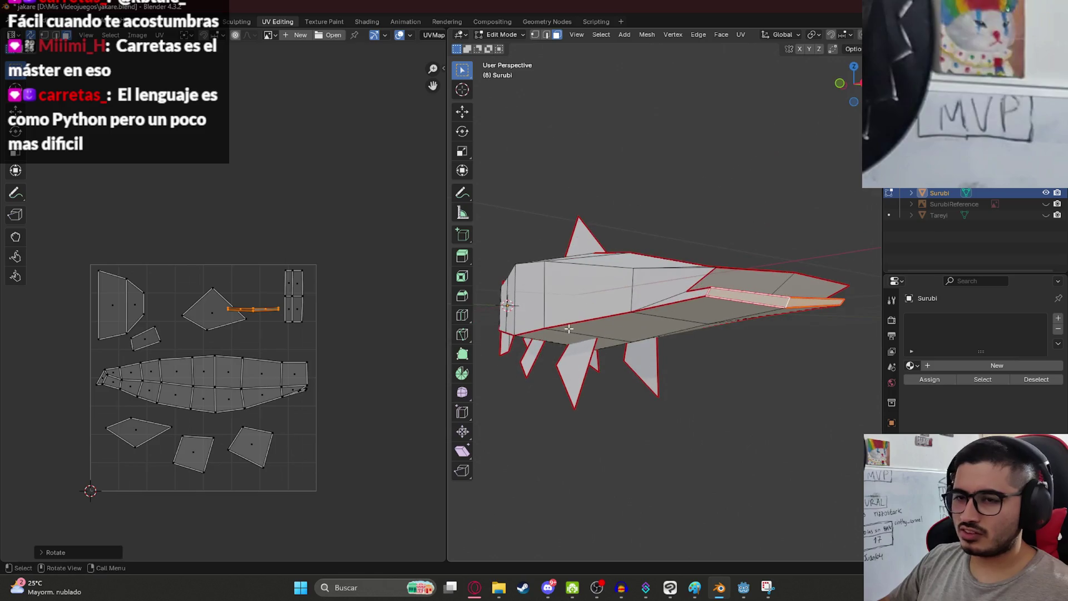
{"action": "scroll", "coordinate": [312, 341], "scroll_direction": "up", "scroll_amount": 2}
{"action": "middle_click_drag", "start_coordinate": [281, 375], "coordinate": [199, 309]}
{"action": "key", "text": "g"}
{"action": "left_click", "coordinate": [238, 358]}
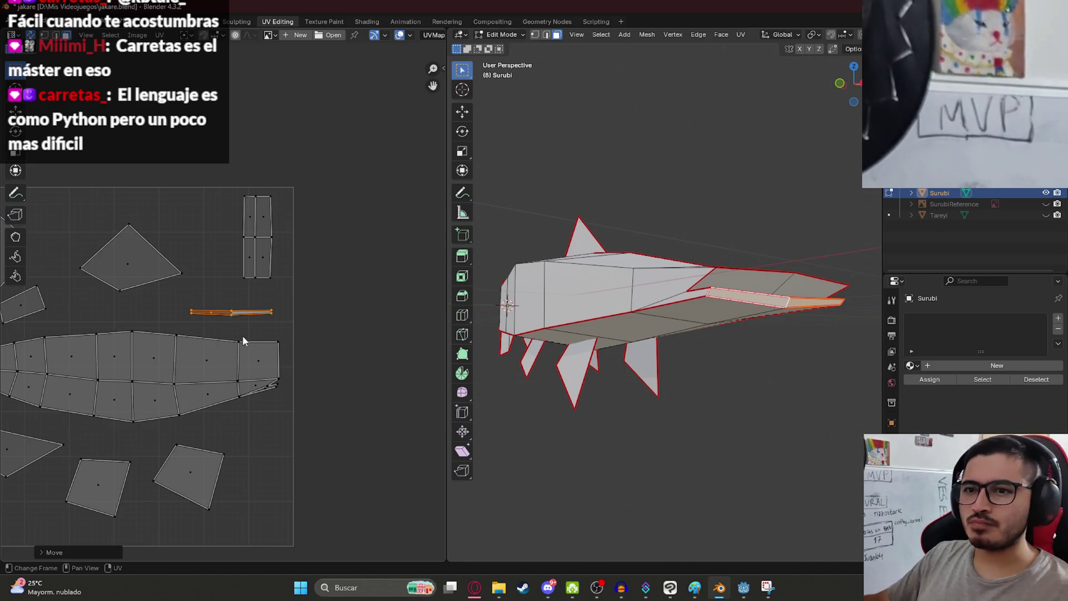
{"action": "scroll", "coordinate": [243, 338], "scroll_direction": "up", "scroll_amount": 1}
{"action": "middle_click_drag", "start_coordinate": [243, 338], "coordinate": [351, 258]}
{"action": "key", "text": "g"}
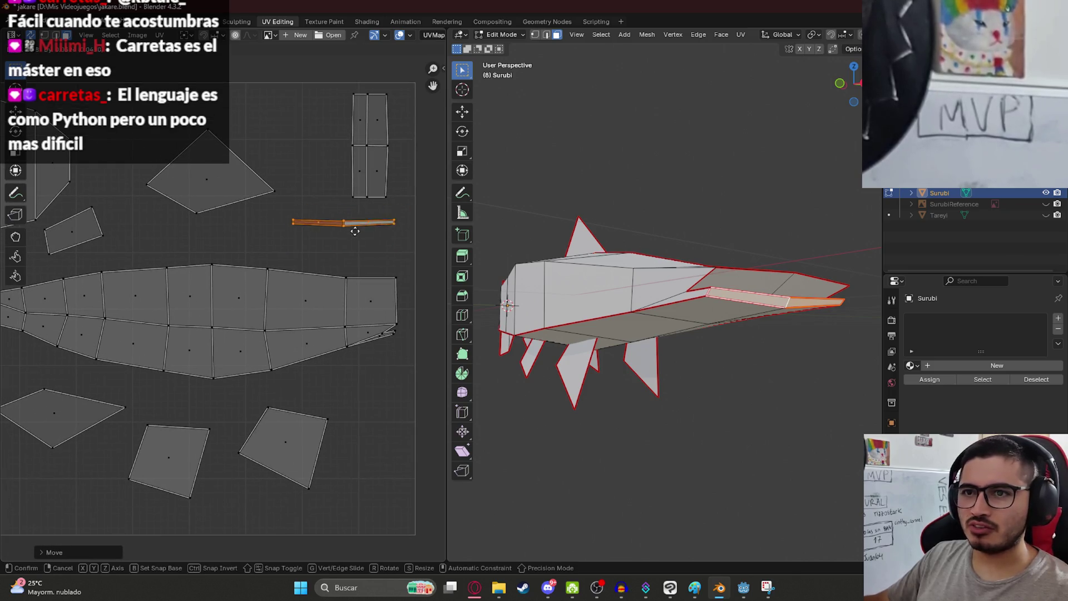
{"action": "left_click", "coordinate": [360, 386]}
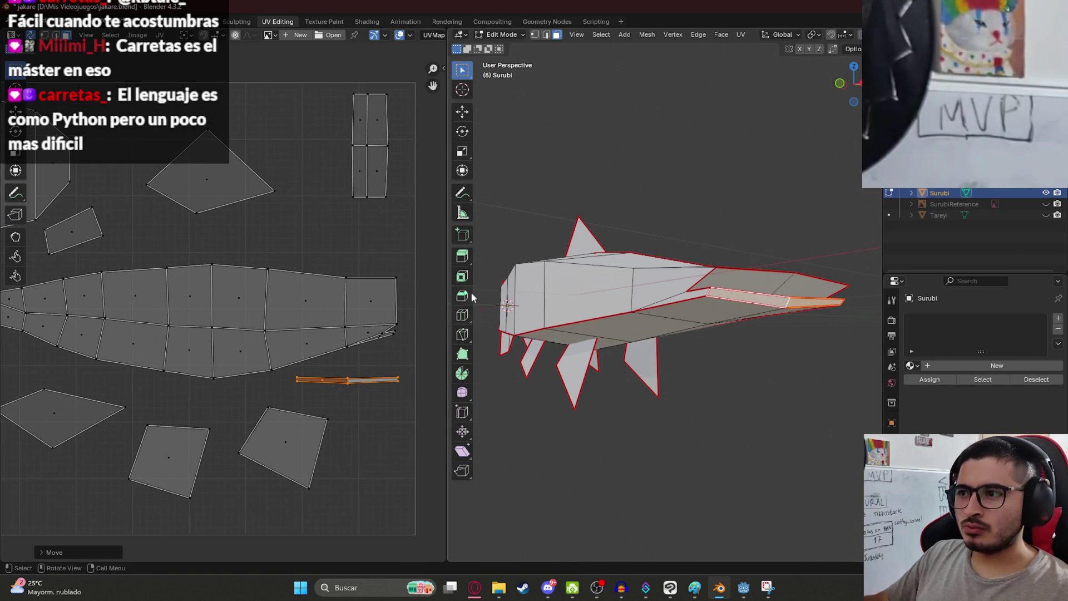
{"action": "scroll", "coordinate": [301, 297], "scroll_direction": "down", "scroll_amount": 3}
{"action": "scroll", "coordinate": [315, 210], "scroll_direction": "down", "scroll_amount": 4}
{"action": "middle_click_drag", "start_coordinate": [275, 99], "coordinate": [248, 222]}
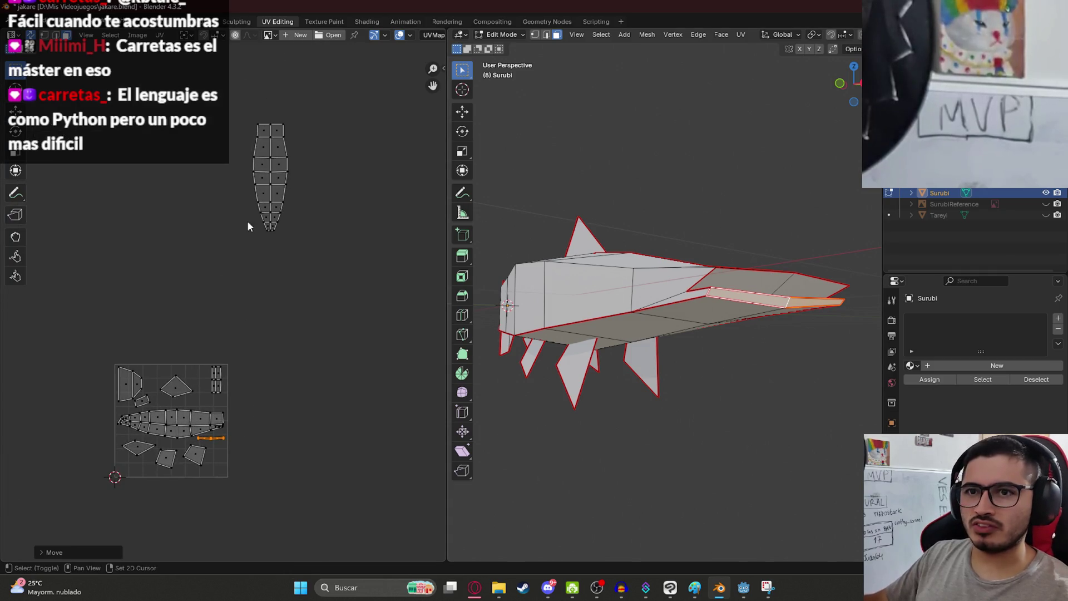
- Orbit to the fish's belly and pick faces of the belly strip
{"action": "left_click", "coordinate": [267, 228]}
{"action": "middle_click_drag", "start_coordinate": [611, 389], "coordinate": [662, 314]}
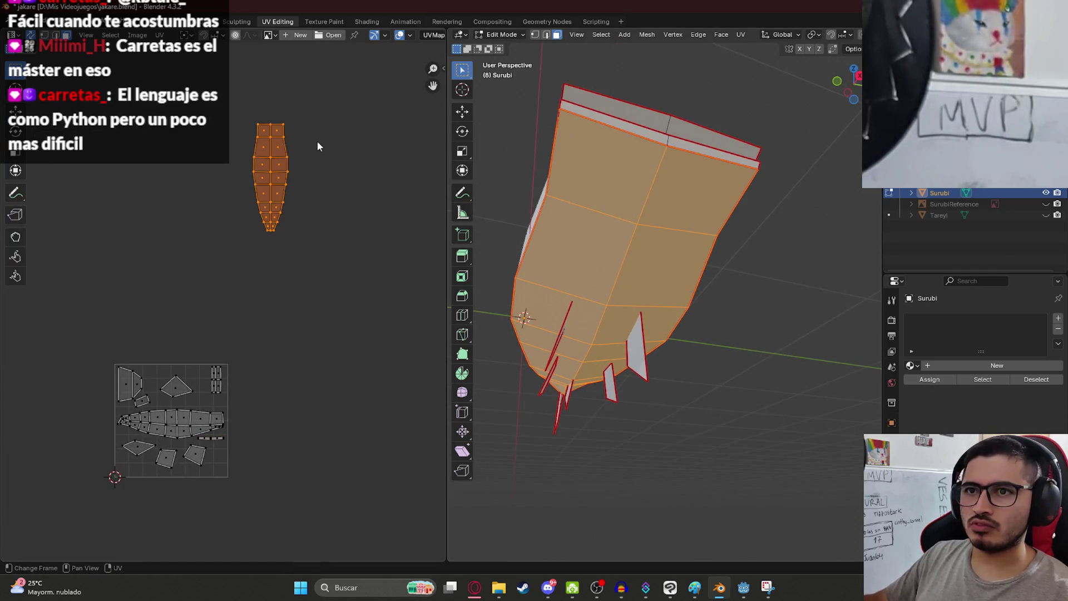
{"action": "left_click", "coordinate": [271, 133]}
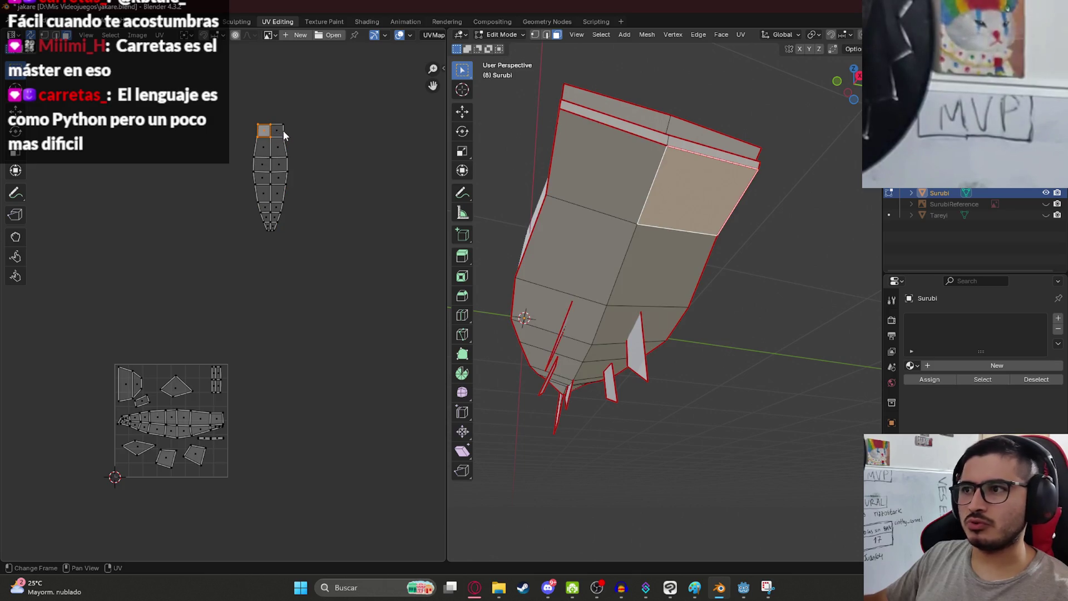
{"action": "left_click", "coordinate": [274, 133]}
{"action": "key", "text": "ctrl+l"}
{"action": "key", "text": "s"}
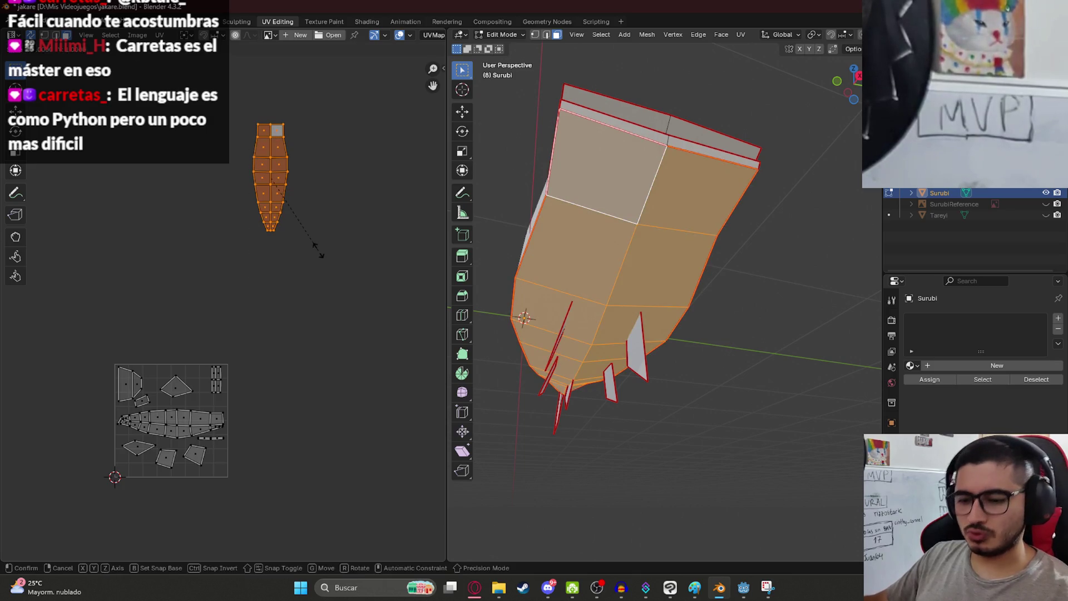
{"action": "key", "text": "Escape"}
{"action": "left_click", "coordinate": [251, 141]}
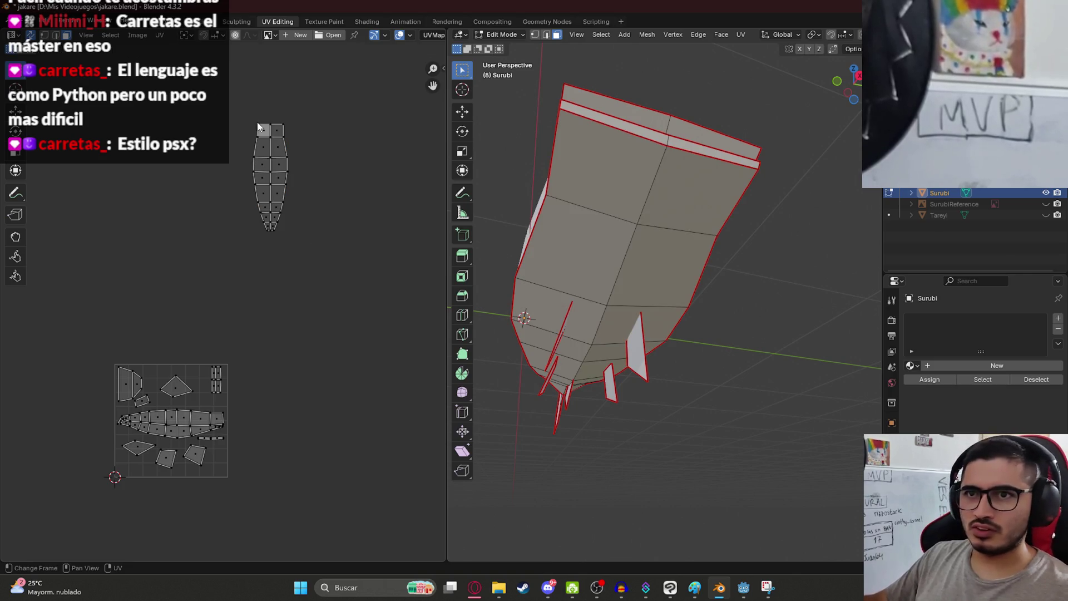
- Select the whole belly strip island, shrink it, and place it inside the tile
{"action": "left_click", "coordinate": [259, 129]}
{"action": "left_click", "coordinate": [274, 133]}
{"action": "key", "text": "ctrl+l"}
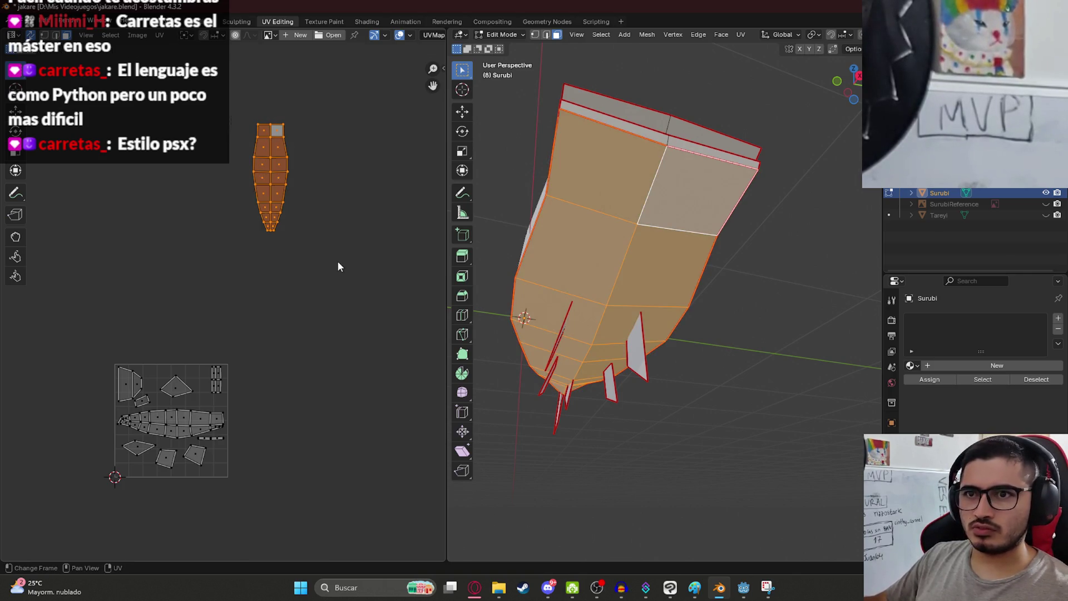
{"action": "key", "text": "s"}
{"action": "left_click", "coordinate": [282, 237]}
{"action": "key", "text": "g"}
{"action": "left_click", "coordinate": [196, 428]}
{"action": "scroll", "coordinate": [189, 439], "scroll_direction": "up", "scroll_amount": 6}
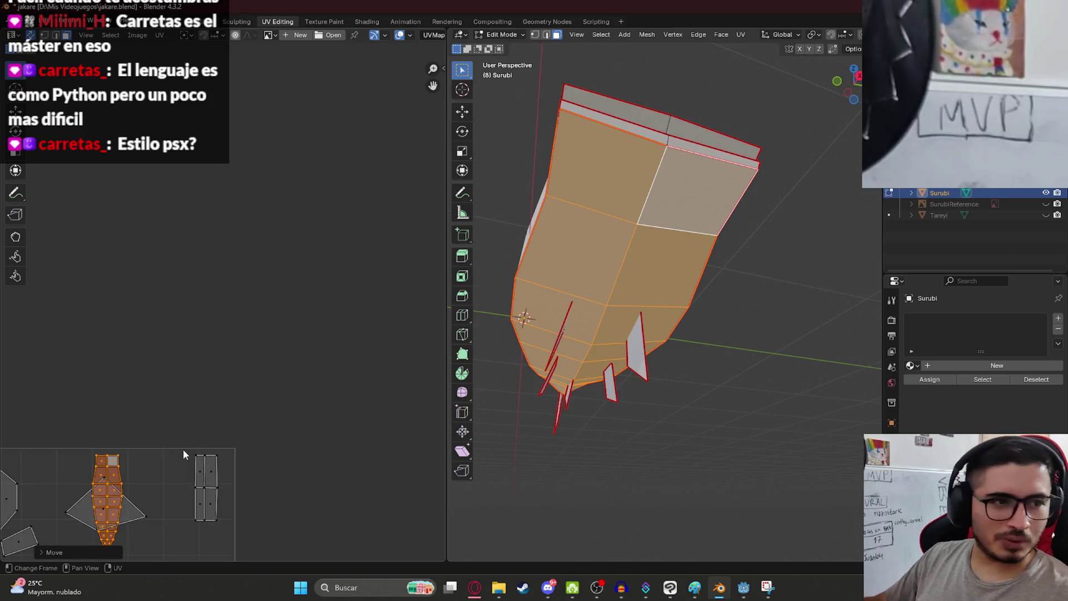
- Move the belly strip beside the vertical pair and shift the kite island lower left
{"action": "key", "text": "s"}
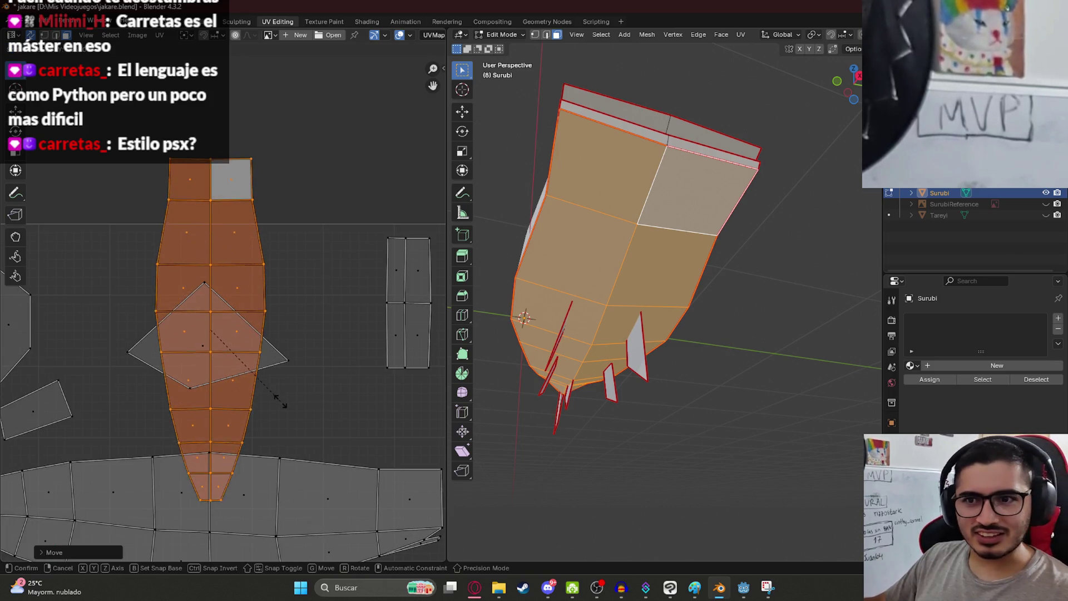
{"action": "key", "text": "Escape"}
{"action": "key", "text": "g"}
{"action": "left_click", "coordinate": [392, 402]}
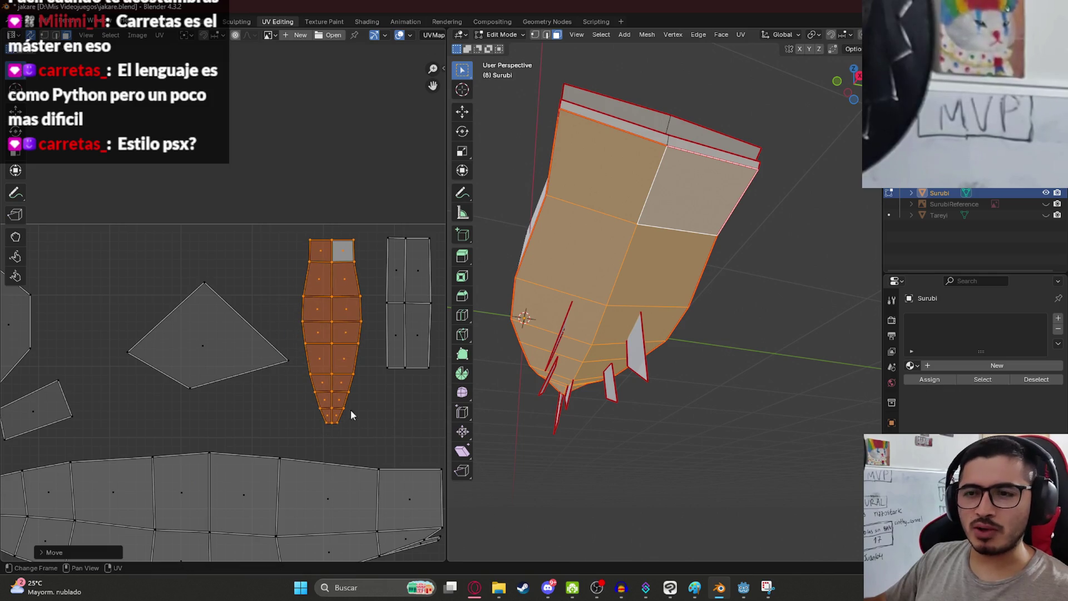
{"action": "left_click", "coordinate": [214, 356]}
{"action": "key", "text": "g"}
{"action": "left_click", "coordinate": [189, 399]}
- Rotate the belly strip 90° so it lies horizontal
{"action": "mouse_move", "coordinate": [277, 228]}
{"action": "left_mouse_down"}
{"action": "mouse_move", "coordinate": [372, 408]}
{"action": "mouse_move", "coordinate": [378, 444]}
{"action": "left_mouse_up"}
{"action": "scroll", "coordinate": [380, 422], "scroll_direction": "down", "scroll_amount": 1}
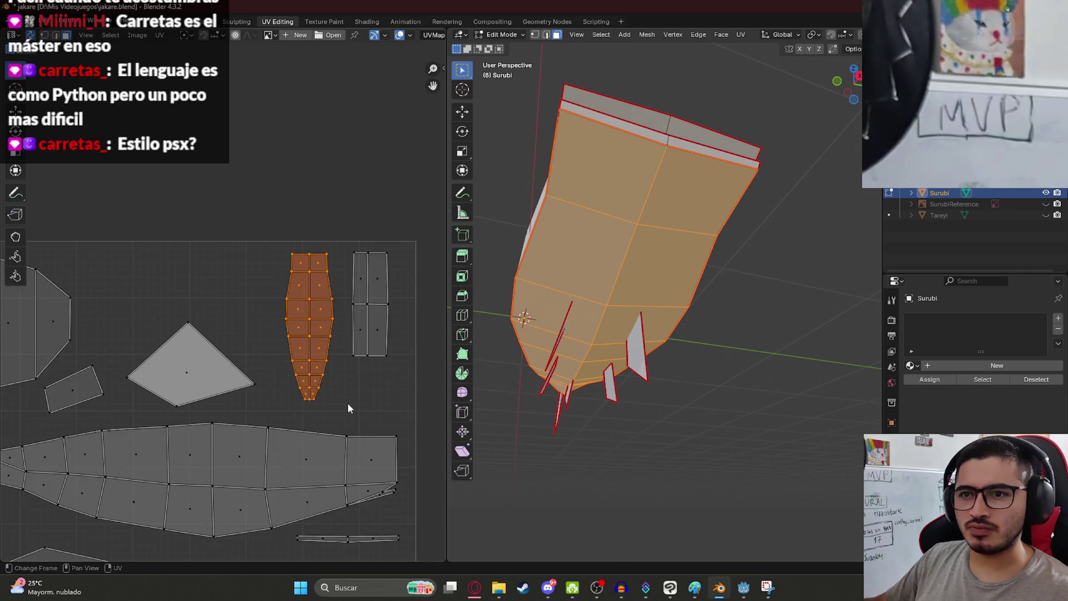
{"action": "key", "text": "g"}
{"action": "left_click", "coordinate": [257, 305]}
{"action": "type", "text": "r90"}
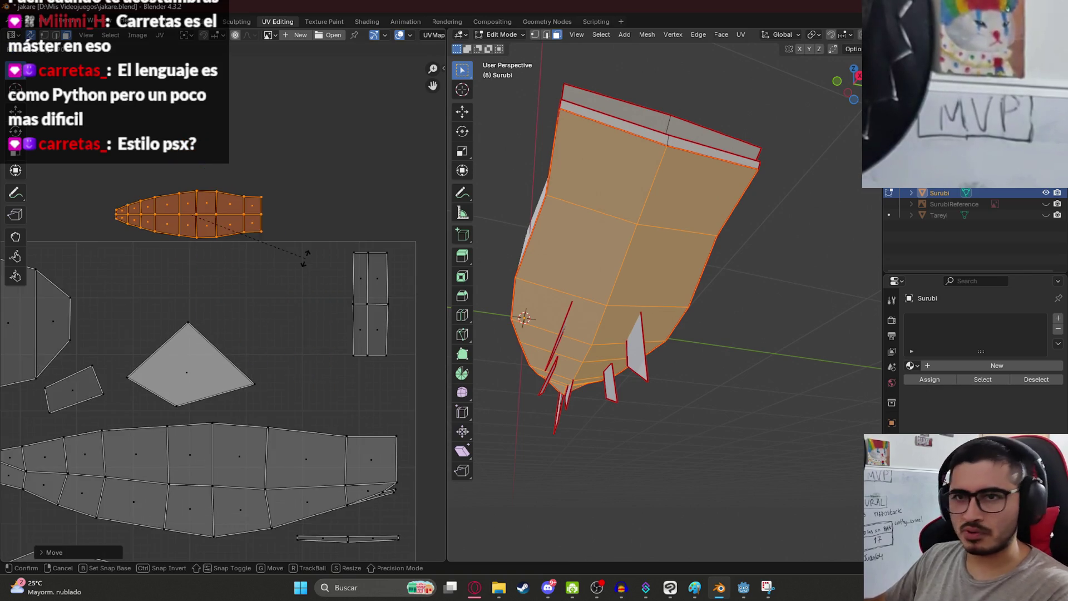
{"action": "key", "text": "Return"}
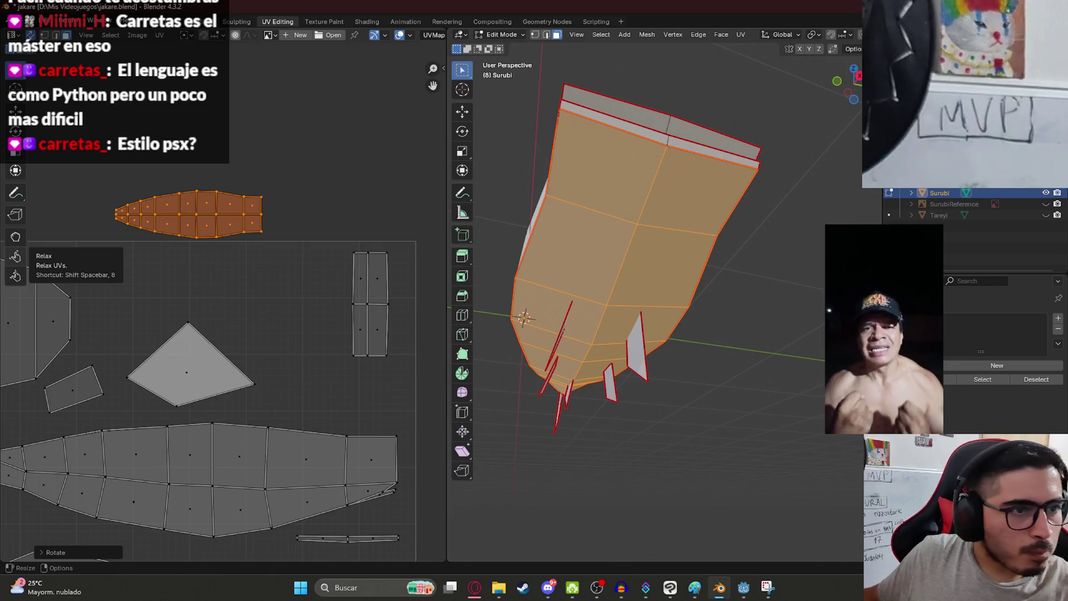
- Place the belly strip at the top of the tile and reposition the diamond island
{"action": "scroll", "coordinate": [257, 265], "scroll_direction": "down", "scroll_amount": 3}
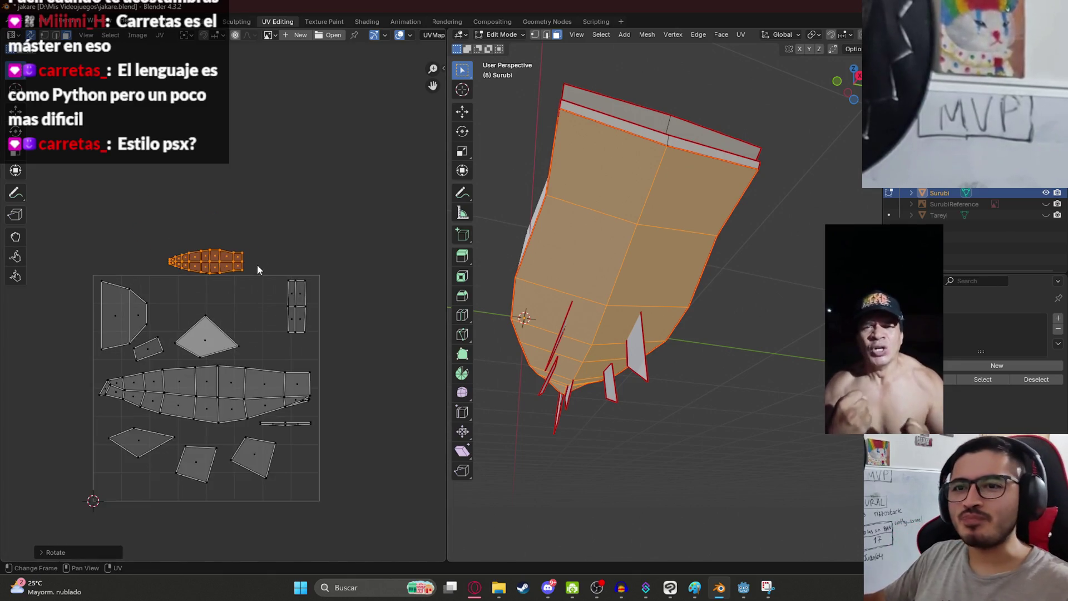
{"action": "key", "text": "g"}
{"action": "left_click", "coordinate": [283, 291]}
{"action": "scroll", "coordinate": [242, 324], "scroll_direction": "up", "scroll_amount": 3}
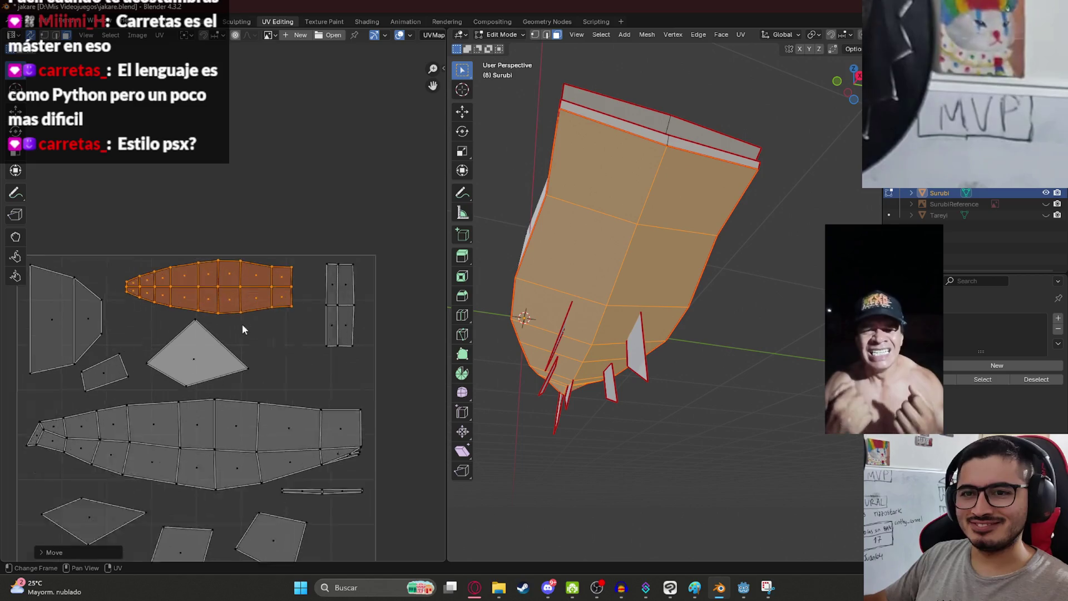
{"action": "left_click", "coordinate": [201, 366]}
{"action": "key", "text": "g"}
{"action": "left_click", "coordinate": [208, 377]}
- Enlarge the long upper belly island and save jakare.blend
{"action": "mouse_move", "coordinate": [87, 226]}
{"action": "left_mouse_down"}
{"action": "mouse_move", "coordinate": [259, 307]}
{"action": "mouse_move", "coordinate": [333, 317]}
{"action": "mouse_move", "coordinate": [310, 319]}
{"action": "left_mouse_up"}
{"action": "key", "text": "s"}
{"action": "left_click", "coordinate": [317, 325]}
{"action": "key", "text": "s"}
{"action": "key", "text": "g"}
{"action": "left_click", "coordinate": [318, 351]}
{"action": "key", "text": "ctrl+s"}
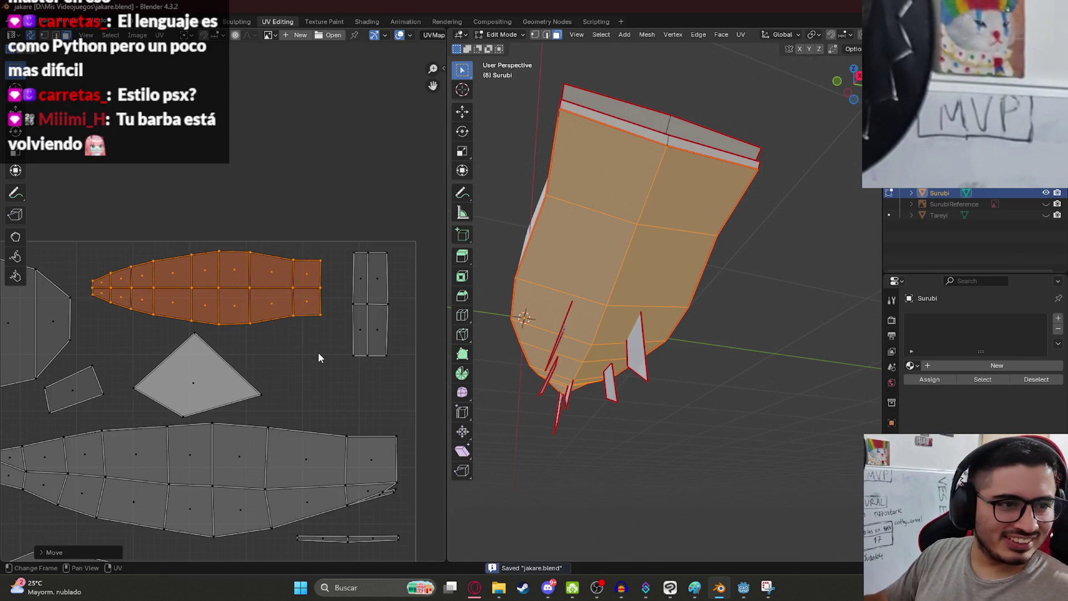
{"action": "key", "text": "s"}
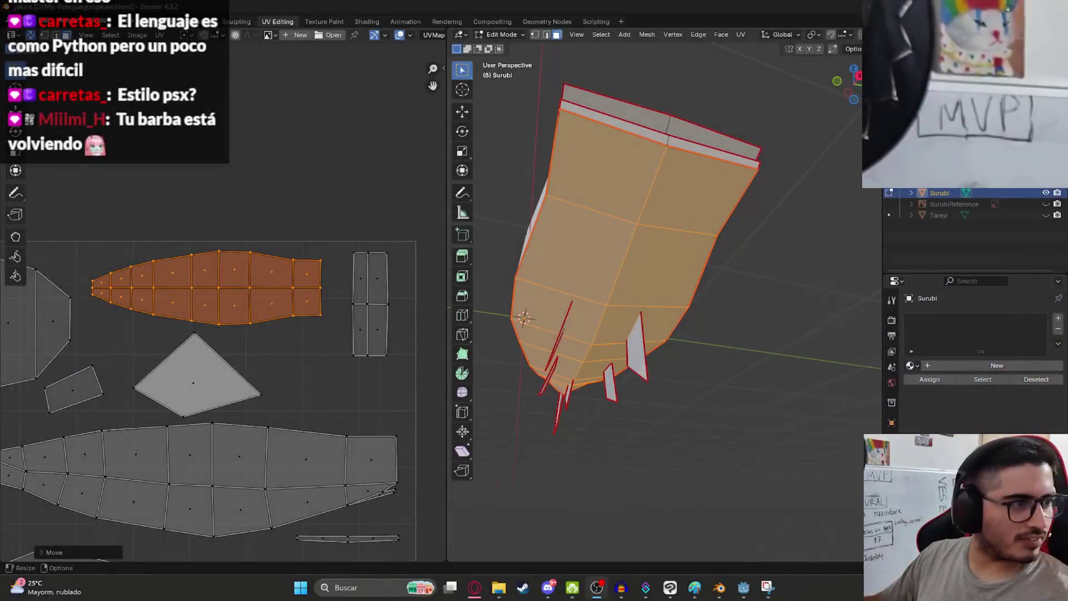
- Review the whole UV layout with all islands selected and save the file
{"action": "key", "text": "alt+a"}
{"action": "scroll", "coordinate": [210, 353], "scroll_direction": "down", "scroll_amount": 6}
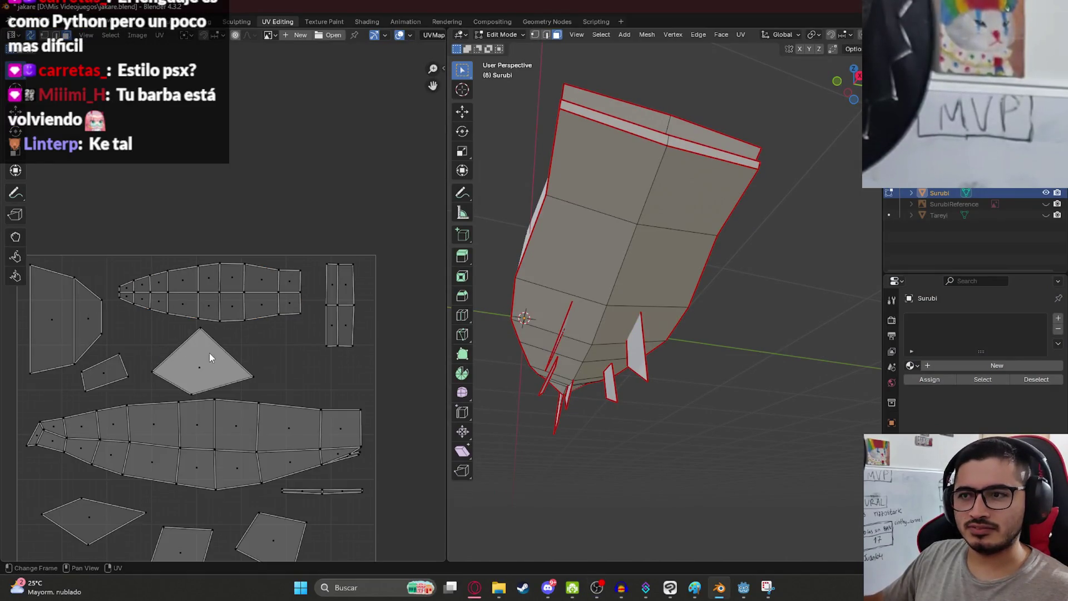
{"action": "scroll", "coordinate": [233, 300], "scroll_direction": "up", "scroll_amount": 1}
{"action": "key", "text": "a"}
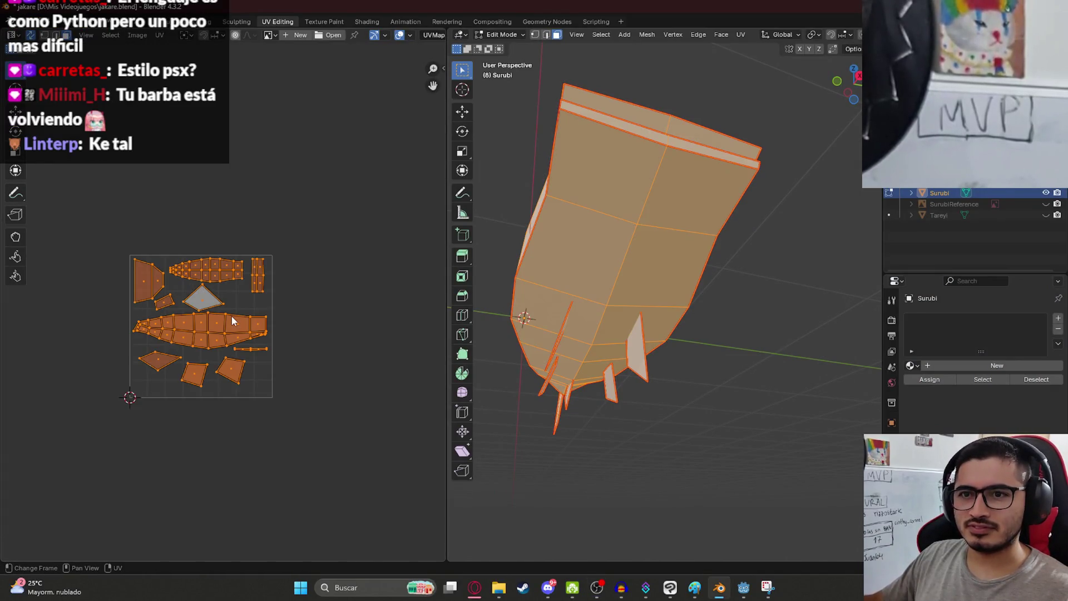
{"action": "mouse_move", "coordinate": [590, 234]}
{"action": "middle_mouse_down"}
{"action": "mouse_move", "coordinate": [624, 183]}
{"action": "mouse_move", "coordinate": [573, 267]}
{"action": "mouse_move", "coordinate": [639, 219]}
{"action": "mouse_move", "coordinate": [689, 222]}
{"action": "middle_mouse_up"}
{"action": "key", "text": "ctrl+s"}
{"action": "scroll", "coordinate": [180, 364], "scroll_direction": "up", "scroll_amount": 2}
{"action": "scroll", "coordinate": [181, 364], "scroll_direction": "up", "scroll_amount": 1}
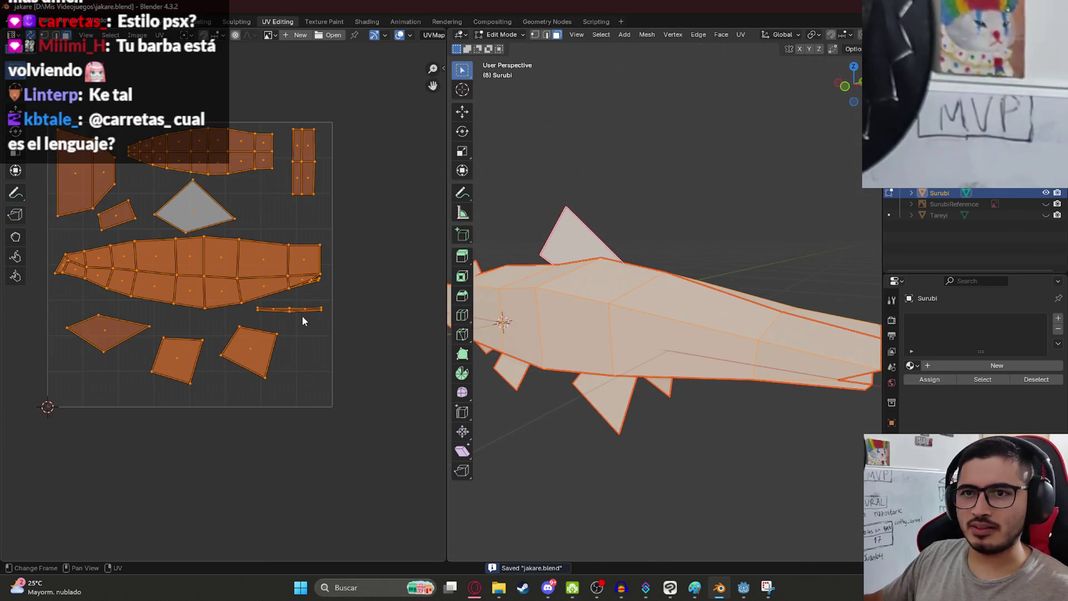
{"action": "left_click", "coordinate": [320, 318]}
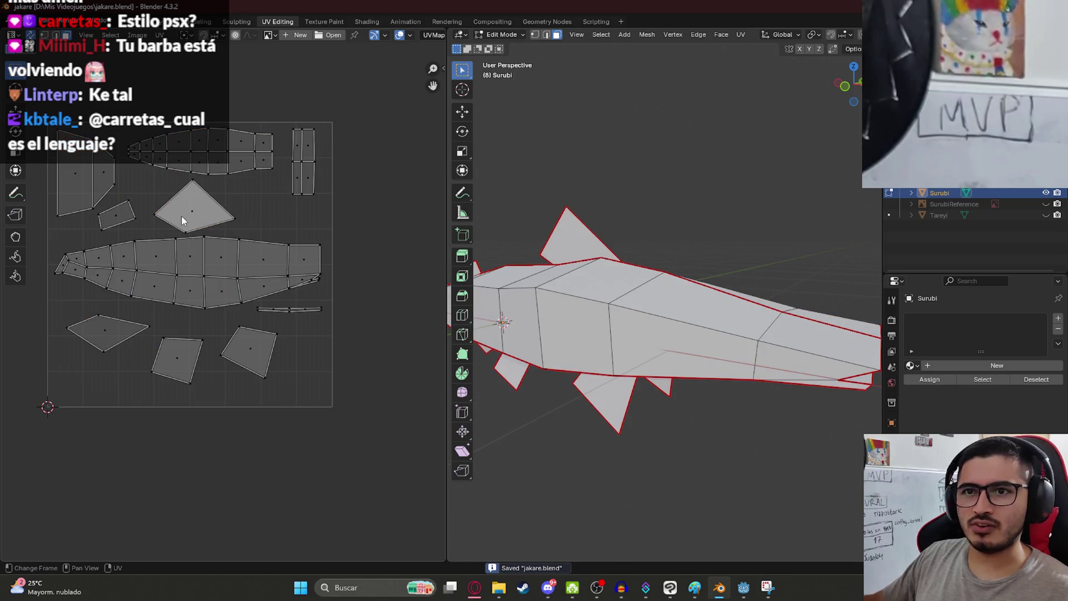
{"action": "key", "text": "a"}
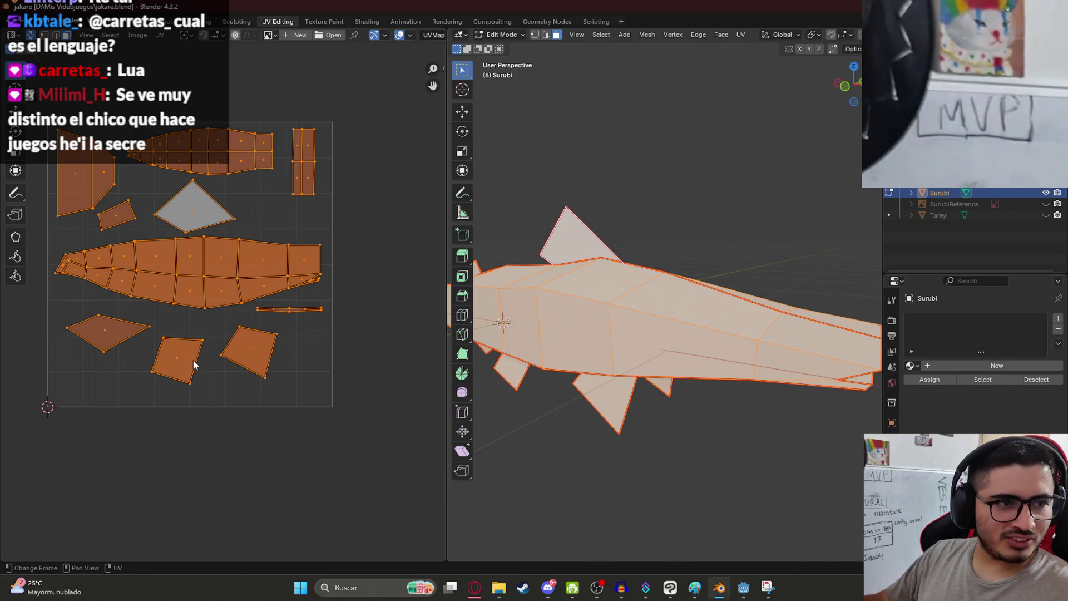
{"action": "scroll", "coordinate": [317, 279], "scroll_direction": "up", "scroll_amount": 3}
- Lengthen the thin strip and move it below the body island
{"action": "mouse_move", "coordinate": [317, 280]}
{"action": "middle_mouse_down"}
{"action": "mouse_move", "coordinate": [217, 303]}
{"action": "mouse_move", "coordinate": [199, 327]}
{"action": "middle_mouse_up"}
{"action": "left_click_drag", "start_coordinate": [198, 329], "coordinate": [274, 355]}
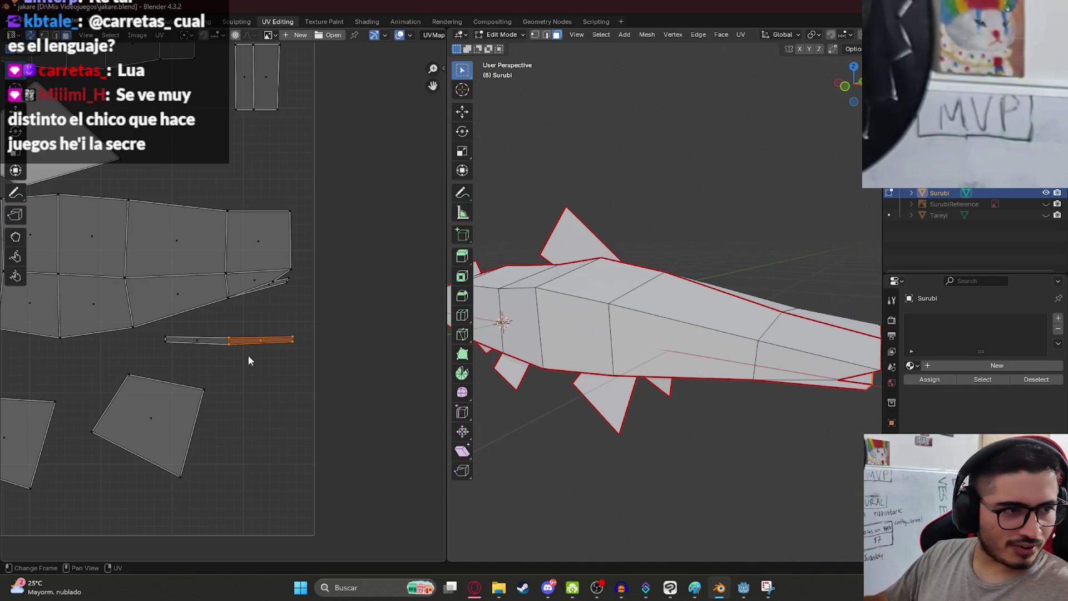
{"action": "left_click", "coordinate": [201, 338]}
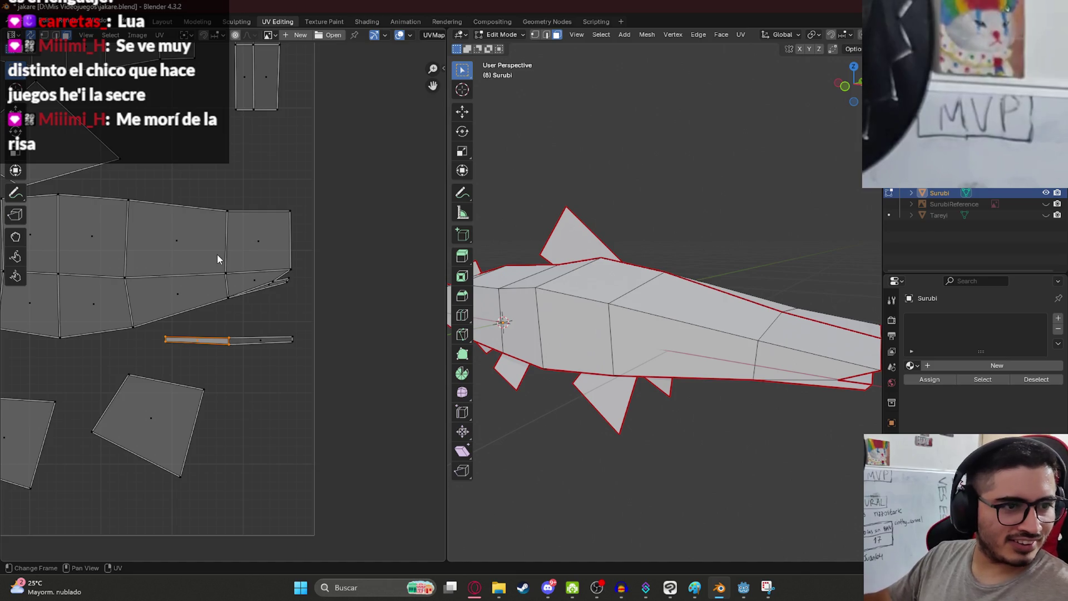
{"action": "left_click", "coordinate": [260, 339], "text": "shift"}
{"action": "key", "text": "s"}
{"action": "left_click", "coordinate": [272, 391]}
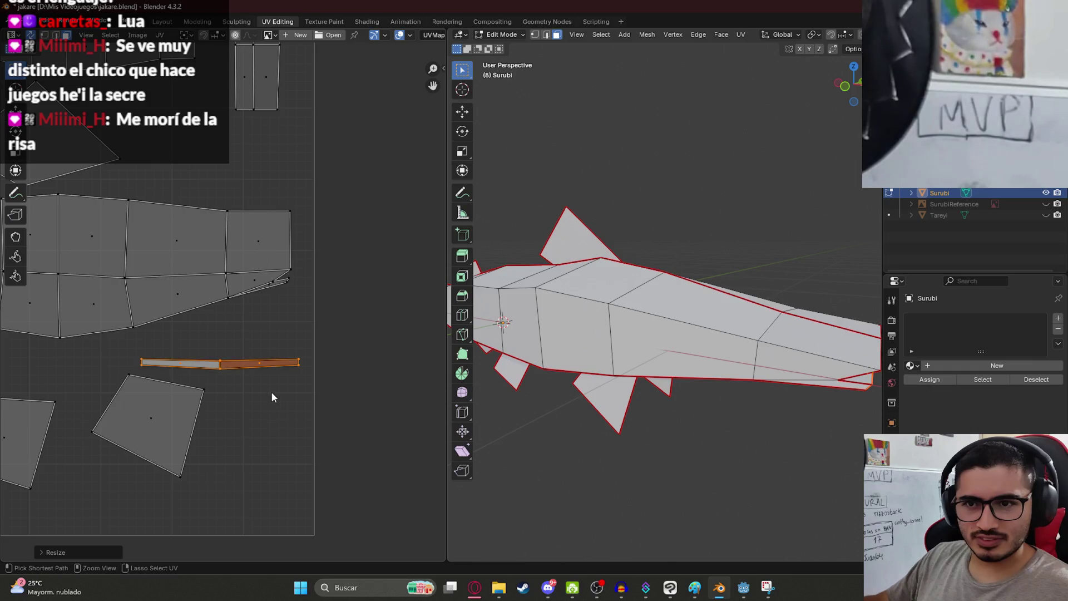
{"action": "key", "text": "g"}
{"action": "left_click", "coordinate": [260, 322]}
{"action": "middle_click_drag", "start_coordinate": [260, 322], "coordinate": [302, 365]}
{"action": "scroll", "coordinate": [275, 342], "scroll_direction": "down", "scroll_amount": 2}
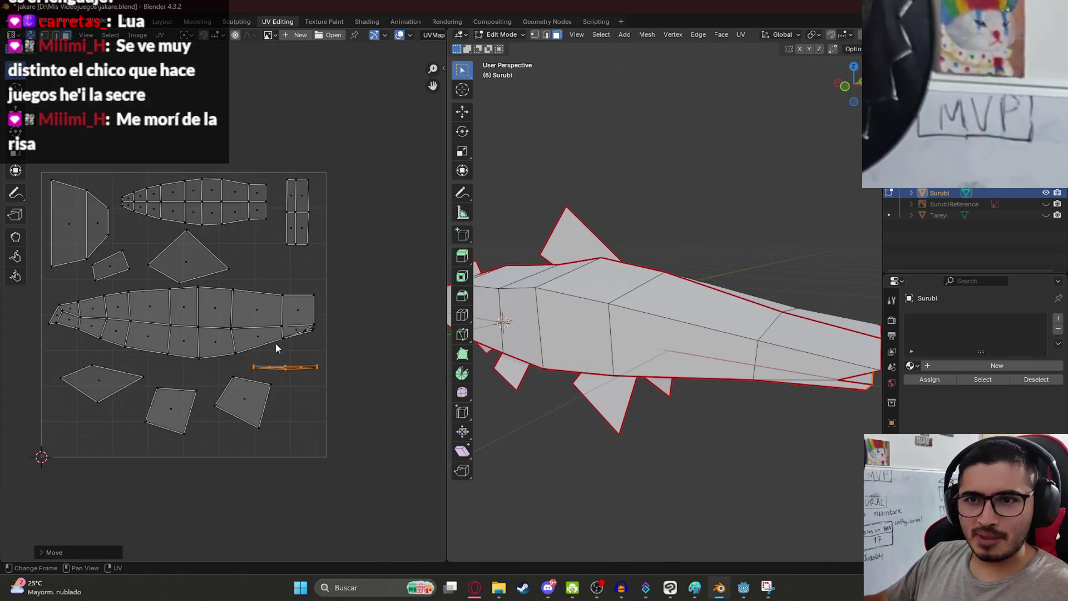
- Scale up the large fish body island, select all islands, and save
{"action": "mouse_move", "coordinate": [44, 298]}
{"action": "left_mouse_down"}
{"action": "mouse_move", "coordinate": [310, 369]}
{"action": "mouse_move", "coordinate": [337, 356]}
{"action": "left_mouse_up"}
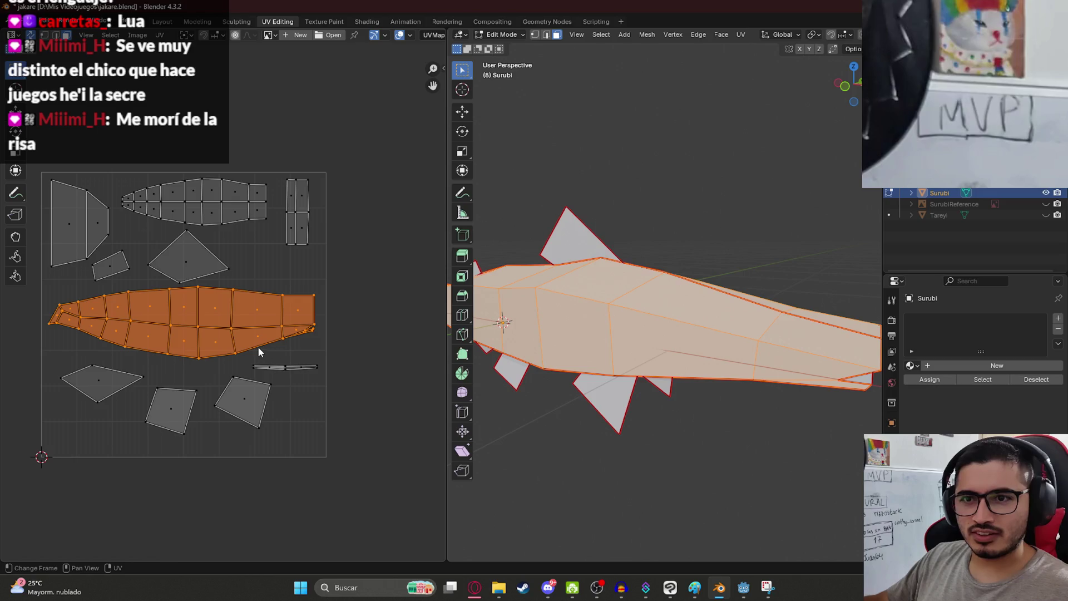
{"action": "key", "text": "ctrl+s"}
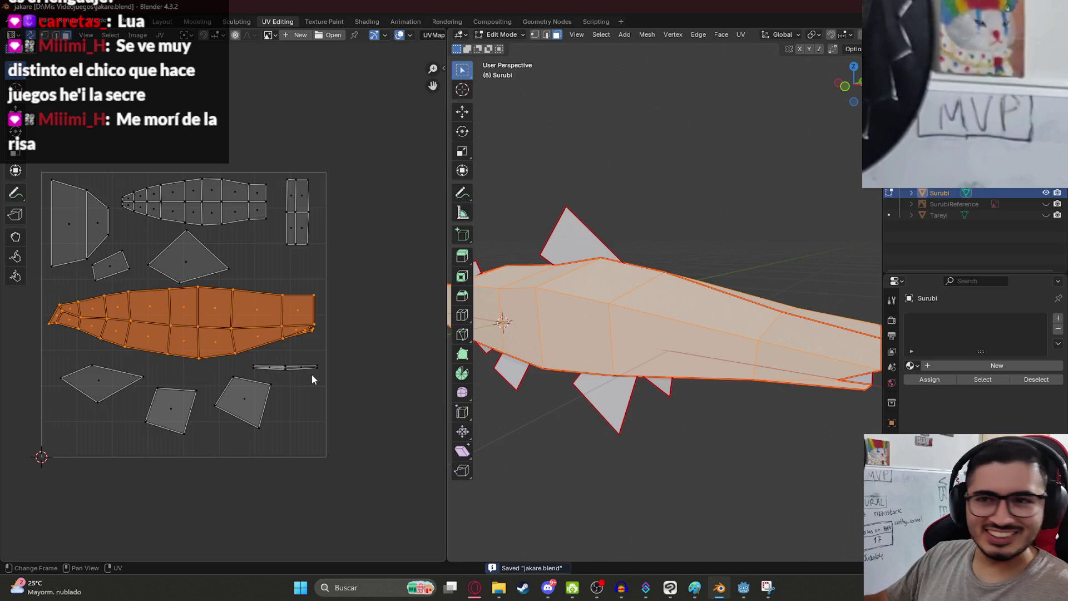
{"action": "key", "text": "s"}
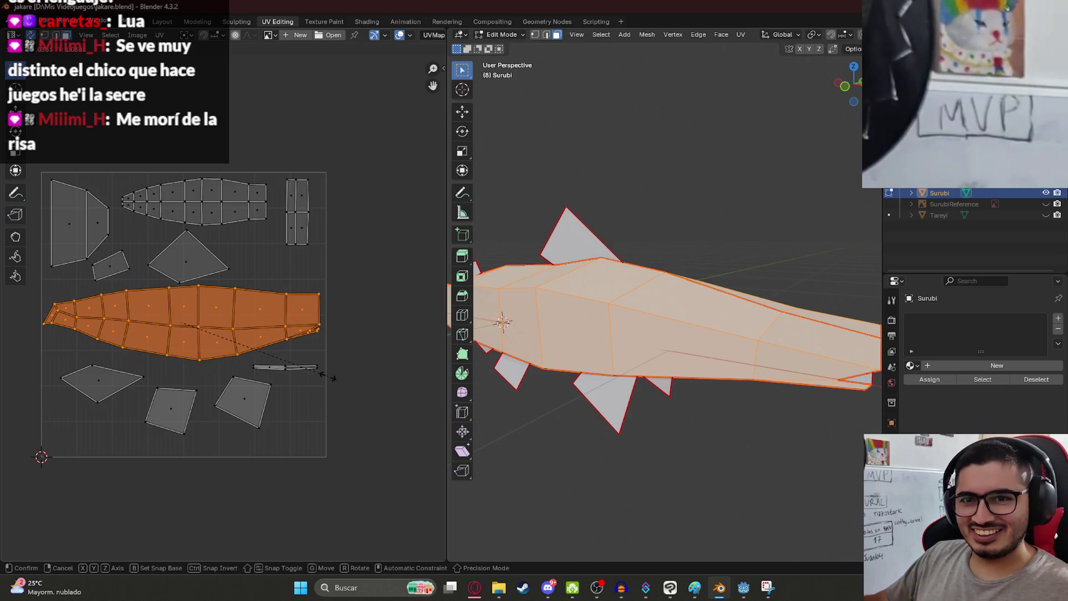
{"action": "left_click", "coordinate": [321, 373]}
{"action": "scroll", "coordinate": [272, 341], "scroll_direction": "up", "scroll_amount": 1}
{"action": "key", "text": "a"}
{"action": "key", "text": "ctrl+s"}
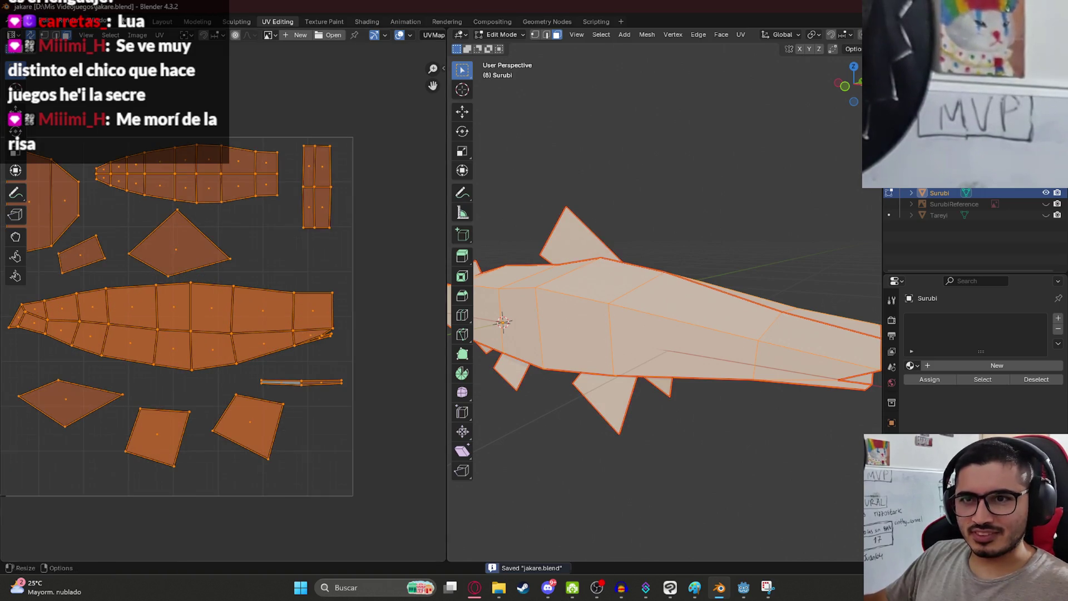
- Export the UV layout as SurubiUV.png via UV > Export UV Layout
{"action": "left_click", "coordinate": [160, 36]}
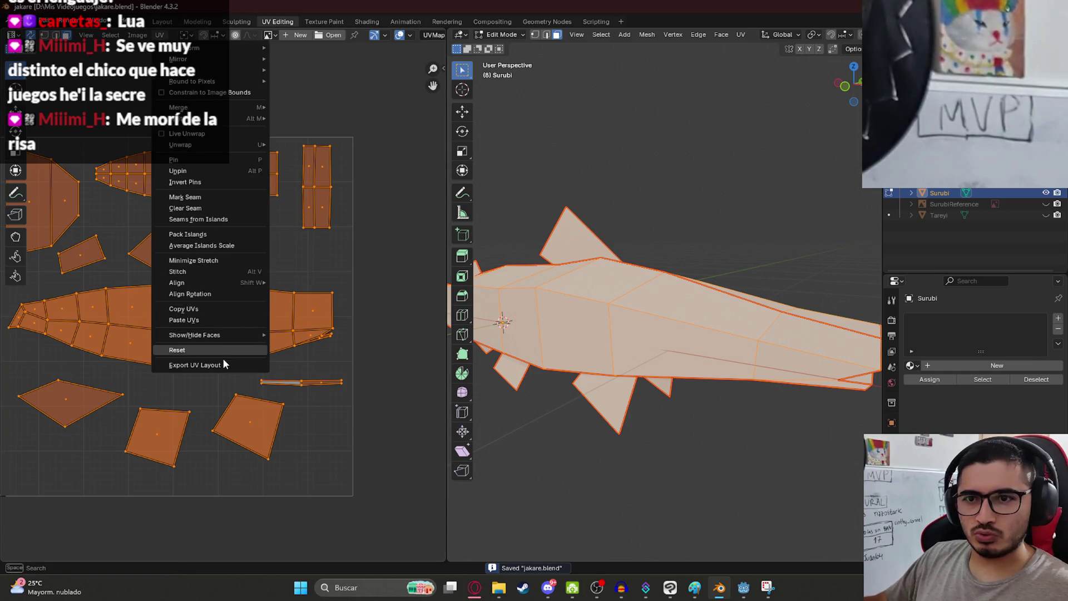
{"action": "left_click", "coordinate": [223, 360]}
{"action": "left_click", "coordinate": [400, 433]}
{"action": "left_click", "coordinate": [400, 432]}
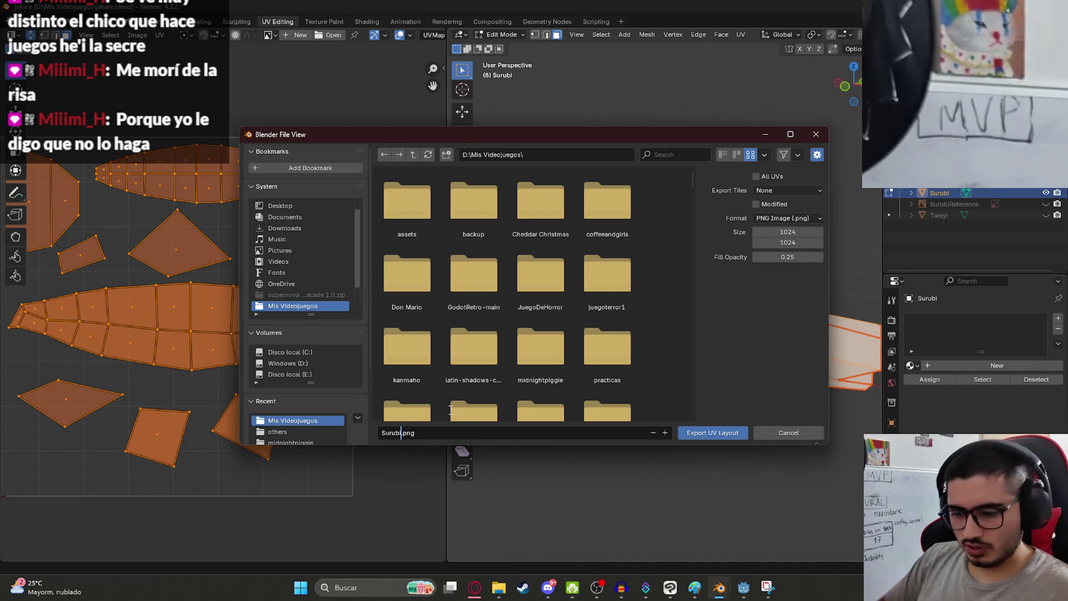
{"action": "key", "text": "Return"}
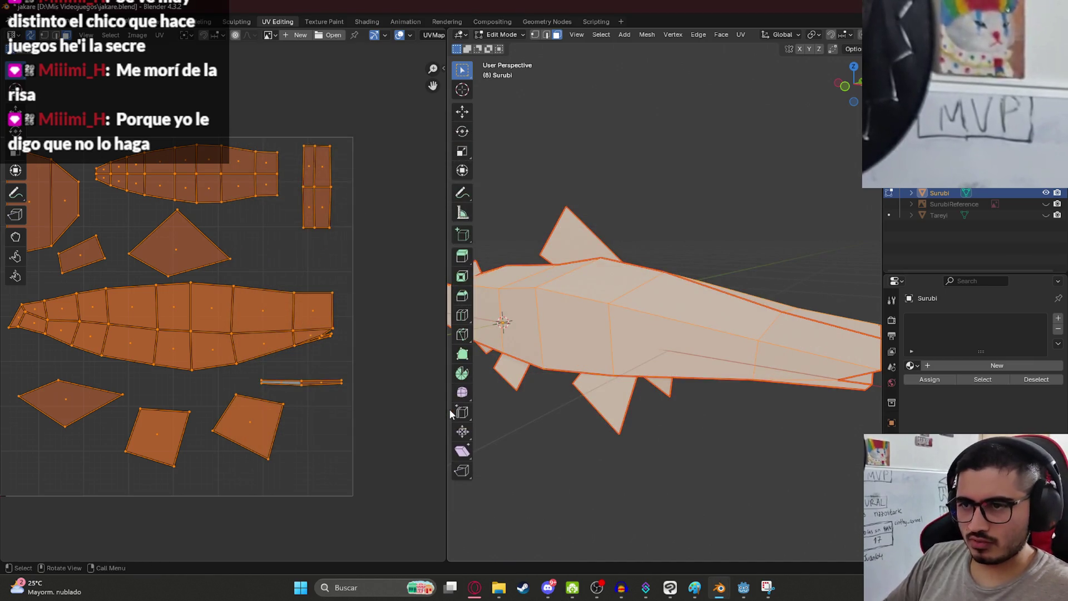
- Save the blend file and switch to Clip Studio Paint
{"action": "key", "text": "ctrl+s"}
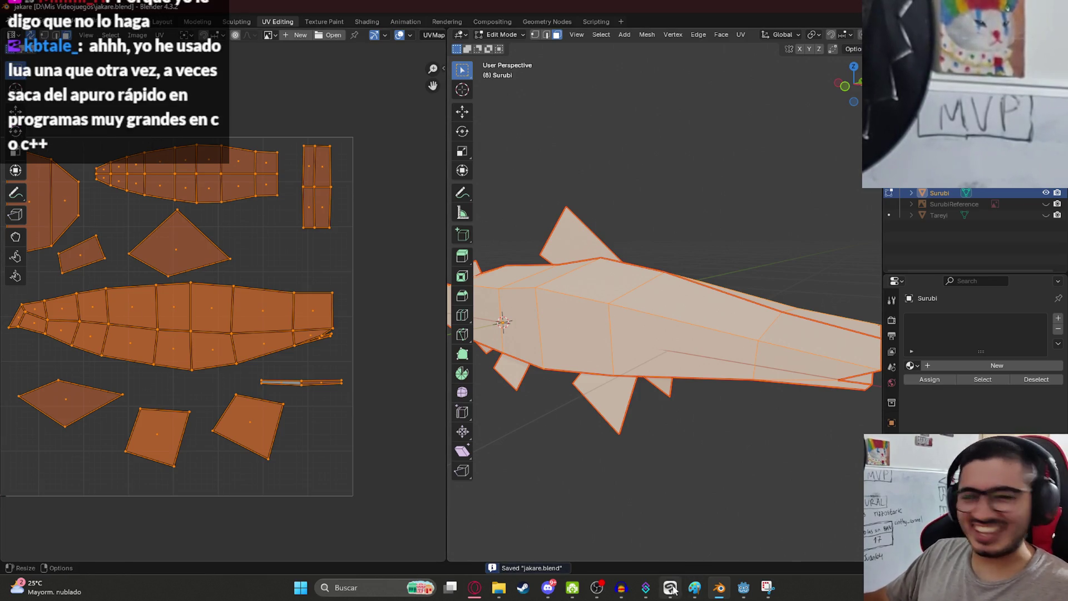
{"action": "mouse_move", "coordinate": [672, 597]}
{"action": "left_click", "coordinate": [668, 531]}
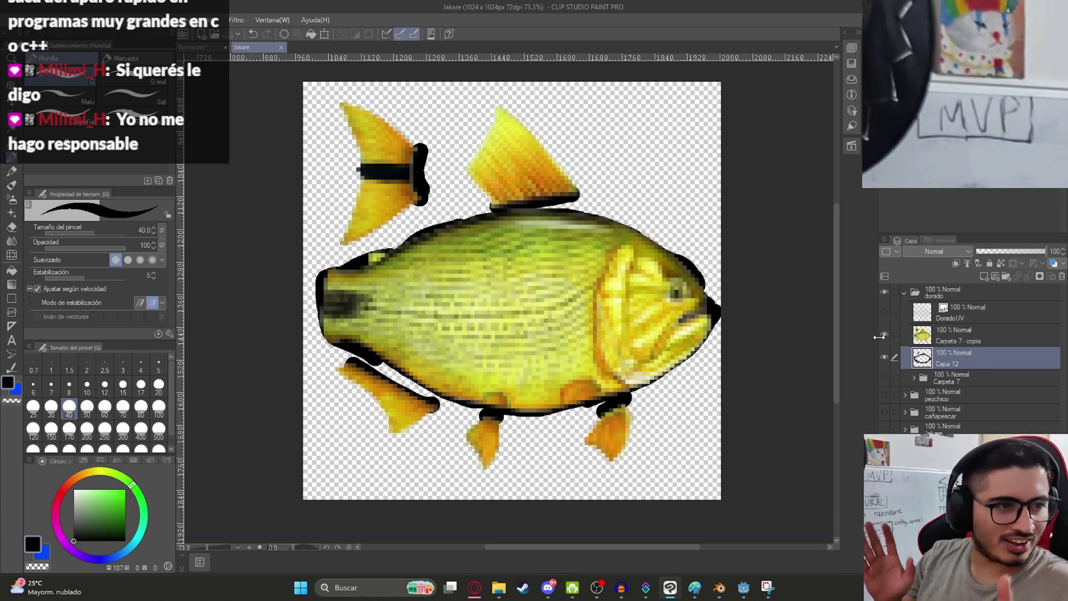
- Recentre the Jakare canvas and collapse the dorado layer folder
{"action": "scroll", "coordinate": [611, 287], "scroll_direction": "down", "scroll_amount": 2}
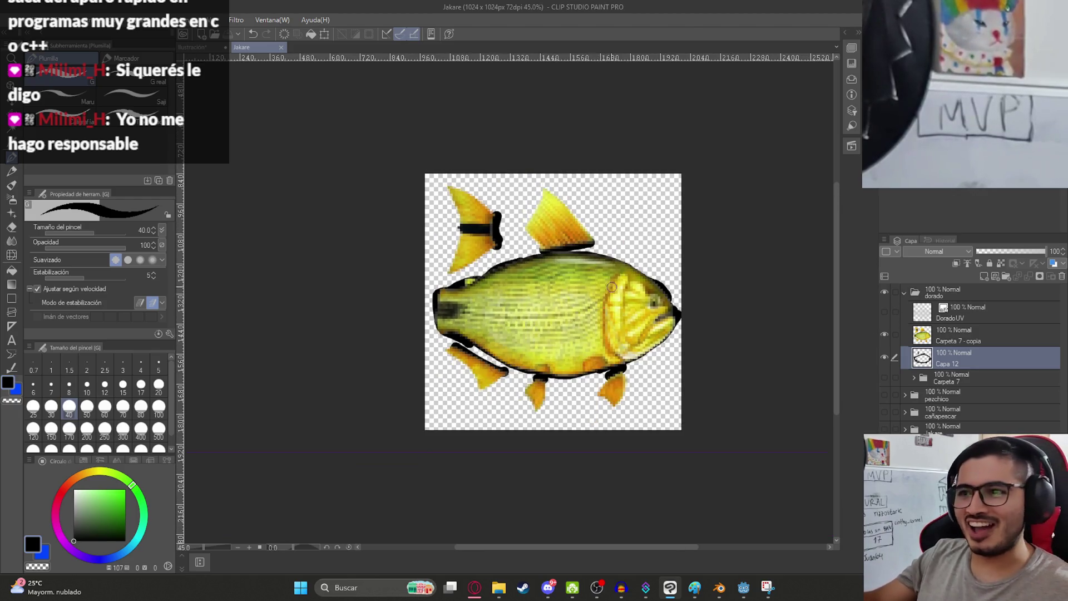
{"action": "left_click_drag", "start_coordinate": [611, 285], "coordinate": [593, 296]}
{"action": "scroll", "coordinate": [476, 331], "scroll_direction": "up", "scroll_amount": 2}
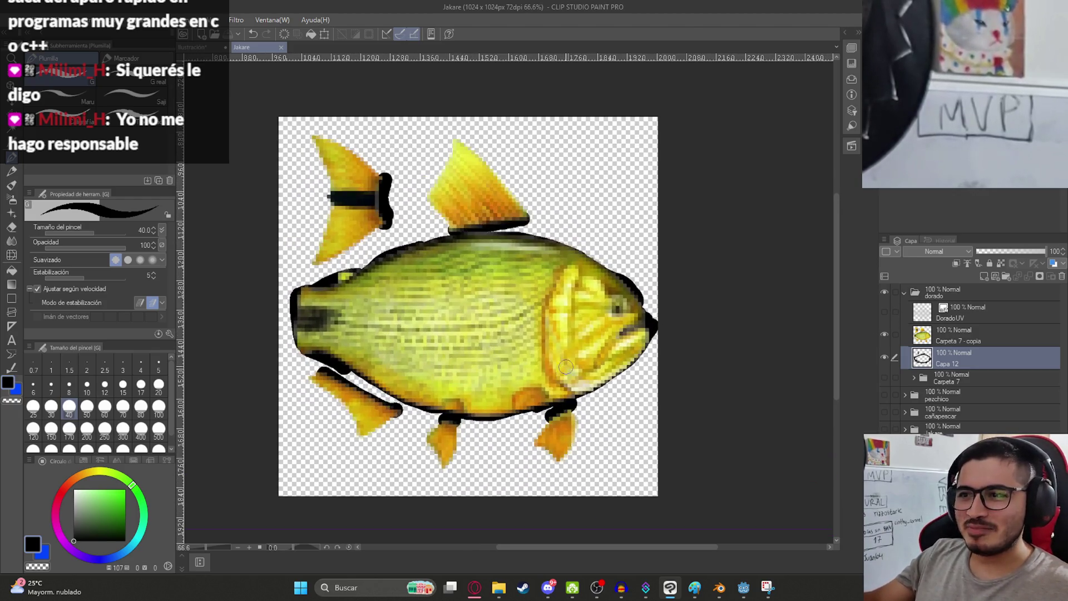
{"action": "scroll", "coordinate": [556, 375], "scroll_direction": "up", "scroll_amount": 1}
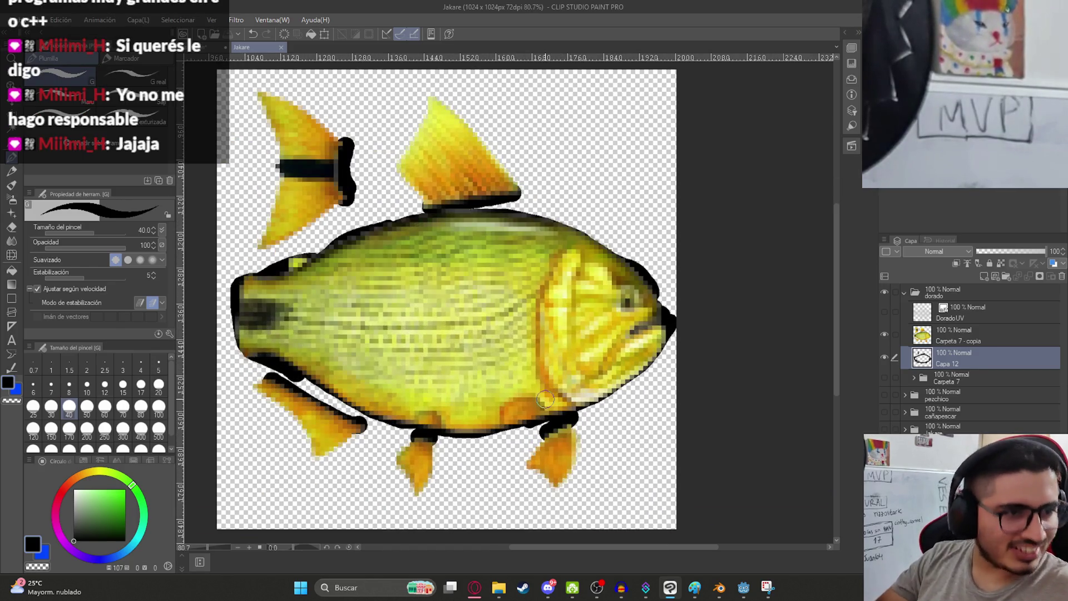
{"action": "scroll", "coordinate": [624, 438], "scroll_direction": "down", "scroll_amount": 2}
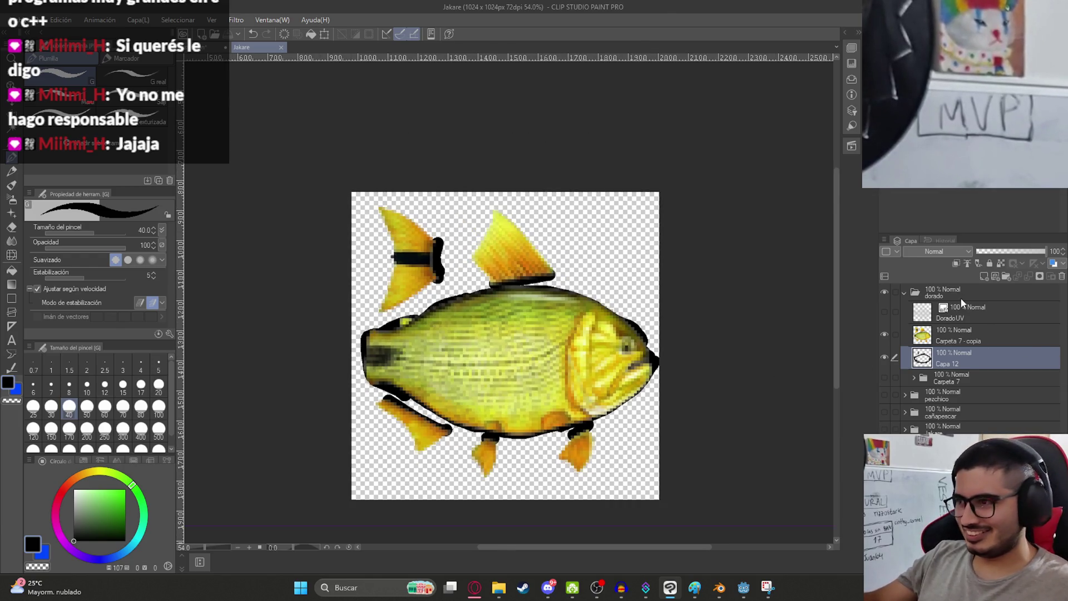
{"action": "left_click", "coordinate": [946, 293]}
{"action": "left_click", "coordinate": [904, 292]}
- Hide the dorado folder and add a new layer folder named surubi
{"action": "left_click", "coordinate": [882, 292]}
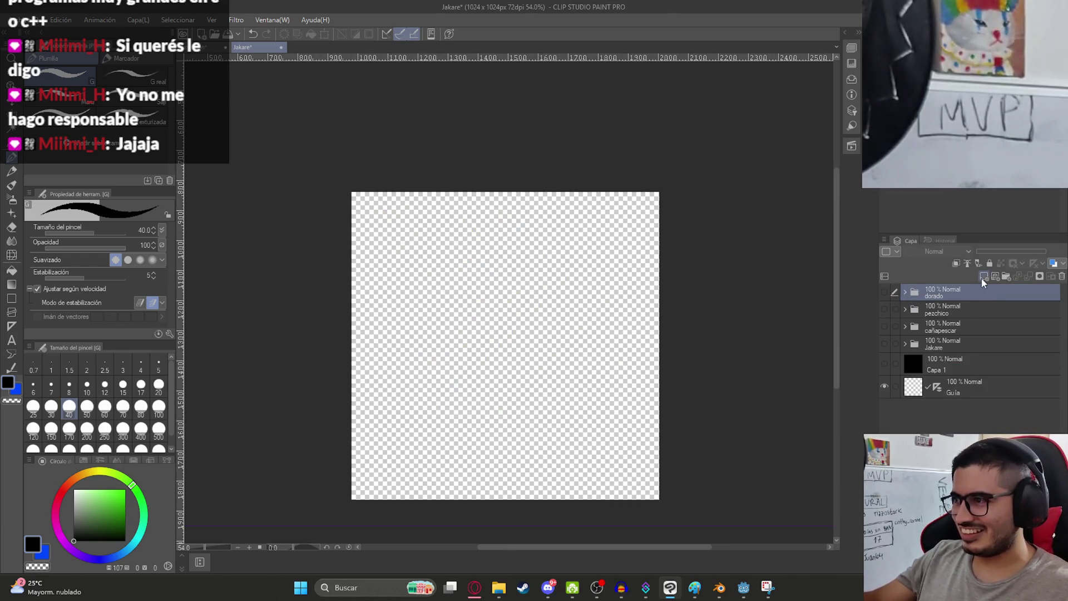
{"action": "left_click", "coordinate": [1006, 277]}
{"action": "double_click", "coordinate": [990, 290]}
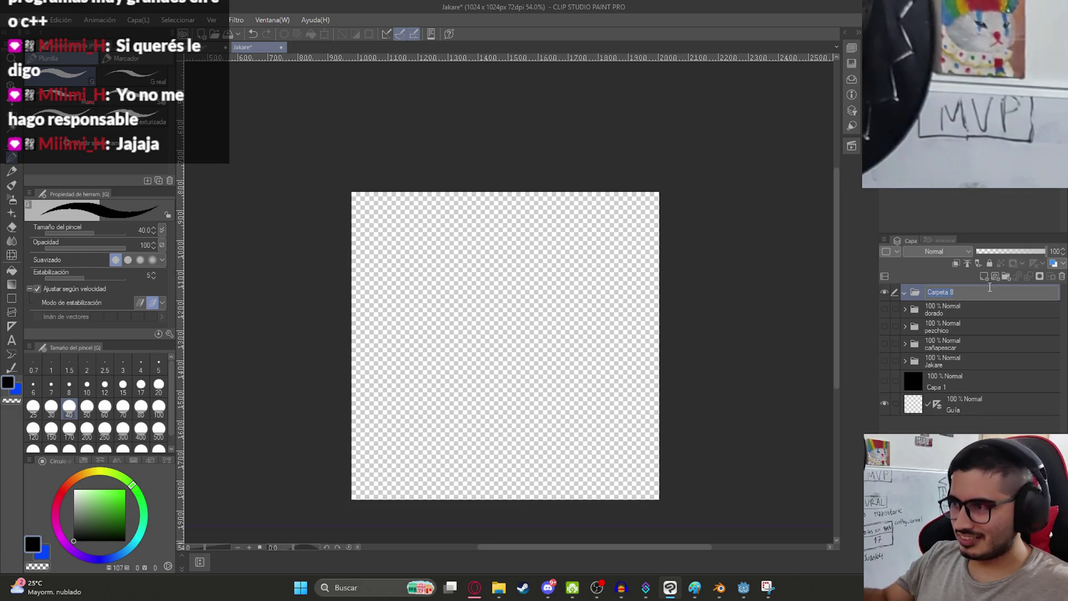
{"action": "type", "text": "d"}
{"action": "key", "text": "BackSpace"}
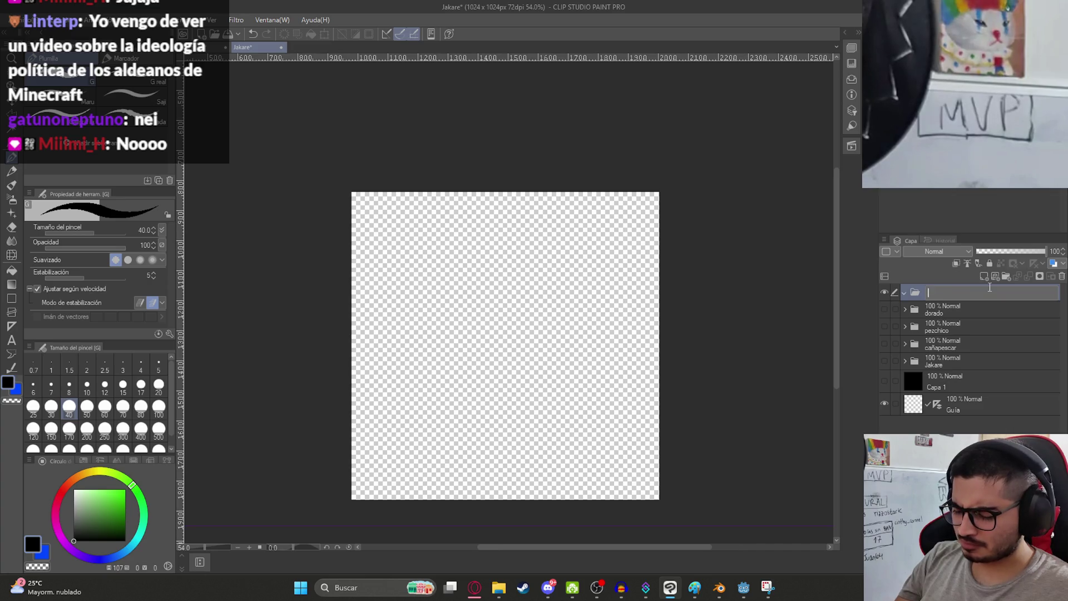
{"action": "type", "text": "surubi"}
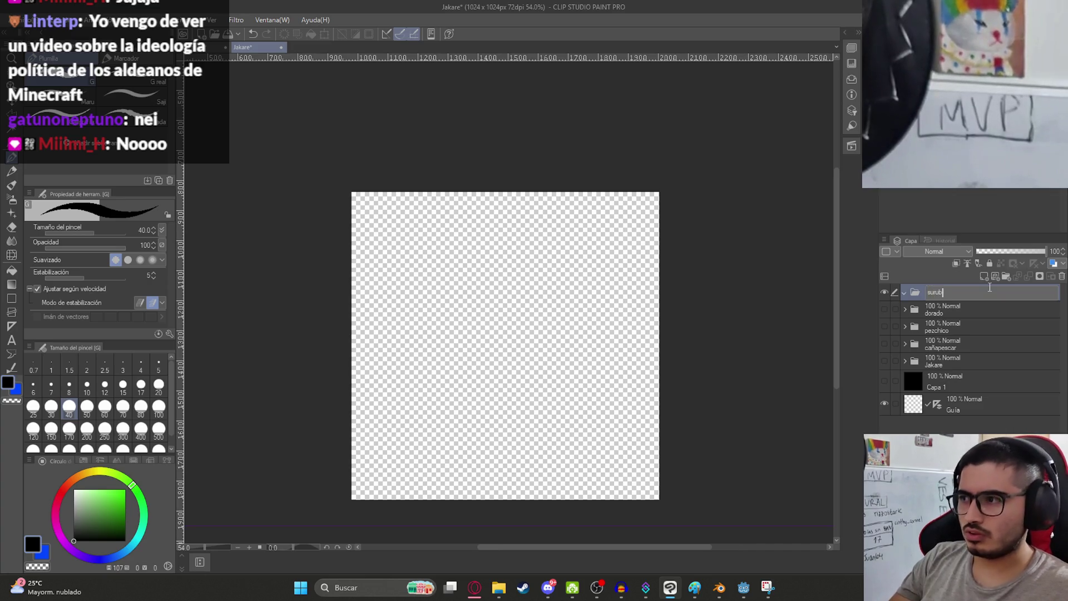
{"action": "key", "text": "Return"}
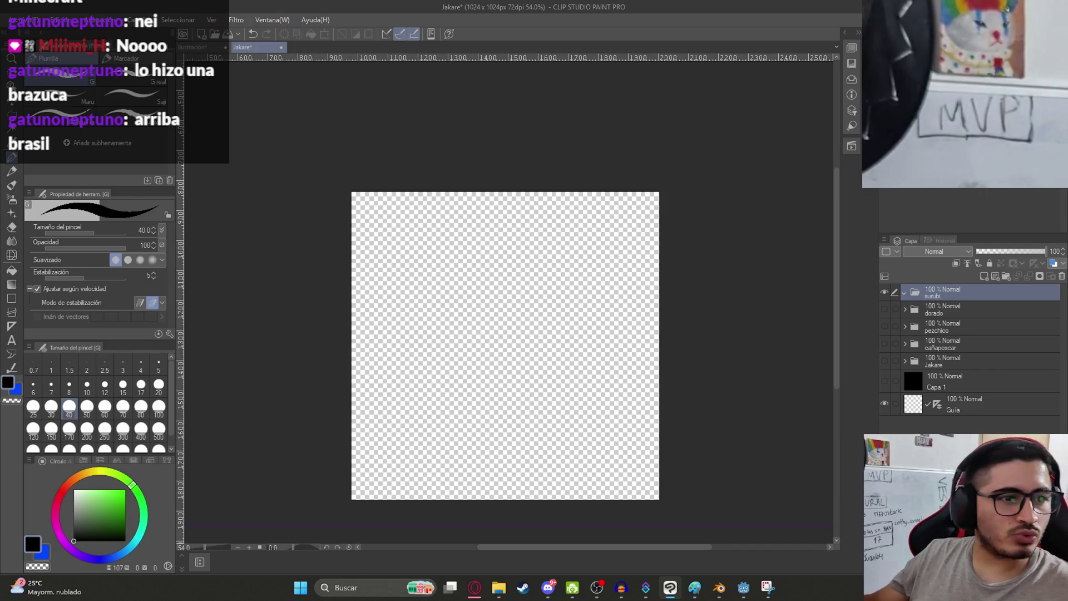
{"action": "scroll", "coordinate": [563, 261], "scroll_direction": "down", "scroll_amount": 1}
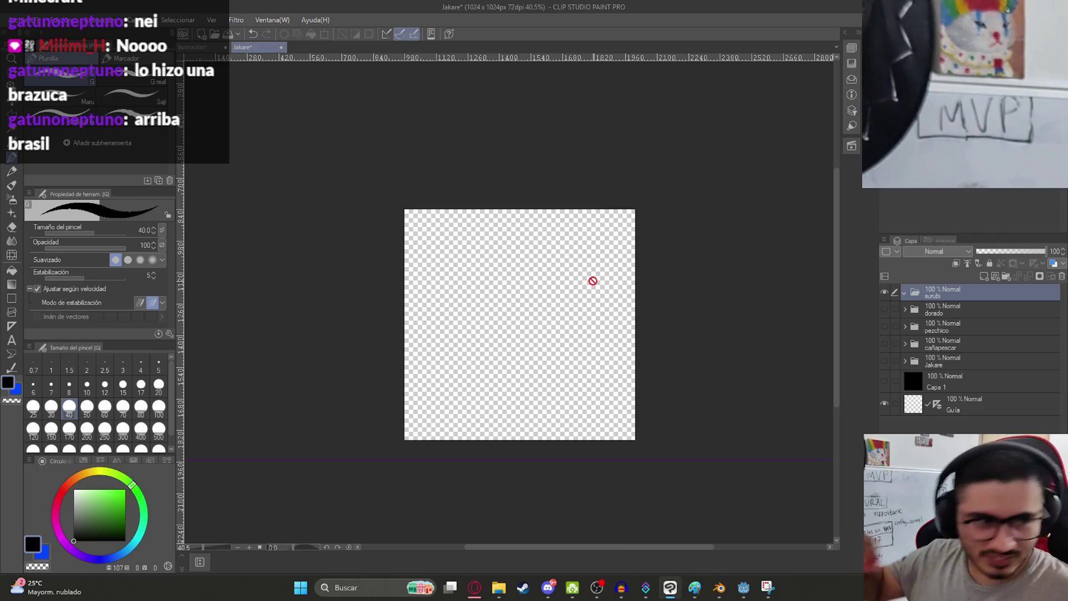
{"action": "scroll", "coordinate": [648, 419], "scroll_direction": "up", "scroll_amount": 1}
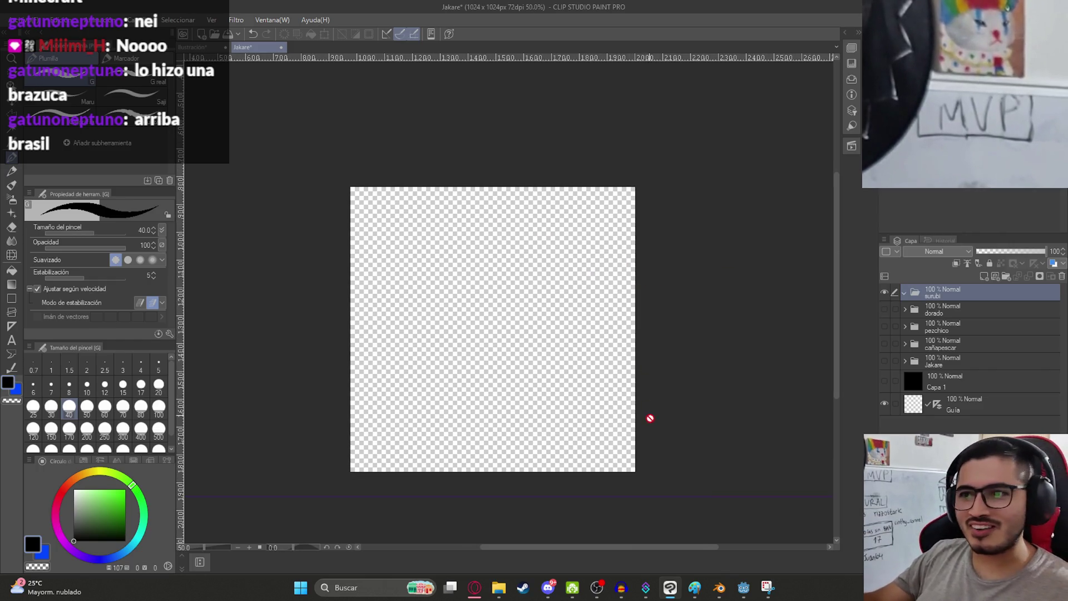
- Locate SurubiUV.png in File Explorer and drag it into the surubi folder
{"action": "left_click", "coordinate": [497, 591]}
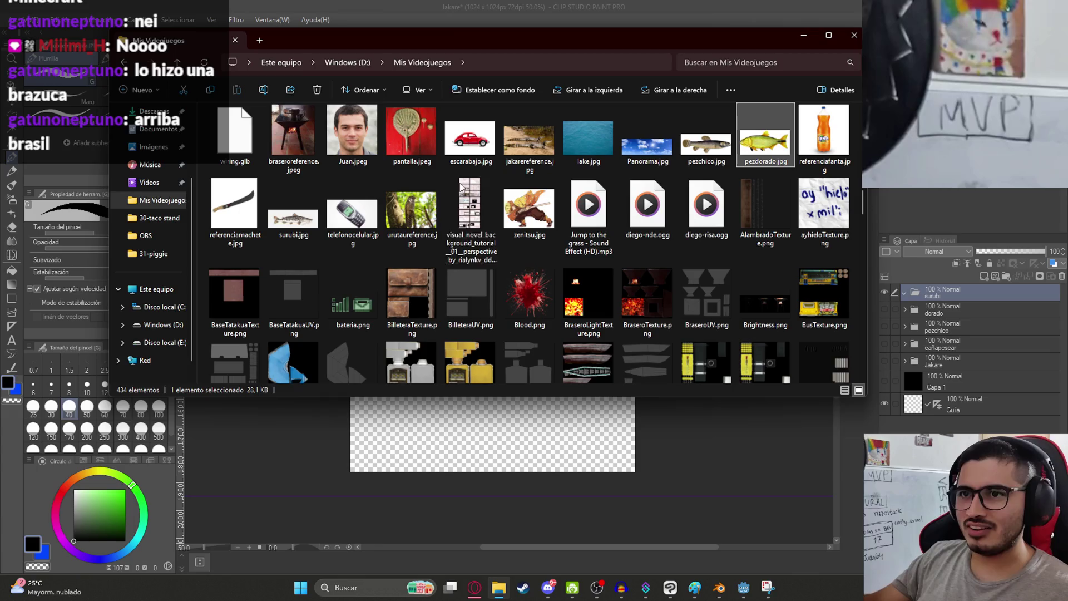
{"action": "left_click", "coordinate": [673, 206]}
{"action": "key", "text": "s"}
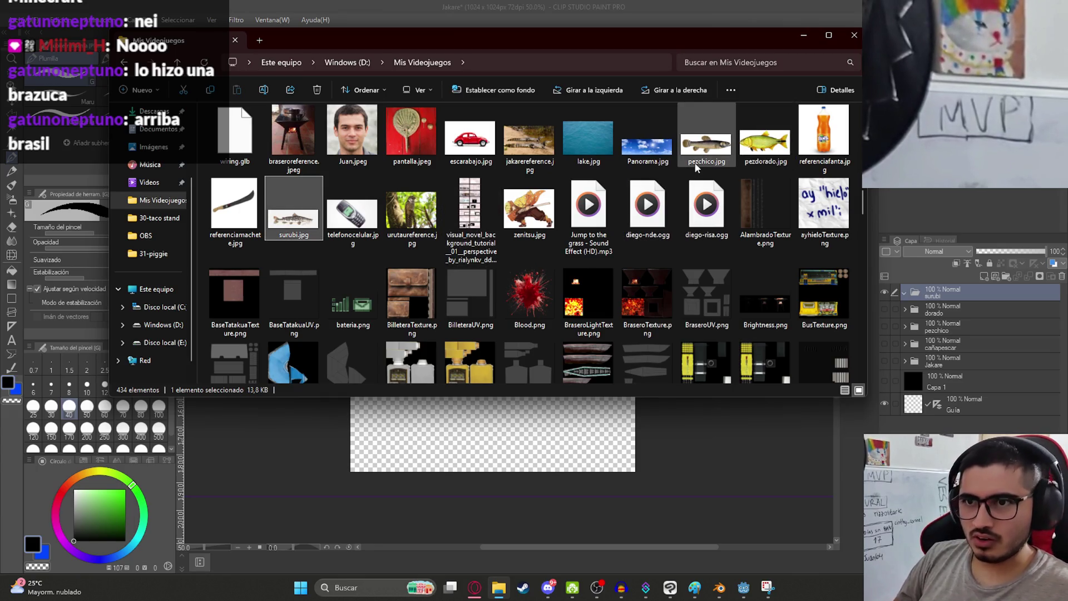
{"action": "type", "text": "surubiuv"}
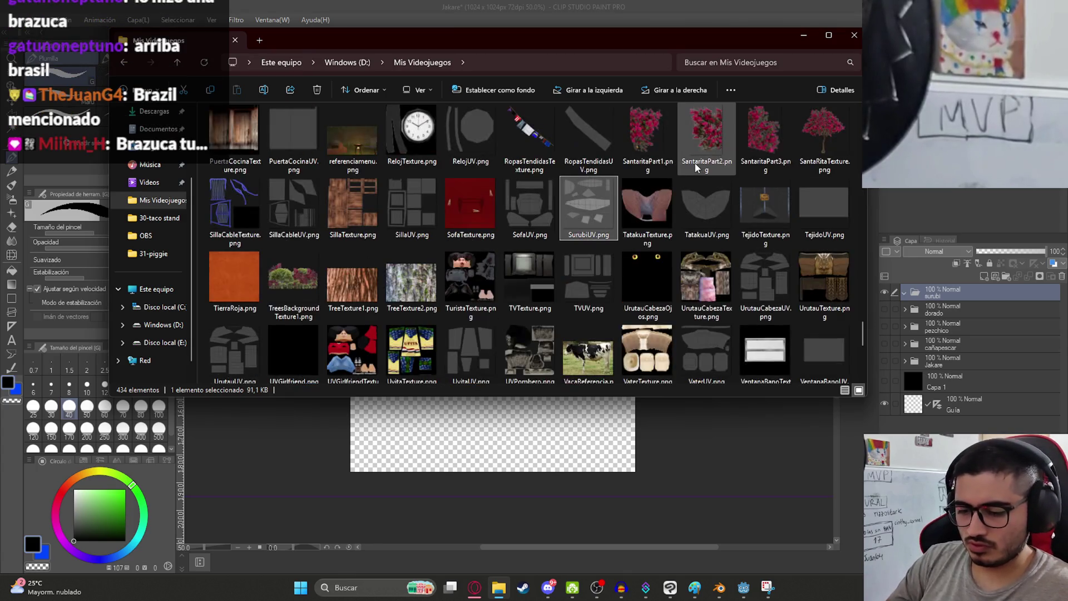
{"action": "mouse_move", "coordinate": [588, 206]}
{"action": "left_mouse_down"}
{"action": "mouse_move", "coordinate": [939, 285]}
{"action": "mouse_move", "coordinate": [944, 303]}
{"action": "left_mouse_up"}
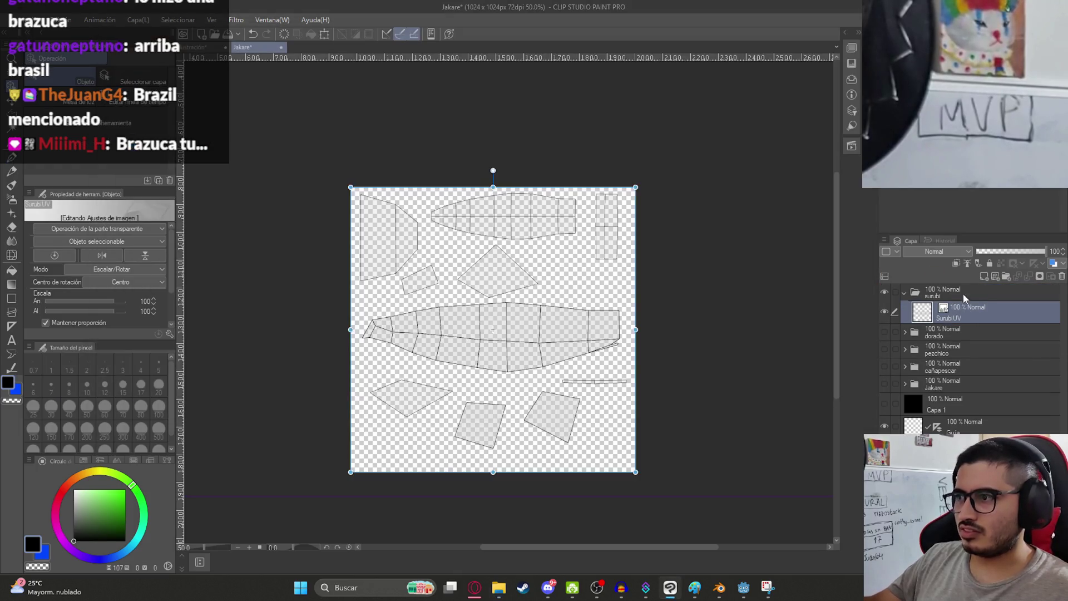
- Confirm the SurubiUV layer, move the extra folder below it, and show black Capa 1
{"action": "left_click", "coordinate": [1006, 277]}
{"action": "left_click_drag", "start_coordinate": [968, 308], "coordinate": [968, 334]}
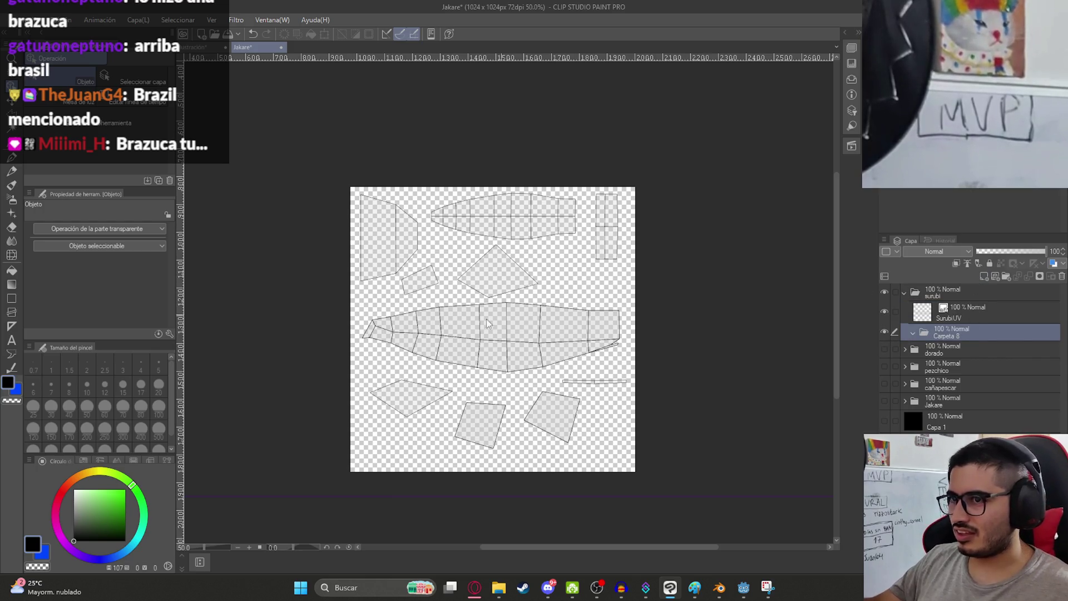
{"action": "left_click", "coordinate": [885, 423]}
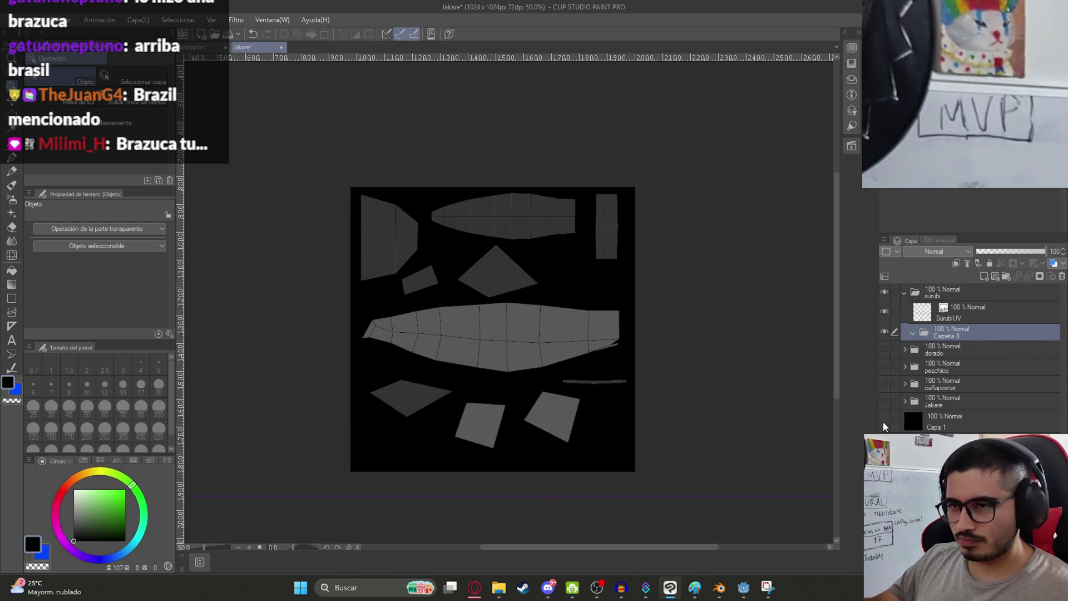
{"action": "left_click", "coordinate": [884, 422]}
{"action": "left_click", "coordinate": [885, 423]}
{"action": "scroll", "coordinate": [504, 281], "scroll_direction": "up", "scroll_amount": 2}
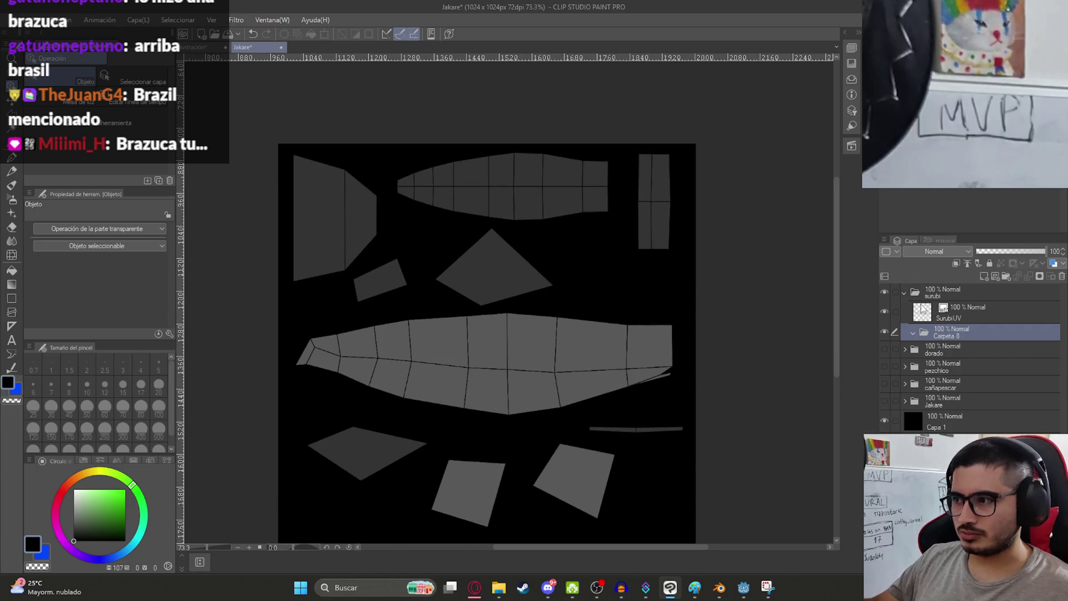
{"action": "left_click", "coordinate": [499, 587]}
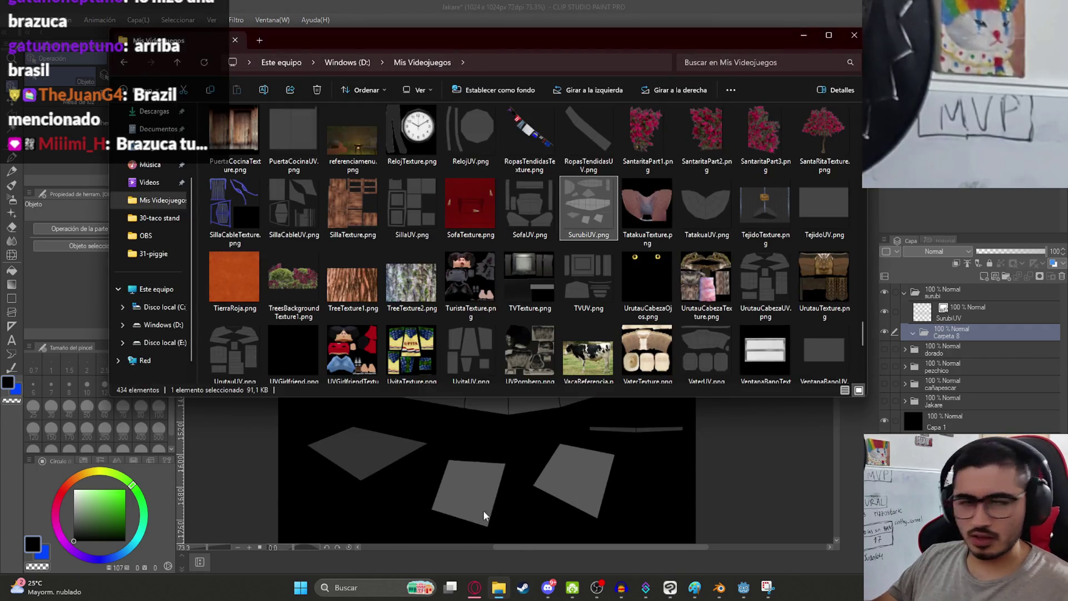
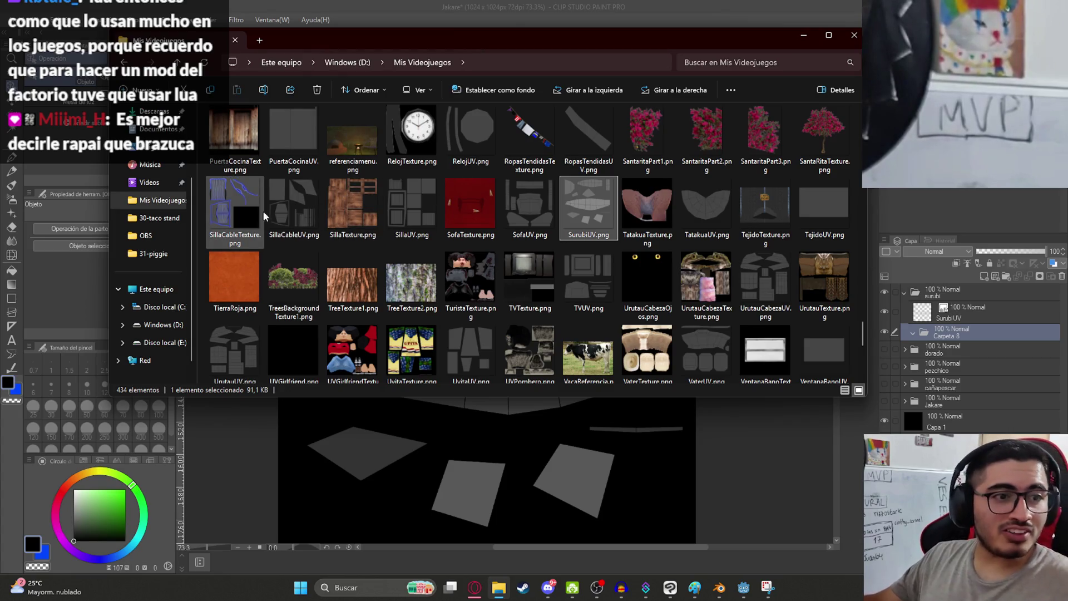
- Bring the Clip Studio Paint window with the Jakare UV sheet in front of File Explorer
{"action": "left_click", "coordinate": [505, 6]}
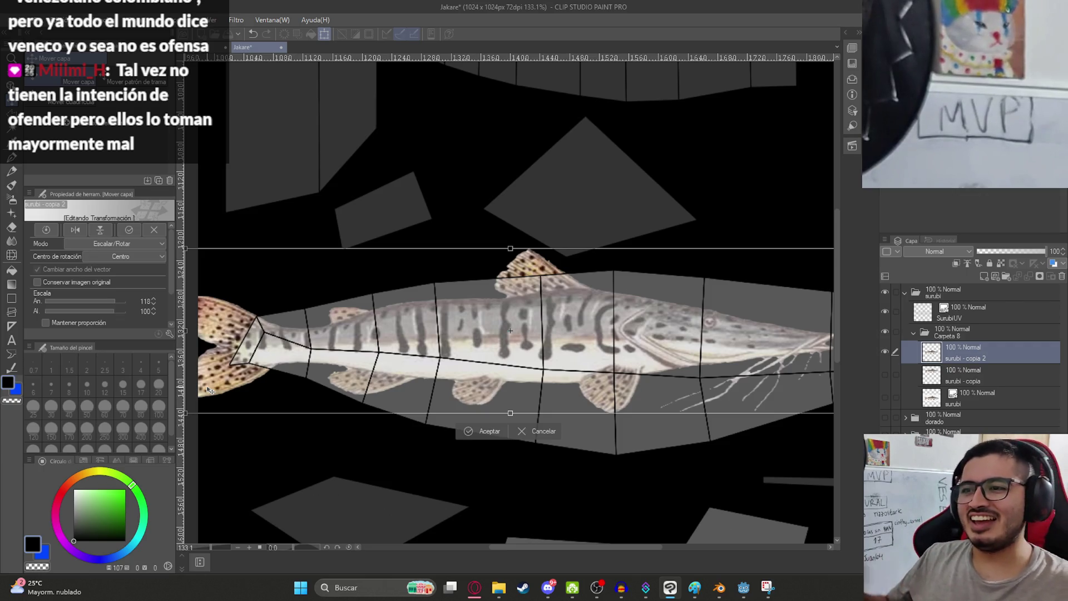
{"action": "scroll", "coordinate": [280, 355], "scroll_direction": "down", "scroll_amount": 2}
- Stretch the surubí photo to 135% width and 115% height over the body UV strip and accept it
{"action": "mouse_move", "coordinate": [703, 321]}
{"action": "left_mouse_down"}
{"action": "mouse_move", "coordinate": [773, 323]}
{"action": "mouse_move", "coordinate": [759, 322]}
{"action": "left_mouse_up"}
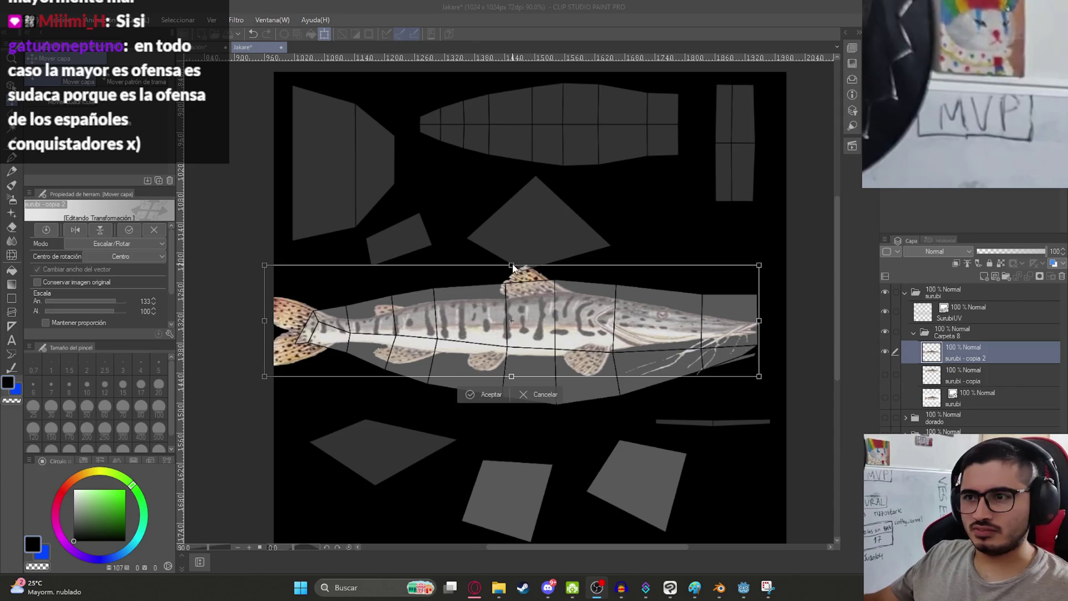
{"action": "left_click_drag", "start_coordinate": [513, 268], "coordinate": [515, 243]}
{"action": "mouse_move", "coordinate": [511, 376]}
{"action": "left_mouse_down"}
{"action": "mouse_move", "coordinate": [520, 442]}
{"action": "mouse_move", "coordinate": [528, 417]}
{"action": "left_mouse_up"}
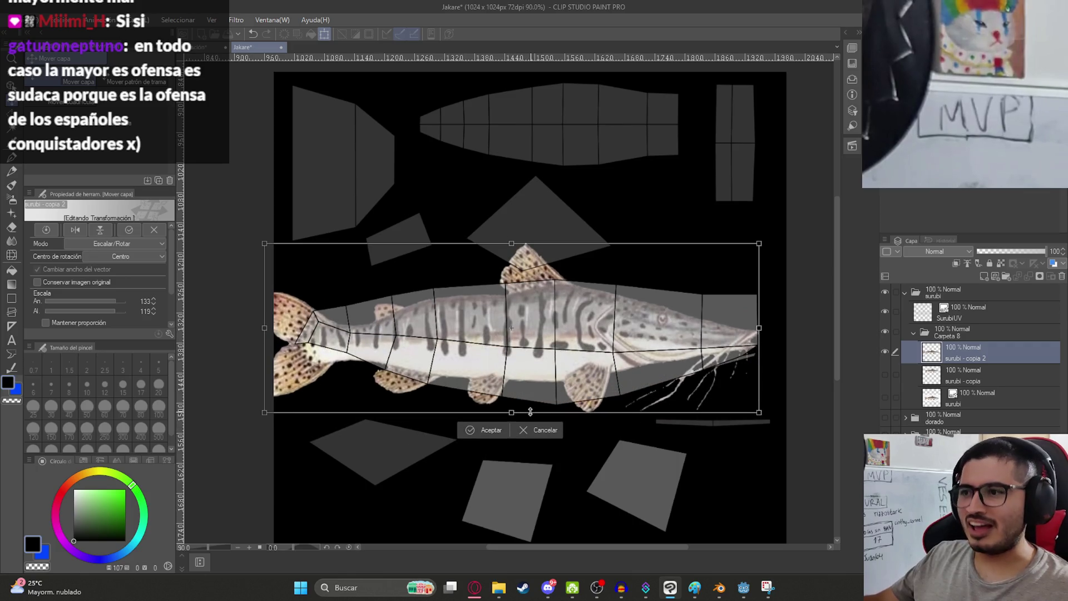
{"action": "left_click_drag", "start_coordinate": [539, 374], "coordinate": [554, 373]}
{"action": "key", "text": "Return"}
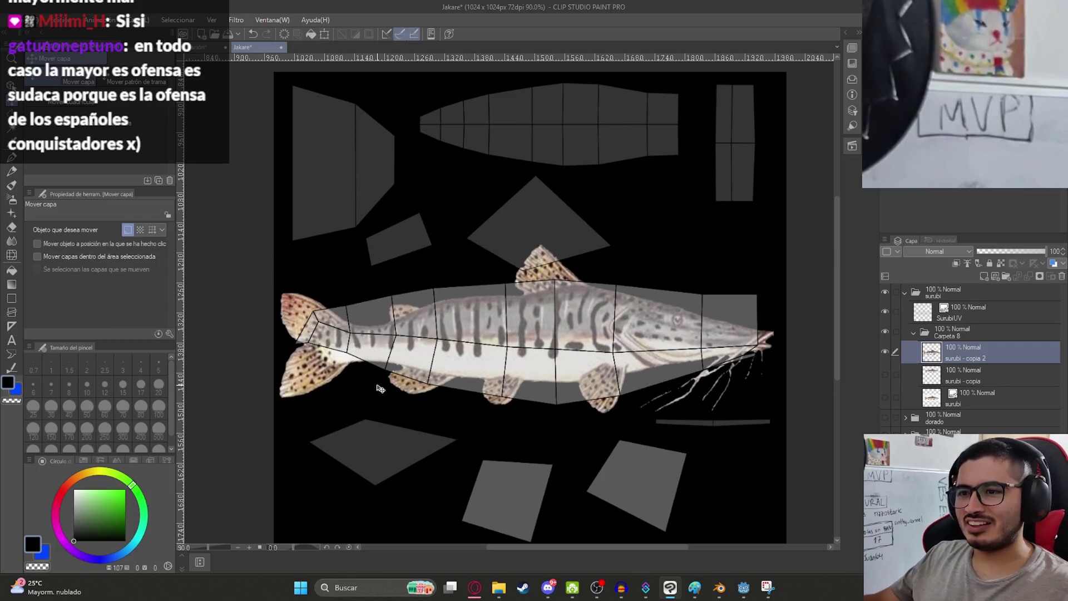
{"action": "key", "text": "m"}
{"action": "scroll", "coordinate": [334, 359], "scroll_direction": "up", "scroll_amount": 2}
- Start a polyline selection of the fish body from the tail along its back
{"action": "left_click", "coordinate": [362, 374]}
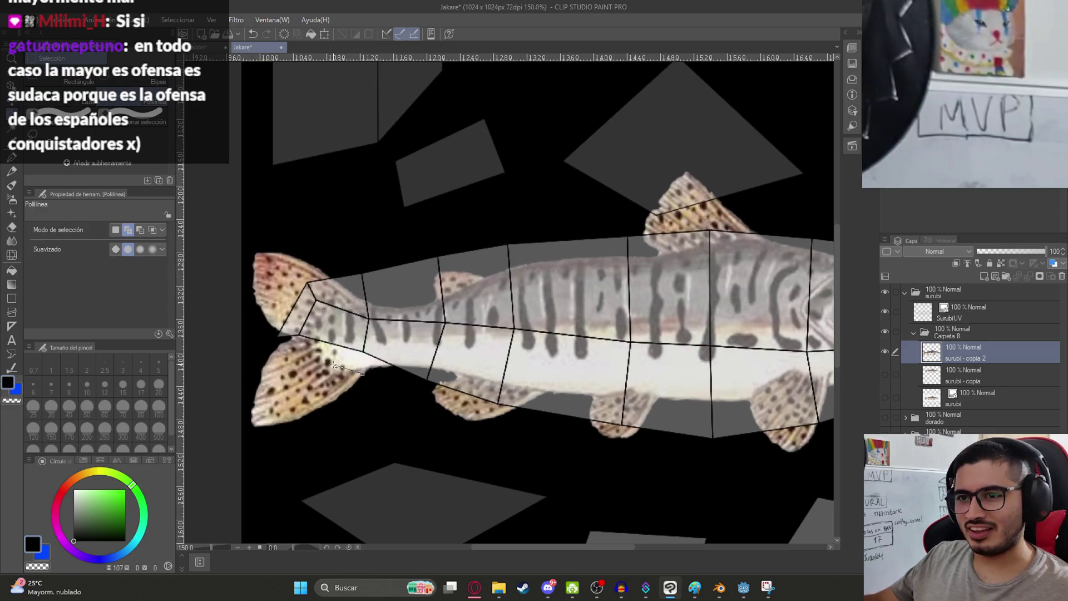
{"action": "left_click", "coordinate": [333, 367]}
{"action": "left_click", "coordinate": [317, 341]}
{"action": "left_click", "coordinate": [322, 314]}
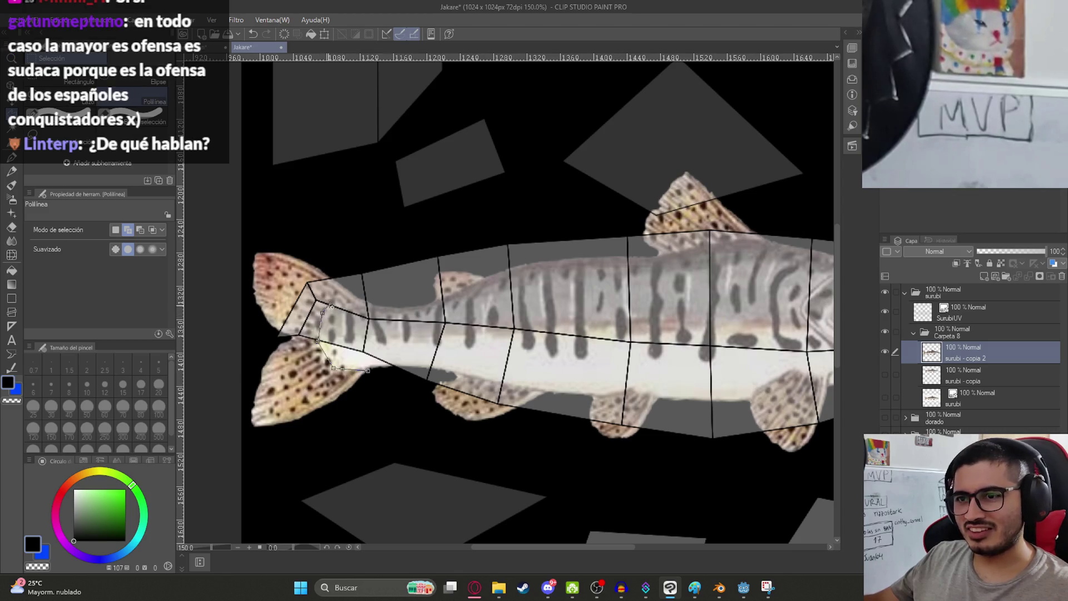
{"action": "left_click", "coordinate": [356, 293]}
{"action": "left_click", "coordinate": [374, 301]}
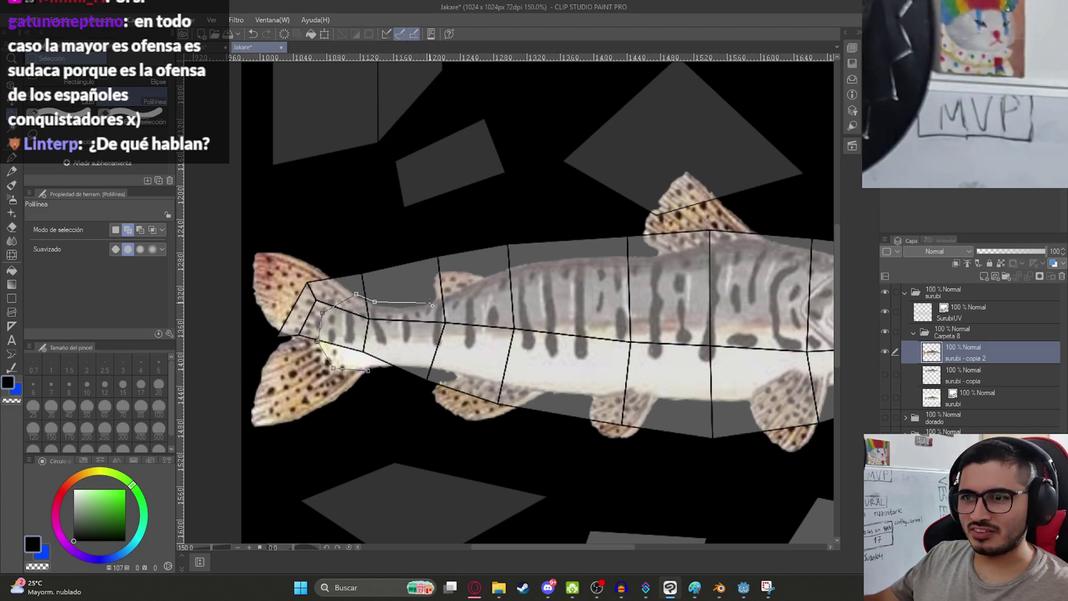
{"action": "left_click", "coordinate": [445, 298]}
{"action": "left_click", "coordinate": [500, 270]}
{"action": "left_click", "coordinate": [629, 252]}
{"action": "key", "text": "BackSpace"}
{"action": "left_click", "coordinate": [551, 252]}
{"action": "left_click", "coordinate": [656, 256]}
{"action": "left_click_drag", "start_coordinate": [773, 256], "coordinate": [550, 348]}
{"action": "left_click", "coordinate": [487, 334]}
{"action": "left_click", "coordinate": [564, 331]}
{"action": "left_click_drag", "start_coordinate": [648, 346], "coordinate": [497, 261]}
- Continue the selection around the head and belly, leaving the fins out, and close it
{"action": "left_click", "coordinate": [619, 294]}
{"action": "left_click", "coordinate": [670, 298]}
{"action": "left_click", "coordinate": [696, 304]}
{"action": "left_click", "coordinate": [712, 305]}
{"action": "left_click", "coordinate": [730, 363]}
{"action": "left_click", "coordinate": [732, 435]}
{"action": "left_click", "coordinate": [635, 497]}
{"action": "left_click", "coordinate": [453, 491]}
{"action": "left_click", "coordinate": [430, 482]}
{"action": "left_click", "coordinate": [449, 435]}
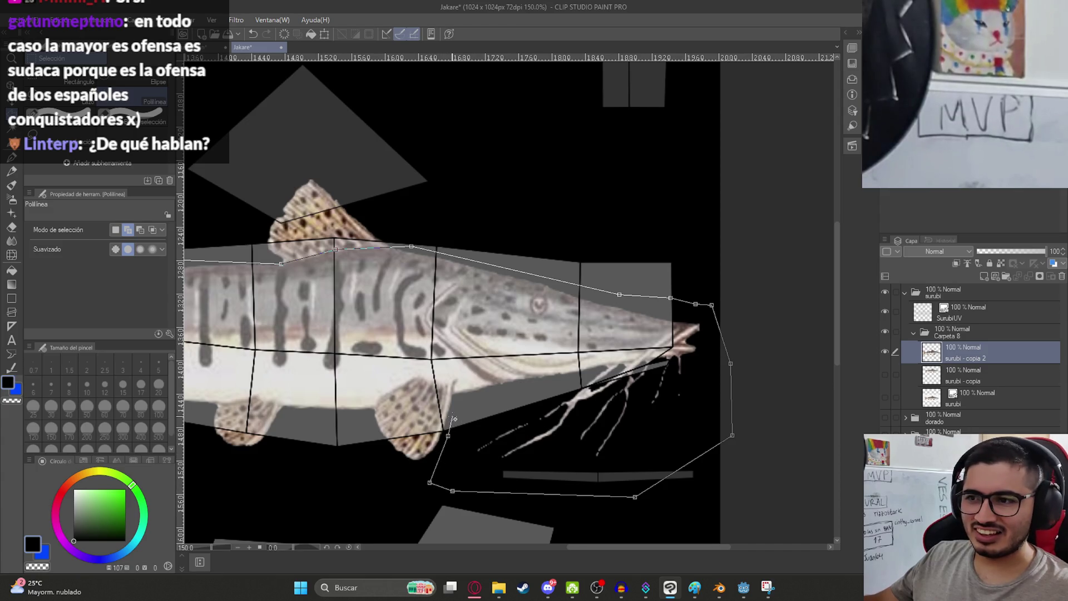
{"action": "left_click", "coordinate": [456, 394]}
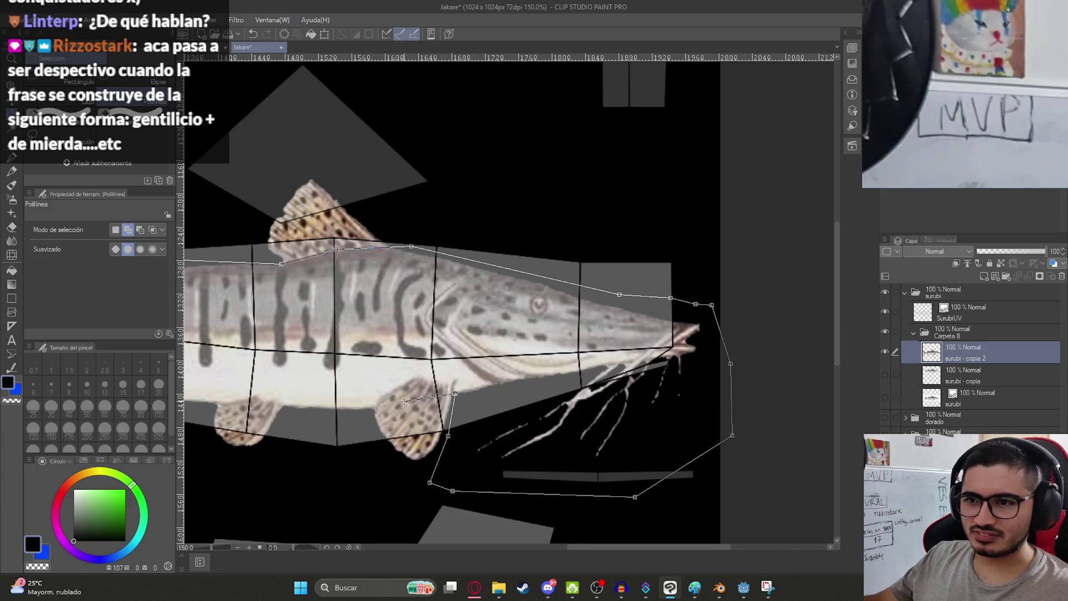
{"action": "left_click", "coordinate": [394, 404]}
{"action": "left_click", "coordinate": [360, 407]}
{"action": "left_click", "coordinate": [283, 408]}
{"action": "left_click", "coordinate": [211, 402]}
{"action": "left_click_drag", "start_coordinate": [294, 400], "coordinate": [539, 397]}
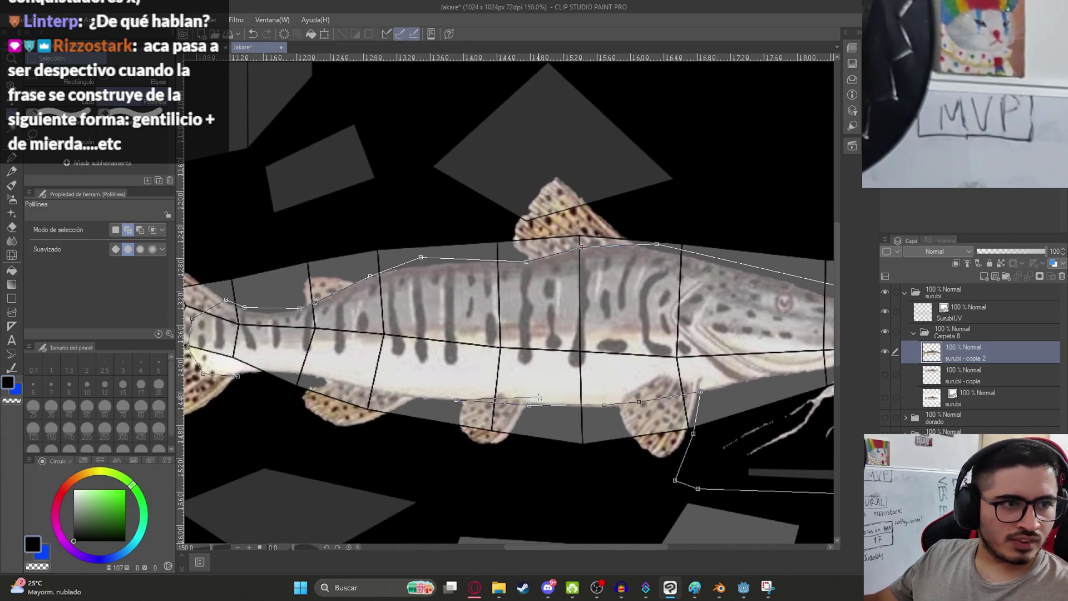
{"action": "left_click", "coordinate": [364, 385]}
{"action": "left_click", "coordinate": [305, 374]}
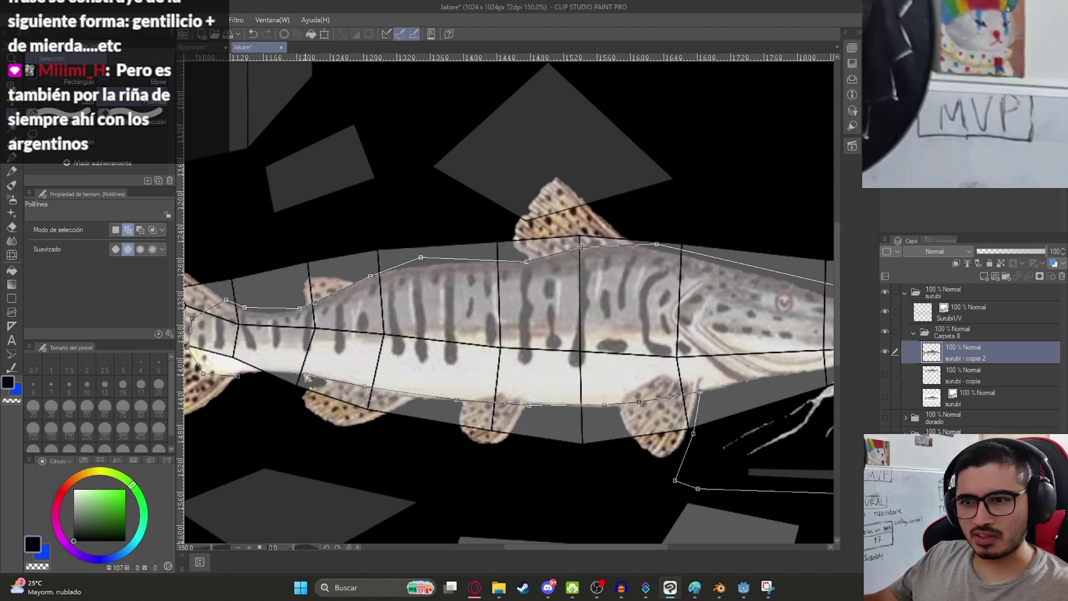
{"action": "left_click", "coordinate": [237, 375]}
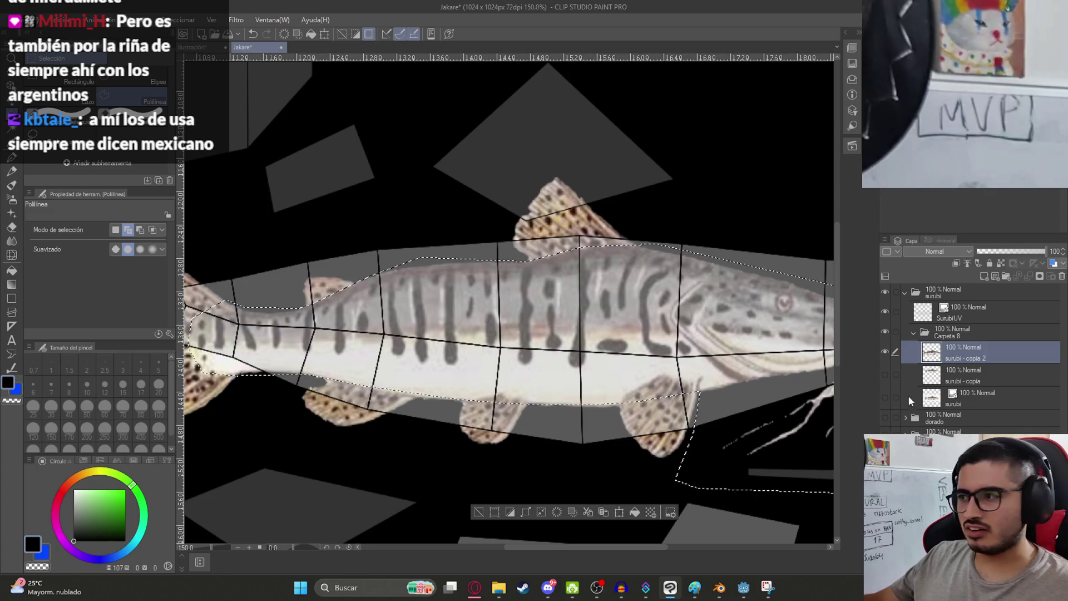
- Copy the selected body onto a new layer and hide the full-fish copia 2 layer
{"action": "key", "text": "ctrl+c"}
{"action": "key", "text": "ctrl+v"}
{"action": "left_click", "coordinate": [889, 374]}
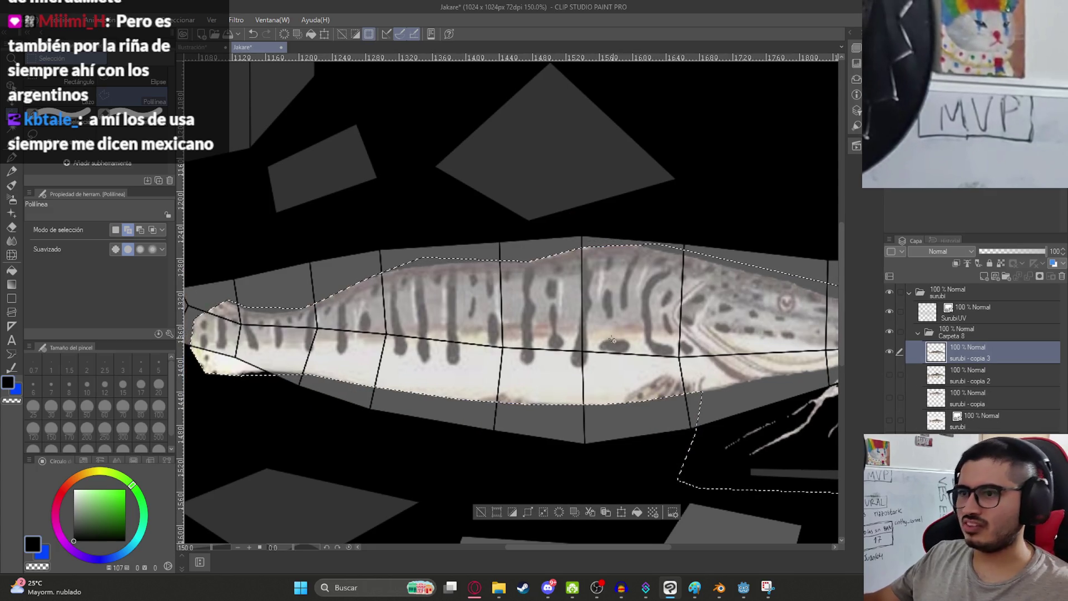
{"action": "key", "text": "ctrl+d"}
{"action": "scroll", "coordinate": [612, 341], "scroll_direction": "down", "scroll_amount": 4}
{"action": "scroll", "coordinate": [544, 349], "scroll_direction": "up", "scroll_amount": 2}
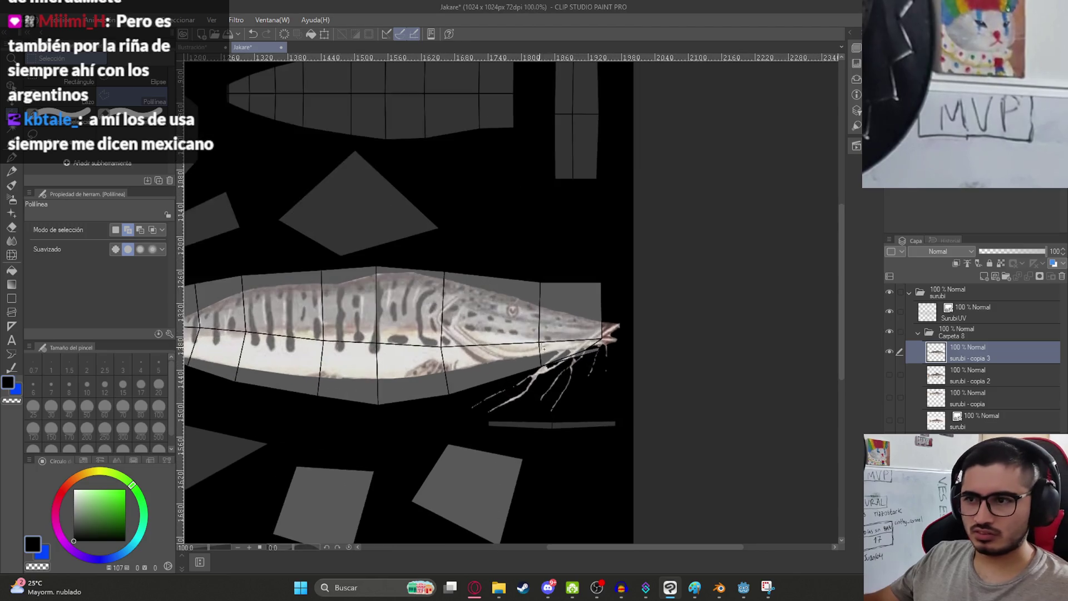
{"action": "scroll", "coordinate": [544, 349], "scroll_direction": "up", "scroll_amount": 3}
- Outline the trailing barbels below the fish's head
{"action": "left_click", "coordinate": [554, 355]}
{"action": "left_click", "coordinate": [595, 346]}
{"action": "left_click", "coordinate": [636, 343]}
{"action": "left_click", "coordinate": [657, 340]}
{"action": "left_click", "coordinate": [710, 368]}
{"action": "left_click", "coordinate": [709, 436]}
{"action": "left_click", "coordinate": [630, 484]}
{"action": "left_click", "coordinate": [541, 504]}
{"action": "left_click", "coordinate": [394, 504]}
{"action": "left_click", "coordinate": [313, 487]}
{"action": "left_click", "coordinate": [352, 414]}
{"action": "left_click", "coordinate": [510, 367]}
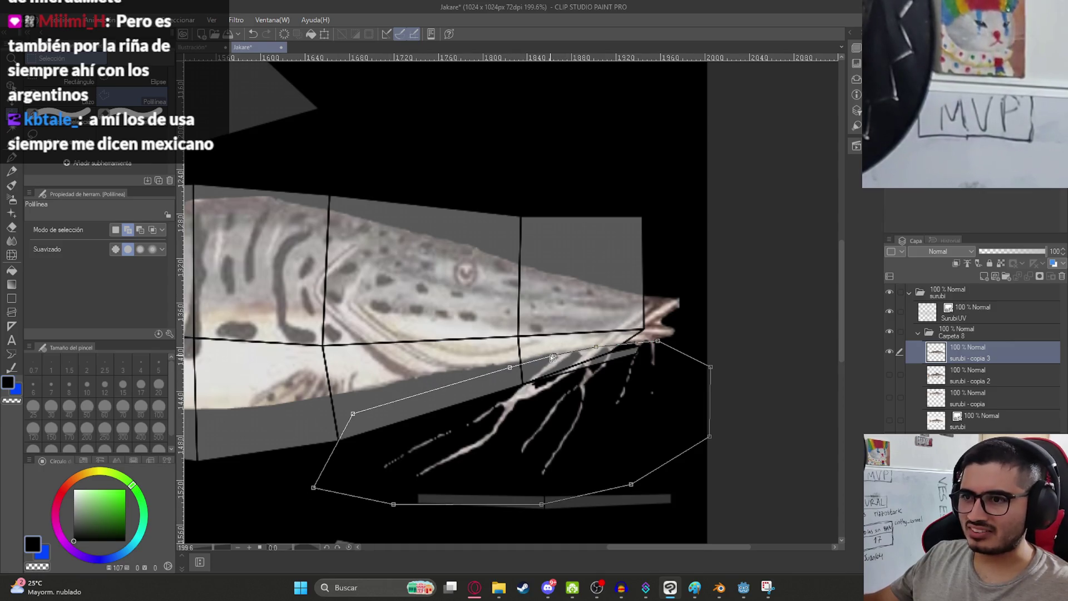
{"action": "left_click", "coordinate": [554, 355]}
- Delete the barbels, deselect, and save the Jakare texture sheet
{"action": "key", "text": "Delete"}
{"action": "key", "text": "ctrl+d"}
{"action": "scroll", "coordinate": [578, 367], "scroll_direction": "down", "scroll_amount": 3}
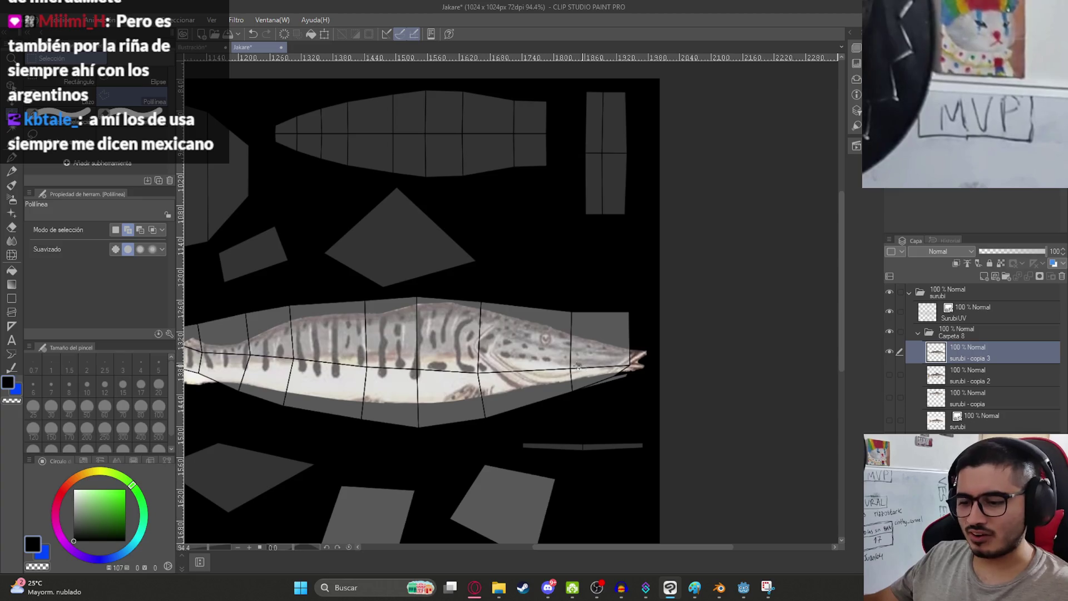
{"action": "key", "text": "k"}
{"action": "key", "text": "ctrl+s"}
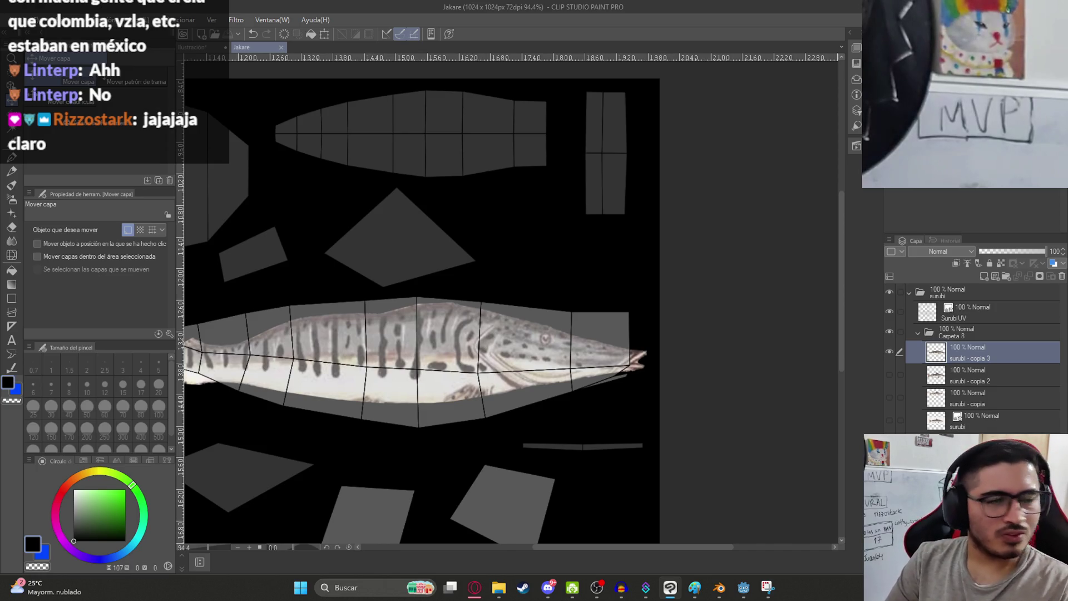
- Free-transform surubí copia 3: widen left, stretch down, narrow right, and skew to fill the body strip
{"action": "scroll", "coordinate": [315, 289], "scroll_direction": "down", "scroll_amount": 2}
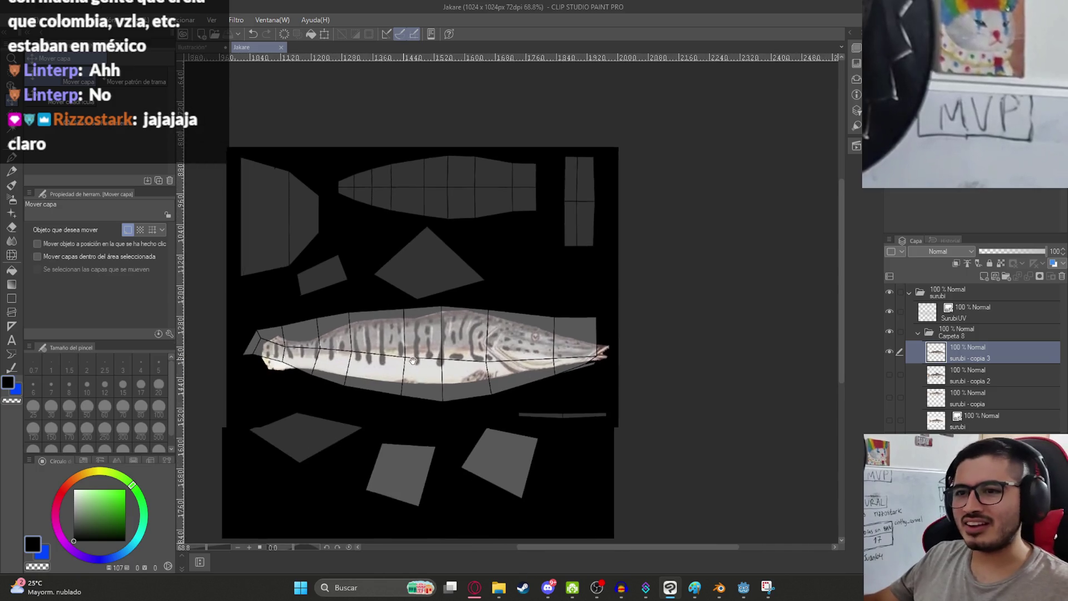
{"action": "key", "text": "ctrl+t"}
{"action": "left_click_drag", "start_coordinate": [322, 350], "coordinate": [302, 350]}
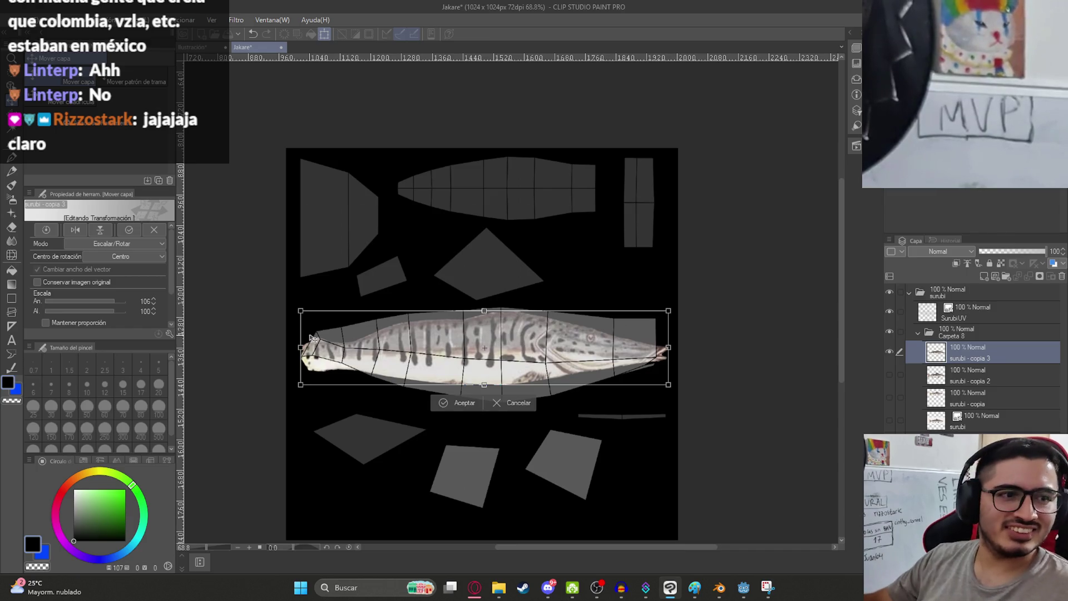
{"action": "scroll", "coordinate": [439, 383], "scroll_direction": "up", "scroll_amount": 3}
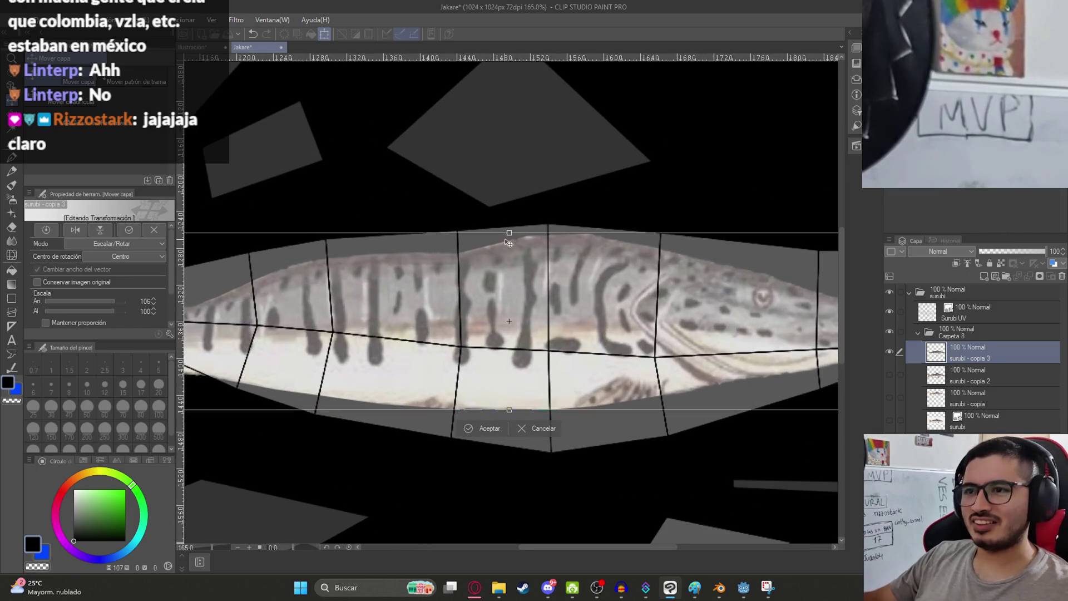
{"action": "mouse_move", "coordinate": [509, 410]}
{"action": "left_mouse_down"}
{"action": "mouse_move", "coordinate": [510, 452]}
{"action": "mouse_move", "coordinate": [522, 457]}
{"action": "left_mouse_up"}
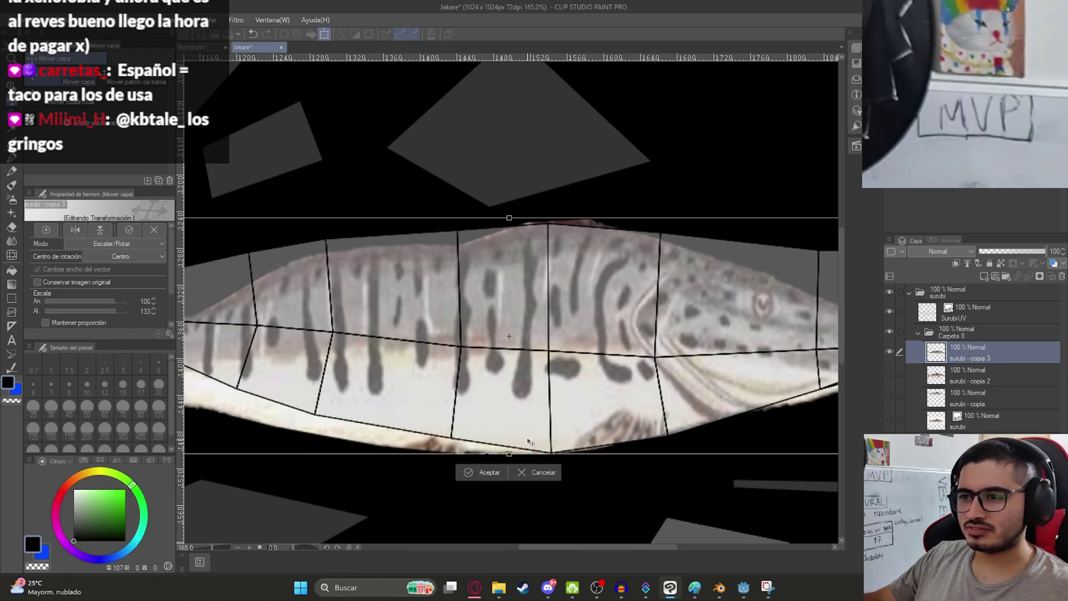
{"action": "scroll", "coordinate": [652, 404], "scroll_direction": "down", "scroll_amount": 3}
{"action": "left_click_drag", "start_coordinate": [666, 391], "coordinate": [647, 390]}
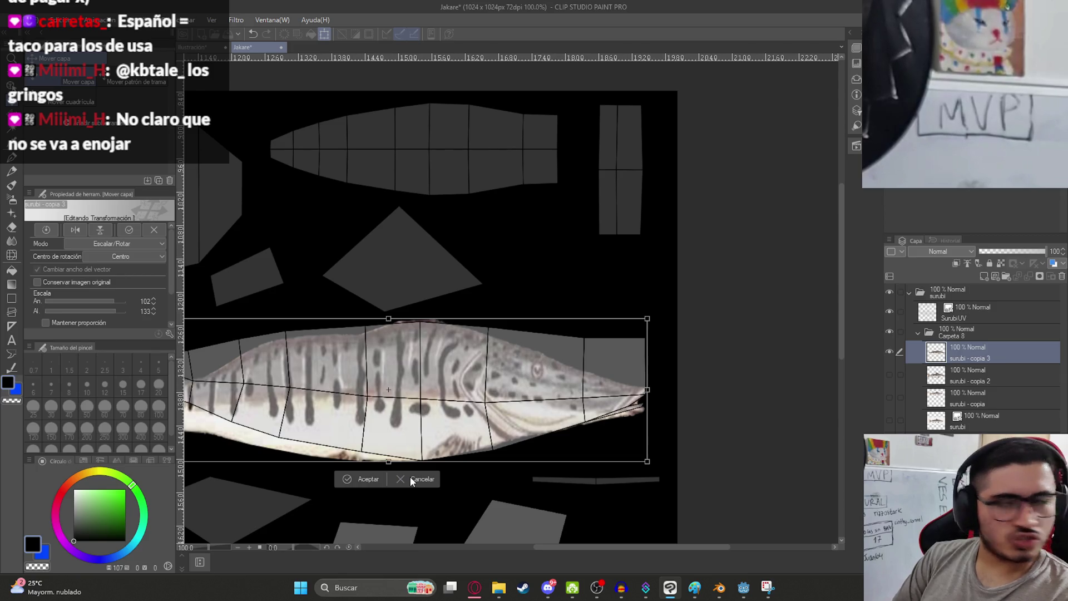
{"action": "scroll", "coordinate": [397, 364], "scroll_direction": "down", "scroll_amount": 2}
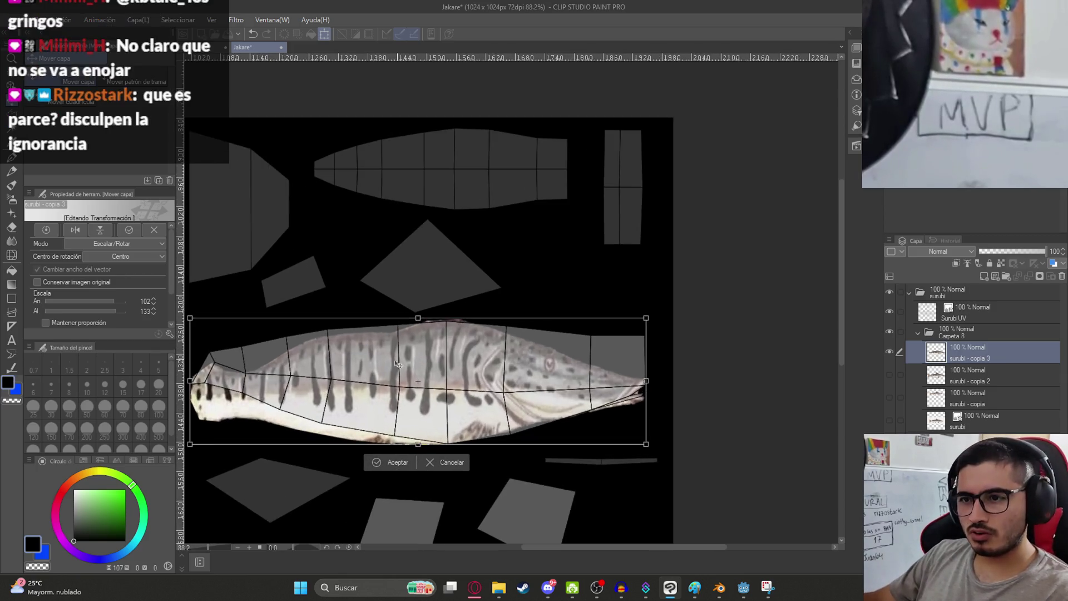
{"action": "middle_click_drag", "start_coordinate": [340, 372], "coordinate": [444, 336]}
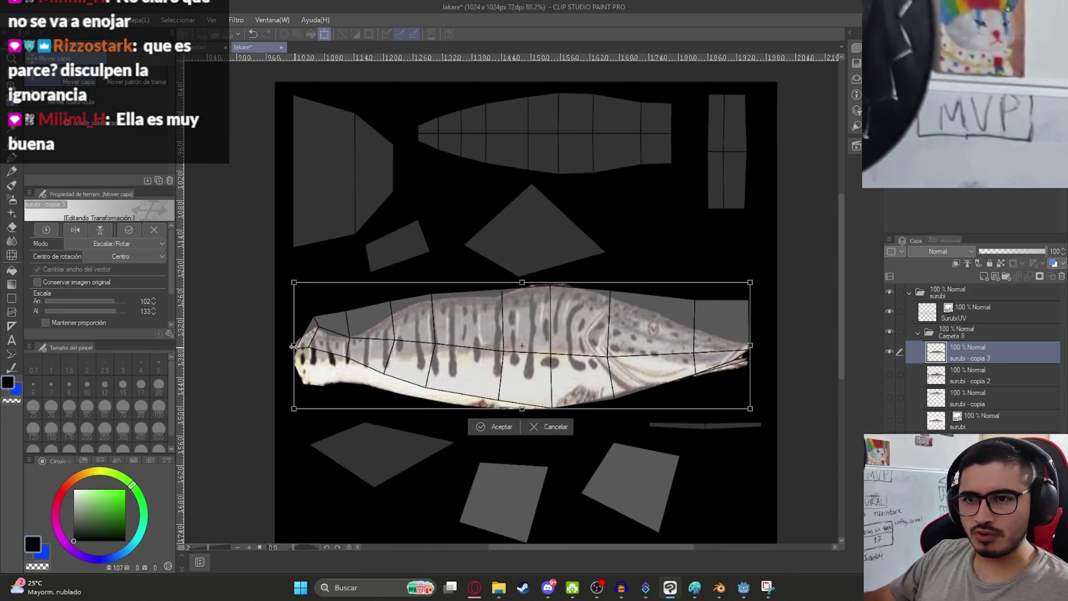
{"action": "mouse_move", "coordinate": [293, 345]}
{"action": "left_mouse_down", "text": "ctrl"}
{"action": "mouse_move", "coordinate": [294, 324]}
{"action": "mouse_move", "coordinate": [305, 329]}
{"action": "left_mouse_up", "text": "ctrl"}
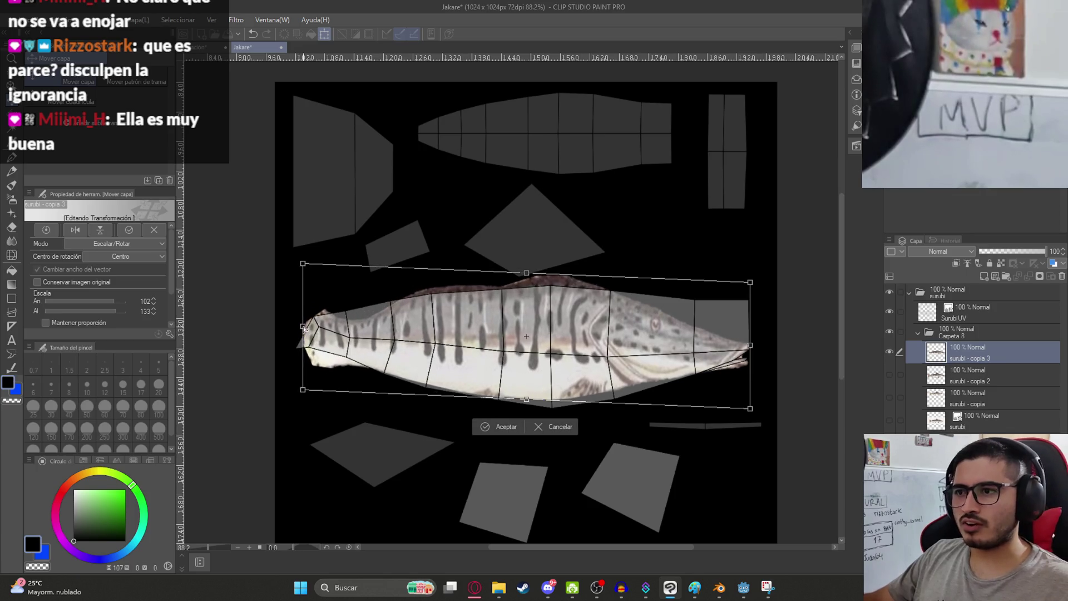
{"action": "scroll", "coordinate": [524, 293], "scroll_direction": "up", "scroll_amount": 2}
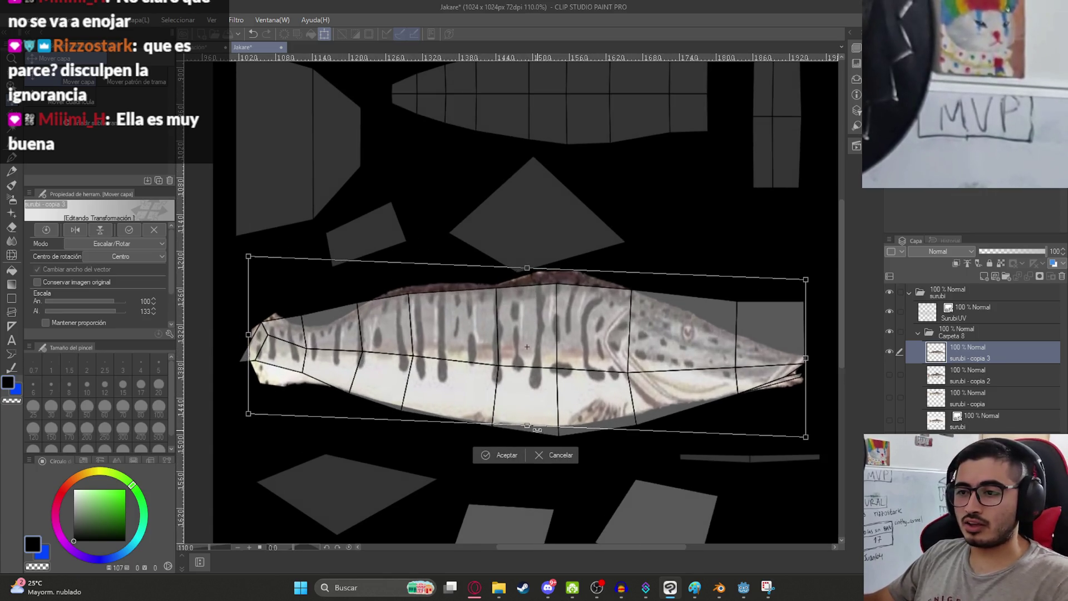
{"action": "left_click_drag", "start_coordinate": [530, 430], "coordinate": [529, 429]}
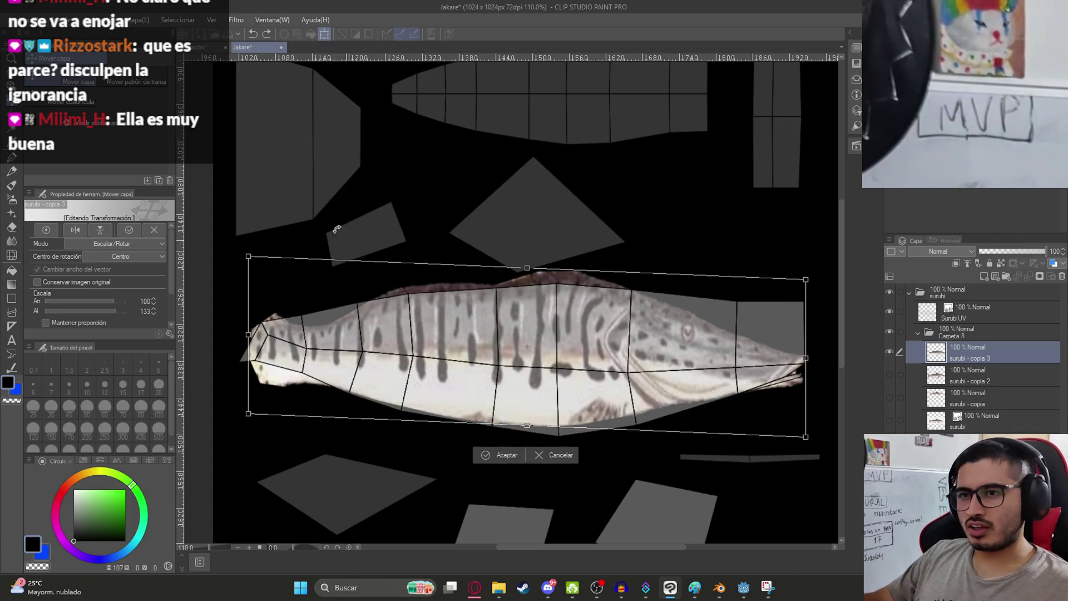
{"action": "key", "text": "Return"}
- Start a Mesh Transformation on the surubí photo with a 5×5 grid of points
{"action": "left_click", "coordinate": [67, 19]}
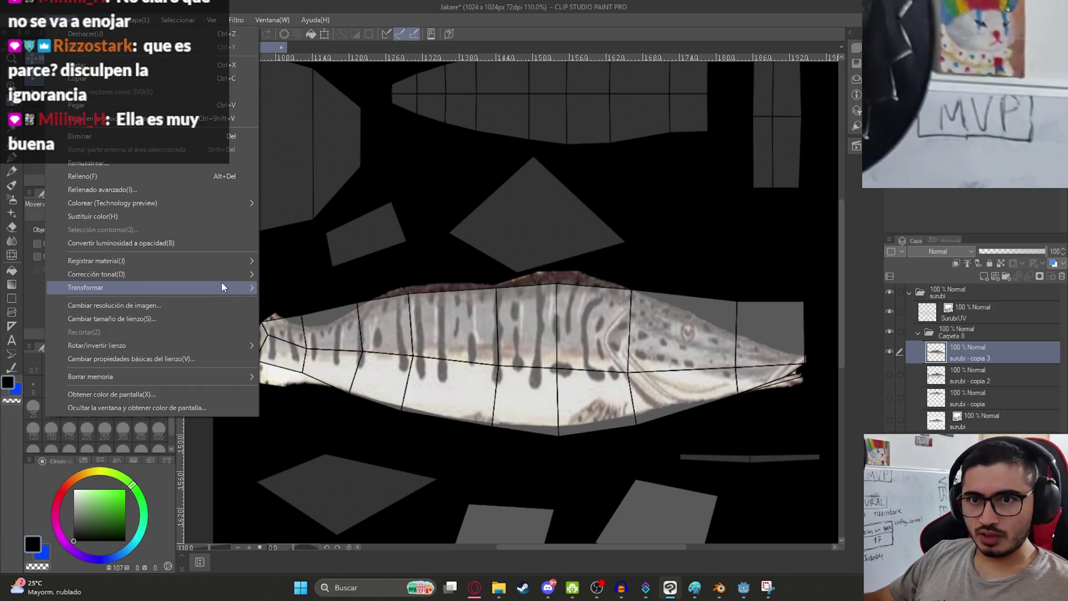
{"action": "mouse_move", "coordinate": [222, 287]}
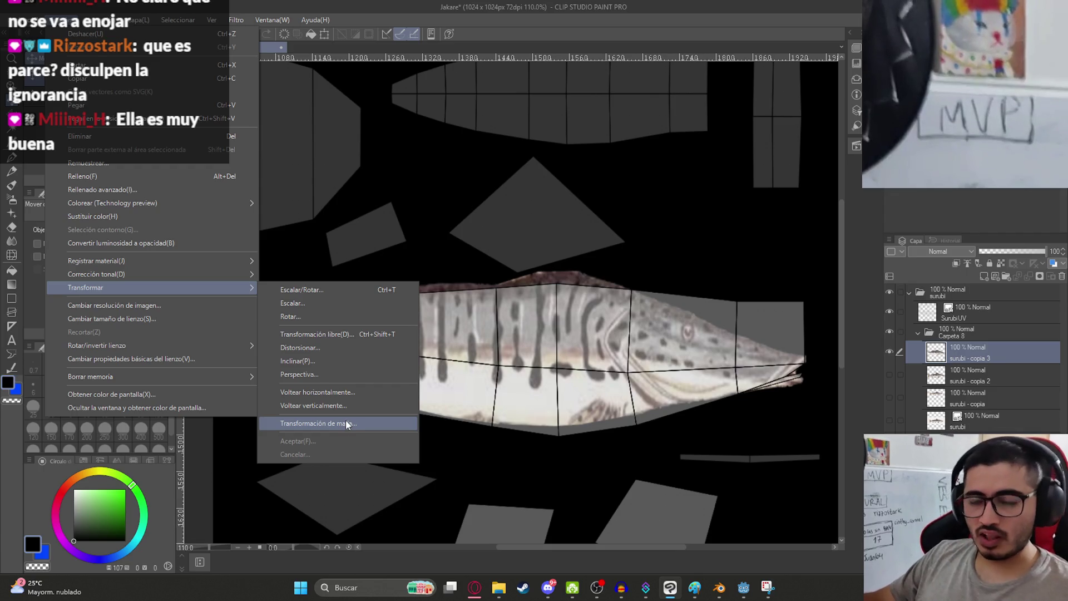
{"action": "left_click", "coordinate": [346, 422]}
{"action": "left_click", "coordinate": [154, 283]}
{"action": "left_click", "coordinate": [154, 283]}
{"action": "left_click", "coordinate": [154, 283]}
{"action": "left_click", "coordinate": [154, 299]}
{"action": "left_click", "coordinate": [154, 299]}
{"action": "left_click", "coordinate": [154, 299]}
{"action": "left_click", "coordinate": [155, 299]}
{"action": "left_click", "coordinate": [155, 283]}
{"action": "scroll", "coordinate": [462, 355], "scroll_direction": "down", "scroll_amount": 1}
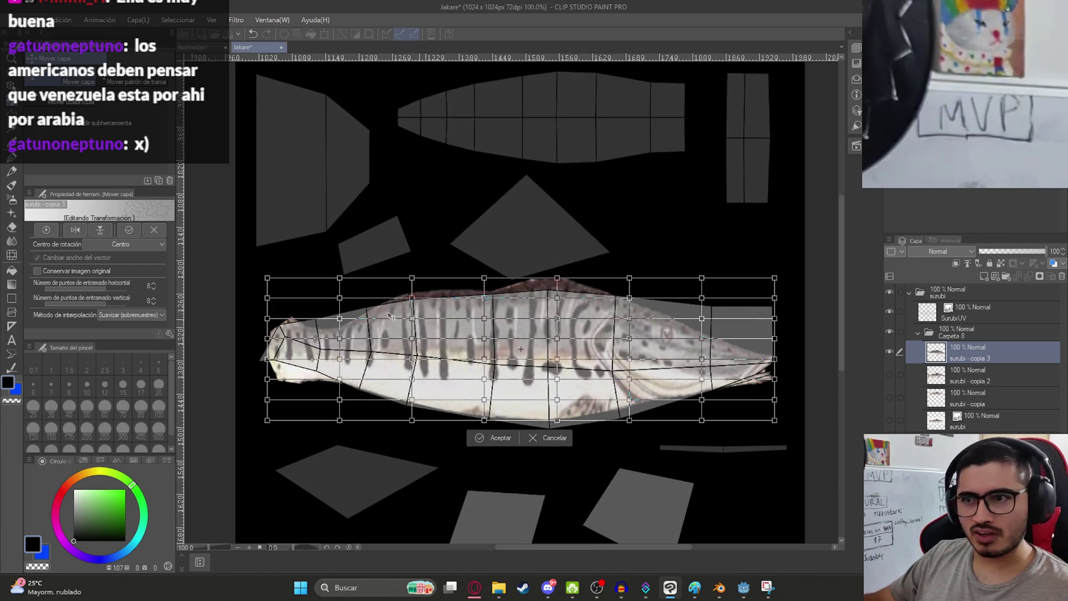
{"action": "scroll", "coordinate": [391, 316], "scroll_direction": "up", "scroll_amount": 3}
{"action": "left_click", "coordinate": [156, 301]}
{"action": "left_click", "coordinate": [155, 301]}
{"action": "left_click", "coordinate": [156, 301]}
{"action": "left_click", "coordinate": [155, 289]}
{"action": "left_click", "coordinate": [154, 290]}
{"action": "left_click", "coordinate": [154, 289]}
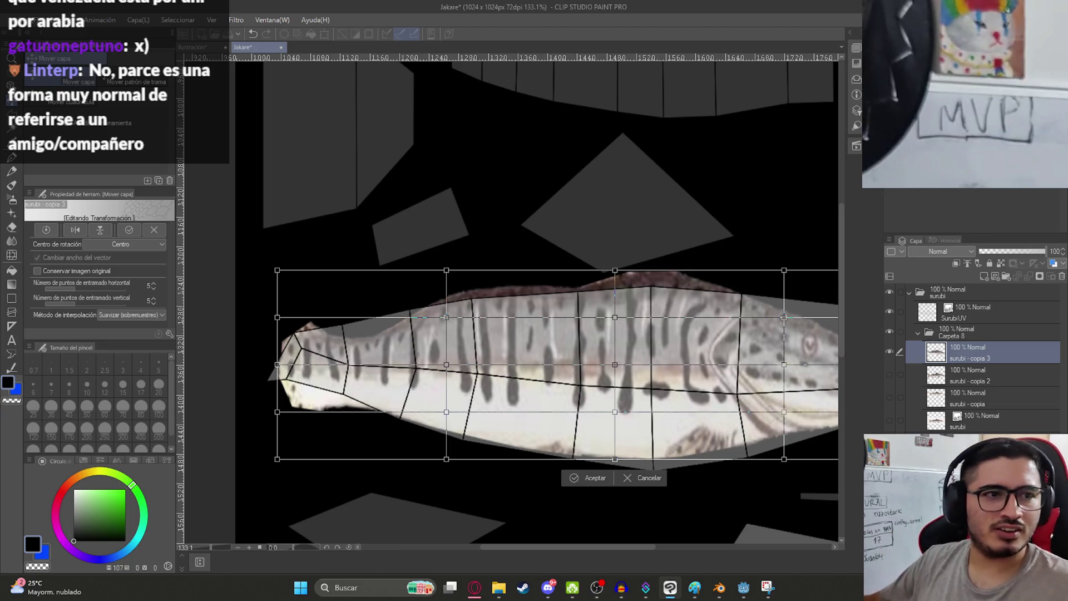
- Warp the mesh to pull the fish's belly and lower body down to the island edge
{"action": "middle_click_drag", "start_coordinate": [609, 428], "coordinate": [443, 385]}
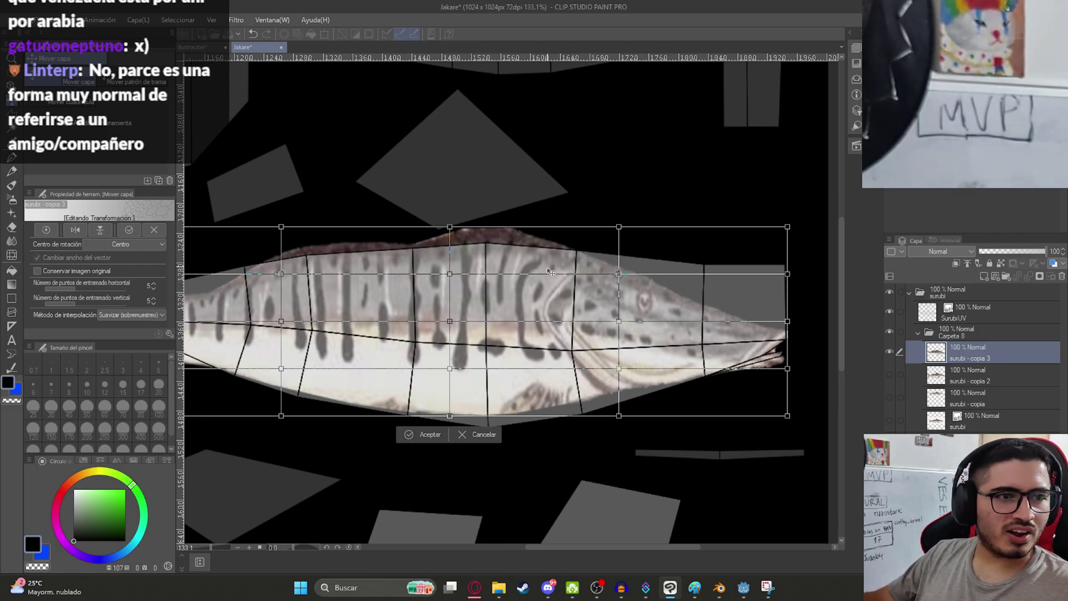
{"action": "left_click_drag", "start_coordinate": [451, 417], "coordinate": [476, 441]}
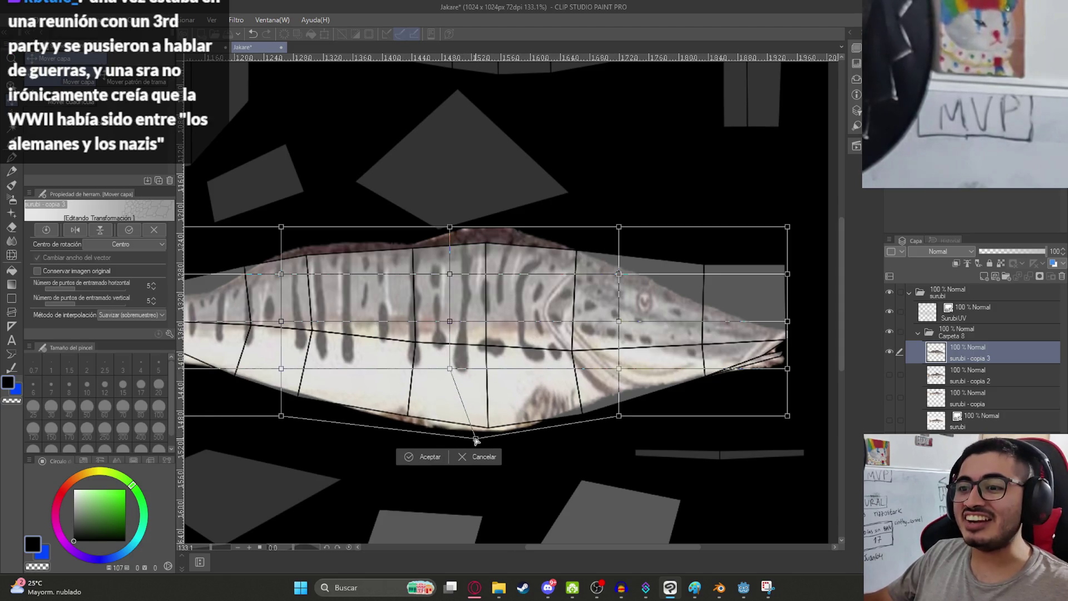
{"action": "left_click_drag", "start_coordinate": [281, 368], "coordinate": [289, 391]}
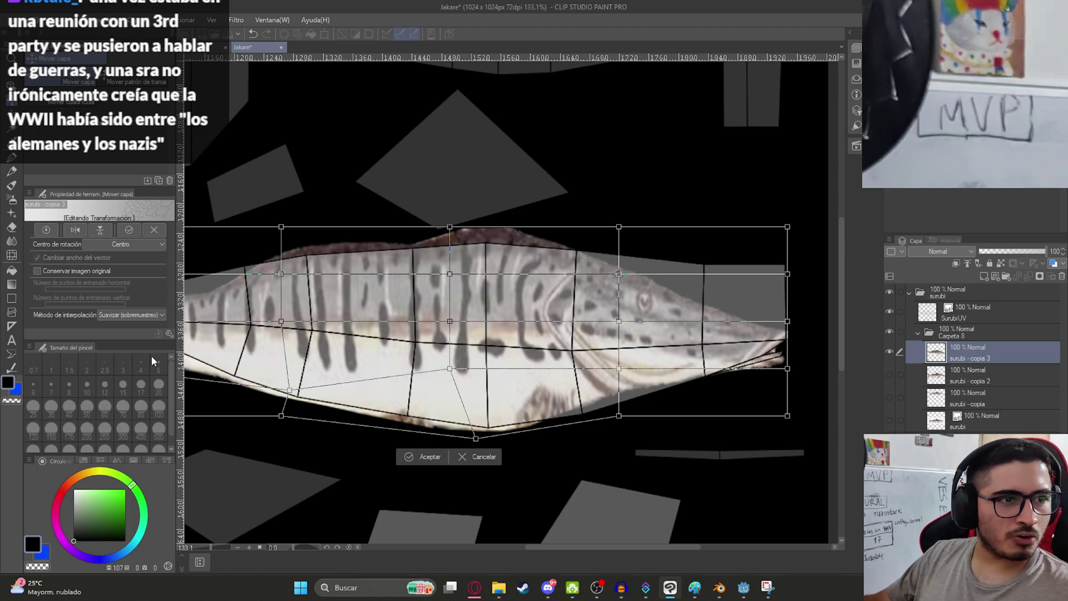
{"action": "left_click_drag", "start_coordinate": [619, 416], "coordinate": [638, 440]}
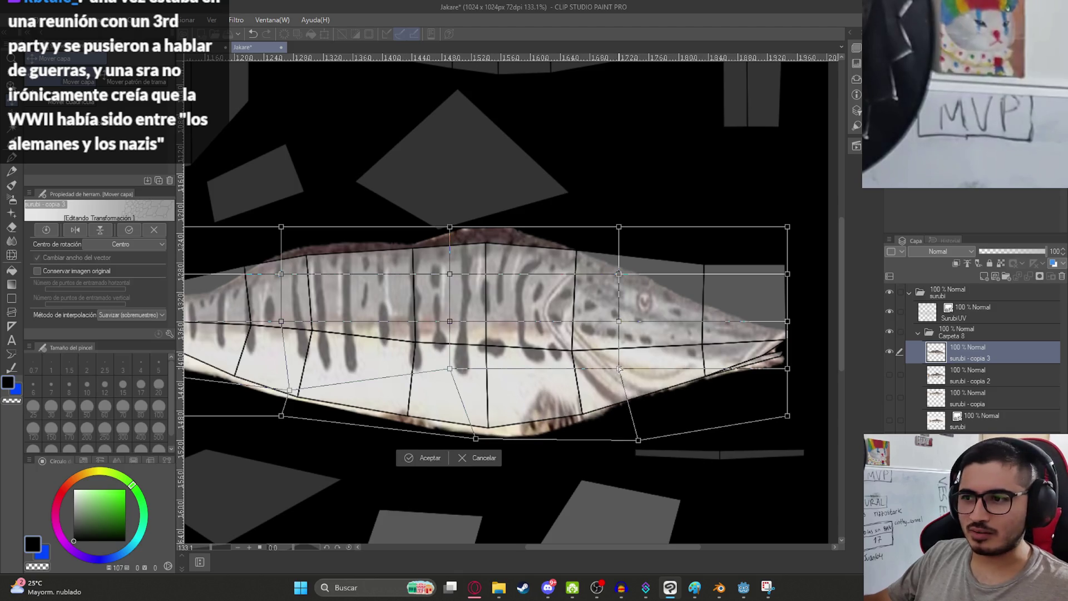
{"action": "left_click_drag", "start_coordinate": [618, 368], "coordinate": [625, 377]}
{"action": "left_click_drag", "start_coordinate": [476, 439], "coordinate": [468, 434]}
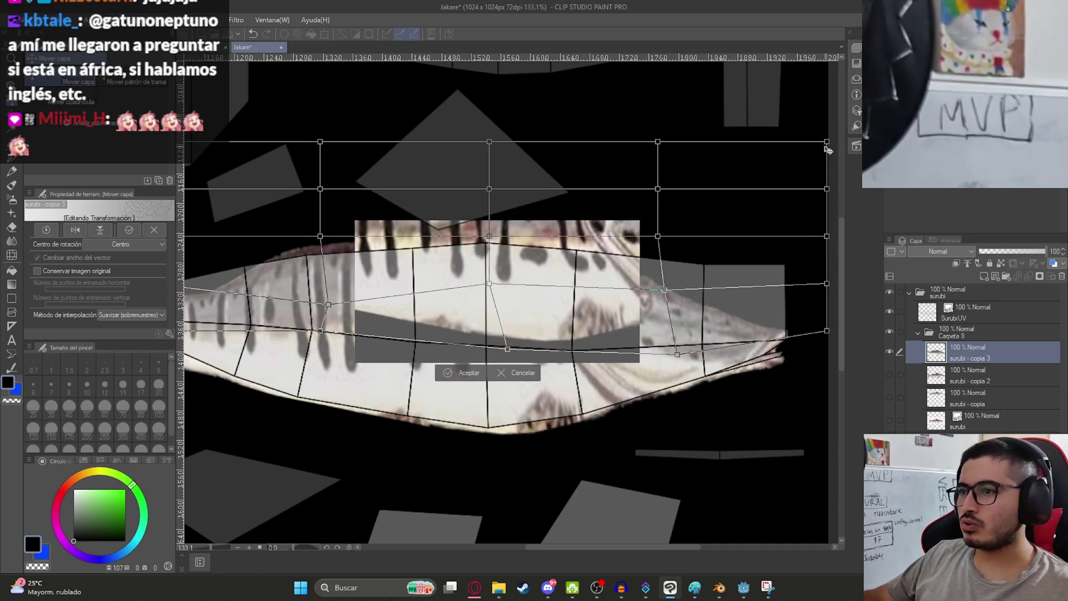
- Reshape the snout end and upper head mesh points to fit the island tip
{"action": "mouse_move", "coordinate": [789, 235]}
{"action": "left_mouse_down"}
{"action": "mouse_move", "coordinate": [625, 290]}
{"action": "mouse_move", "coordinate": [731, 93]}
{"action": "left_mouse_up"}
{"action": "mouse_move", "coordinate": [631, 377]}
{"action": "left_mouse_down"}
{"action": "mouse_move", "coordinate": [643, 313]}
{"action": "mouse_move", "coordinate": [628, 386]}
{"action": "left_mouse_up"}
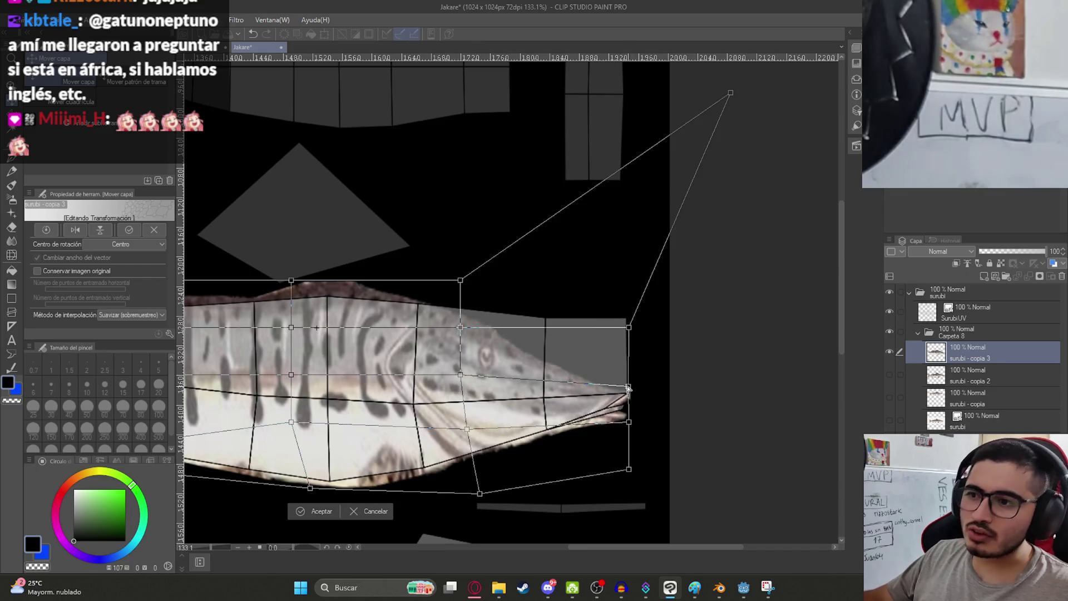
{"action": "mouse_move", "coordinate": [629, 328]}
{"action": "left_mouse_down"}
{"action": "mouse_move", "coordinate": [651, 240]}
{"action": "mouse_move", "coordinate": [633, 257]}
{"action": "left_mouse_up"}
{"action": "left_click_drag", "start_coordinate": [464, 330], "coordinate": [465, 325]}
{"action": "left_click_drag", "start_coordinate": [290, 281], "coordinate": [291, 287]}
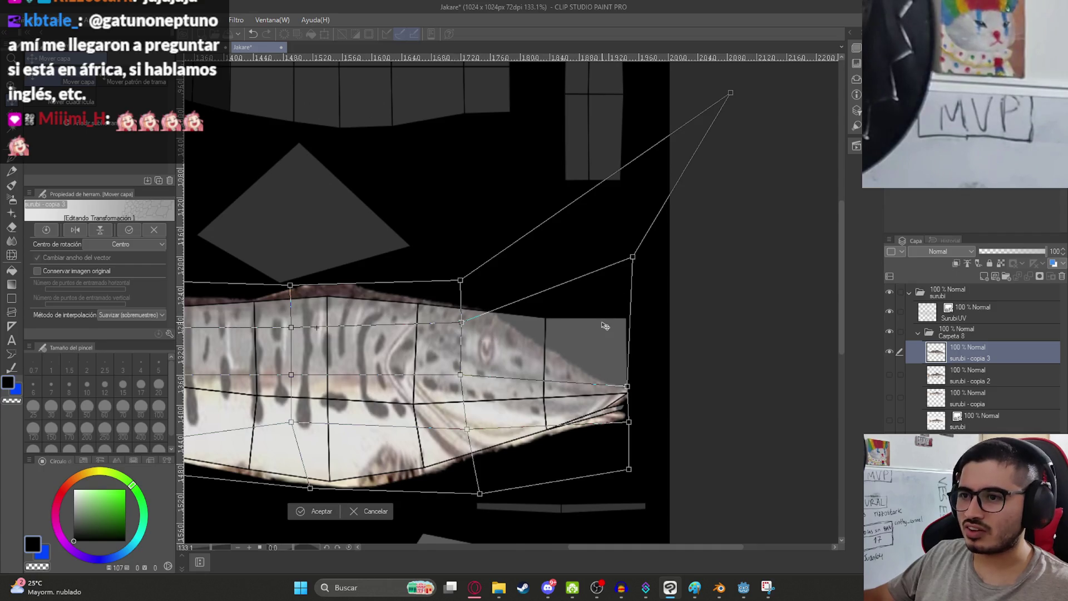
{"action": "left_click", "coordinate": [728, 588]}
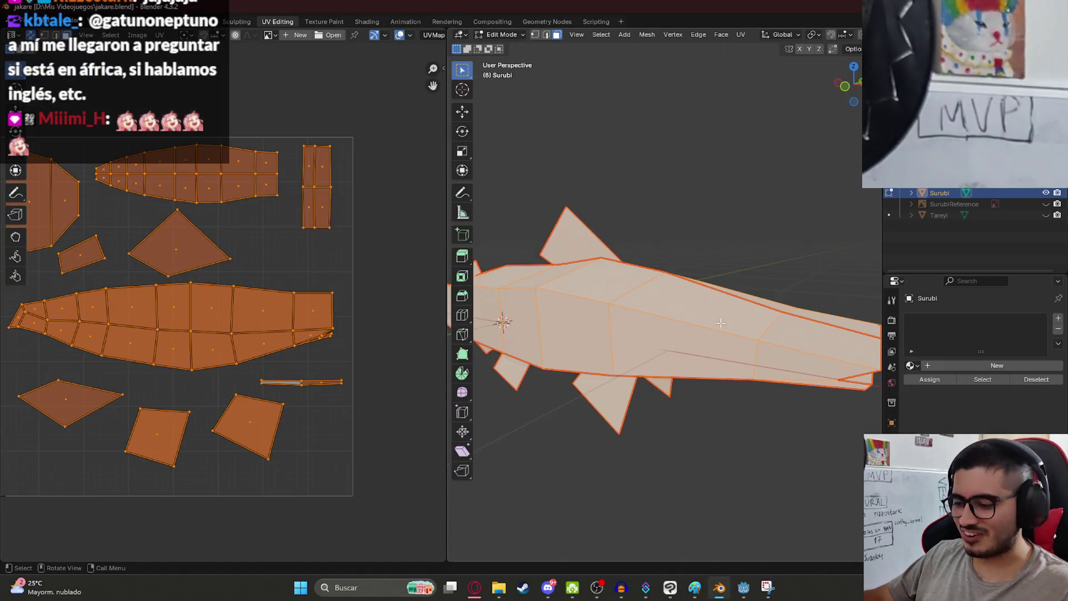
- View the Blender fish model from the front, then open surubi.jpg from Mis Videojuegos
{"action": "key", "text": "KP_1"}
{"action": "scroll", "coordinate": [751, 546], "scroll_direction": "up", "scroll_amount": 3}
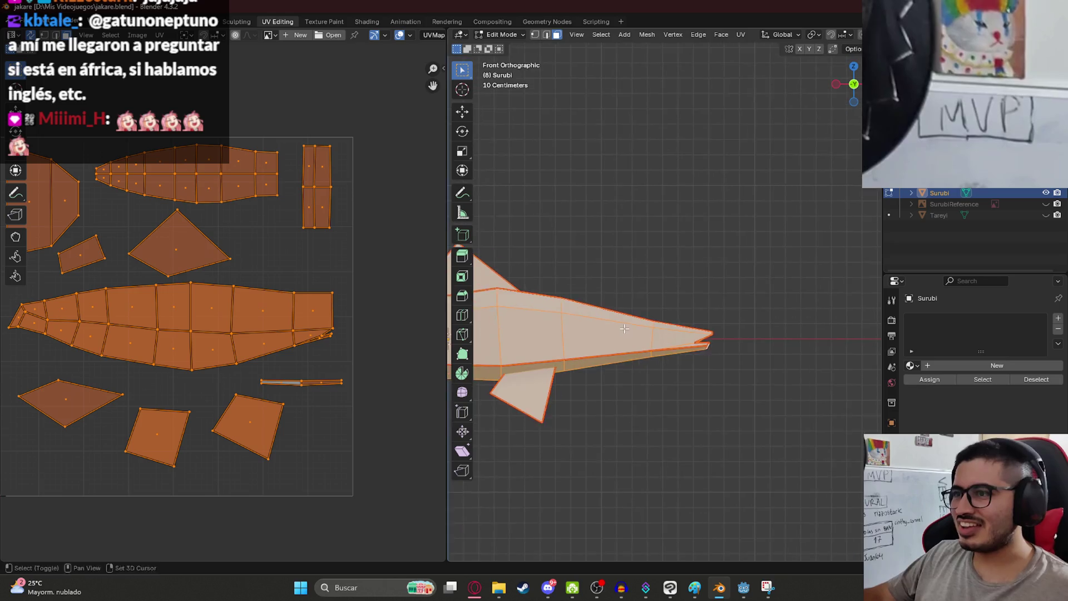
{"action": "left_click", "coordinate": [719, 588]}
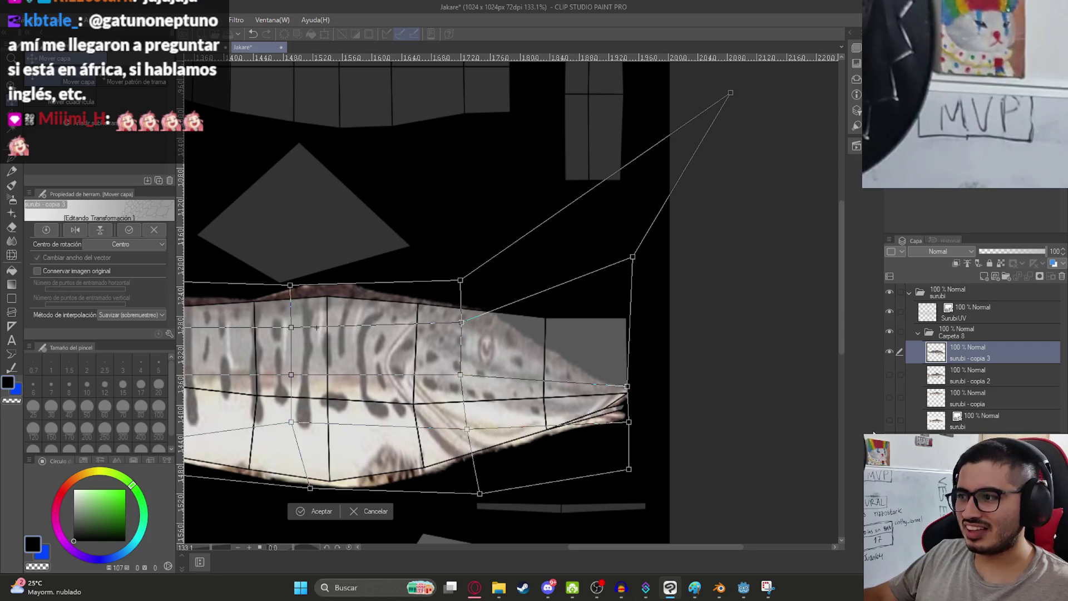
{"action": "left_click", "coordinate": [499, 587]}
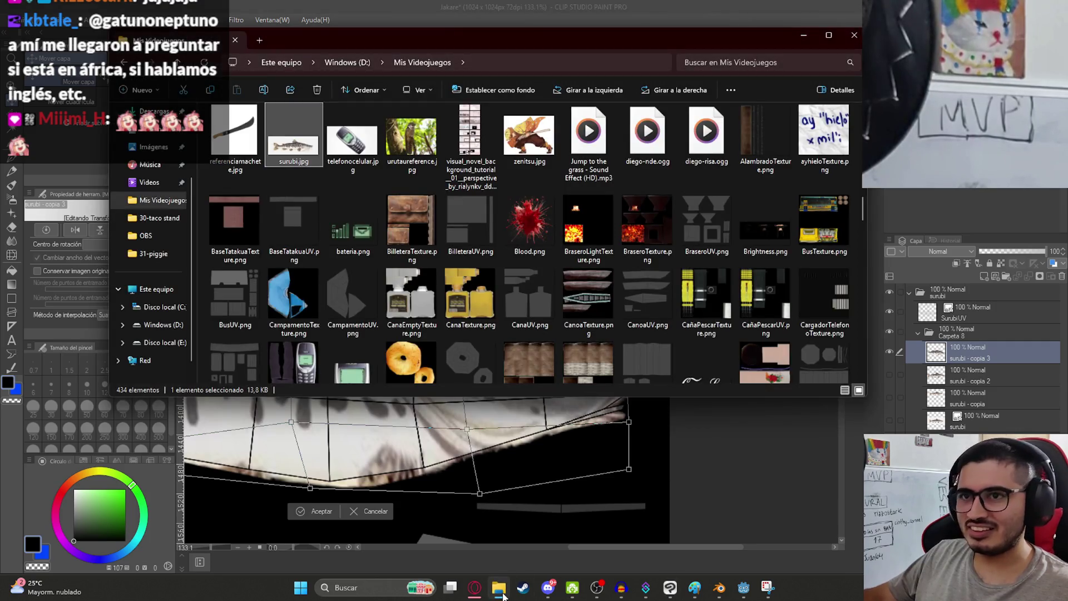
{"action": "double_click", "coordinate": [289, 140]}
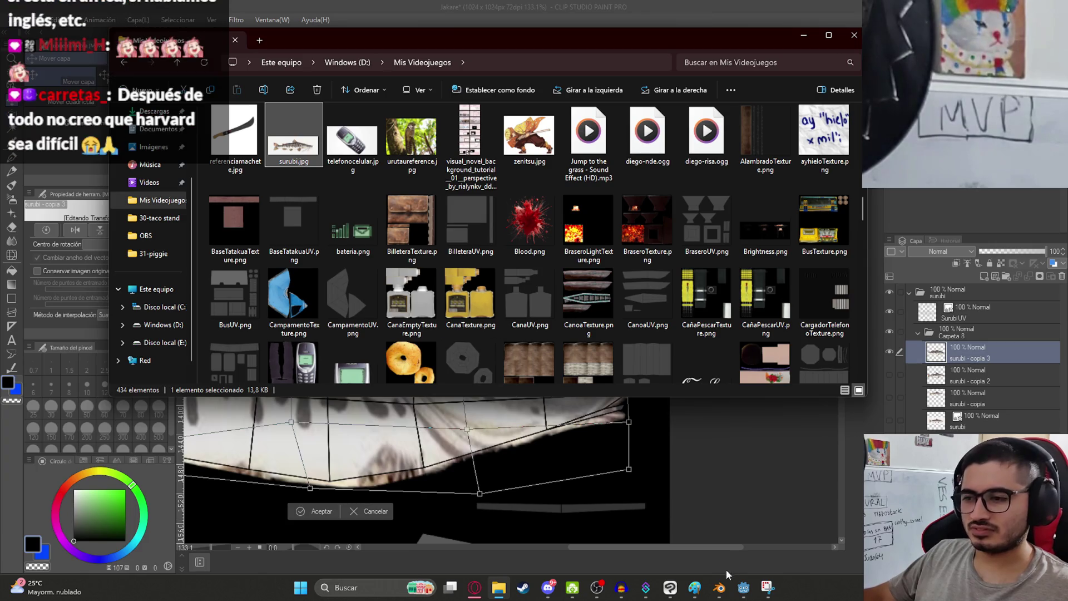
- Maximise the surubi.jpg reference in Photos, close it, and return to Clip Studio Paint
{"action": "left_click_drag", "start_coordinate": [396, 348], "coordinate": [746, 4]}
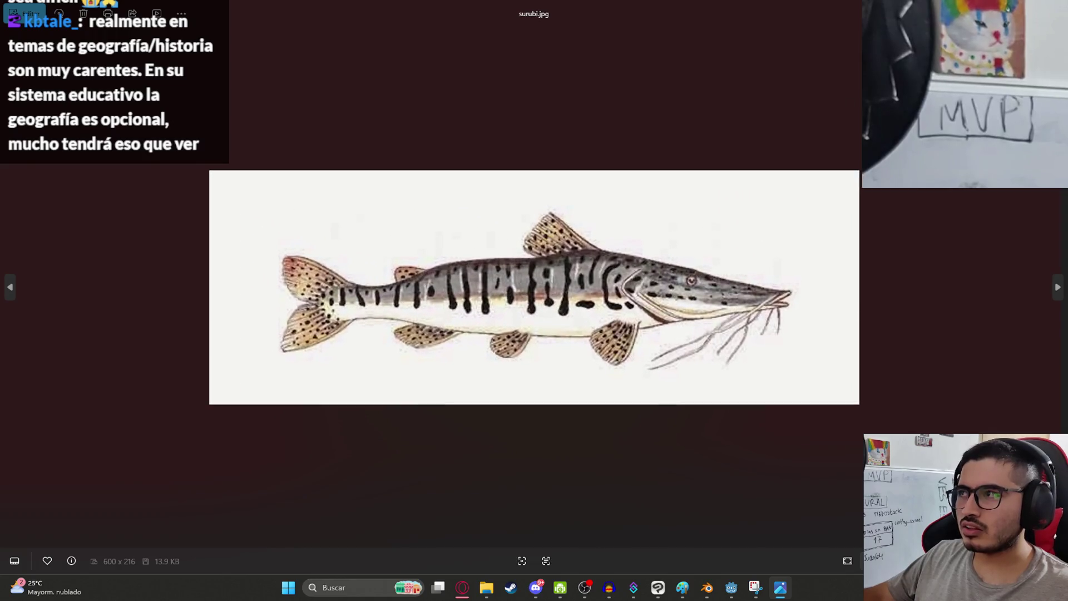
{"action": "key", "text": "alt+F4"}
{"action": "left_click", "coordinate": [600, 401]}
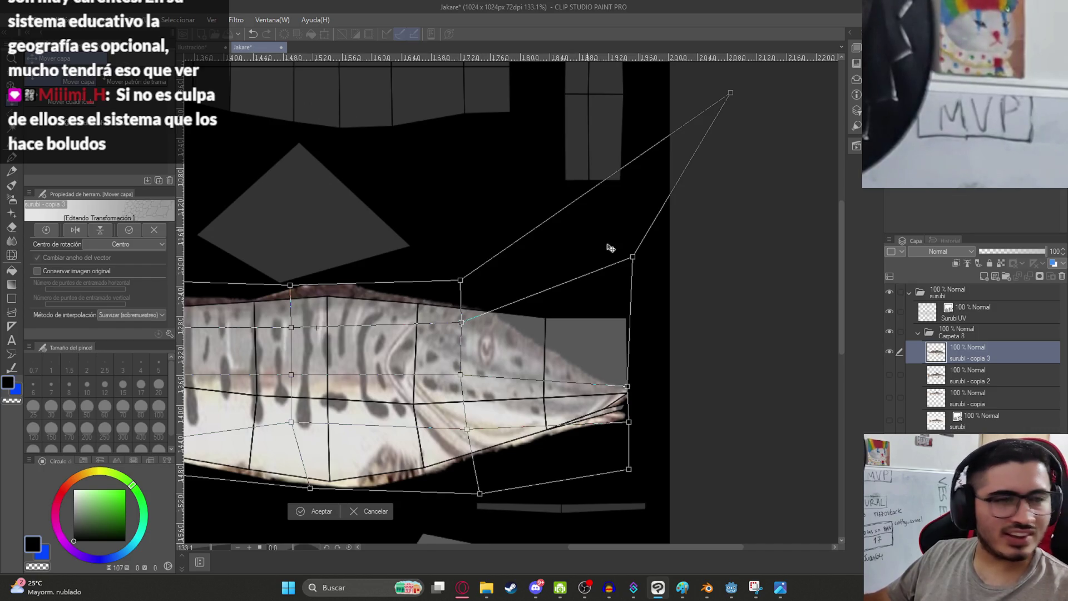
- Adjust the head mesh points and pull the fish's left end into the island's tail tip
{"action": "scroll", "coordinate": [504, 373], "scroll_direction": "up", "scroll_amount": 1}
{"action": "left_click_drag", "start_coordinate": [464, 371], "coordinate": [469, 367]}
{"action": "mouse_move", "coordinate": [646, 246]}
{"action": "left_mouse_down"}
{"action": "mouse_move", "coordinate": [726, 257]}
{"action": "mouse_move", "coordinate": [641, 267]}
{"action": "mouse_move", "coordinate": [651, 268]}
{"action": "left_mouse_up"}
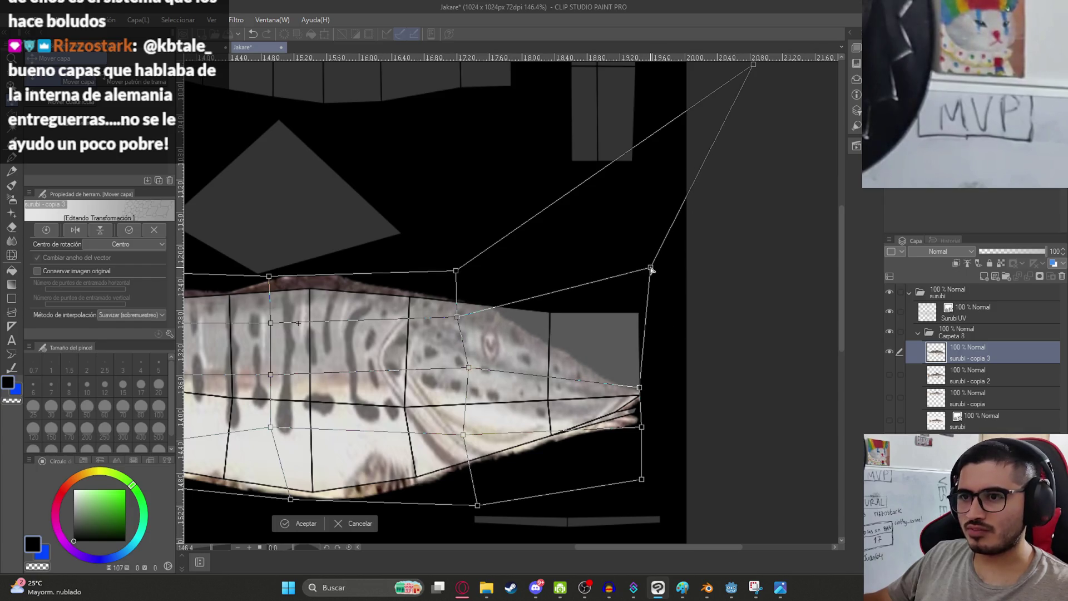
{"action": "scroll", "coordinate": [472, 309], "scroll_direction": "left", "scroll_amount": 10}
{"action": "left_click_drag", "start_coordinate": [494, 300], "coordinate": [488, 300]}
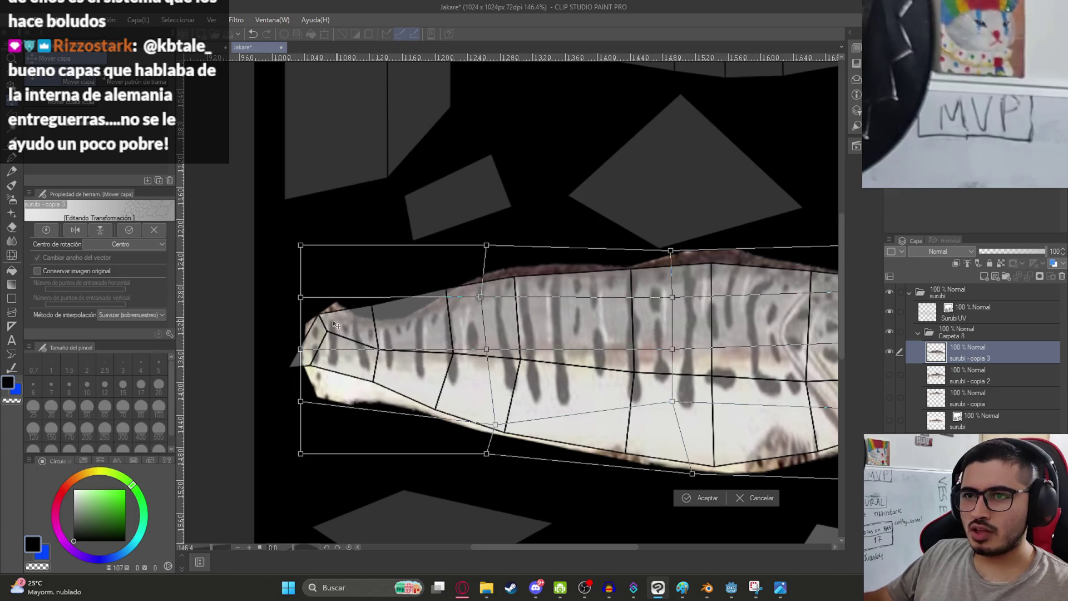
{"action": "mouse_move", "coordinate": [301, 298]}
{"action": "left_mouse_down"}
{"action": "mouse_move", "coordinate": [269, 293]}
{"action": "mouse_move", "coordinate": [285, 294]}
{"action": "left_mouse_up"}
{"action": "mouse_move", "coordinate": [301, 350]}
{"action": "left_mouse_down"}
{"action": "mouse_move", "coordinate": [278, 345]}
{"action": "mouse_move", "coordinate": [284, 337]}
{"action": "left_mouse_up"}
{"action": "left_click_drag", "start_coordinate": [300, 401], "coordinate": [277, 359]}
{"action": "mouse_move", "coordinate": [301, 453]}
{"action": "left_mouse_down"}
{"action": "mouse_move", "coordinate": [270, 446]}
{"action": "mouse_move", "coordinate": [237, 400]}
{"action": "mouse_move", "coordinate": [183, 453]}
{"action": "mouse_move", "coordinate": [123, 479]}
{"action": "left_mouse_up"}
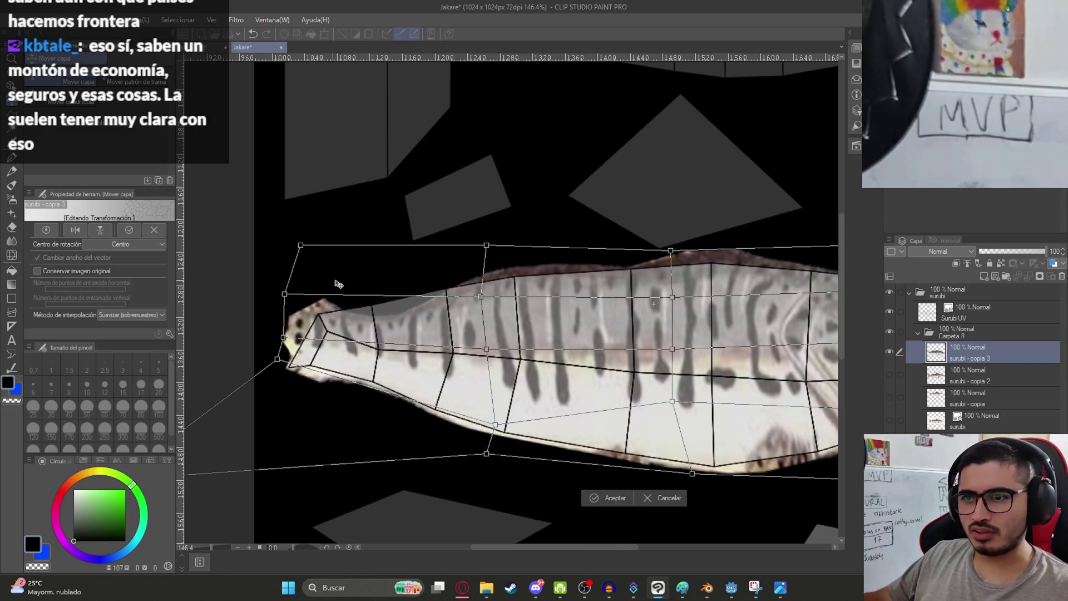
- Raise the fish's back, nudge its lower edge into place, and apply the mesh warp
{"action": "left_click_drag", "start_coordinate": [482, 298], "coordinate": [490, 283]}
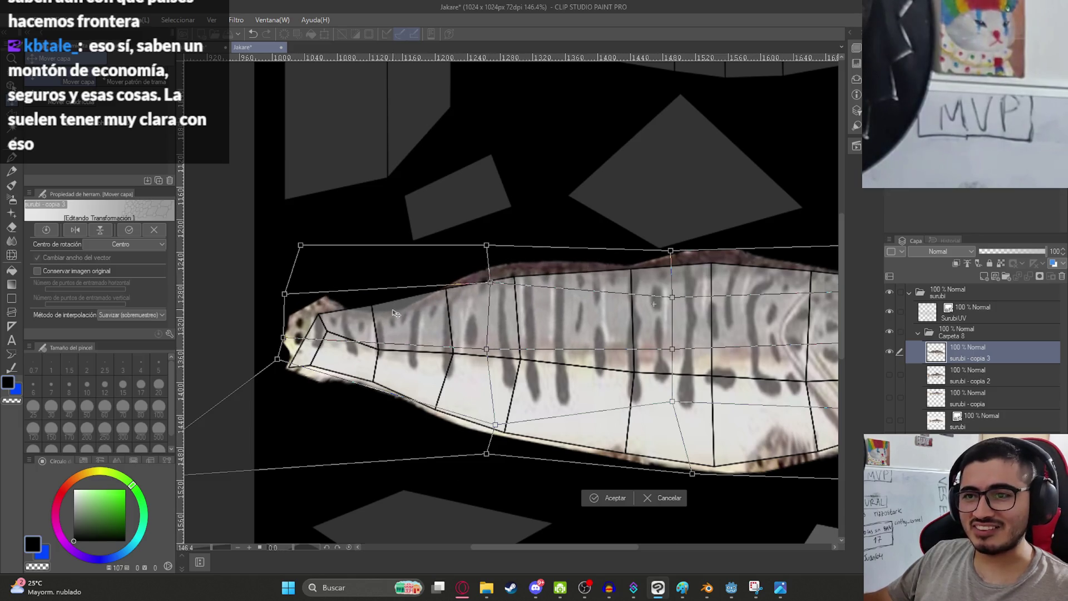
{"action": "scroll", "coordinate": [395, 313], "scroll_direction": "down", "scroll_amount": 5}
{"action": "scroll", "coordinate": [484, 396], "scroll_direction": "up", "scroll_amount": 3}
{"action": "left_click_drag", "start_coordinate": [432, 395], "coordinate": [430, 397]}
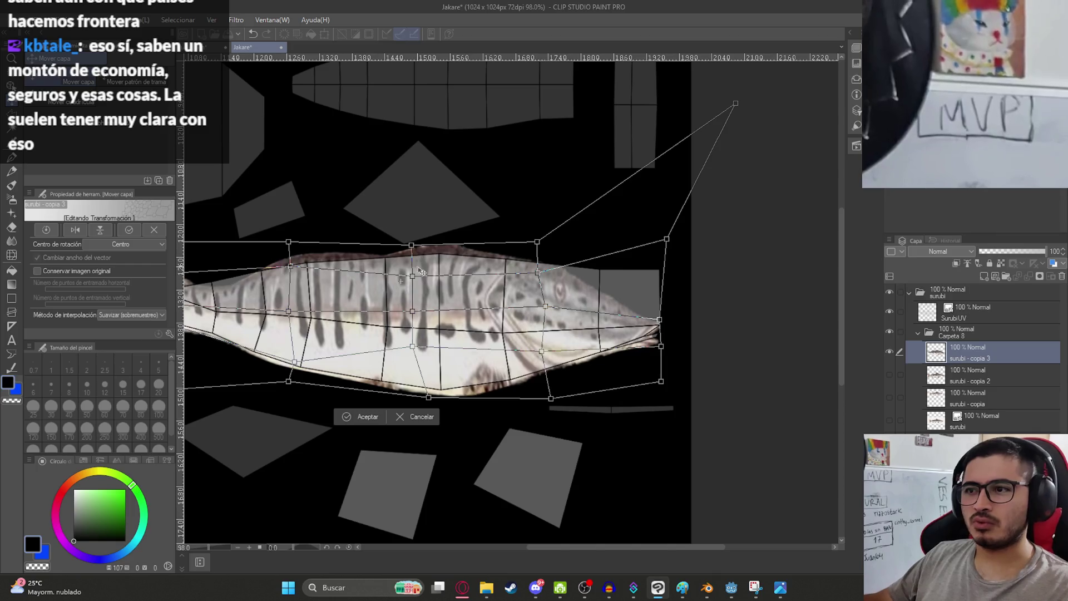
{"action": "key", "text": "Return"}
{"action": "scroll", "coordinate": [465, 275], "scroll_direction": "left", "scroll_amount": 3}
{"action": "left_click", "coordinate": [61, 20]}
{"action": "mouse_move", "coordinate": [185, 274]}
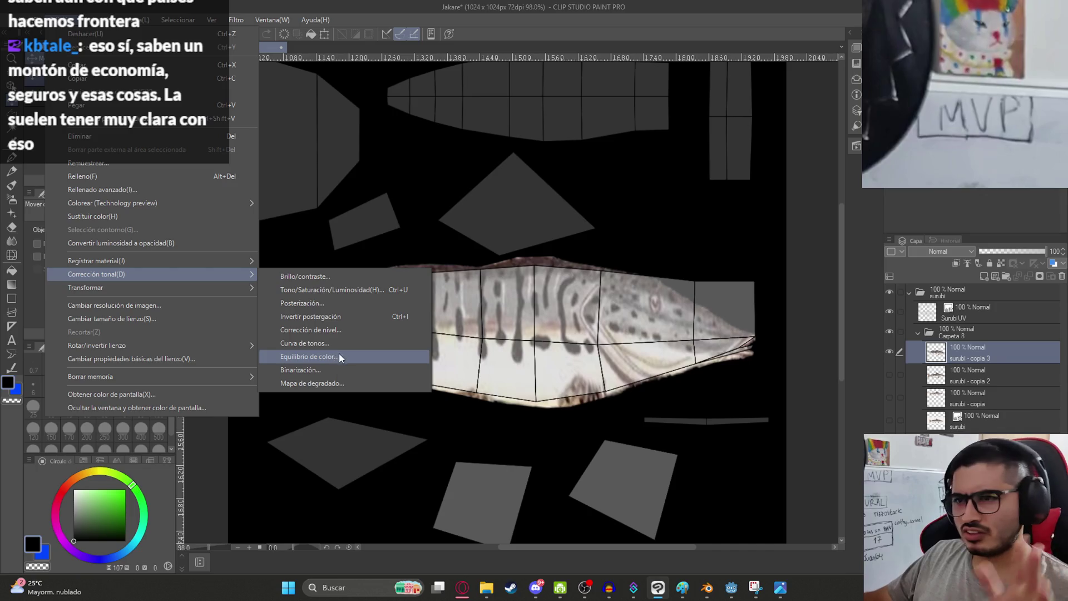
- Start a mesh transformation on surubí copia 3 with a 7-by-7 grid of control points
{"action": "mouse_move", "coordinate": [229, 290]}
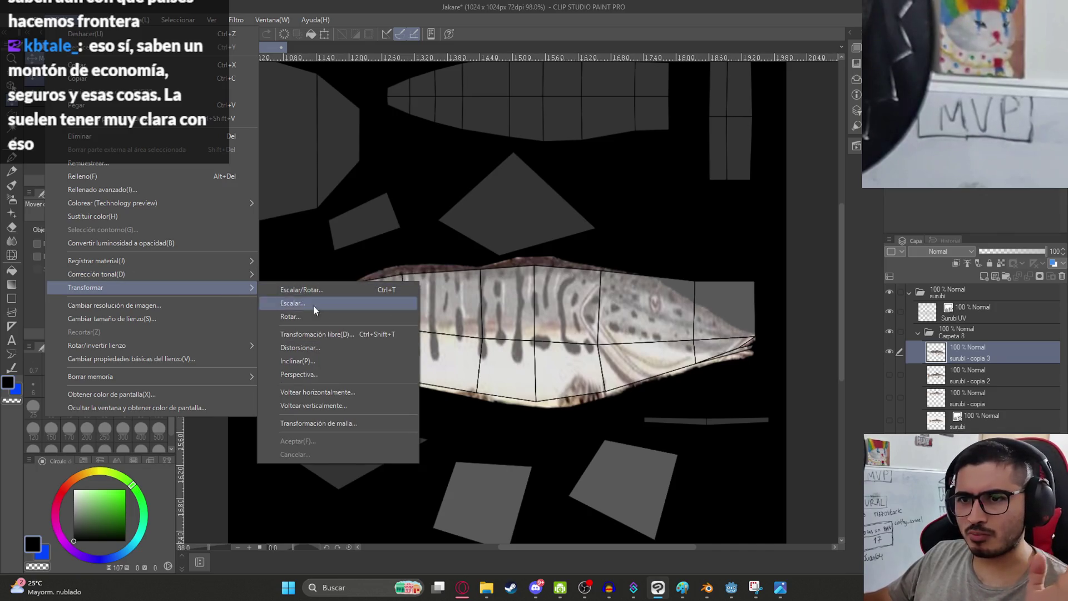
{"action": "left_click", "coordinate": [335, 423]}
{"action": "left_click", "coordinate": [152, 282]}
{"action": "left_click", "coordinate": [152, 282]}
{"action": "left_click", "coordinate": [152, 282]}
{"action": "left_click", "coordinate": [153, 297]}
{"action": "left_click", "coordinate": [153, 297]}
{"action": "left_click", "coordinate": [153, 298]}
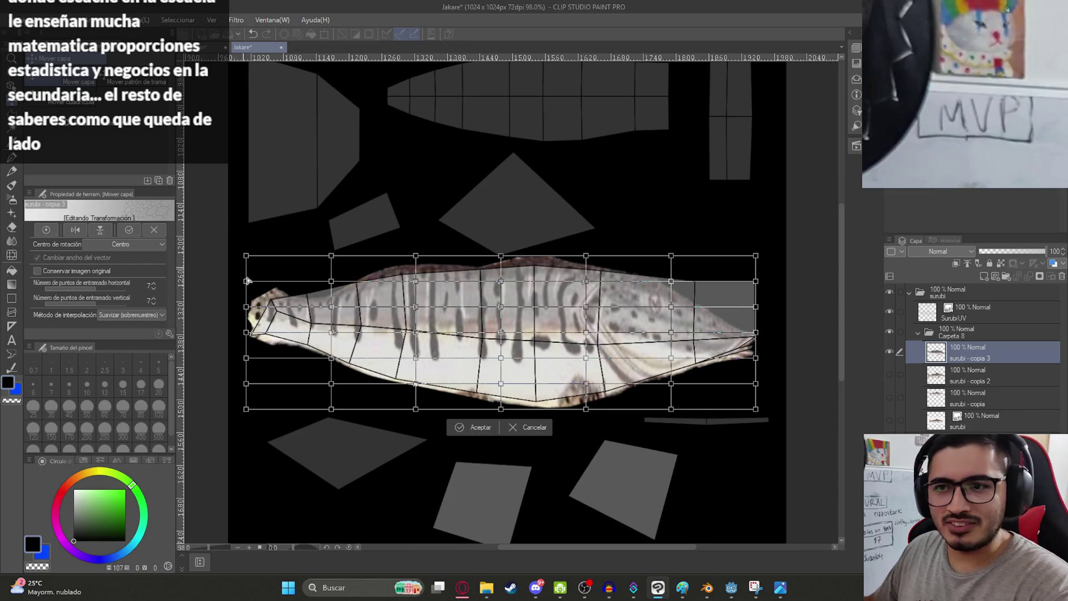
- Warp the fish's left end, upper and lower outline to fit the body UV island
{"action": "scroll", "coordinate": [249, 280], "scroll_direction": "up", "scroll_amount": 2}
{"action": "mouse_move", "coordinate": [236, 299]}
{"action": "left_mouse_down"}
{"action": "mouse_move", "coordinate": [278, 303]}
{"action": "mouse_move", "coordinate": [257, 304]}
{"action": "left_mouse_up"}
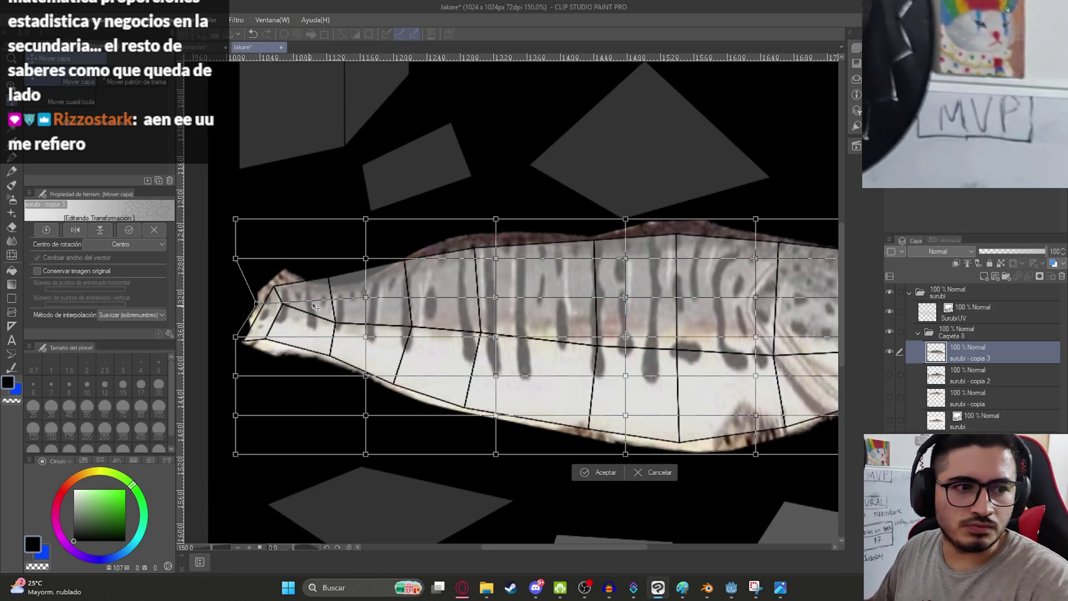
{"action": "left_click_drag", "start_coordinate": [235, 337], "coordinate": [224, 338]}
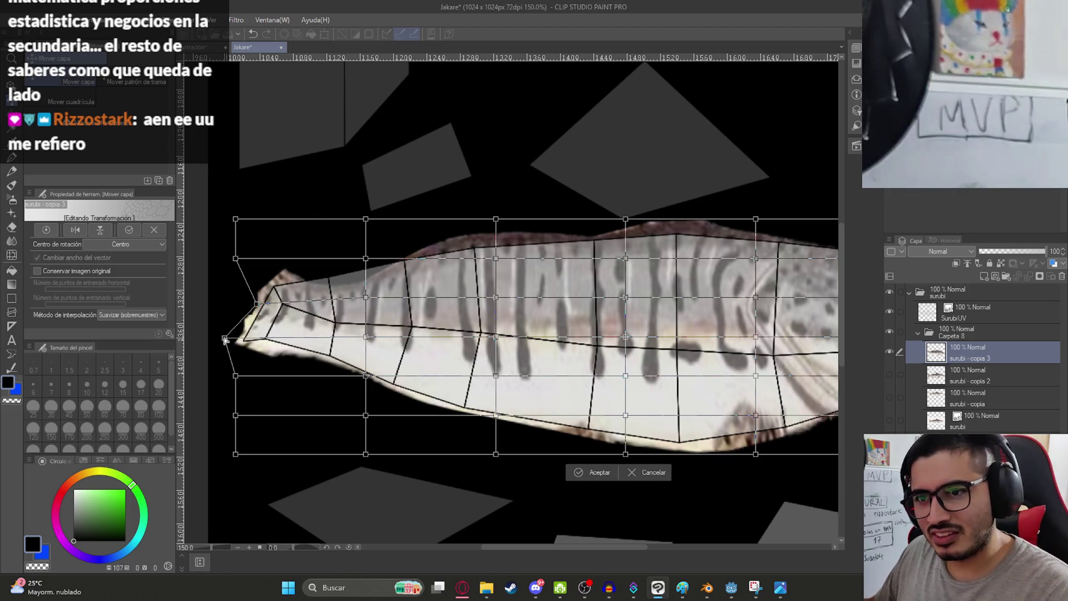
{"action": "left_click_drag", "start_coordinate": [363, 376], "coordinate": [358, 379]}
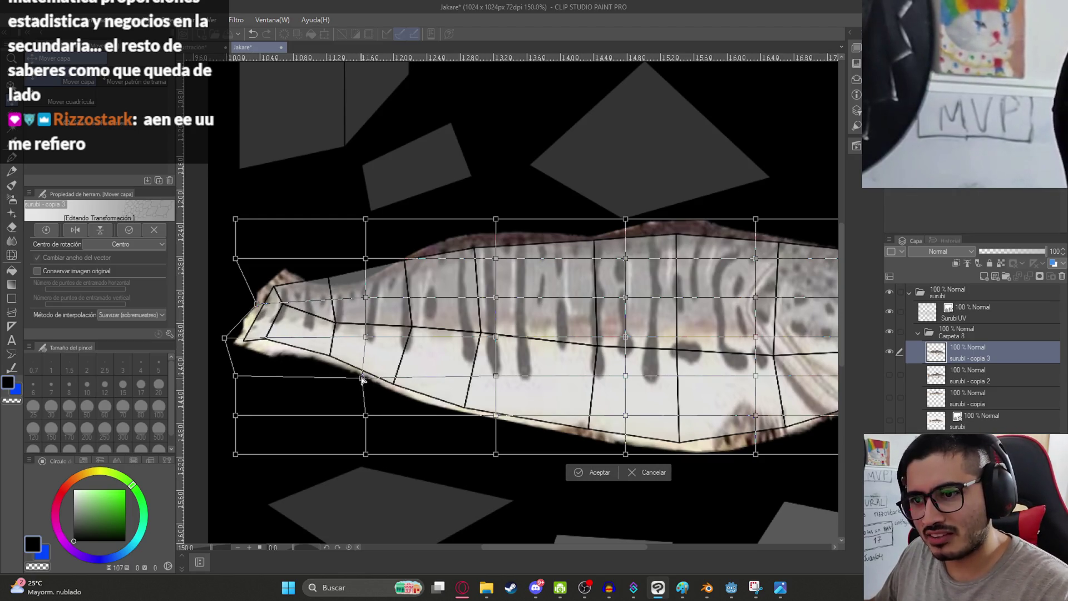
{"action": "left_click_drag", "start_coordinate": [362, 261], "coordinate": [369, 246]}
{"action": "left_click_drag", "start_coordinate": [365, 298], "coordinate": [357, 278]}
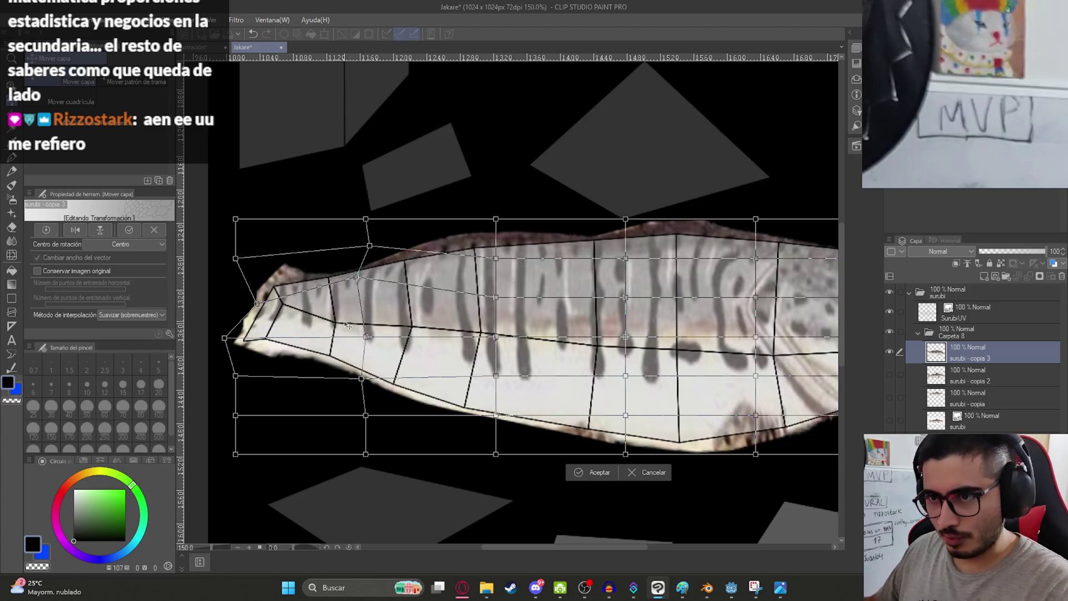
{"action": "left_click_drag", "start_coordinate": [366, 337], "coordinate": [366, 319]}
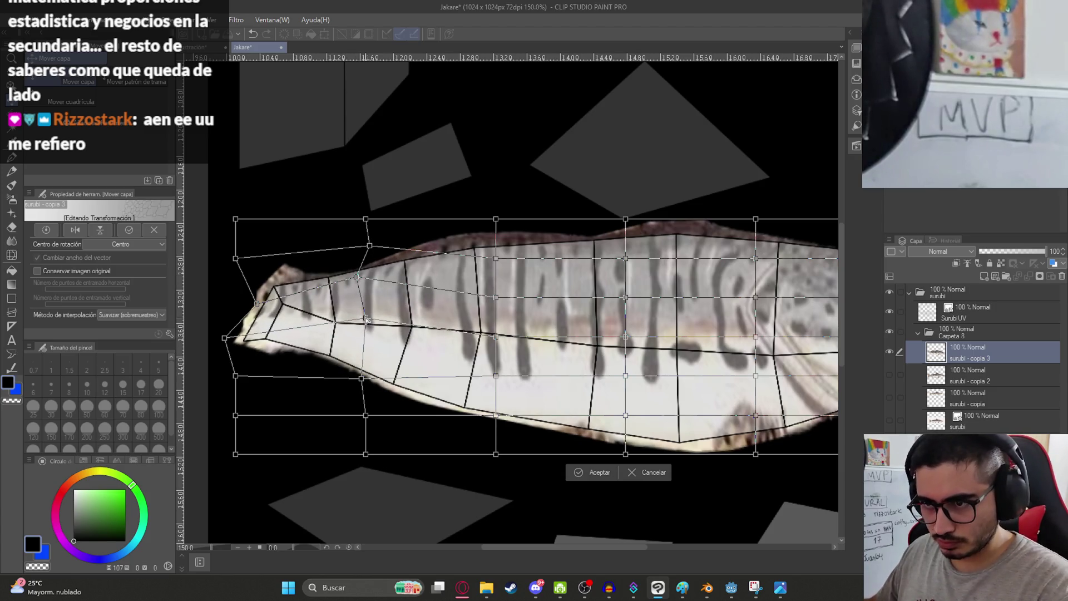
- Adjust the fish's back edge along the middle and head, then apply the mesh warp
{"action": "middle_click_drag", "start_coordinate": [520, 289], "coordinate": [363, 308]}
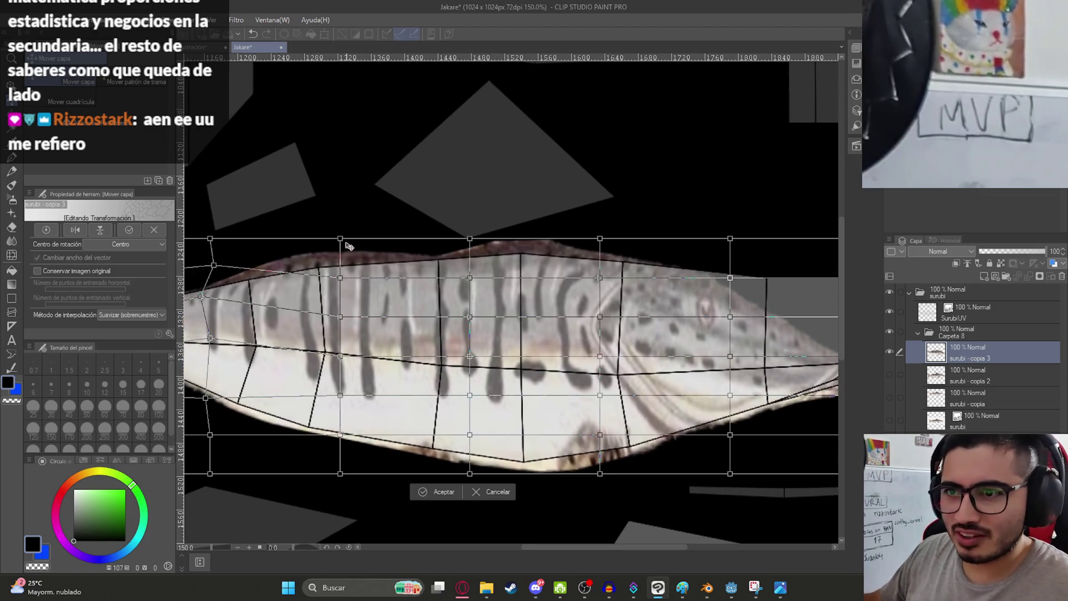
{"action": "left_click_drag", "start_coordinate": [340, 257], "coordinate": [341, 254]}
{"action": "left_click_drag", "start_coordinate": [470, 240], "coordinate": [471, 237]}
{"action": "middle_click_drag", "start_coordinate": [562, 243], "coordinate": [452, 206]}
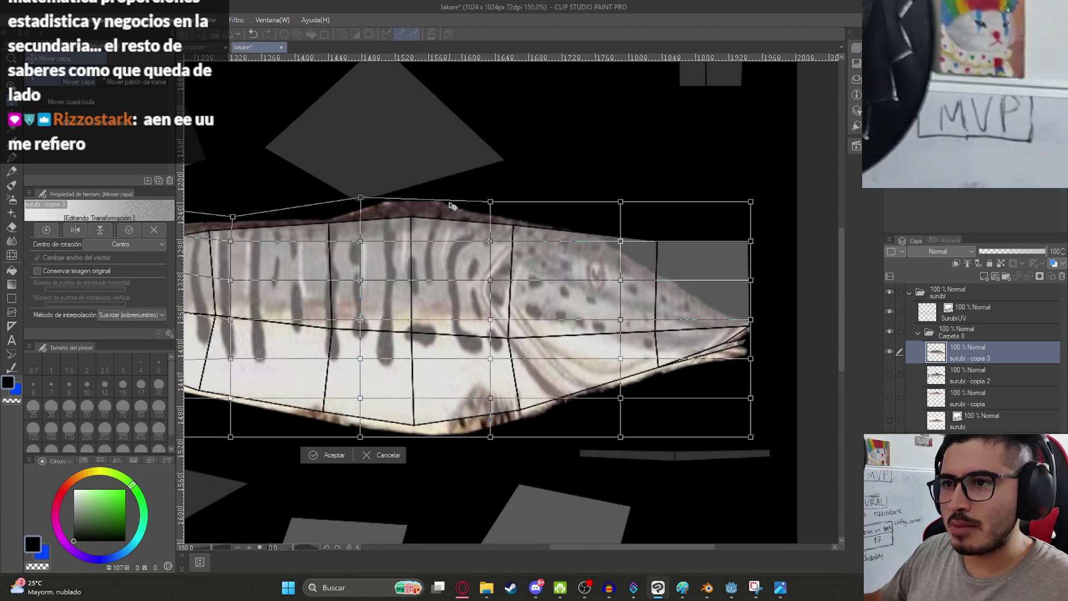
{"action": "mouse_move", "coordinate": [359, 202]}
{"action": "left_mouse_down"}
{"action": "mouse_move", "coordinate": [368, 209]}
{"action": "mouse_move", "coordinate": [352, 208]}
{"action": "mouse_move", "coordinate": [363, 201]}
{"action": "left_mouse_up"}
{"action": "scroll", "coordinate": [373, 251], "scroll_direction": "down", "scroll_amount": 1}
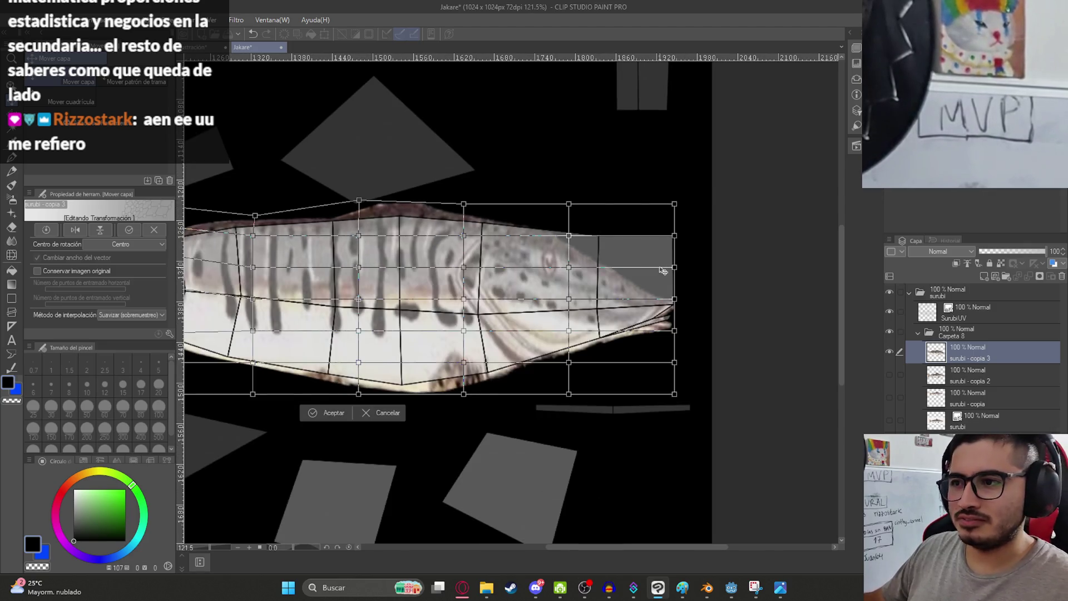
{"action": "scroll", "coordinate": [663, 271], "scroll_direction": "up", "scroll_amount": 1}
{"action": "scroll", "coordinate": [543, 261], "scroll_direction": "down", "scroll_amount": 2}
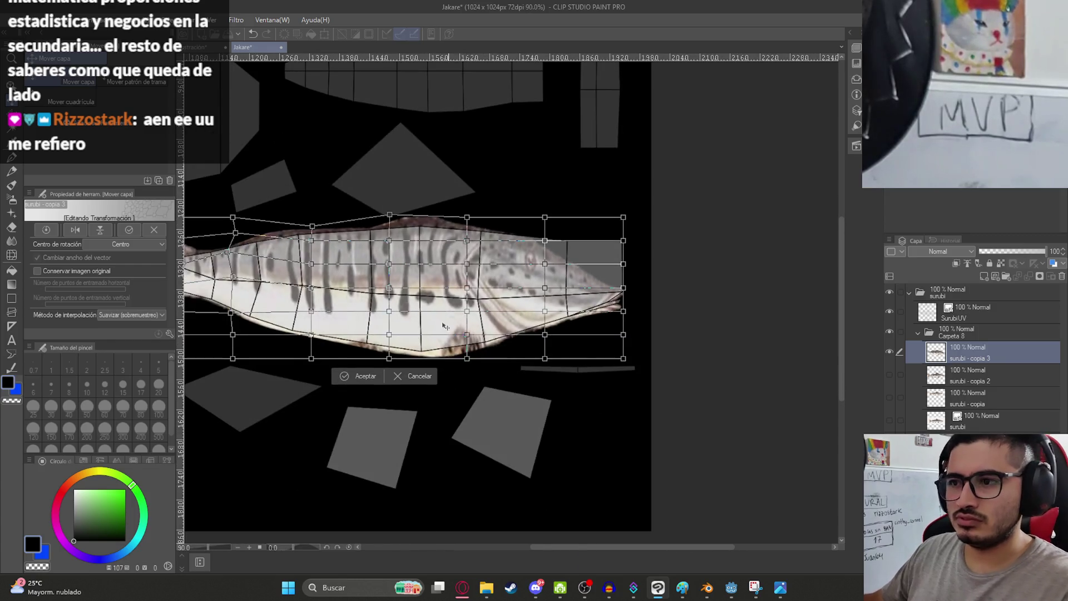
{"action": "scroll", "coordinate": [418, 352], "scroll_direction": "up", "scroll_amount": 1}
{"action": "scroll", "coordinate": [491, 360], "scroll_direction": "down", "scroll_amount": 1}
{"action": "key", "text": "Return"}
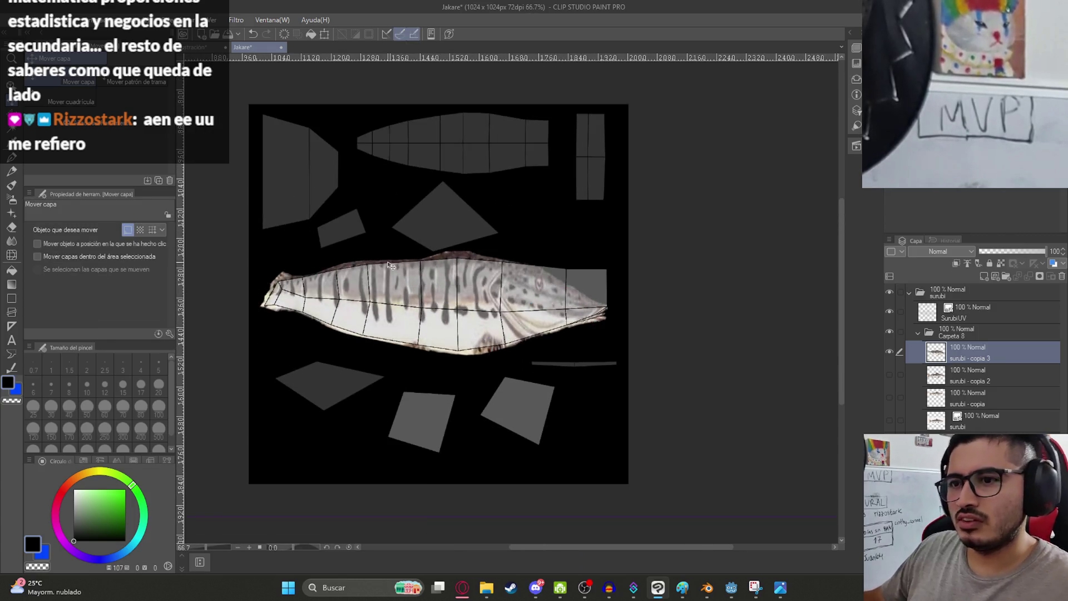
- Duplicate the warped fish layer as surubí copia 4
{"action": "scroll", "coordinate": [615, 276], "scroll_direction": "up", "scroll_amount": 2}
{"action": "scroll", "coordinate": [548, 289], "scroll_direction": "up", "scroll_amount": 1}
{"action": "scroll", "coordinate": [529, 300], "scroll_direction": "down", "scroll_amount": 2}
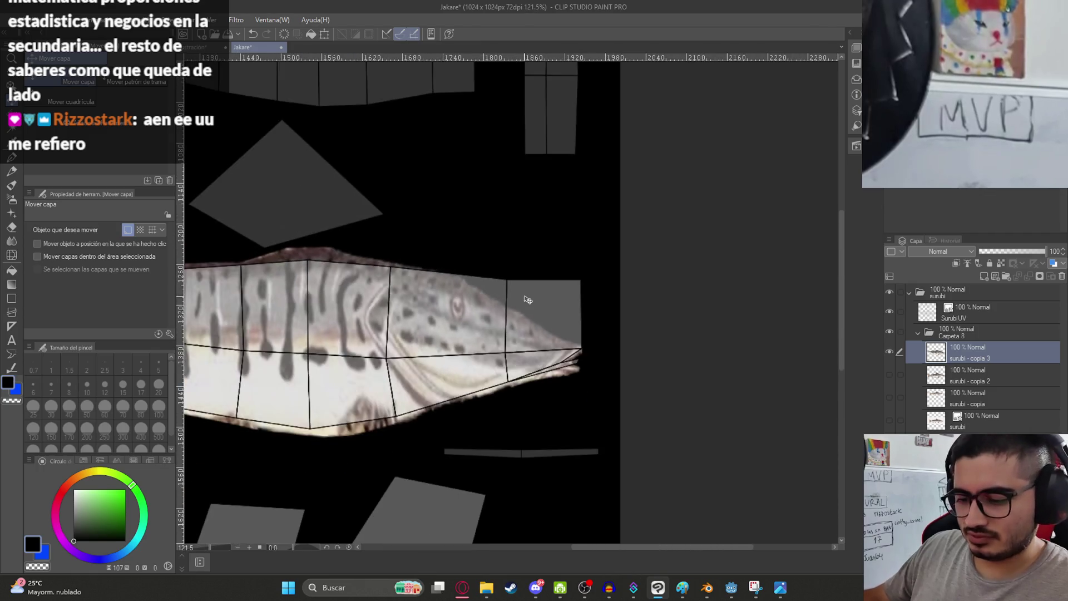
{"action": "scroll", "coordinate": [529, 300], "scroll_direction": "up", "scroll_amount": 1}
{"action": "scroll", "coordinate": [529, 301], "scroll_direction": "up", "scroll_amount": 1}
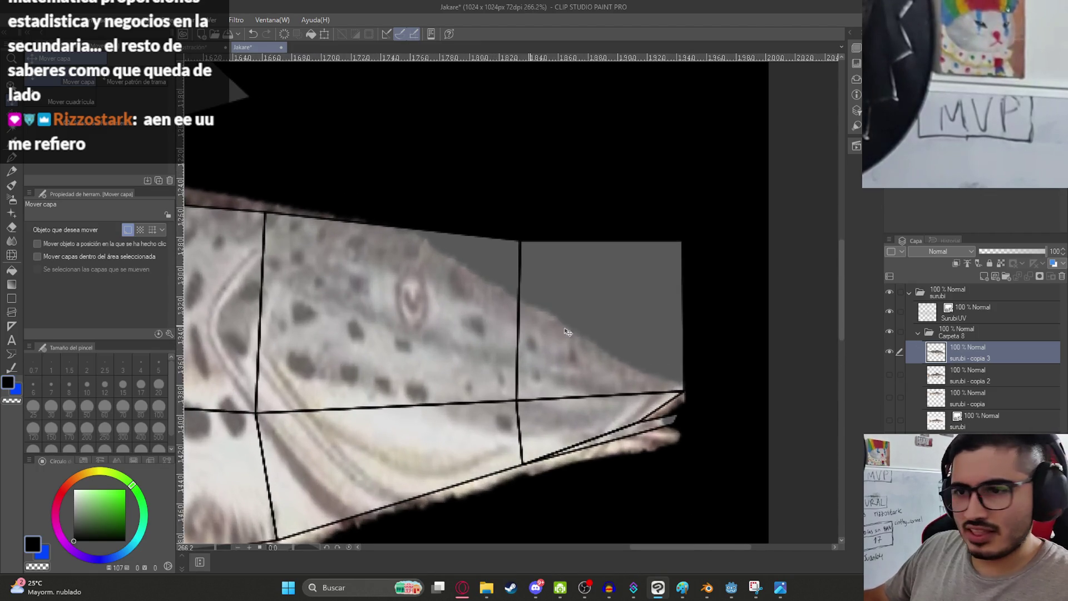
{"action": "key", "text": "ctrl+c"}
{"action": "key", "text": "ctrl+v"}
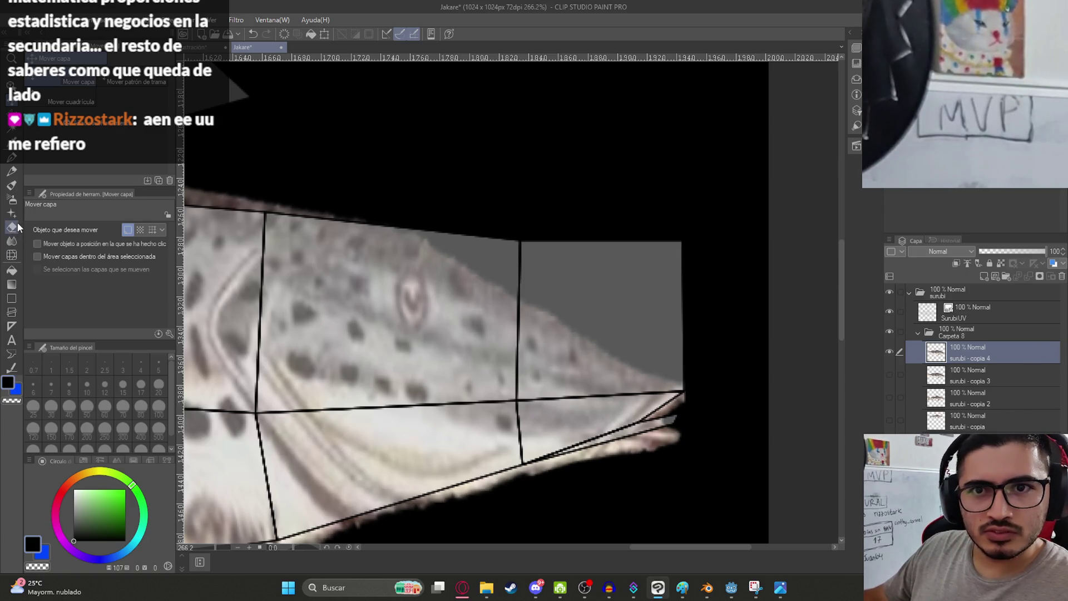
- Clone spotted skin over the grey snout patch with the Copy Stamp at size 30
{"action": "left_click", "coordinate": [12, 240]}
{"action": "left_click", "coordinate": [53, 129]}
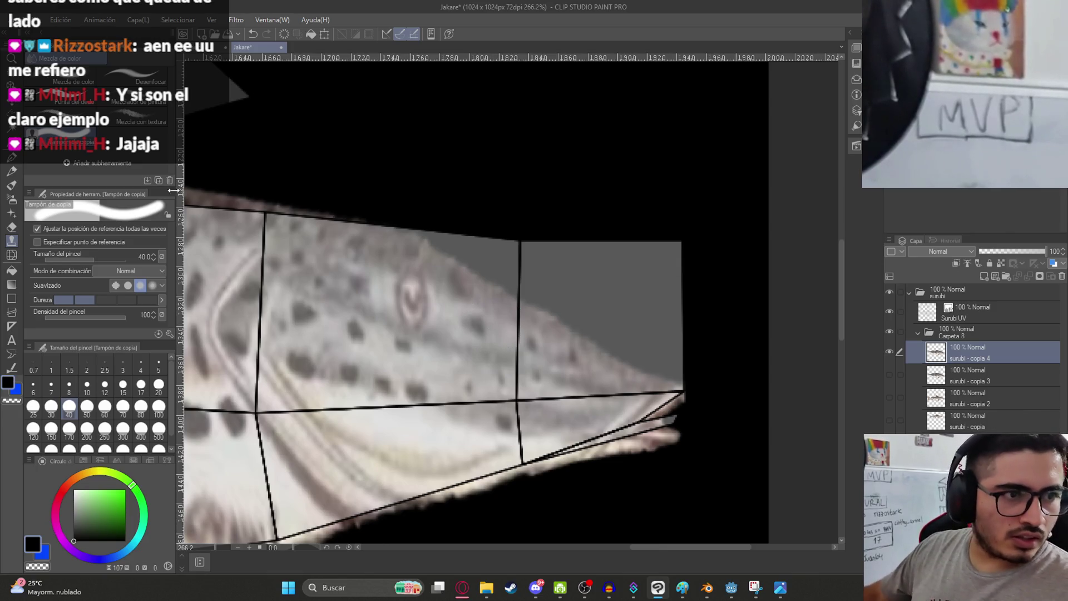
{"action": "left_click", "coordinate": [51, 406]}
{"action": "mouse_move", "coordinate": [544, 352]}
{"action": "left_mouse_down"}
{"action": "mouse_move", "coordinate": [596, 341]}
{"action": "mouse_move", "coordinate": [669, 362]}
{"action": "mouse_move", "coordinate": [659, 338]}
{"action": "mouse_move", "coordinate": [553, 317]}
{"action": "mouse_move", "coordinate": [441, 236]}
{"action": "mouse_move", "coordinate": [561, 263]}
{"action": "left_mouse_up"}
{"action": "mouse_move", "coordinate": [539, 330]}
{"action": "left_mouse_down"}
{"action": "mouse_move", "coordinate": [542, 278]}
{"action": "mouse_move", "coordinate": [600, 264]}
{"action": "mouse_move", "coordinate": [584, 334]}
{"action": "mouse_move", "coordinate": [616, 298]}
{"action": "mouse_move", "coordinate": [582, 248]}
{"action": "mouse_move", "coordinate": [620, 274]}
{"action": "mouse_move", "coordinate": [601, 340]}
{"action": "mouse_move", "coordinate": [662, 317]}
{"action": "mouse_move", "coordinate": [677, 302]}
{"action": "mouse_move", "coordinate": [618, 339]}
{"action": "mouse_move", "coordinate": [672, 291]}
{"action": "mouse_move", "coordinate": [594, 267]}
{"action": "mouse_move", "coordinate": [687, 244]}
{"action": "mouse_move", "coordinate": [518, 234]}
{"action": "mouse_move", "coordinate": [678, 267]}
{"action": "mouse_move", "coordinate": [687, 316]}
{"action": "mouse_move", "coordinate": [489, 272]}
{"action": "mouse_move", "coordinate": [548, 277]}
{"action": "mouse_move", "coordinate": [680, 259]}
{"action": "mouse_move", "coordinate": [550, 272]}
{"action": "mouse_move", "coordinate": [654, 272]}
{"action": "mouse_move", "coordinate": [610, 264]}
{"action": "mouse_move", "coordinate": [656, 259]}
{"action": "mouse_move", "coordinate": [567, 254]}
{"action": "mouse_move", "coordinate": [683, 253]}
{"action": "left_mouse_up"}
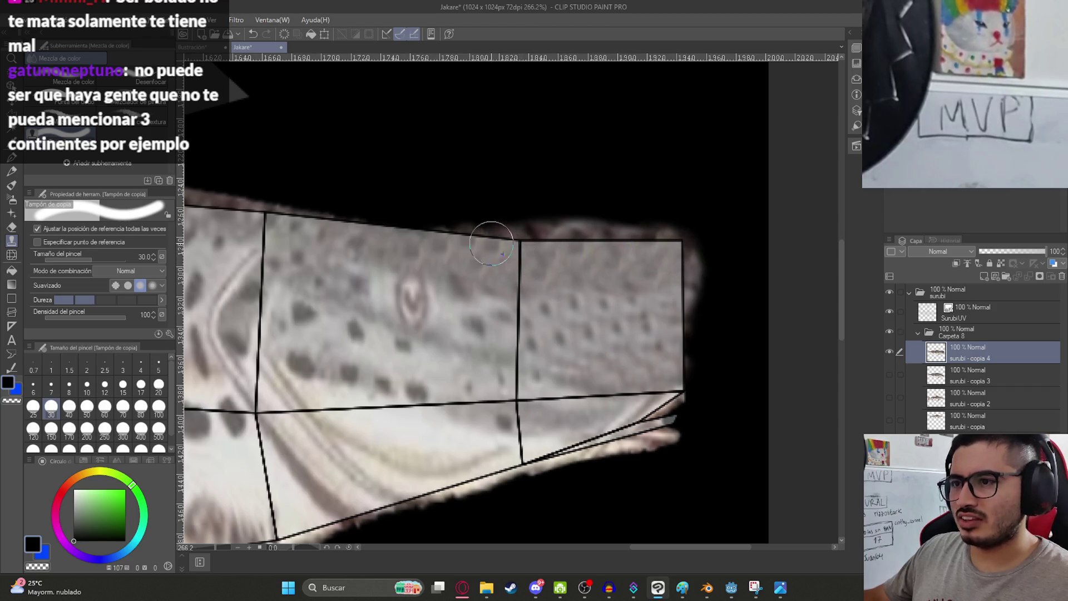
- Clone texture along the fish's upper edge and save the Jakare document
{"action": "left_click_drag", "start_coordinate": [356, 225], "coordinate": [678, 244]}
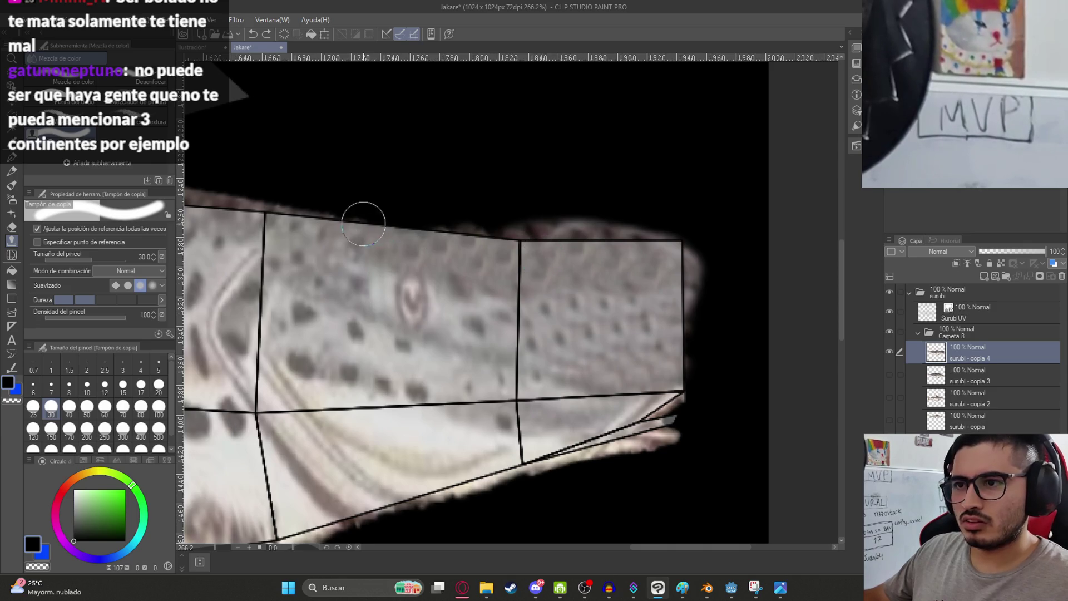
{"action": "left_click_drag", "start_coordinate": [362, 219], "coordinate": [394, 226]}
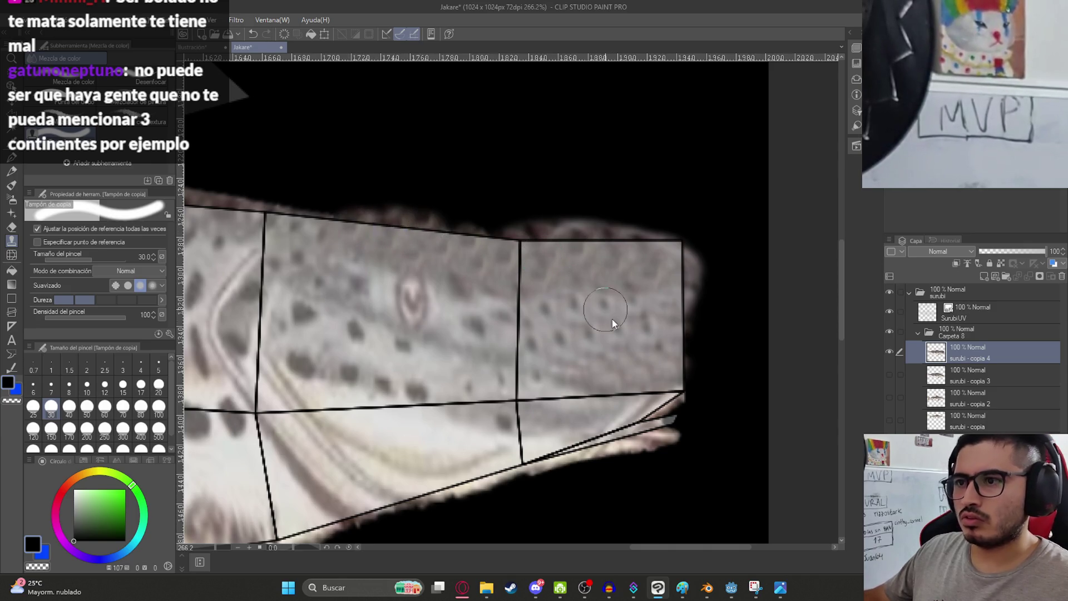
{"action": "scroll", "coordinate": [612, 322], "scroll_direction": "down", "scroll_amount": 5}
{"action": "scroll", "coordinate": [614, 289], "scroll_direction": "up", "scroll_amount": 8}
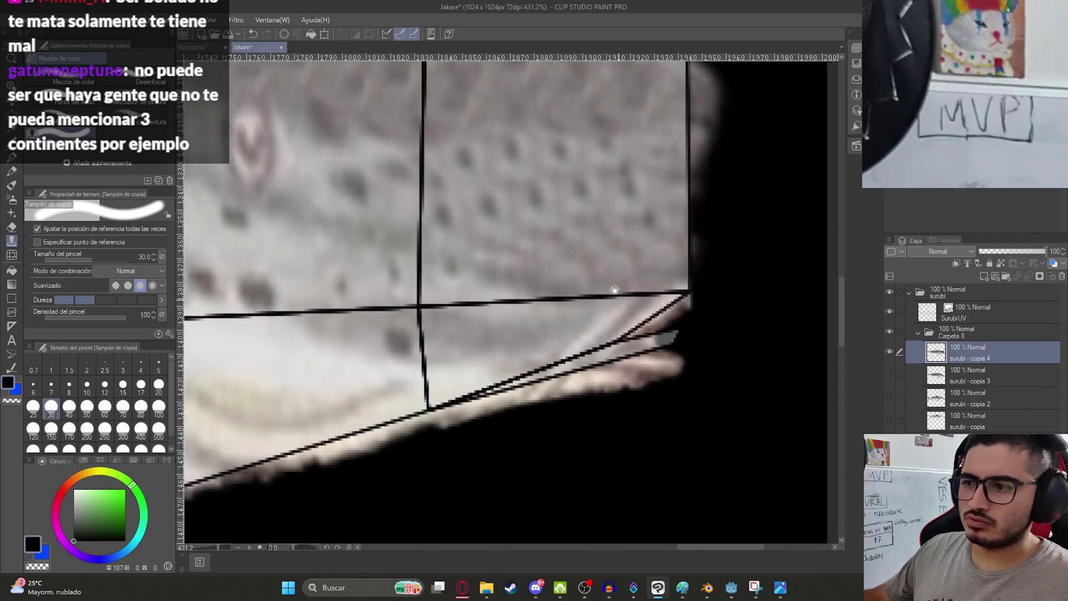
{"action": "scroll", "coordinate": [614, 289], "scroll_direction": "down", "scroll_amount": 5}
{"action": "scroll", "coordinate": [639, 329], "scroll_direction": "up", "scroll_amount": 7}
{"action": "key", "text": "ctrl+s"}
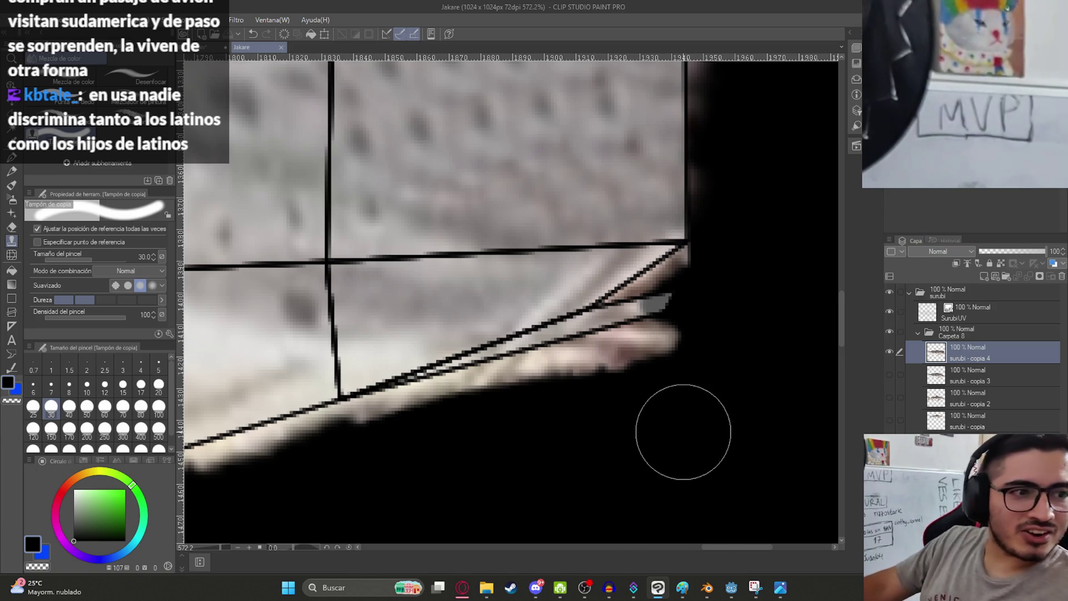
{"action": "scroll", "coordinate": [567, 240], "scroll_direction": "down", "scroll_amount": 3}
- Select the snout tip with a polyline selection and paste it onto a new layer
{"action": "key", "text": "m"}
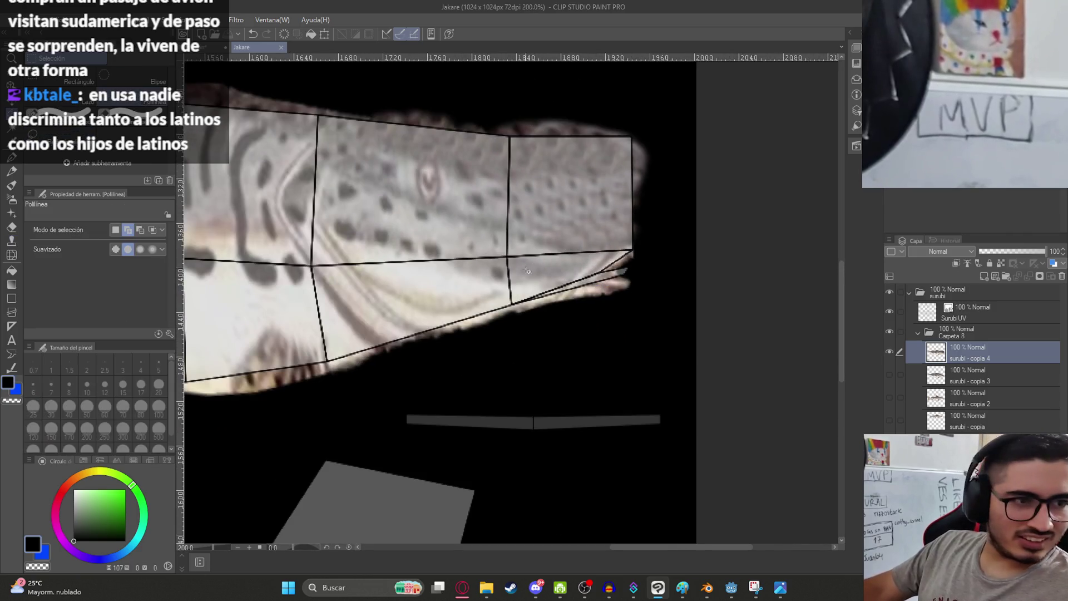
{"action": "left_click_drag", "start_coordinate": [608, 247], "coordinate": [512, 353]}
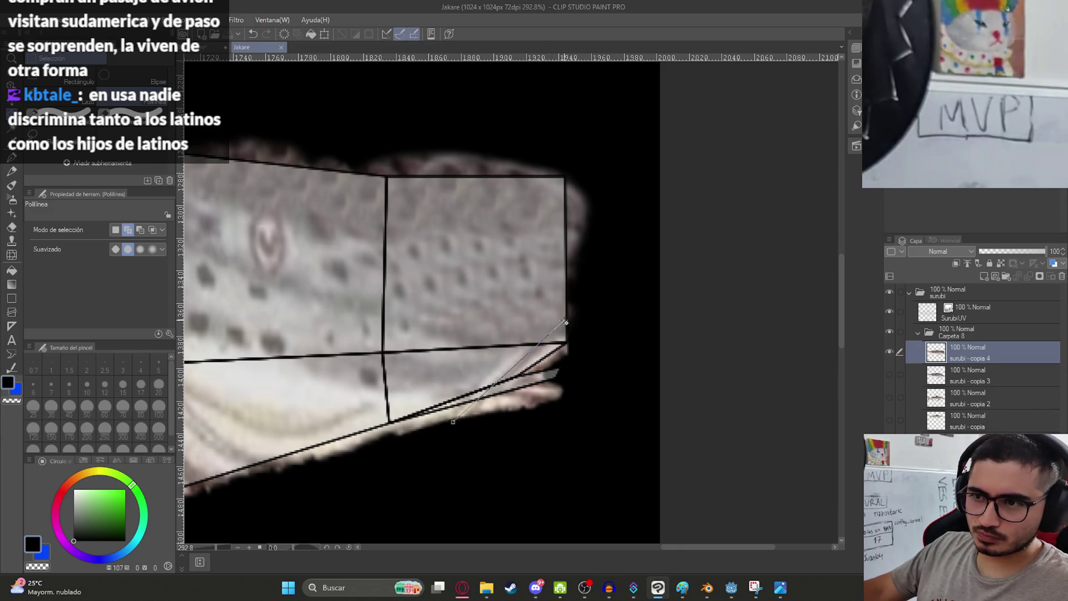
{"action": "left_click", "coordinate": [588, 317]}
{"action": "left_click", "coordinate": [624, 376]}
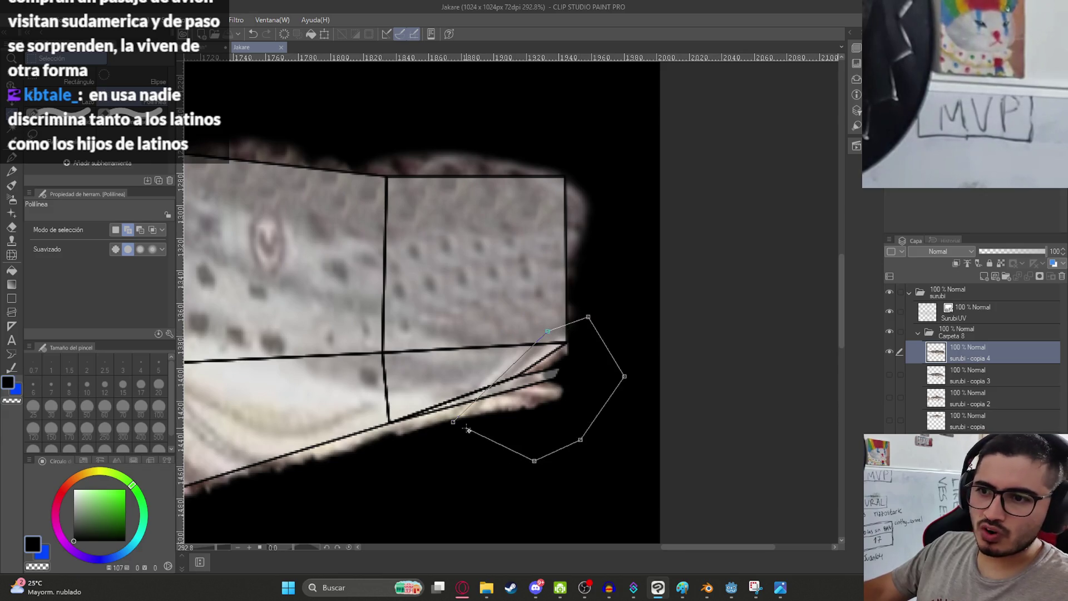
{"action": "double_click", "coordinate": [468, 430]}
{"action": "key", "text": "ctrl+c"}
{"action": "key", "text": "ctrl+v"}
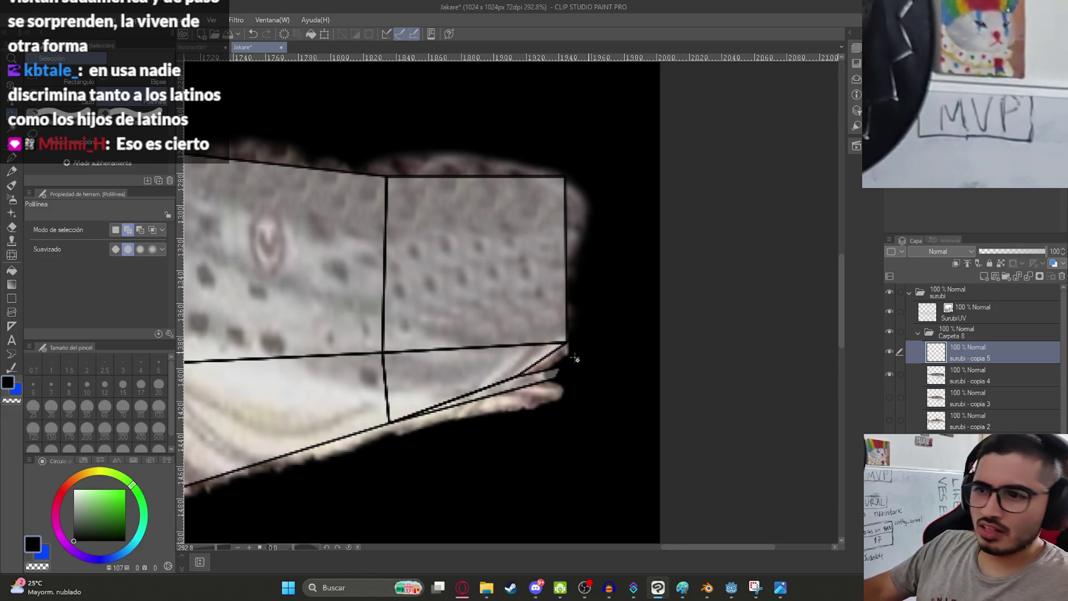
- Move, skew and corner-stretch the pasted piece to fill the island's lower-right tip
{"action": "key", "text": "ctrl+t"}
{"action": "mouse_move", "coordinate": [556, 350]}
{"action": "left_mouse_down"}
{"action": "mouse_move", "coordinate": [481, 386]}
{"action": "mouse_move", "coordinate": [630, 396]}
{"action": "left_mouse_up"}
{"action": "scroll", "coordinate": [481, 386], "scroll_direction": "up", "scroll_amount": 2}
{"action": "scroll", "coordinate": [480, 386], "scroll_direction": "up", "scroll_amount": 1}
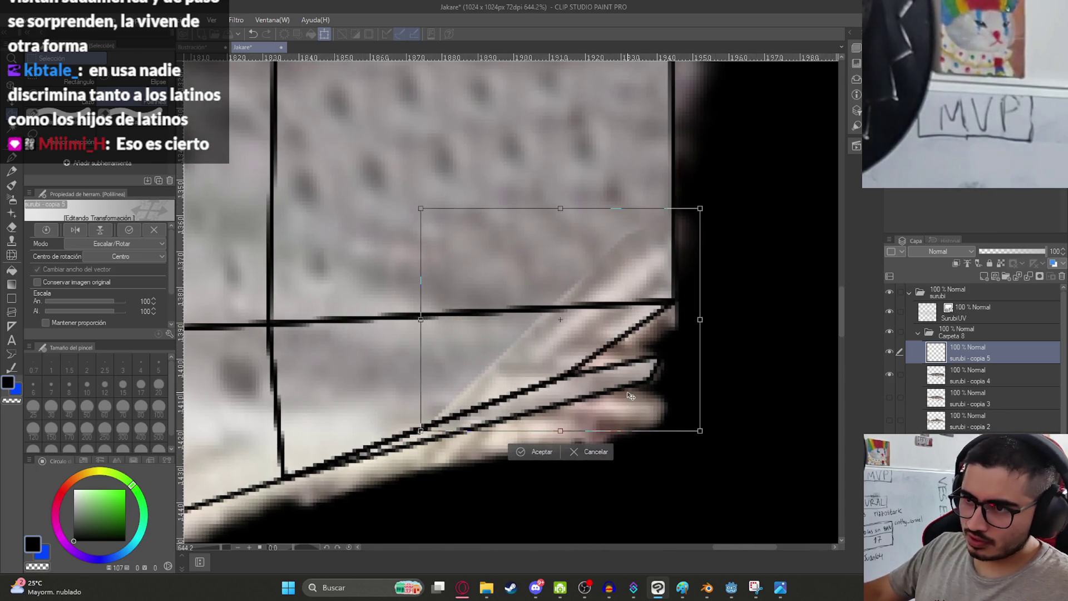
{"action": "left_click_drag", "start_coordinate": [421, 430], "coordinate": [319, 469]}
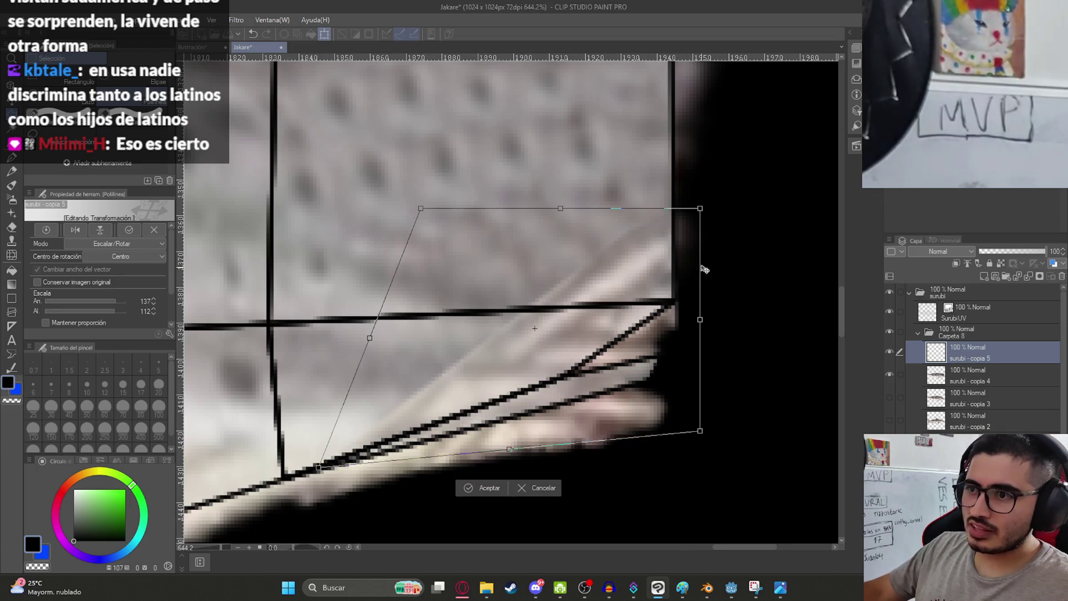
{"action": "mouse_move", "coordinate": [702, 210]}
{"action": "left_mouse_down"}
{"action": "mouse_move", "coordinate": [645, 368]}
{"action": "mouse_move", "coordinate": [775, 305]}
{"action": "mouse_move", "coordinate": [739, 341]}
{"action": "mouse_move", "coordinate": [656, 369]}
{"action": "mouse_move", "coordinate": [676, 274]}
{"action": "left_mouse_up"}
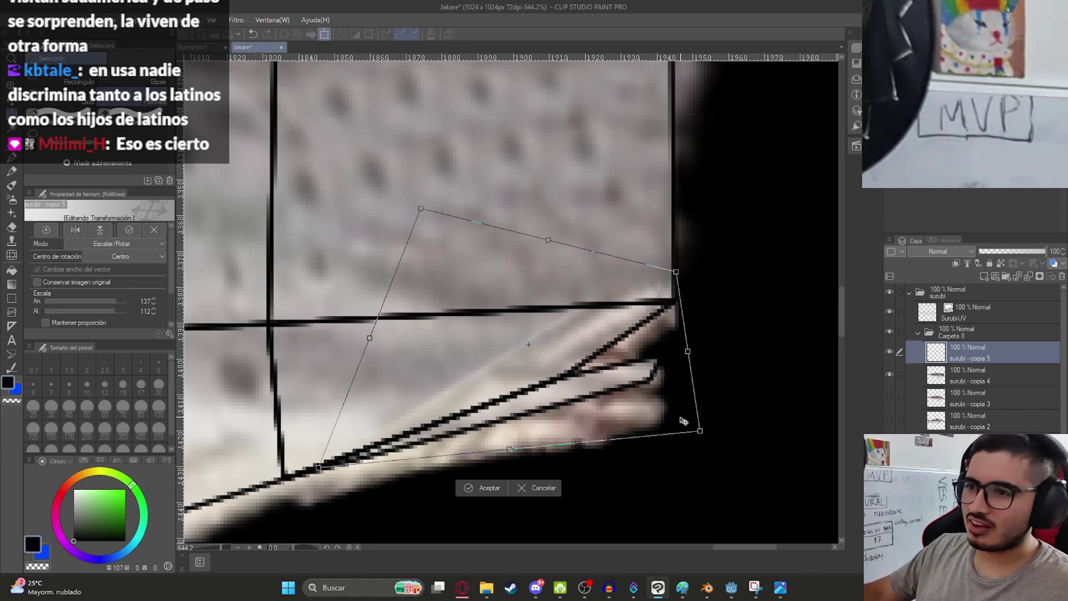
{"action": "left_click_drag", "start_coordinate": [695, 430], "coordinate": [693, 420]}
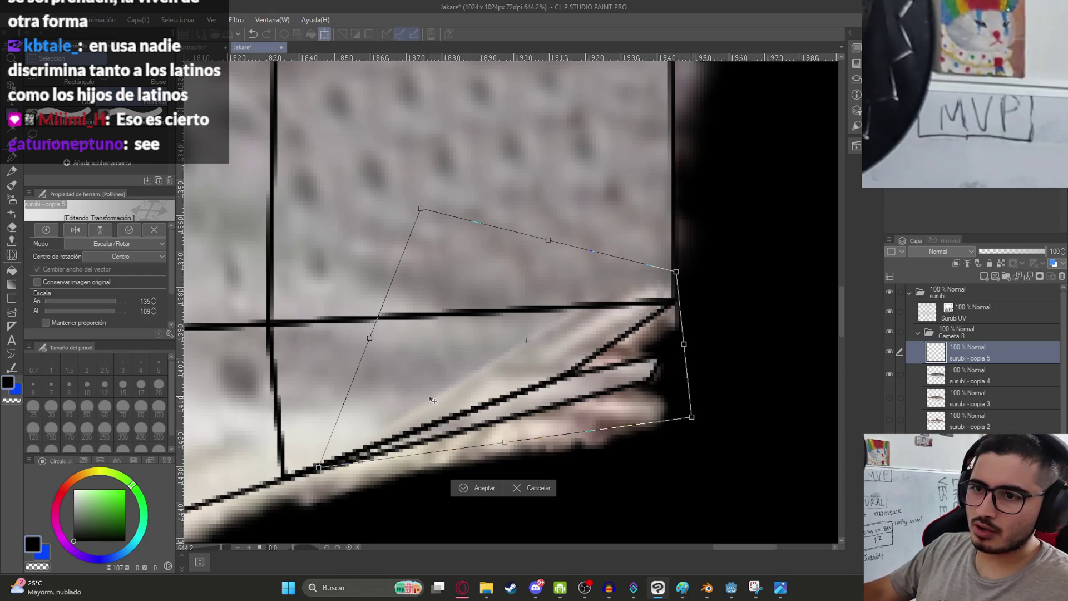
{"action": "scroll", "coordinate": [431, 399], "scroll_direction": "down", "scroll_amount": 4}
{"action": "scroll", "coordinate": [389, 417], "scroll_direction": "up", "scroll_amount": 2}
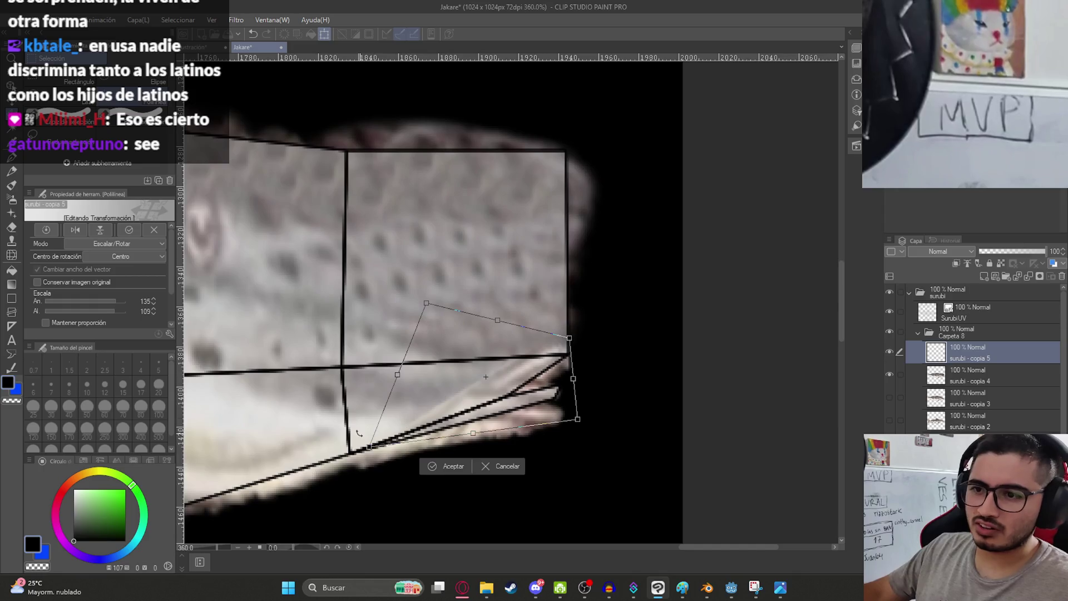
{"action": "scroll", "coordinate": [393, 408], "scroll_direction": "up", "scroll_amount": 2}
{"action": "key", "text": "Return"}
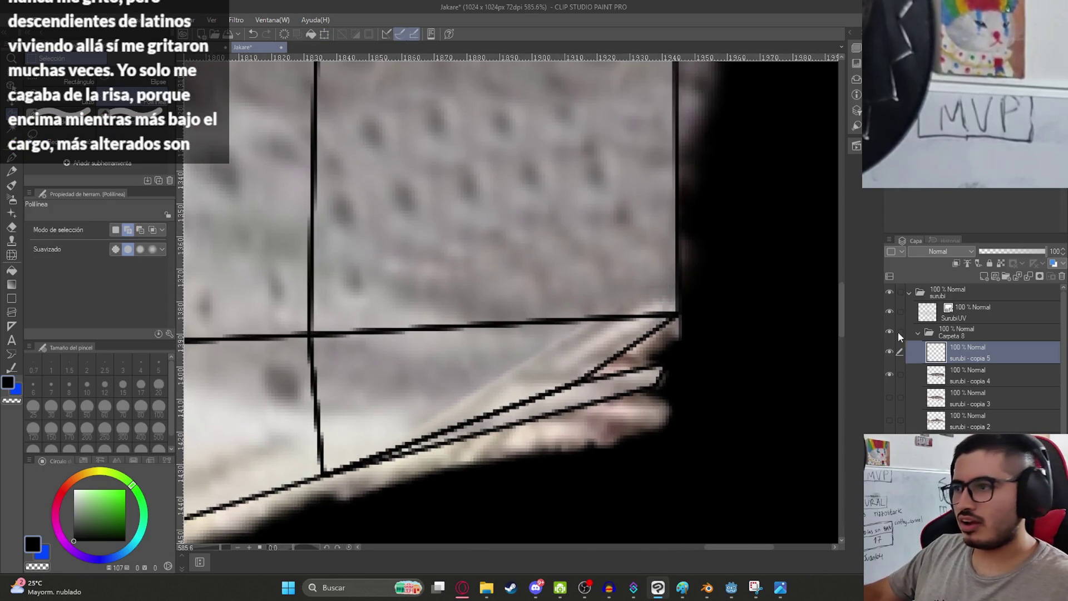
- Check the texture against the SurubiUV lines and nudge the piece into position
{"action": "left_click", "coordinate": [891, 314]}
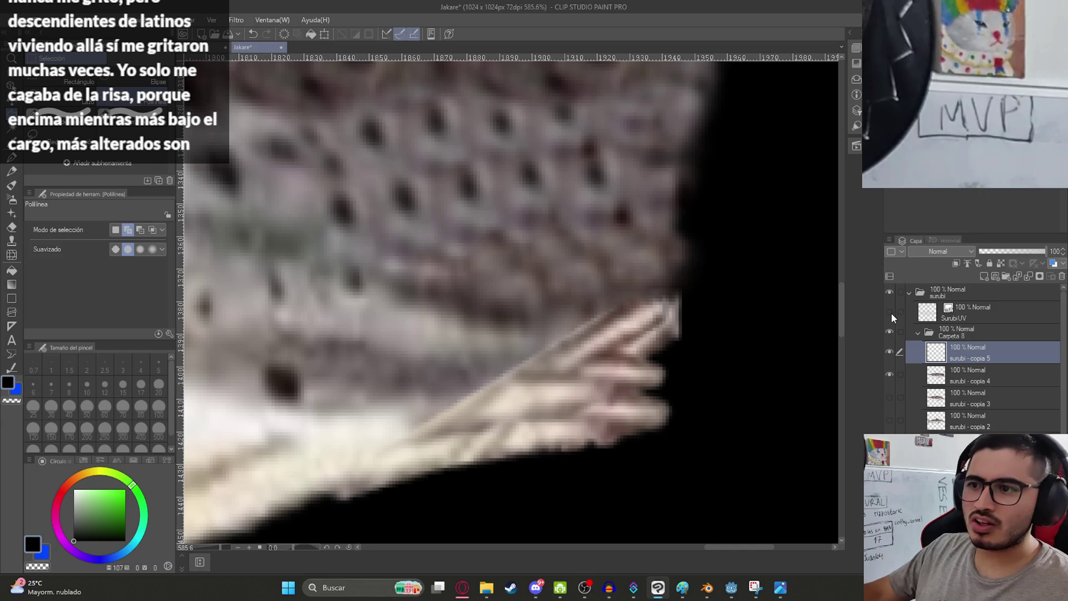
{"action": "left_click", "coordinate": [891, 314]}
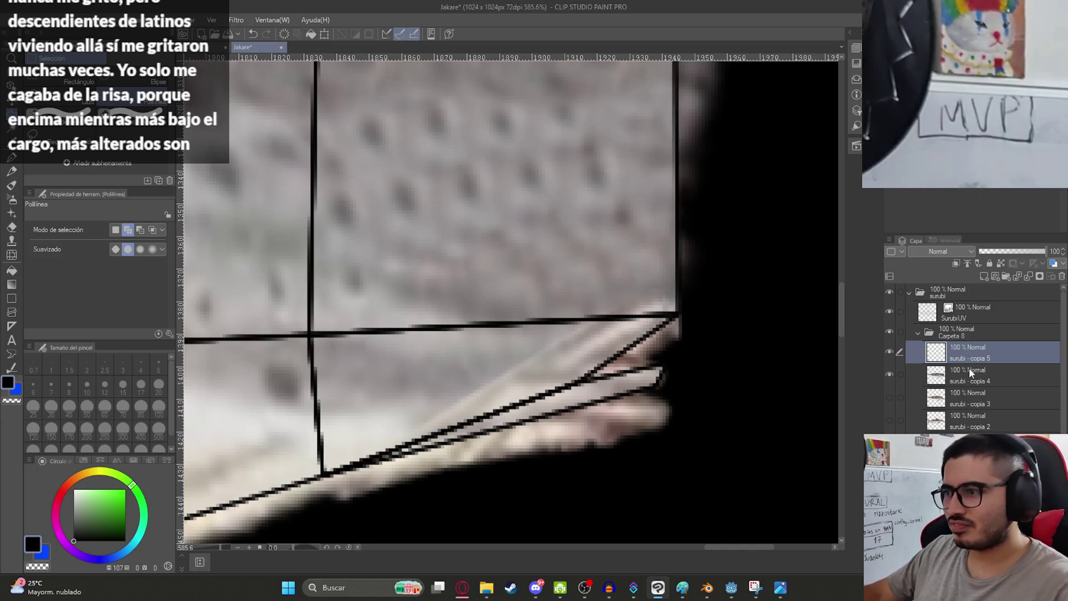
{"action": "scroll", "coordinate": [644, 363], "scroll_direction": "up", "scroll_amount": 2}
{"action": "key", "text": "k"}
{"action": "mouse_move", "coordinate": [627, 351]}
{"action": "left_mouse_down"}
{"action": "mouse_move", "coordinate": [513, 353]}
{"action": "mouse_move", "coordinate": [571, 387]}
{"action": "left_mouse_up"}
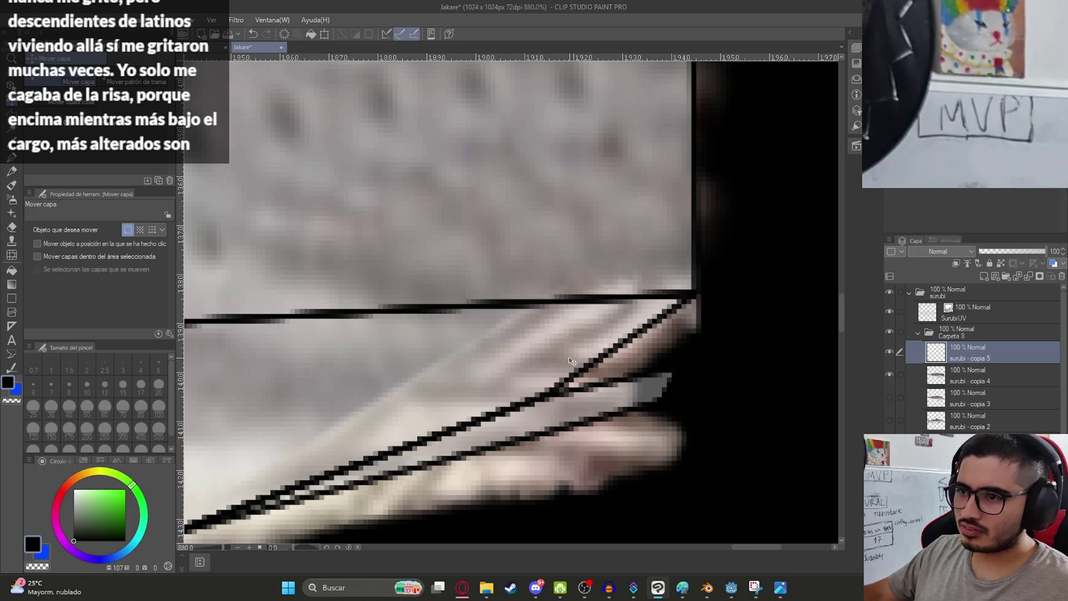
- Enlarge, slightly rotate and corner-fit the texture piece to the island's lower-right end
{"action": "key", "text": "ctrl+t"}
{"action": "mouse_move", "coordinate": [645, 396]}
{"action": "left_mouse_down"}
{"action": "mouse_move", "coordinate": [768, 390]}
{"action": "mouse_move", "coordinate": [723, 384]}
{"action": "mouse_move", "coordinate": [740, 346]}
{"action": "mouse_move", "coordinate": [614, 386]}
{"action": "left_mouse_up"}
{"action": "left_click_drag", "start_coordinate": [674, 220], "coordinate": [696, 245]}
{"action": "scroll", "coordinate": [699, 488], "scroll_direction": "down", "scroll_amount": 2}
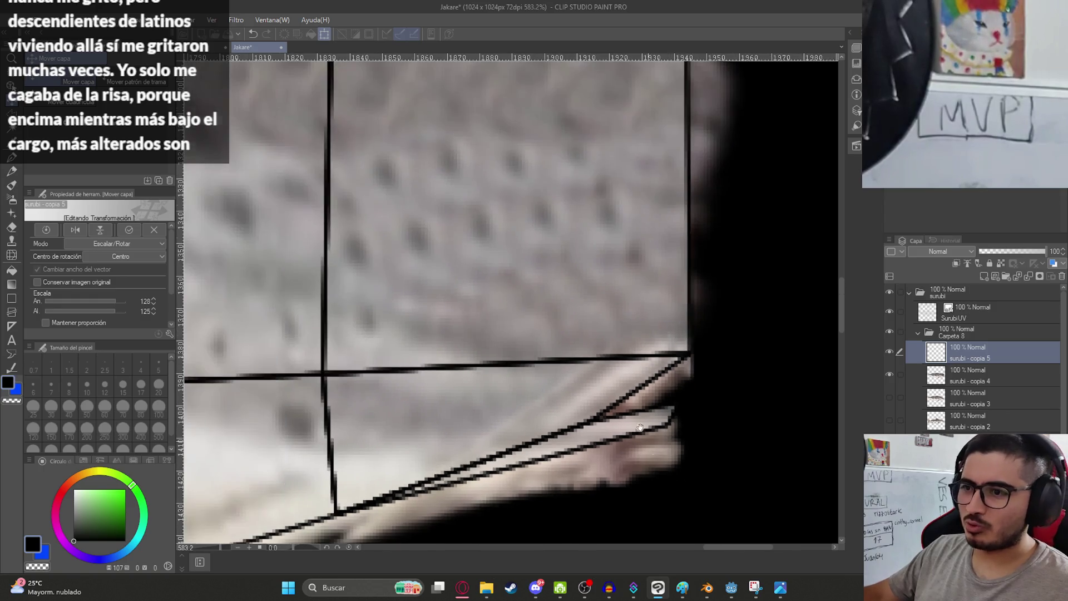
{"action": "left_click_drag", "start_coordinate": [640, 427], "coordinate": [601, 313]}
{"action": "left_click_drag", "start_coordinate": [660, 419], "coordinate": [649, 401]}
{"action": "key", "text": "Return"}
- Inspect the fit with the UV lines hidden, then save the texture sheet
{"action": "left_click", "coordinate": [889, 312]}
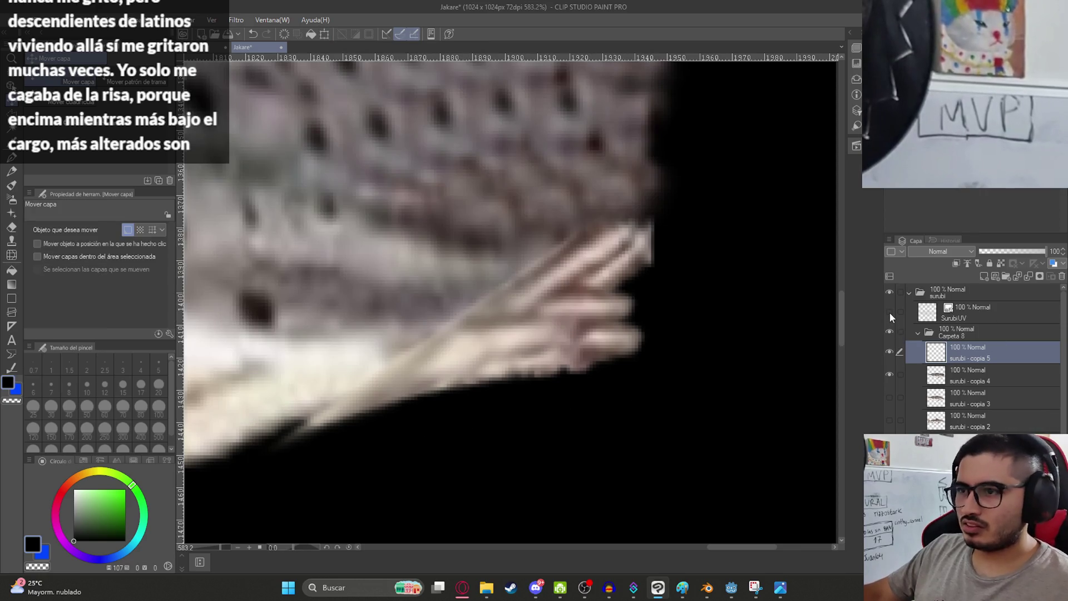
{"action": "left_click", "coordinate": [889, 312]}
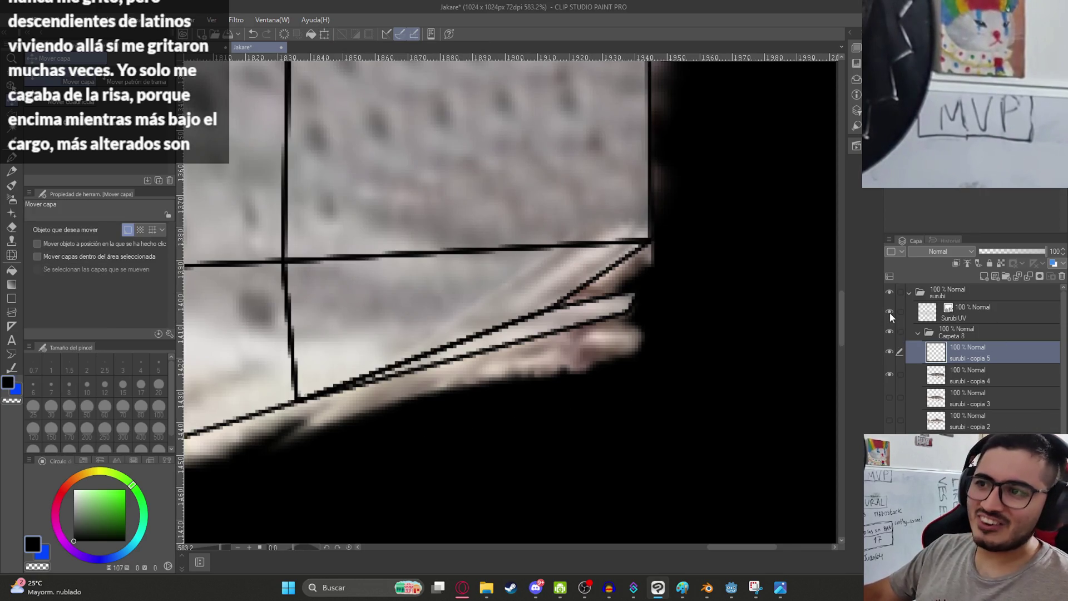
{"action": "scroll", "coordinate": [596, 304], "scroll_direction": "down", "scroll_amount": 5}
{"action": "key", "text": "ctrl+s"}
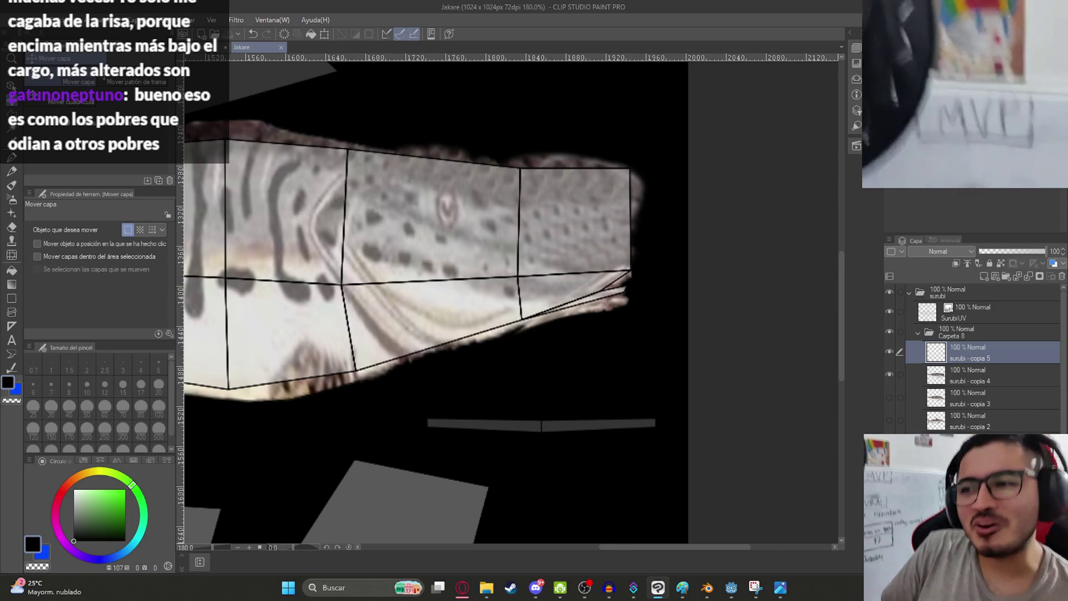
- Nudge the surubi - copia 5 piece slightly, recommit it, and select surubi - copia 3
{"action": "scroll", "coordinate": [504, 288], "scroll_direction": "up", "scroll_amount": 6}
{"action": "left_click_drag", "start_coordinate": [504, 288], "coordinate": [615, 268]}
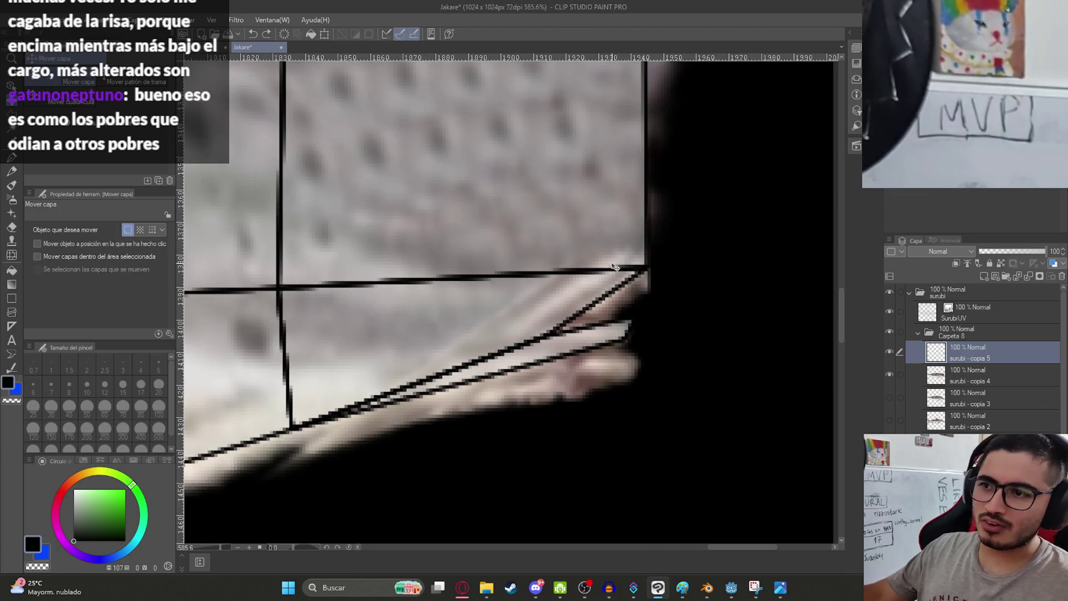
{"action": "key", "text": "ctrl+t"}
{"action": "scroll", "coordinate": [668, 212], "scroll_direction": "down", "scroll_amount": 7}
{"action": "key", "text": "Return"}
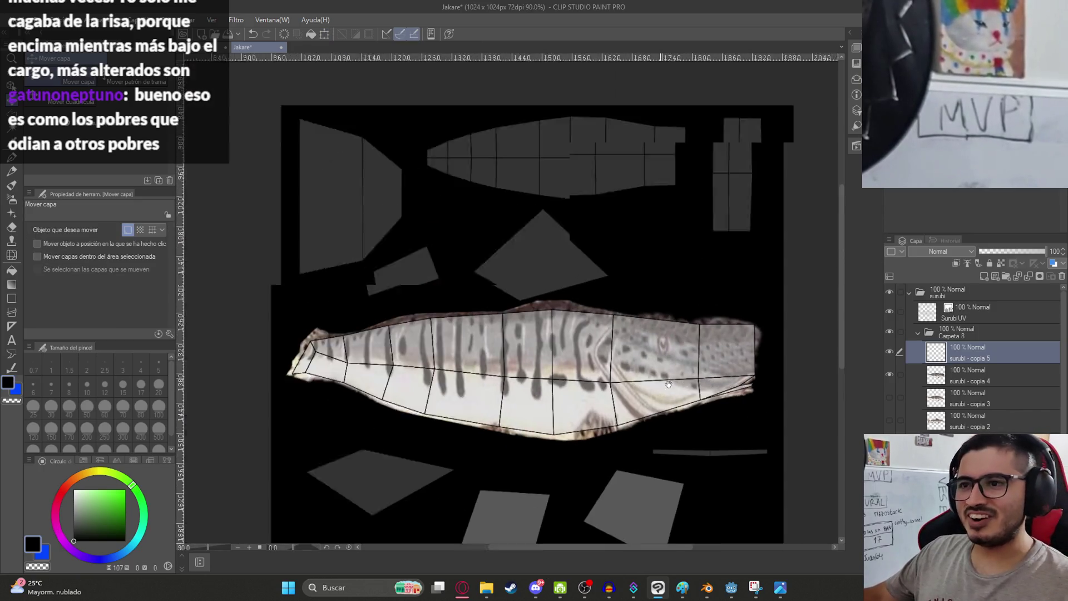
{"action": "scroll", "coordinate": [668, 384], "scroll_direction": "down", "scroll_amount": 3}
{"action": "left_click", "coordinate": [913, 402]}
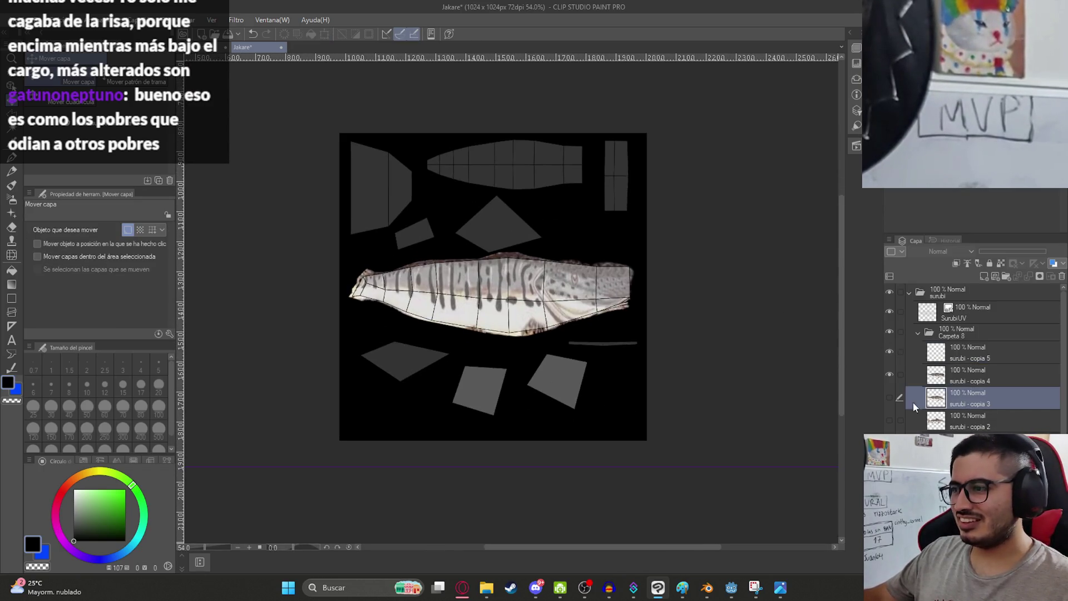
- Show and select surubi - copia 2, moving the full fish photo to the lower canvas
{"action": "left_click", "coordinate": [889, 421]}
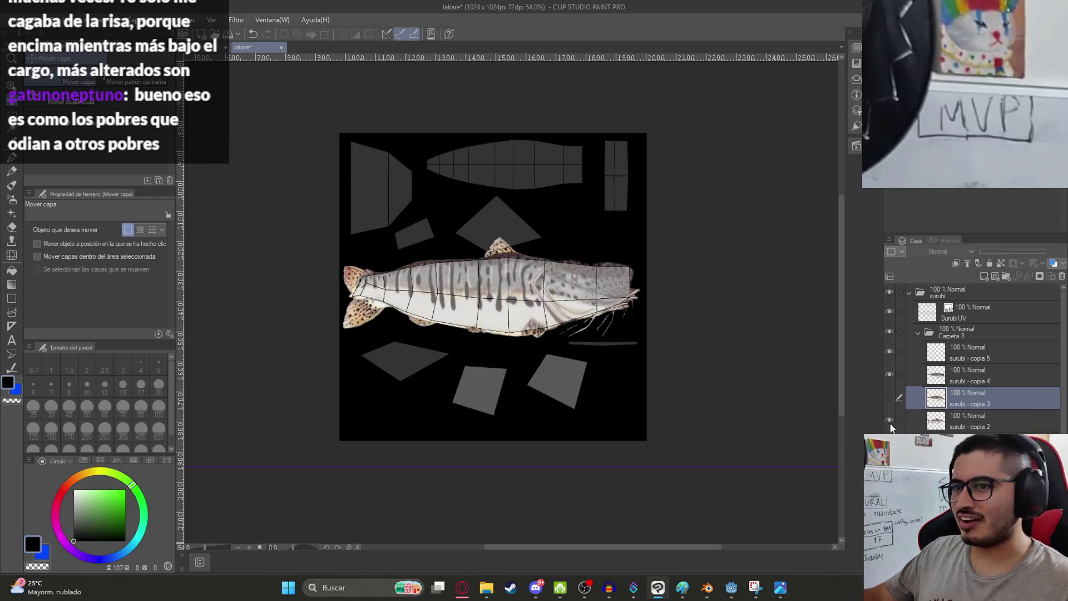
{"action": "left_click", "coordinate": [971, 422]}
{"action": "mouse_move", "coordinate": [517, 344]}
{"action": "left_mouse_down"}
{"action": "mouse_move", "coordinate": [555, 441]}
{"action": "mouse_move", "coordinate": [505, 437]}
{"action": "left_mouse_up"}
{"action": "scroll", "coordinate": [505, 436], "scroll_direction": "up", "scroll_amount": 1}
{"action": "scroll", "coordinate": [466, 342], "scroll_direction": "up", "scroll_amount": 3}
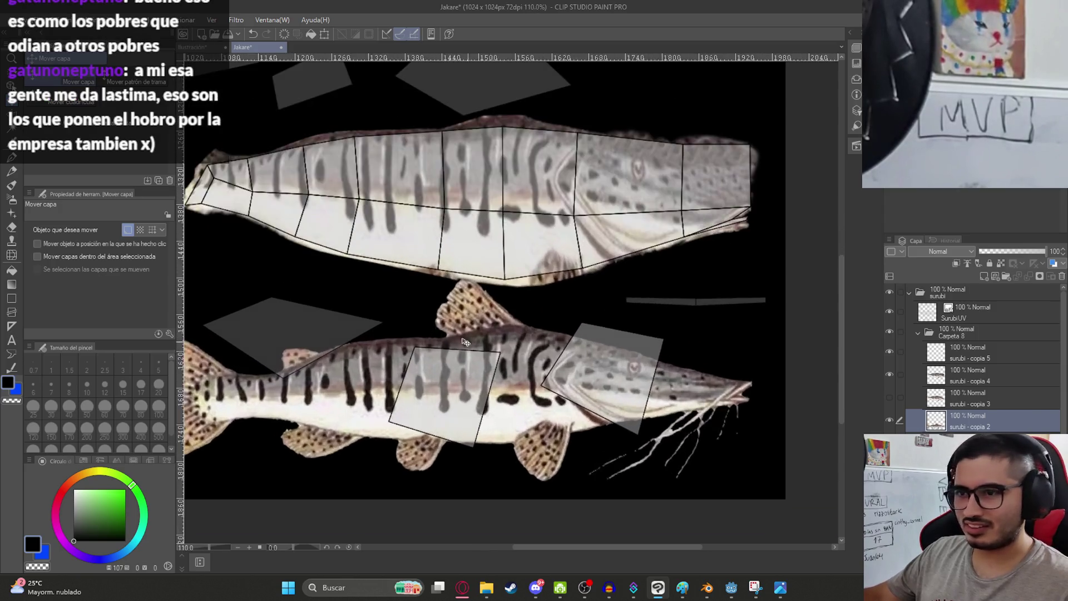
{"action": "scroll", "coordinate": [466, 341], "scroll_direction": "up", "scroll_amount": 3}
- Outline the dorsal fin with a closed polyline selection
{"action": "key", "text": "m"}
{"action": "left_click", "coordinate": [460, 364]}
{"action": "left_click", "coordinate": [482, 364]}
{"action": "left_click", "coordinate": [532, 351]}
{"action": "left_click", "coordinate": [587, 342]}
{"action": "left_click", "coordinate": [649, 345]}
{"action": "left_click", "coordinate": [693, 326]}
{"action": "left_click", "coordinate": [668, 245]}
{"action": "left_click", "coordinate": [572, 206]}
{"action": "left_click", "coordinate": [474, 222]}
{"action": "left_click", "coordinate": [427, 276]}
{"action": "left_click", "coordinate": [419, 328]}
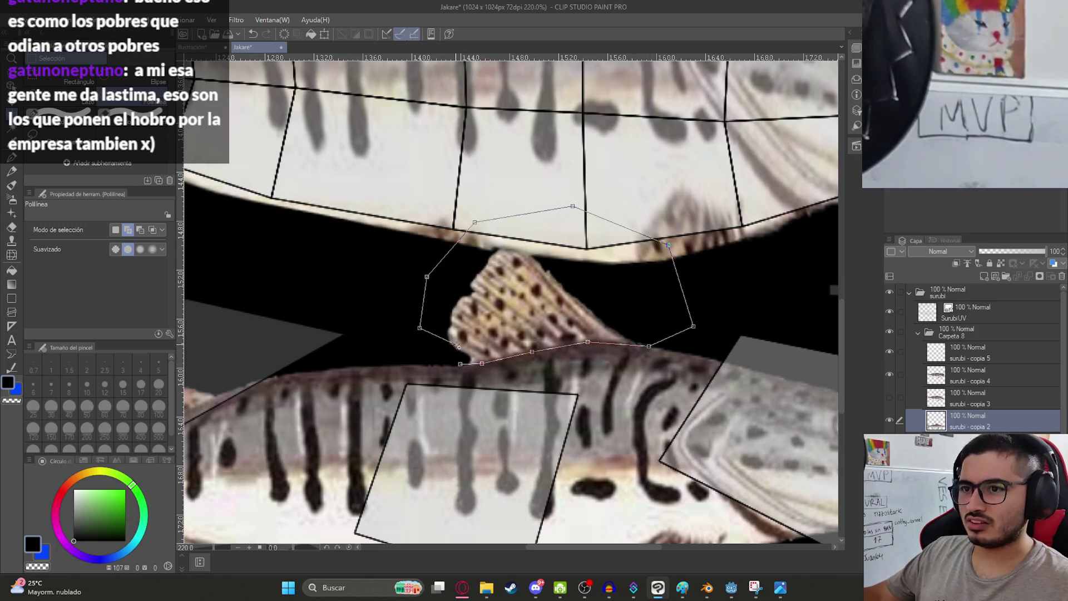
{"action": "left_click", "coordinate": [460, 364]}
- Paste the dorsal fin onto a new layer and move it onto the triangular island
{"action": "key", "text": "ctrl+c"}
{"action": "key", "text": "ctrl+v"}
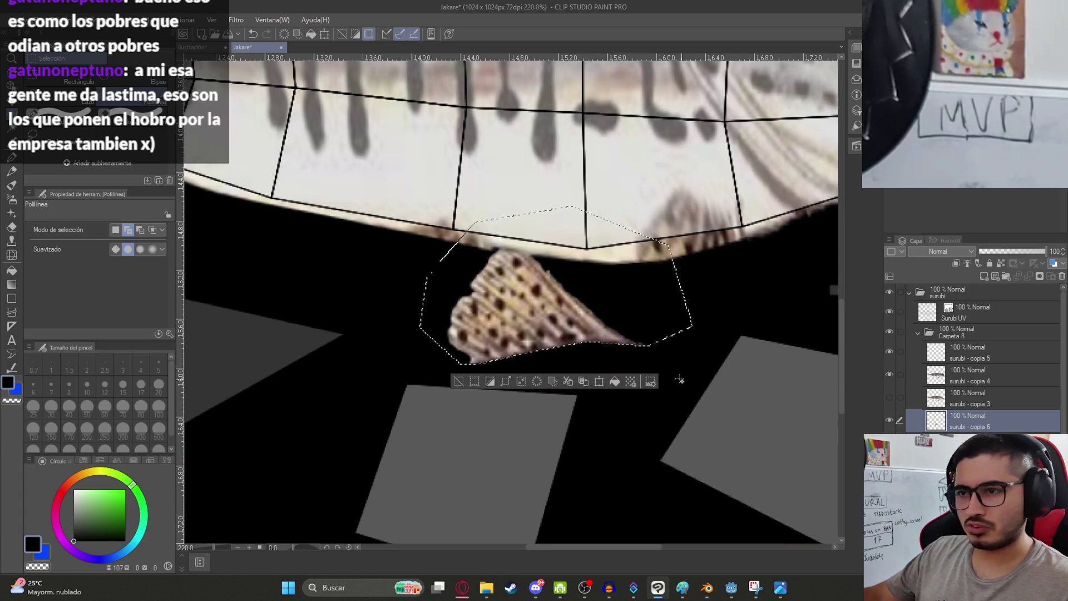
{"action": "key", "text": "ctrl+0"}
{"action": "key", "text": "ctrl+t"}
{"action": "mouse_move", "coordinate": [584, 374]}
{"action": "left_mouse_down"}
{"action": "mouse_move", "coordinate": [598, 162]}
{"action": "mouse_move", "coordinate": [595, 218]}
{"action": "left_mouse_up"}
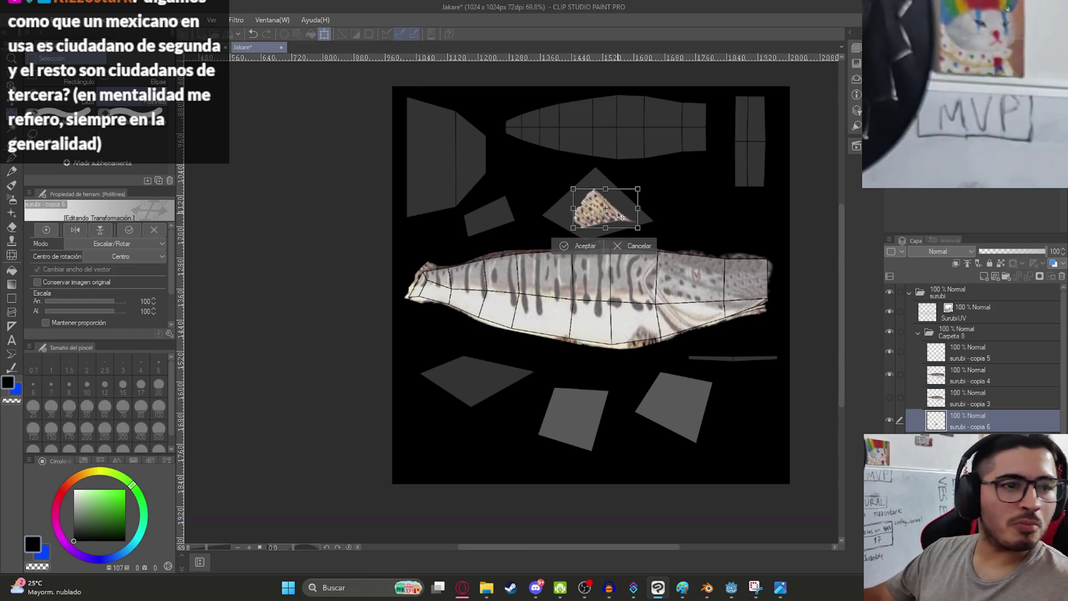
- Rotate the fin counter-clockwise and stretch it downward and toward the lower right
{"action": "scroll", "coordinate": [621, 217], "scroll_direction": "up", "scroll_amount": 4}
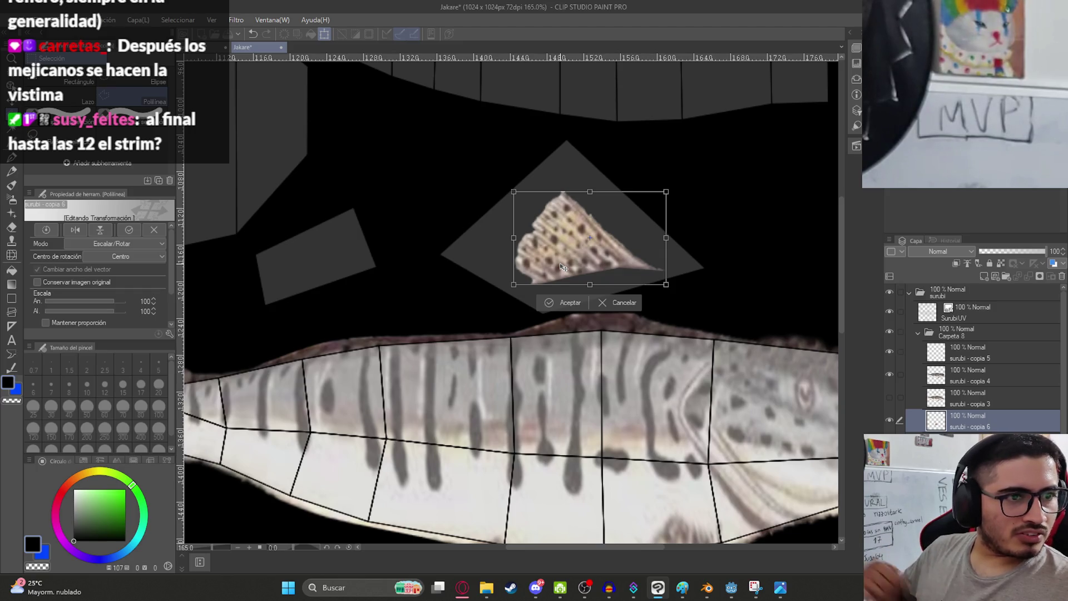
{"action": "left_click_drag", "start_coordinate": [695, 272], "coordinate": [753, 226]}
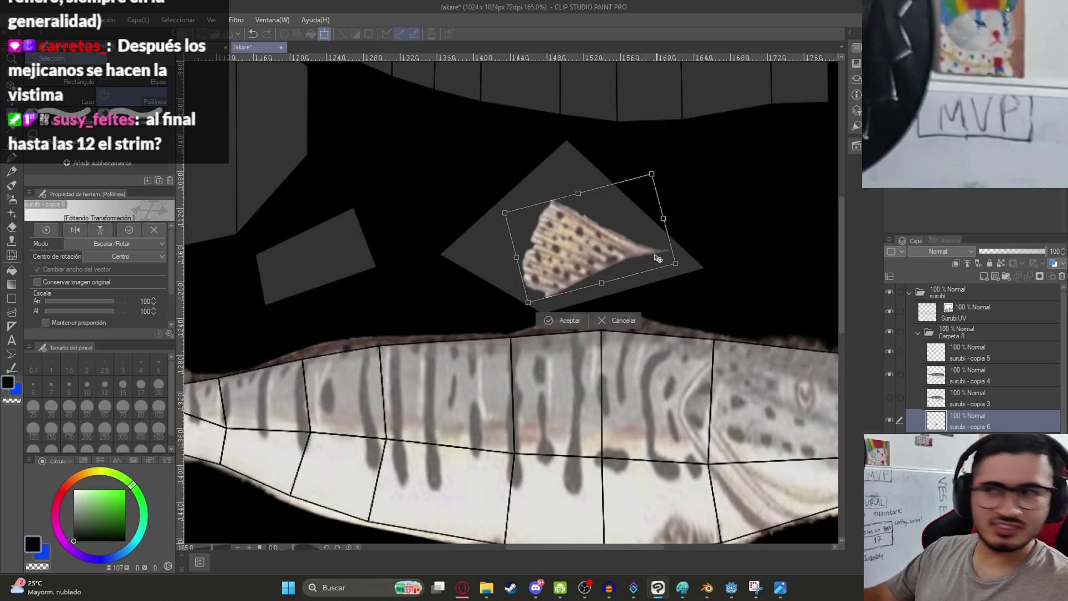
{"action": "left_click_drag", "start_coordinate": [602, 283], "coordinate": [612, 304]}
{"action": "left_click_drag", "start_coordinate": [686, 286], "coordinate": [718, 299]}
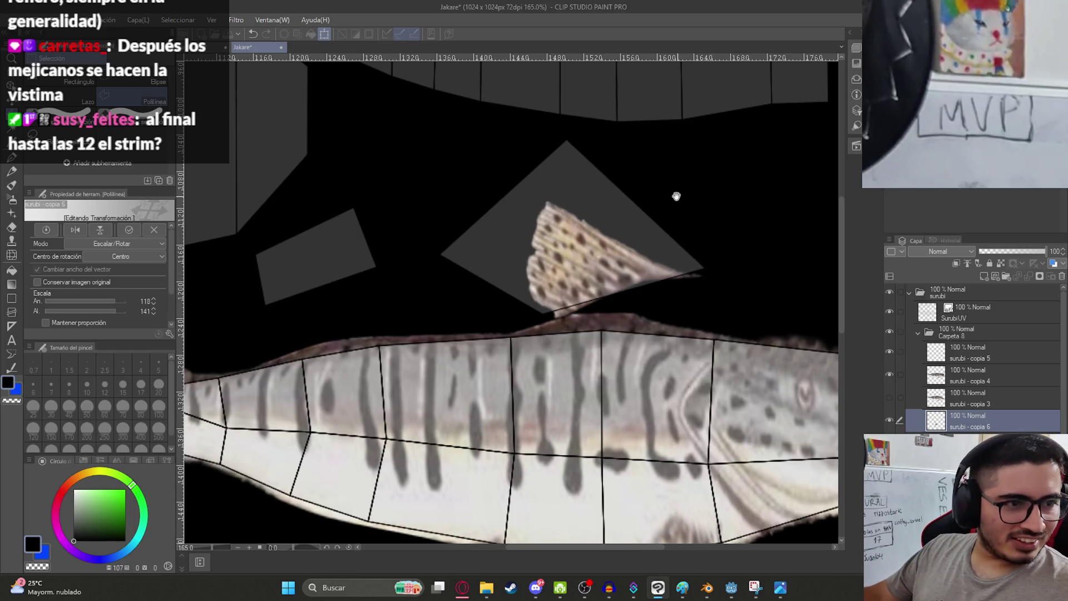
{"action": "left_click_drag", "start_coordinate": [675, 195], "coordinate": [649, 308]}
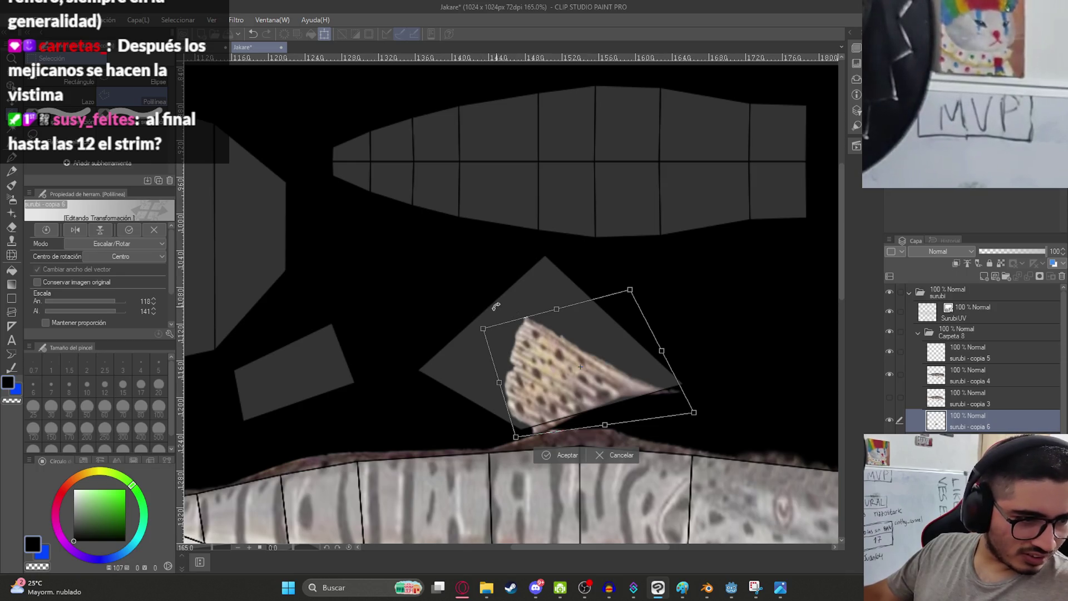
- Skew and widen the fin's left side to the island tip, committing at about 125% by 195%
{"action": "mouse_move", "coordinate": [483, 328]}
{"action": "left_mouse_down", "text": "ctrl"}
{"action": "mouse_move", "coordinate": [462, 292]}
{"action": "mouse_move", "coordinate": [471, 266]}
{"action": "left_mouse_up", "text": "ctrl"}
{"action": "left_click_drag", "start_coordinate": [495, 354], "coordinate": [481, 349]}
{"action": "mouse_move", "coordinate": [458, 263]}
{"action": "left_mouse_down", "text": "ctrl"}
{"action": "mouse_move", "coordinate": [486, 265]}
{"action": "mouse_move", "coordinate": [488, 255]}
{"action": "left_mouse_up", "text": "ctrl"}
{"action": "left_click_drag", "start_coordinate": [497, 346], "coordinate": [491, 343]}
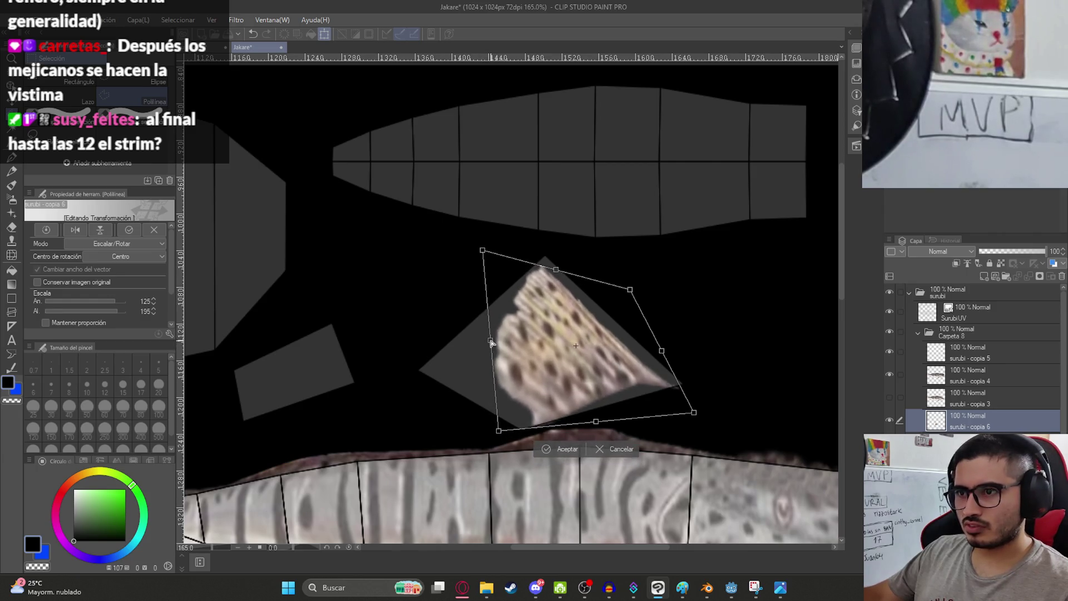
{"action": "key", "text": "Return"}
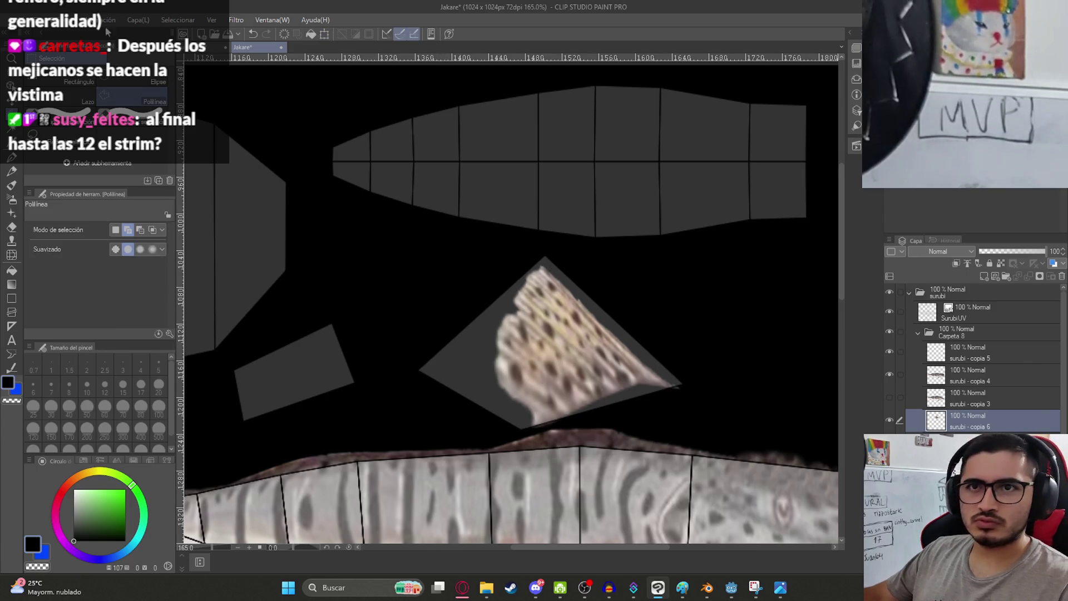
{"action": "left_click", "coordinate": [107, 20]}
- Apply a Mesh Transformation with 5 grid points and pull the fin's outer edges toward the diamond island
{"action": "mouse_move", "coordinate": [192, 289]}
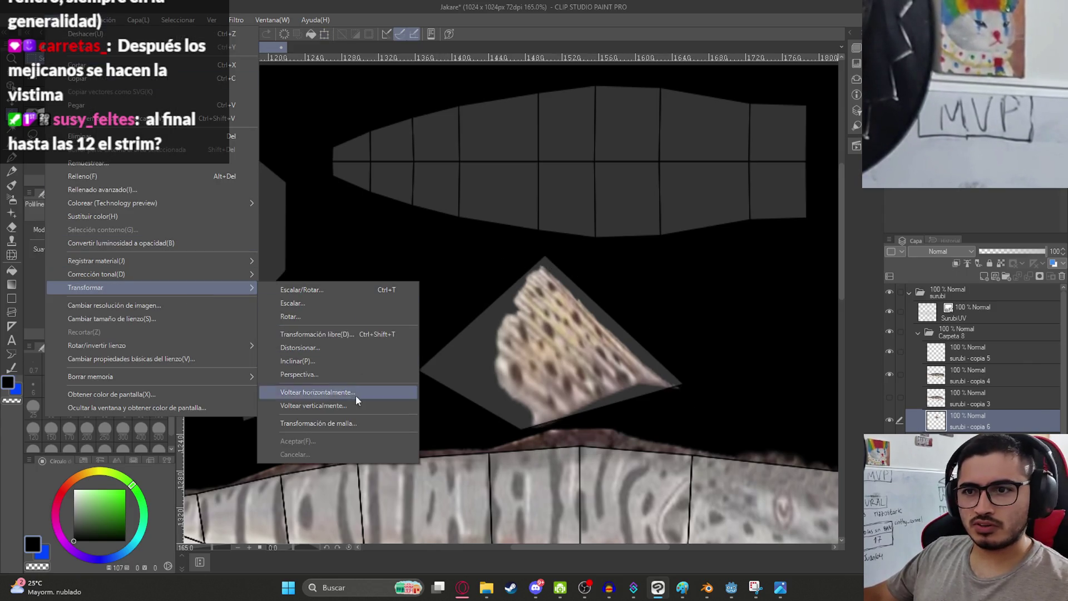
{"action": "left_click", "coordinate": [356, 395]}
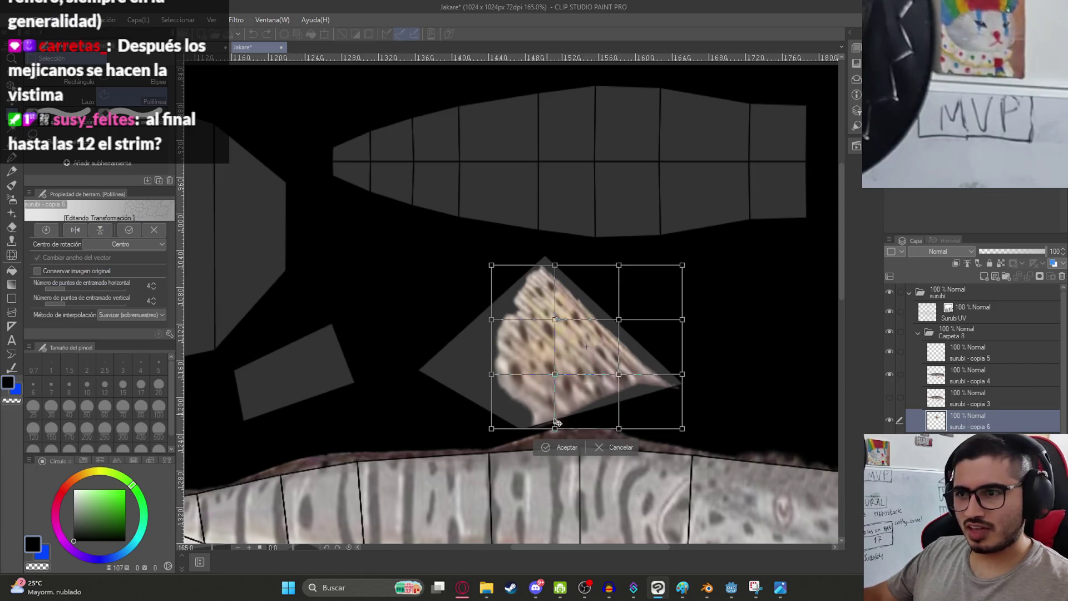
{"action": "left_click", "coordinate": [153, 283]}
{"action": "left_click", "coordinate": [153, 298]}
{"action": "mouse_move", "coordinate": [586, 387]}
{"action": "left_mouse_down"}
{"action": "mouse_move", "coordinate": [598, 411]}
{"action": "mouse_move", "coordinate": [651, 411]}
{"action": "left_mouse_up"}
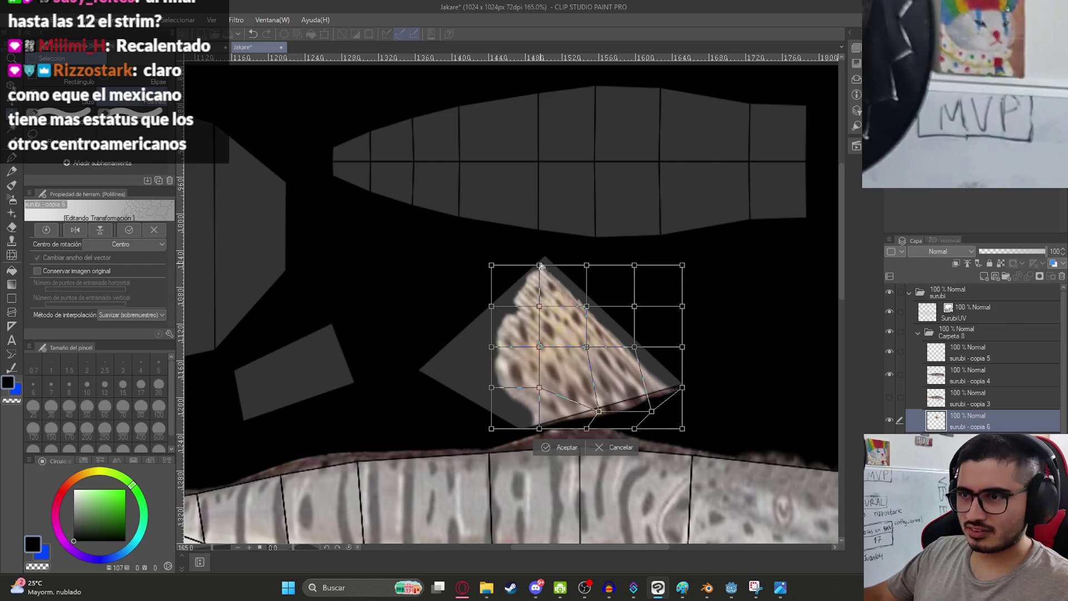
{"action": "left_click_drag", "start_coordinate": [539, 266], "coordinate": [548, 275]}
{"action": "left_click_drag", "start_coordinate": [492, 388], "coordinate": [467, 399]}
{"action": "left_click_drag", "start_coordinate": [544, 428], "coordinate": [548, 432]}
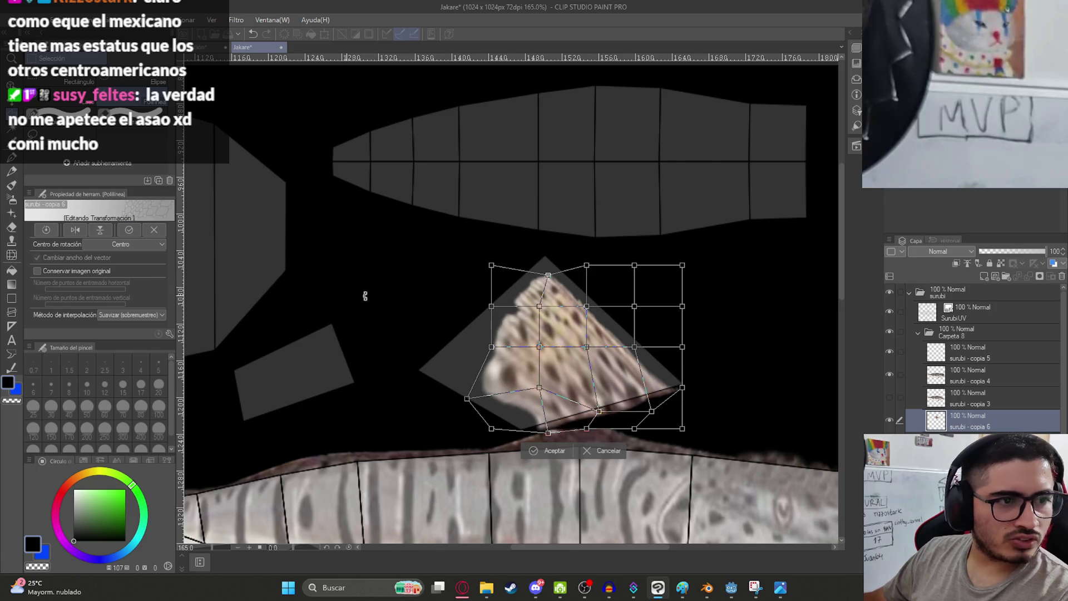
- Reshape the warp's left side and inner points, undoing an accidental shift of the mesh
{"action": "left_click_drag", "start_coordinate": [539, 347], "coordinate": [531, 399]}
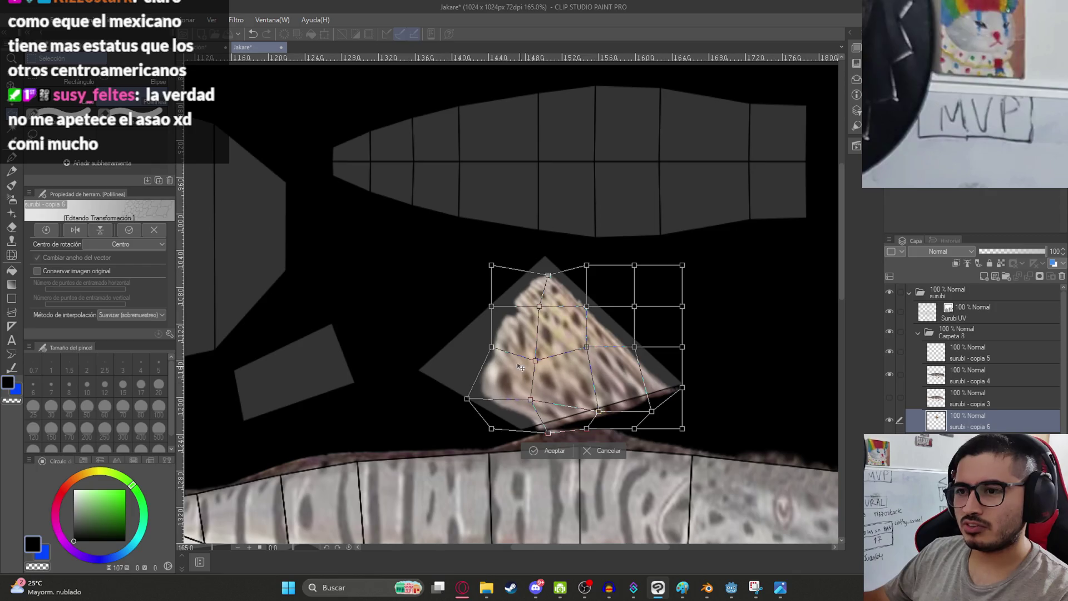
{"action": "mouse_move", "coordinate": [491, 347]}
{"action": "left_mouse_down"}
{"action": "mouse_move", "coordinate": [458, 352]}
{"action": "mouse_move", "coordinate": [483, 340]}
{"action": "mouse_move", "coordinate": [470, 313]}
{"action": "mouse_move", "coordinate": [503, 319]}
{"action": "left_mouse_up"}
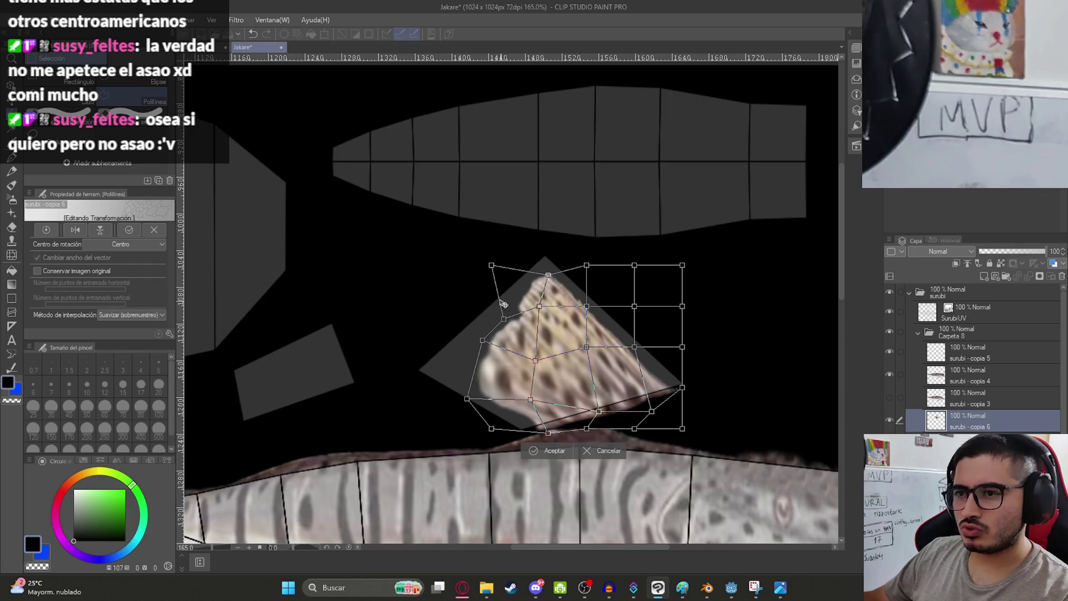
{"action": "mouse_move", "coordinate": [491, 266]}
{"action": "left_mouse_down"}
{"action": "mouse_move", "coordinate": [456, 286]}
{"action": "mouse_move", "coordinate": [464, 287]}
{"action": "left_mouse_up"}
{"action": "left_click_drag", "start_coordinate": [561, 277], "coordinate": [549, 285]}
{"action": "key", "text": "ctrl+z"}
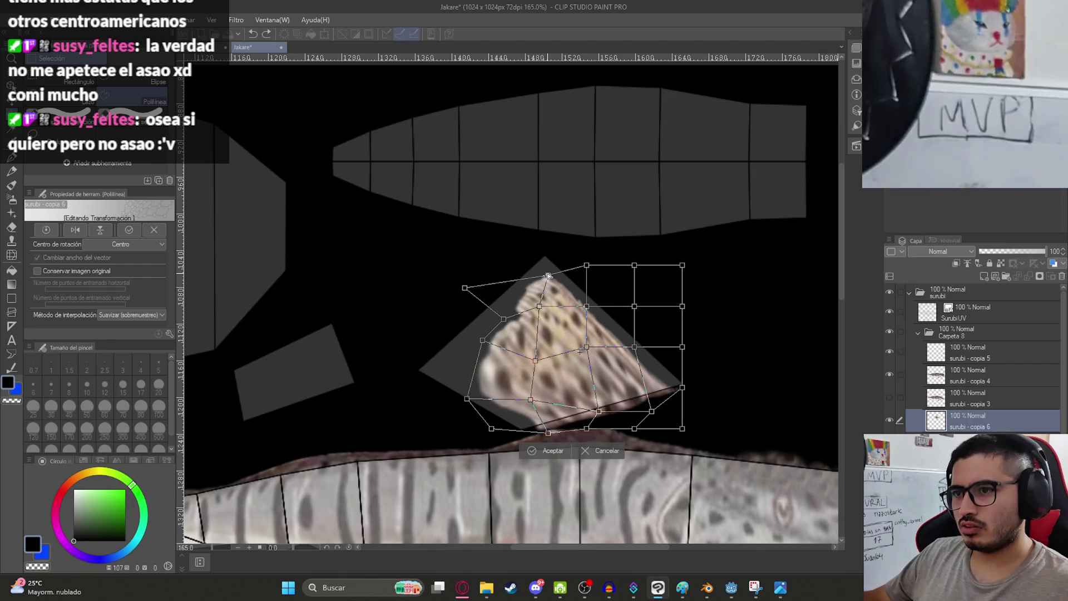
{"action": "mouse_move", "coordinate": [548, 274]}
{"action": "left_mouse_down"}
{"action": "mouse_move", "coordinate": [535, 318]}
{"action": "mouse_move", "coordinate": [489, 318]}
{"action": "left_mouse_up"}
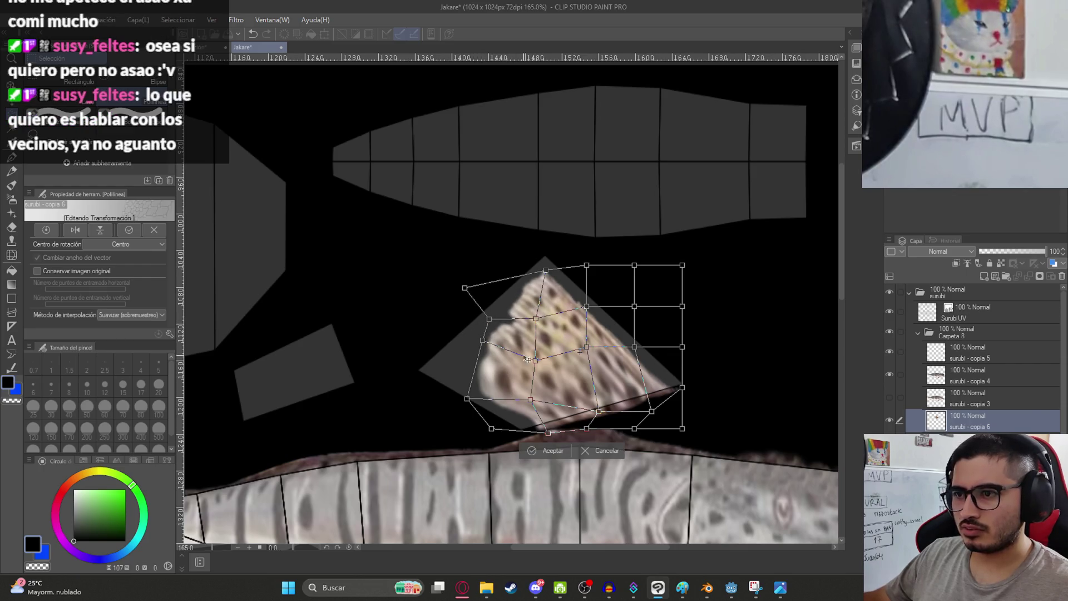
{"action": "left_click_drag", "start_coordinate": [535, 365], "coordinate": [528, 371]}
{"action": "left_click_drag", "start_coordinate": [587, 348], "coordinate": [575, 356]}
- Stretch the fin's right side to the island's point, commit the warp, and save the sheet
{"action": "left_click_drag", "start_coordinate": [588, 309], "coordinate": [594, 309]}
{"action": "left_click_drag", "start_coordinate": [634, 348], "coordinate": [641, 345]}
{"action": "left_click_drag", "start_coordinate": [593, 307], "coordinate": [524, 319]}
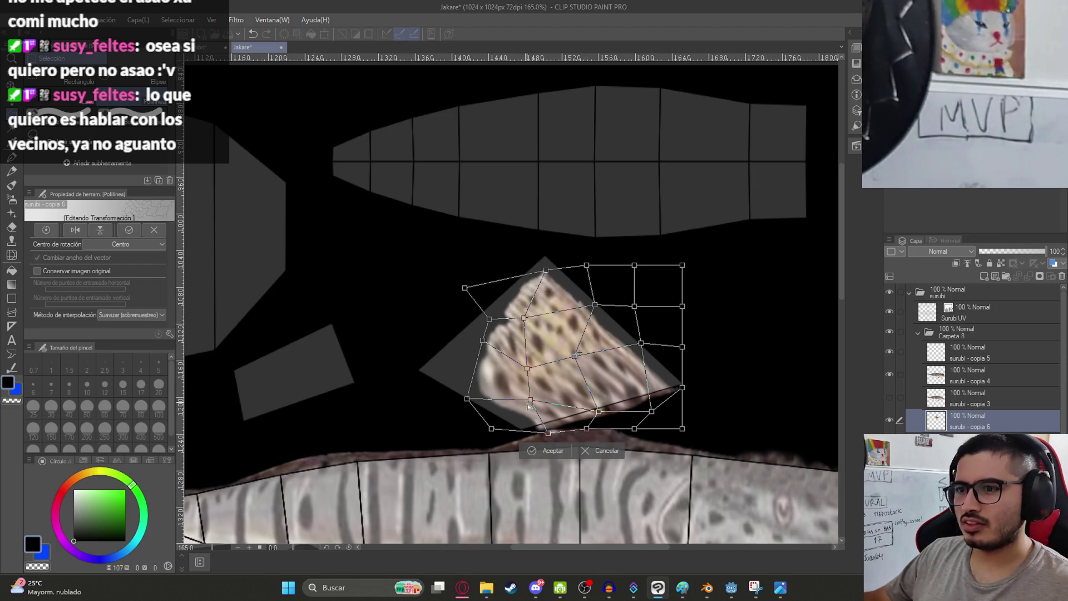
{"action": "mouse_move", "coordinate": [529, 400]}
{"action": "left_mouse_down"}
{"action": "mouse_move", "coordinate": [518, 403]}
{"action": "mouse_move", "coordinate": [531, 438]}
{"action": "left_mouse_up"}
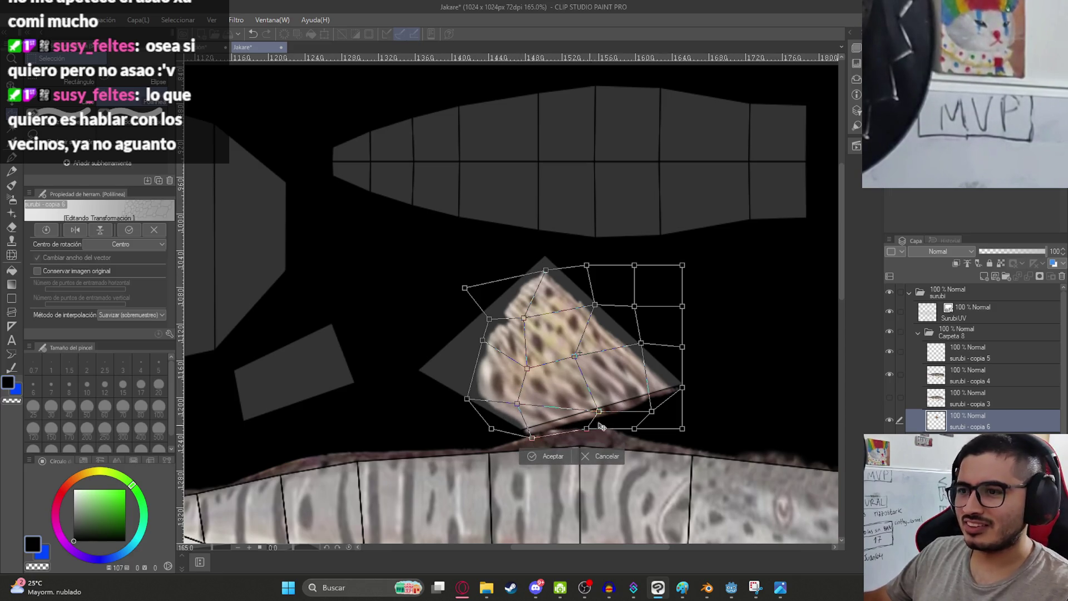
{"action": "left_click_drag", "start_coordinate": [682, 388], "coordinate": [702, 385]}
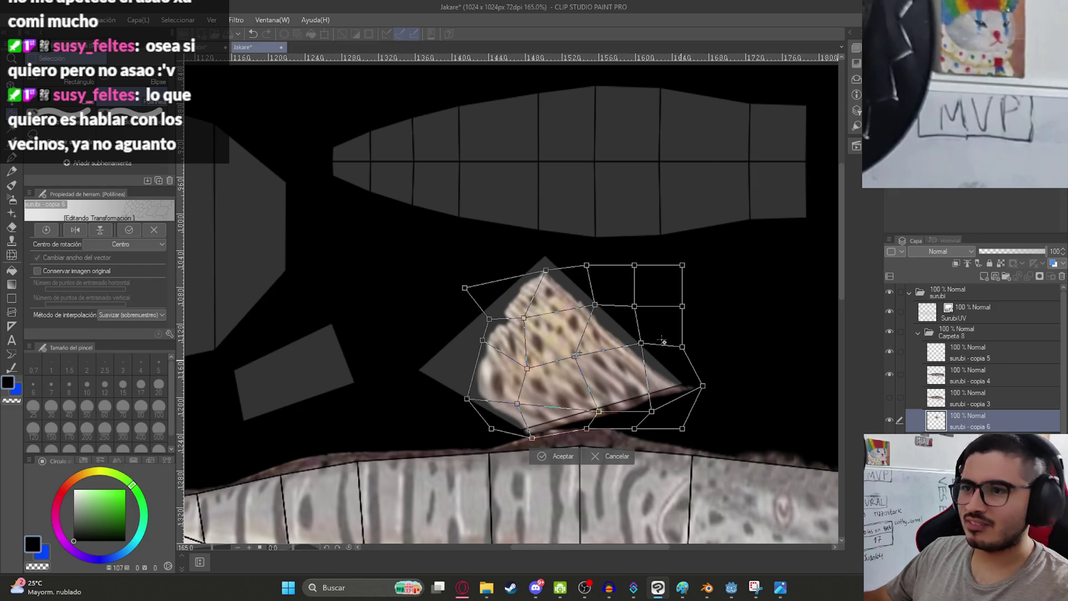
{"action": "key", "text": "Return"}
{"action": "key", "text": "ctrl+0"}
{"action": "key", "text": "ctrl+s"}
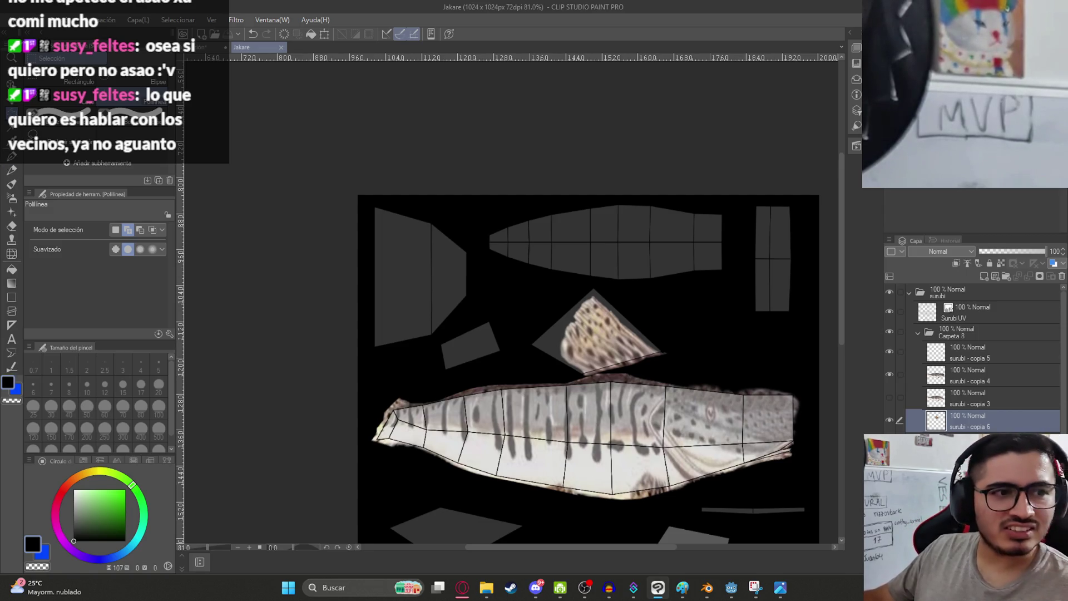
- Return to the Jakare sheet and paste the full catfish photo below the body island
{"action": "key", "text": "alt+Tab"}
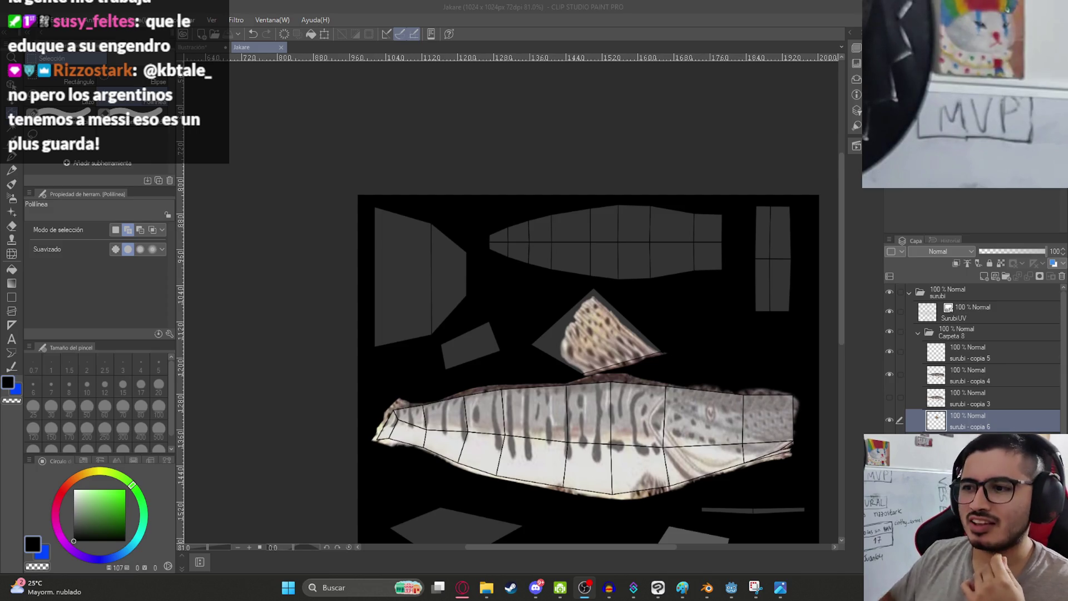
{"action": "left_click", "coordinate": [554, 351]}
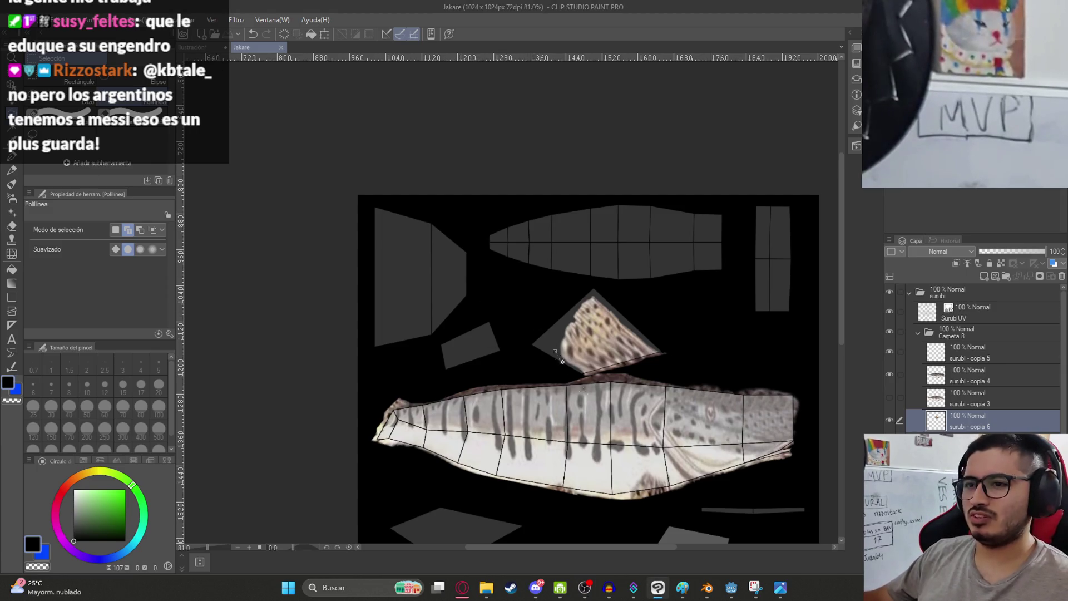
{"action": "middle_click_drag", "start_coordinate": [561, 361], "coordinate": [549, 313]}
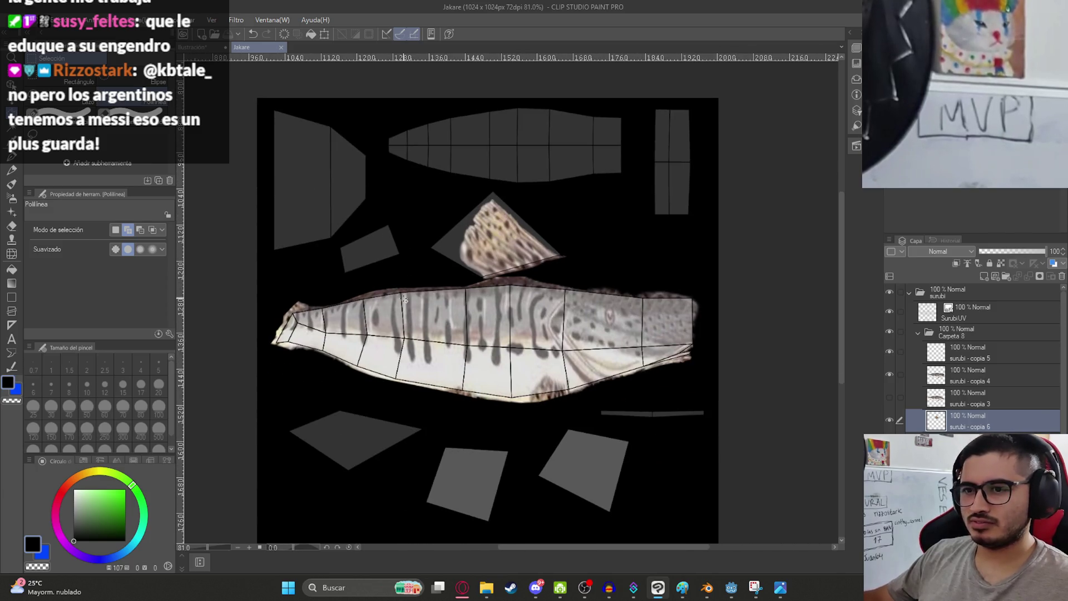
{"action": "scroll", "coordinate": [404, 300], "scroll_direction": "up", "scroll_amount": 3}
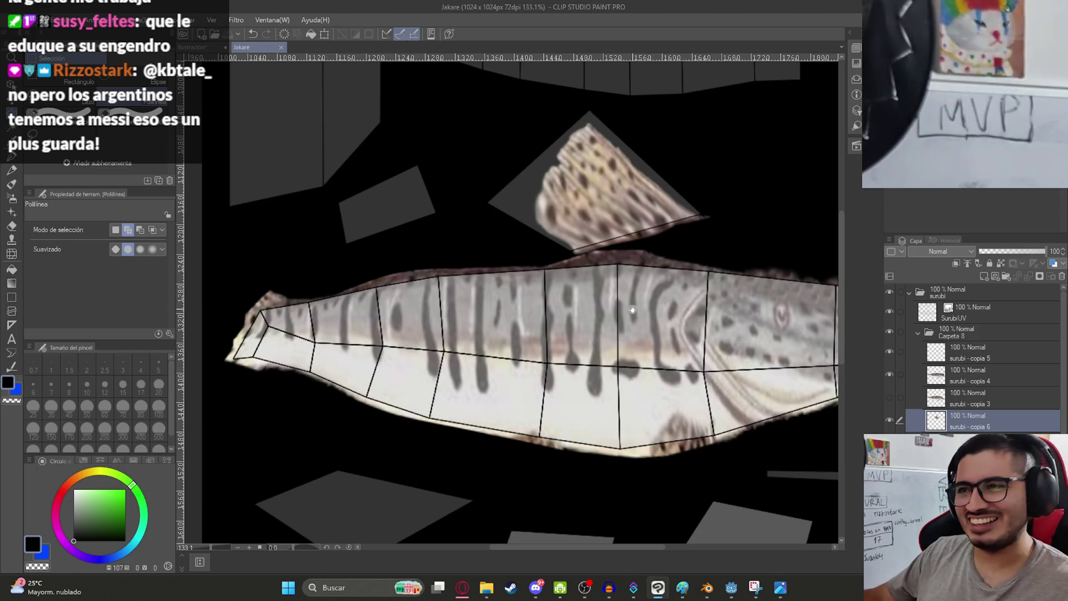
{"action": "scroll", "coordinate": [703, 421], "scroll_direction": "down", "scroll_amount": 3}
{"action": "left_click_drag", "start_coordinate": [703, 422], "coordinate": [641, 299]}
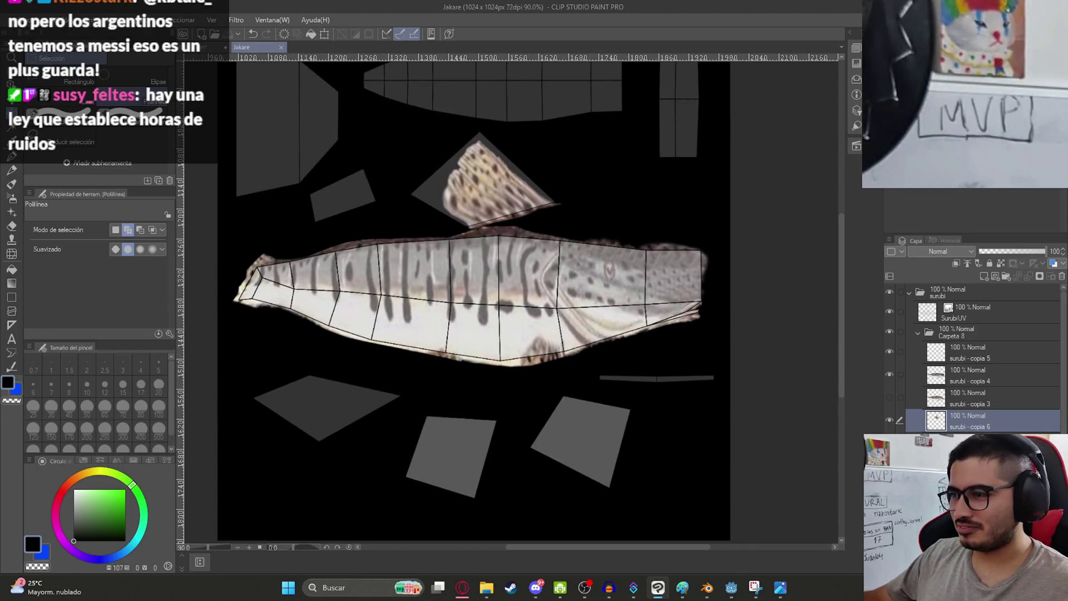
{"action": "key", "text": "ctrl+z"}
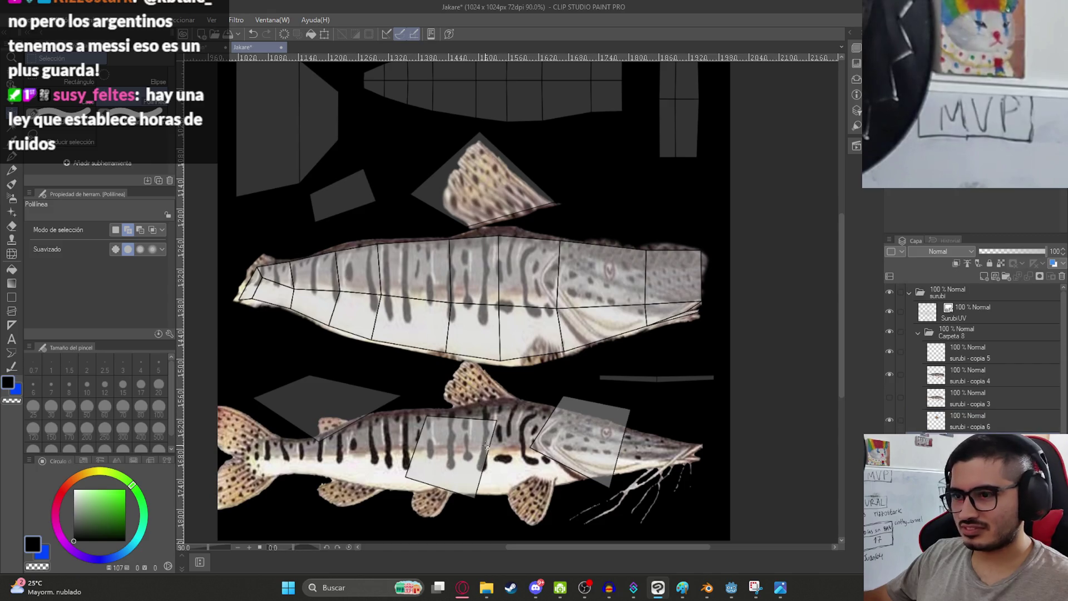
- Move the pasted catfish photo up and left so the pelvic fin is in view
{"action": "key", "text": "k"}
{"action": "left_click_drag", "start_coordinate": [554, 470], "coordinate": [528, 359]}
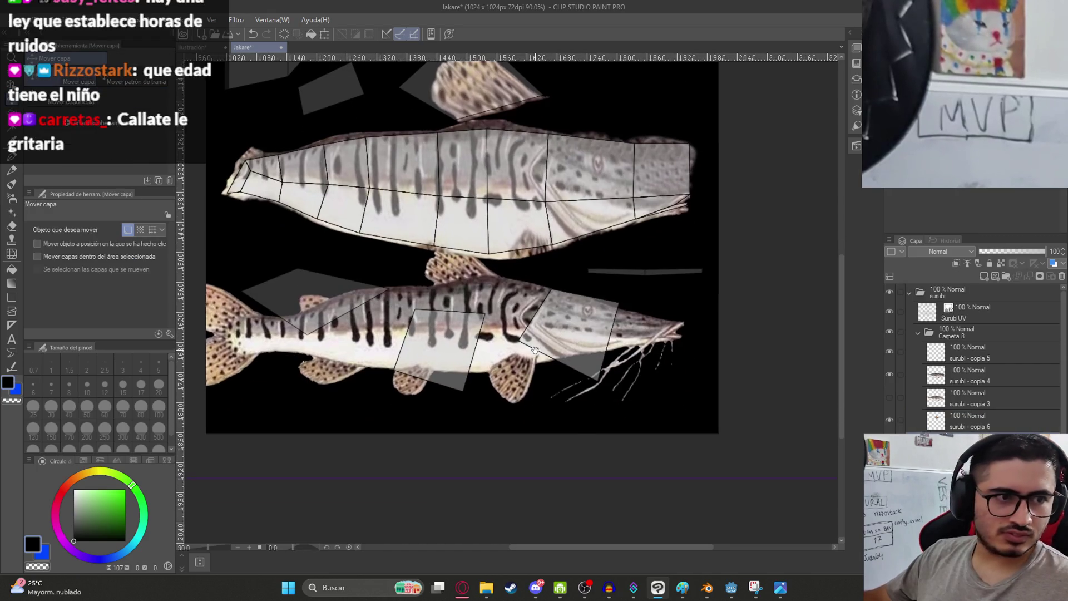
{"action": "scroll", "coordinate": [566, 400], "scroll_direction": "up", "scroll_amount": 3}
{"action": "scroll", "coordinate": [566, 401], "scroll_direction": "up", "scroll_amount": 3}
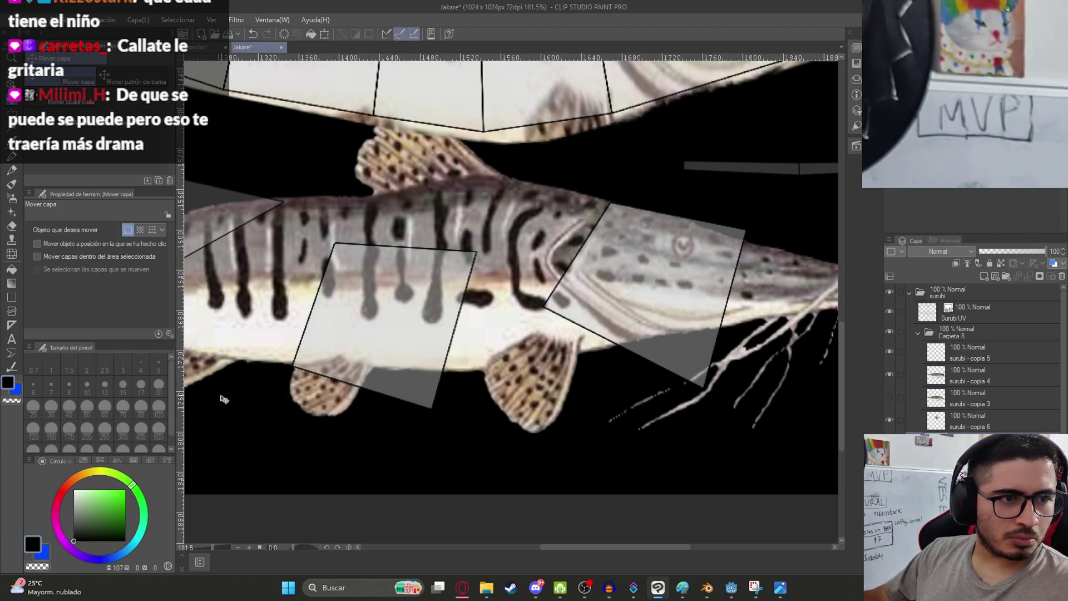
{"action": "scroll", "coordinate": [285, 367], "scroll_direction": "up", "scroll_amount": 4}
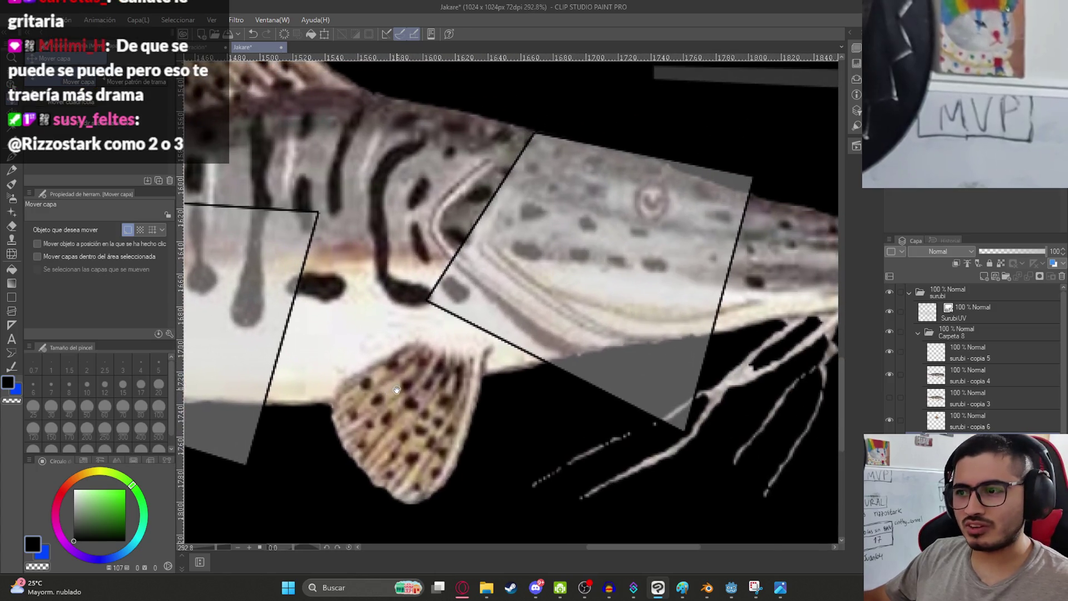
- Outline the pelvic fin with a polyline selection and erase the rest of the photo
{"action": "key", "text": "m"}
{"action": "left_click", "coordinate": [329, 407]}
{"action": "left_click", "coordinate": [346, 378]}
{"action": "left_click", "coordinate": [415, 341]}
{"action": "left_click", "coordinate": [485, 348]}
{"action": "left_click", "coordinate": [480, 406]}
{"action": "left_click", "coordinate": [464, 509]}
{"action": "left_click", "coordinate": [414, 523]}
{"action": "left_click", "coordinate": [348, 523]}
{"action": "left_click", "coordinate": [294, 467]}
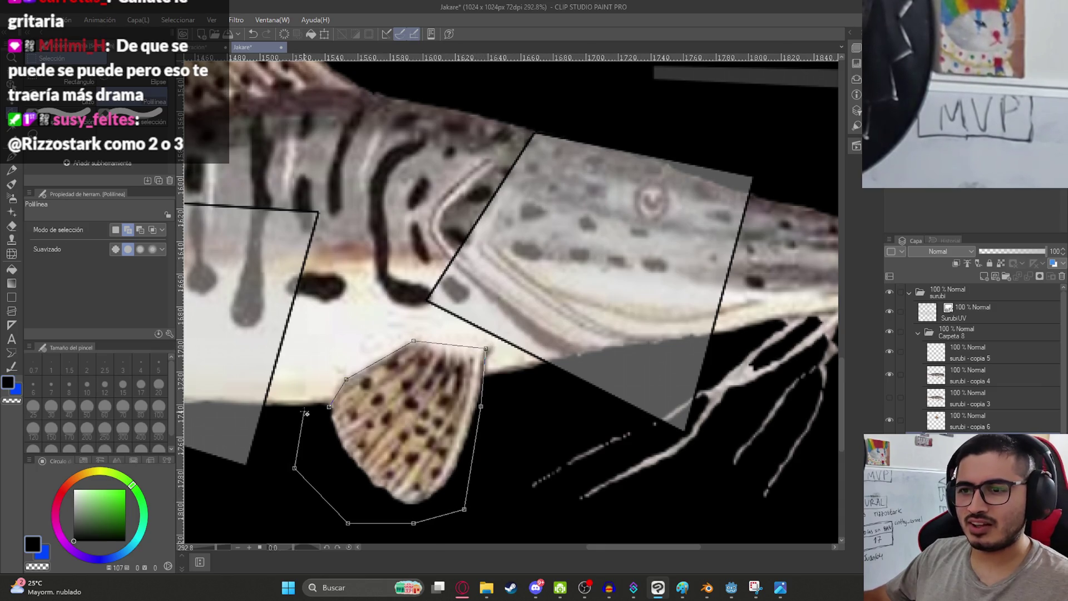
{"action": "left_click", "coordinate": [329, 407]}
{"action": "key", "text": "shift+Delete"}
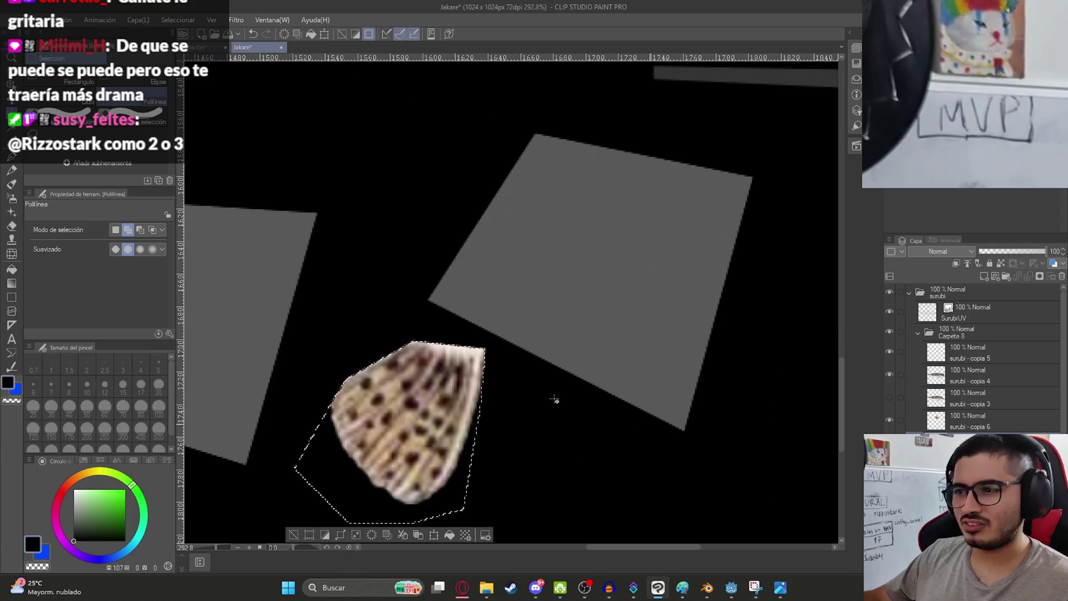
{"action": "scroll", "coordinate": [554, 399], "scroll_direction": "down", "scroll_amount": 5}
{"action": "key", "text": "ctrl+t"}
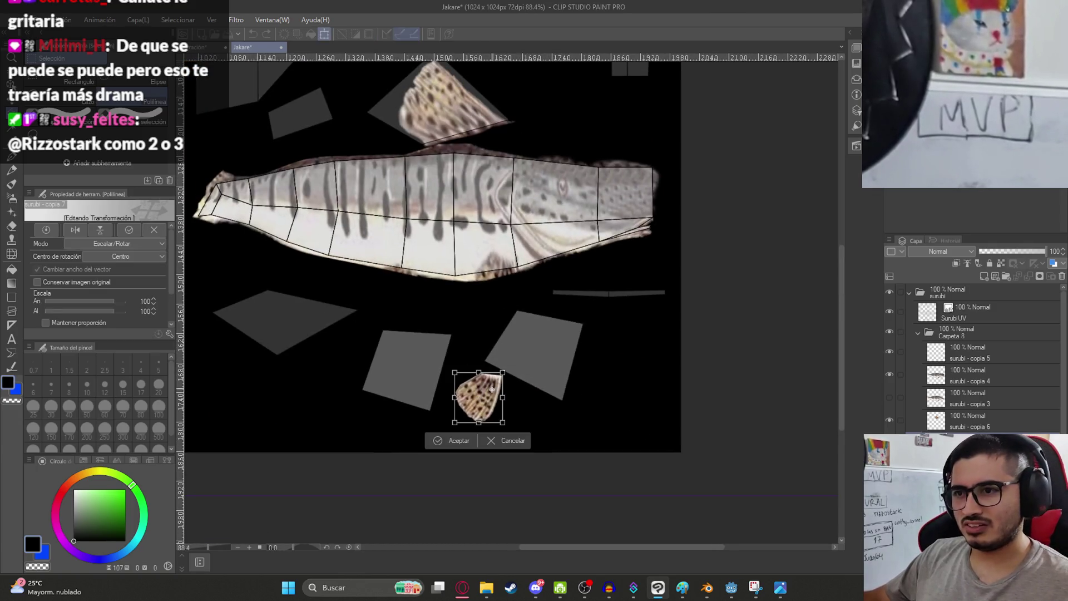
- Place the pelvic fin on its lower-right island, enlarged about 160%, rotated and skewed to fit, then save
{"action": "mouse_move", "coordinate": [491, 389]}
{"action": "left_mouse_down"}
{"action": "mouse_move", "coordinate": [543, 330]}
{"action": "mouse_move", "coordinate": [553, 341]}
{"action": "mouse_move", "coordinate": [644, 291]}
{"action": "left_mouse_up"}
{"action": "scroll", "coordinate": [581, 340], "scroll_direction": "up", "scroll_amount": 2}
{"action": "left_click_drag", "start_coordinate": [581, 342], "coordinate": [534, 348]}
{"action": "mouse_move", "coordinate": [577, 301]}
{"action": "left_mouse_down"}
{"action": "mouse_move", "coordinate": [586, 305]}
{"action": "mouse_move", "coordinate": [551, 337]}
{"action": "left_mouse_up"}
{"action": "left_click_drag", "start_coordinate": [508, 412], "coordinate": [533, 403]}
{"action": "left_click_drag", "start_coordinate": [477, 351], "coordinate": [470, 352]}
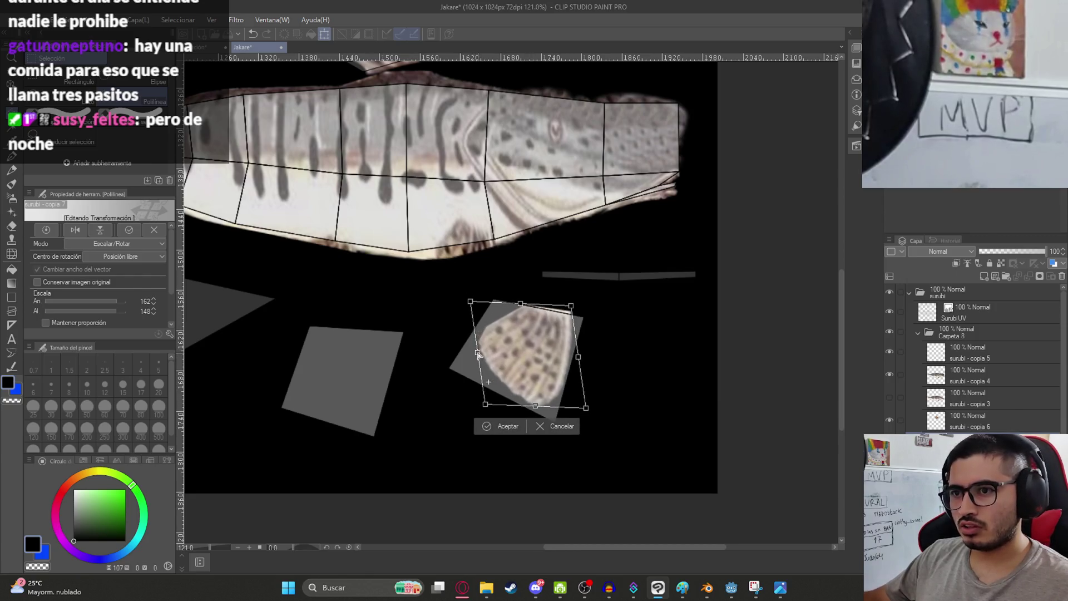
{"action": "left_click_drag", "start_coordinate": [580, 360], "coordinate": [574, 357]}
{"action": "left_click_drag", "start_coordinate": [471, 305], "coordinate": [466, 300]}
{"action": "key", "text": "Return"}
{"action": "scroll", "coordinate": [517, 384], "scroll_direction": "down", "scroll_amount": 3}
{"action": "key", "text": "ctrl+s"}
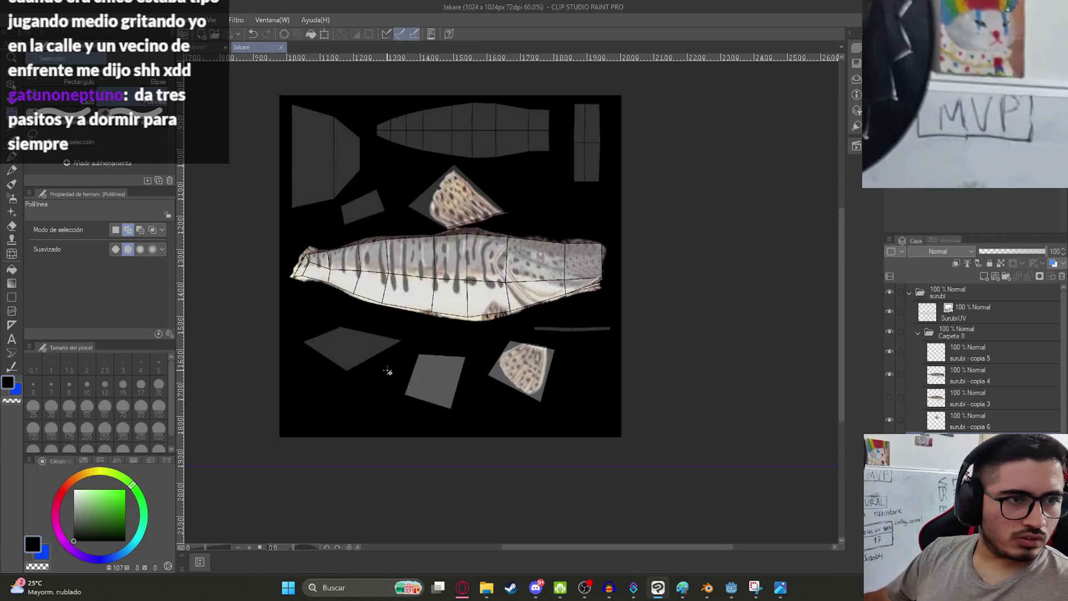